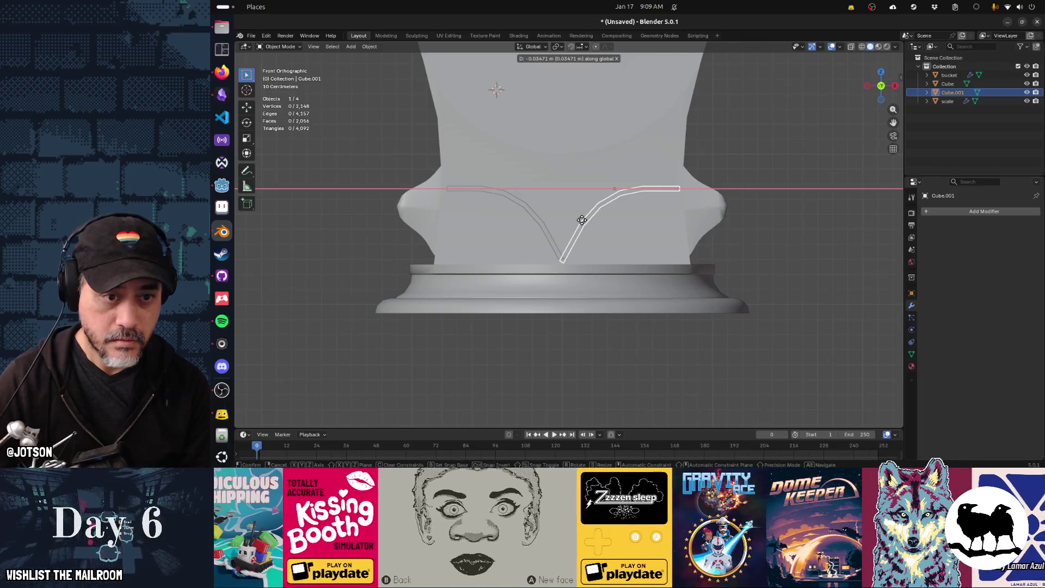
Finish placing the right curved strip and orbit to inspect the pedestal
key("Tab")
key("Tab")
mouse_move(729, 233)
middle_mouse_down()
mouse_move(828, 244)
mouse_move(643, 253)
mouse_move(699, 242)
mouse_move(676, 243)
middle_mouse_up()
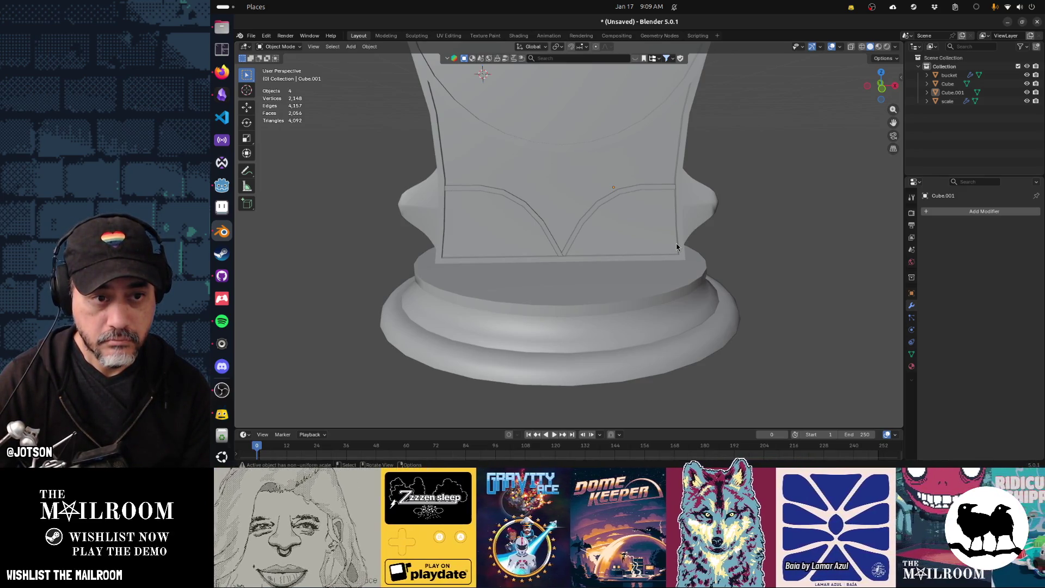
mouse_move(676, 243)
middle_mouse_down()
mouse_move(604, 262)
mouse_move(656, 240)
middle_mouse_up()
Select the left curved trim strip in front view and duplicate it
left_click(529, 218)
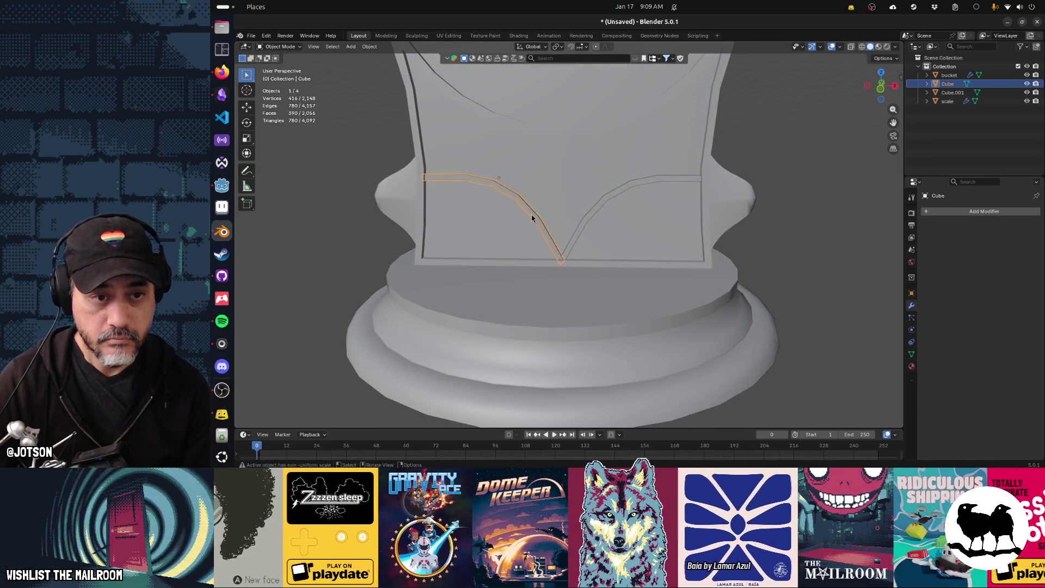
key("KP_1")
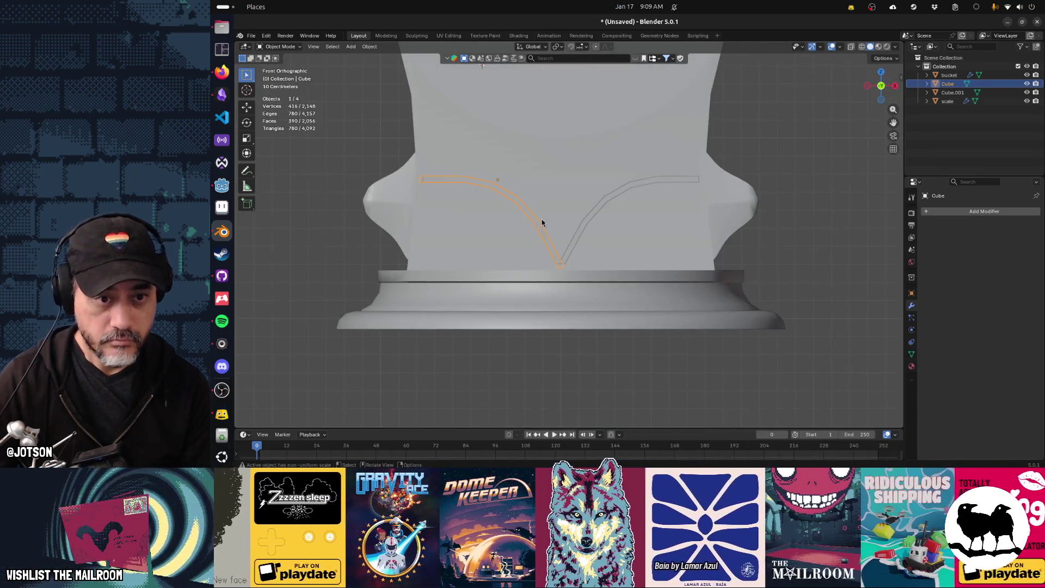
key("shift+d")
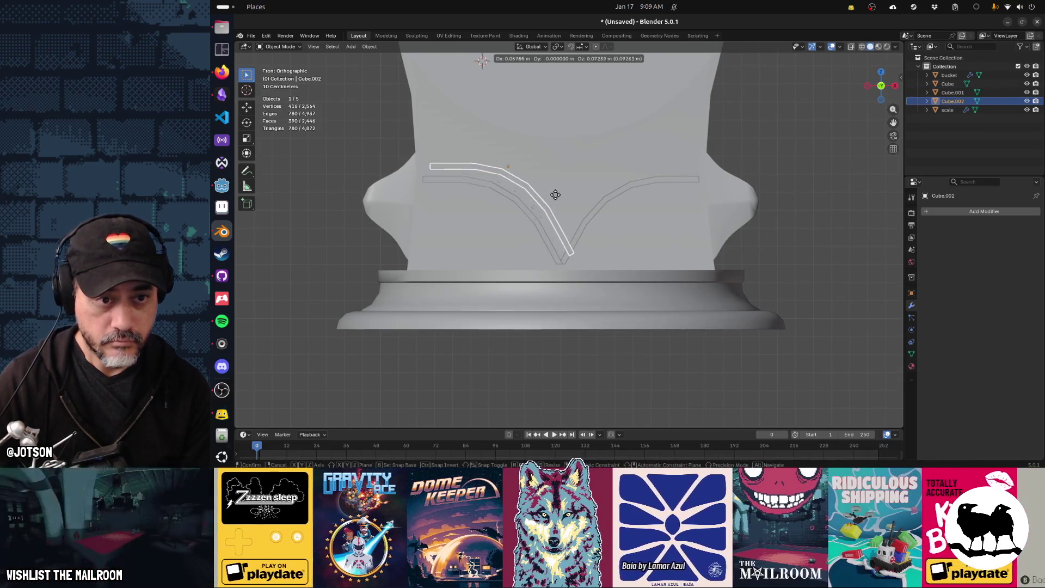
Place the duplicated strip higher on the panel and narrow it along X
left_click(548, 179)
key("s")
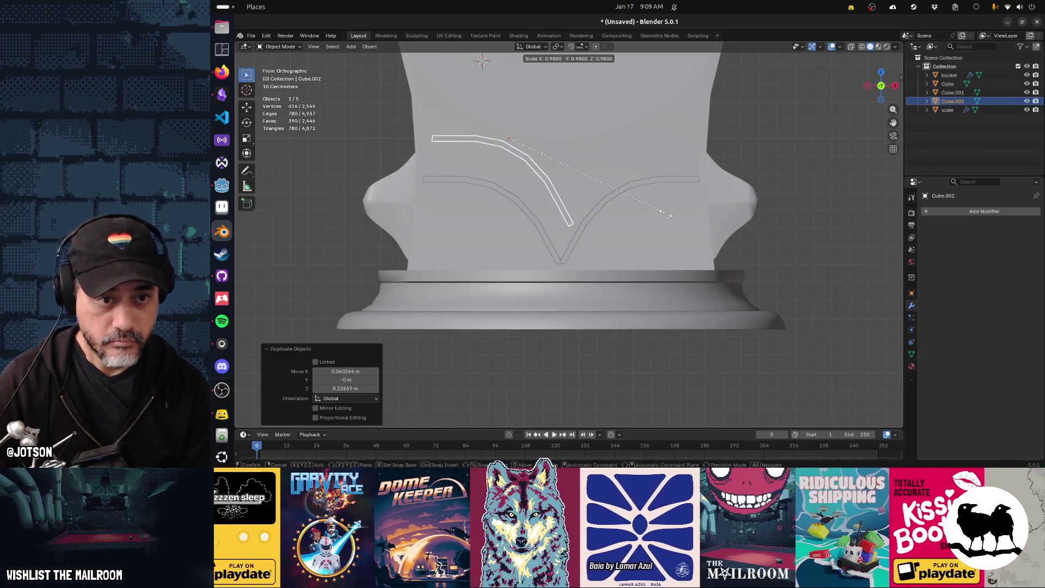
key("x")
left_click(618, 206)
key("r")
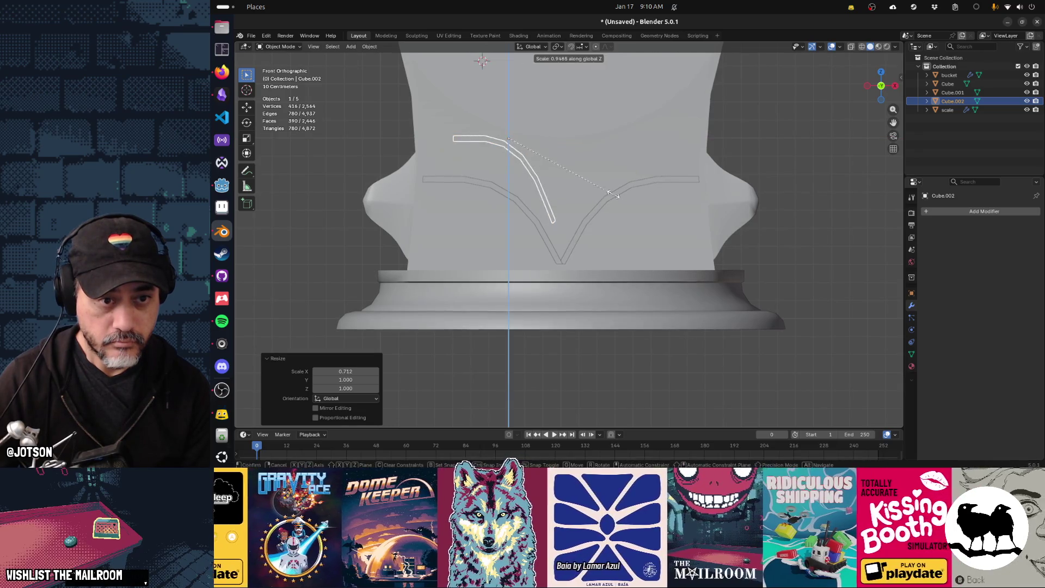
key("Escape")
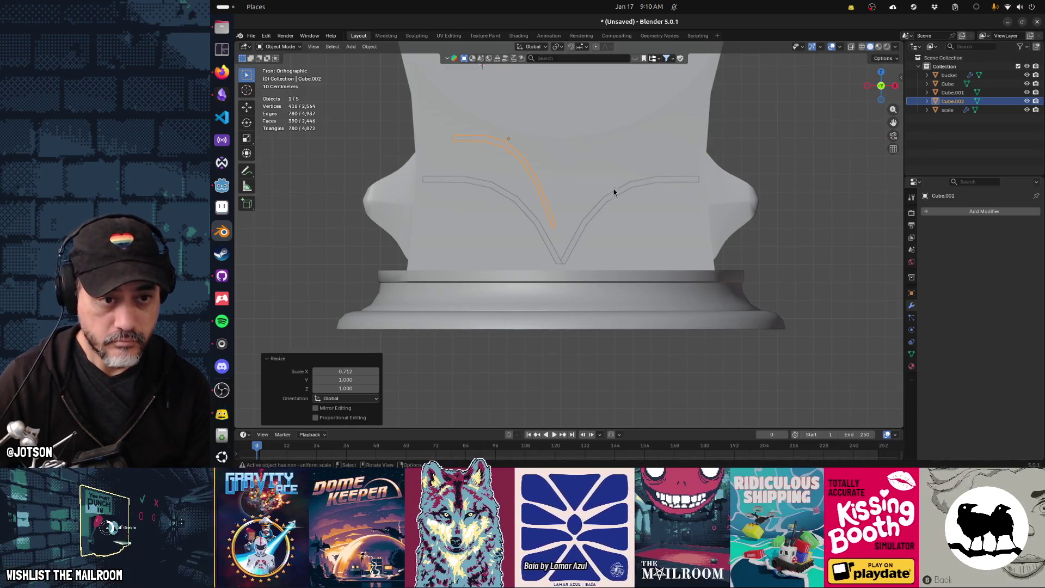
Shrink the copy to about 0.316 in X and Z, excluding Y
key("s")
key("z")
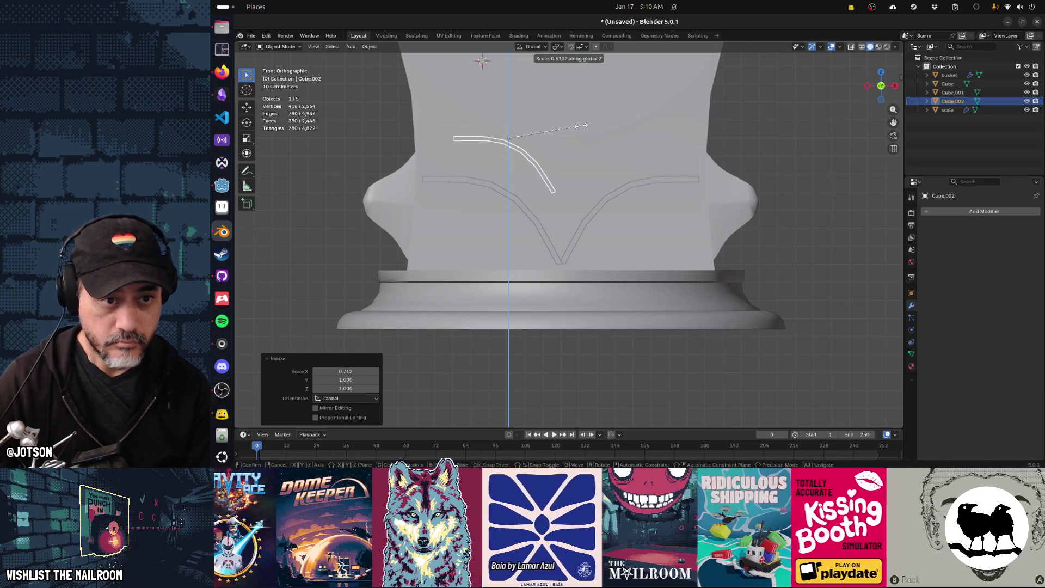
key("Escape")
key("Tab")
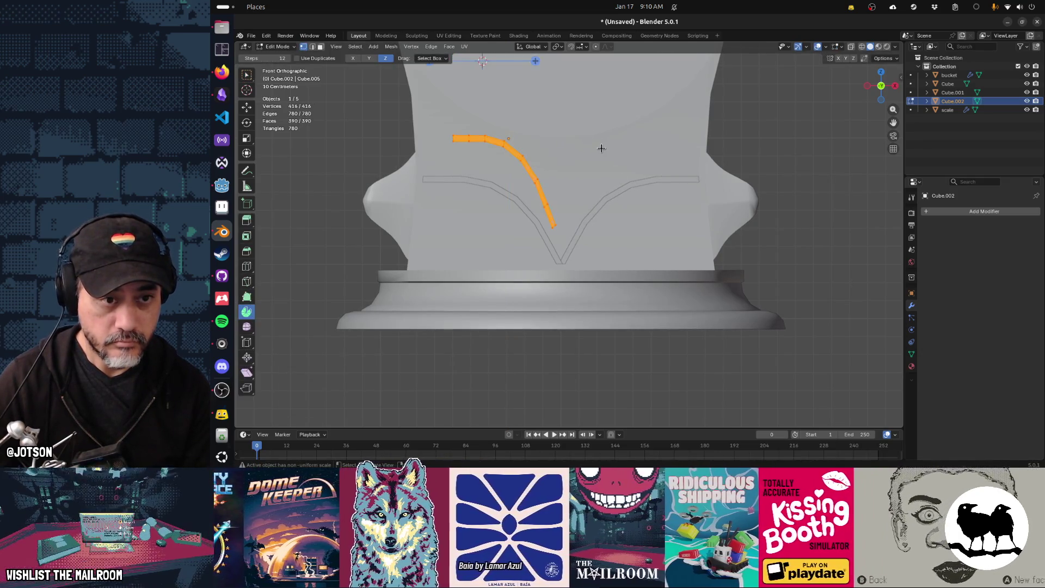
key("Tab")
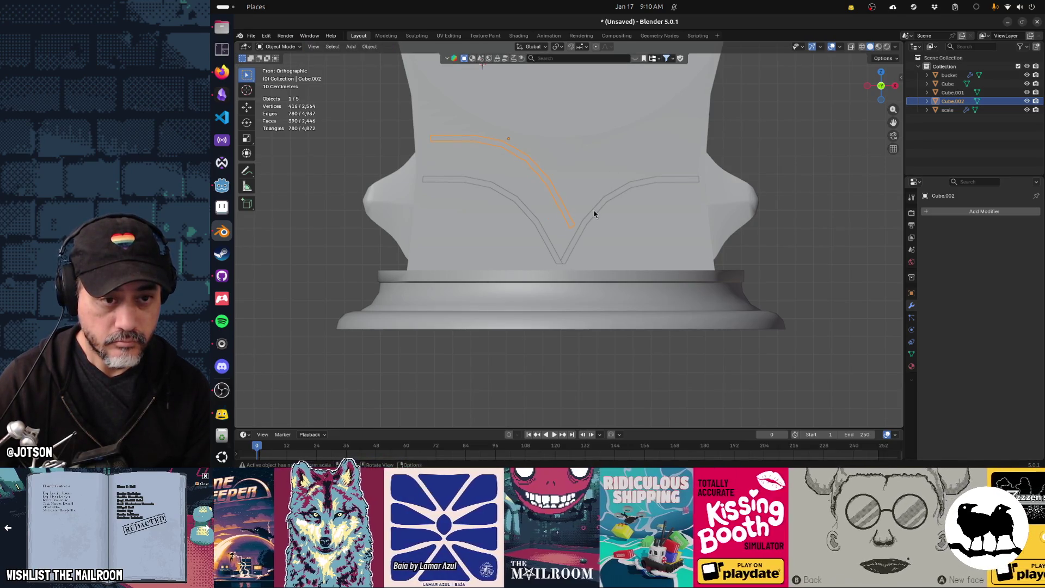
mouse_move(618, 216)
middle_mouse_down()
mouse_move(646, 225)
mouse_move(626, 227)
middle_mouse_up()
key("s")
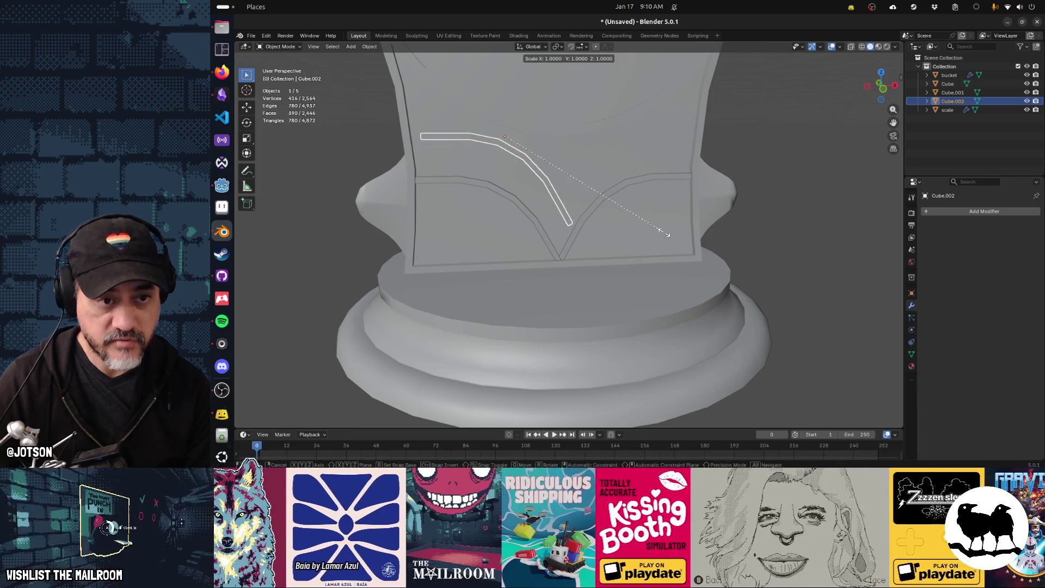
key("shift+y")
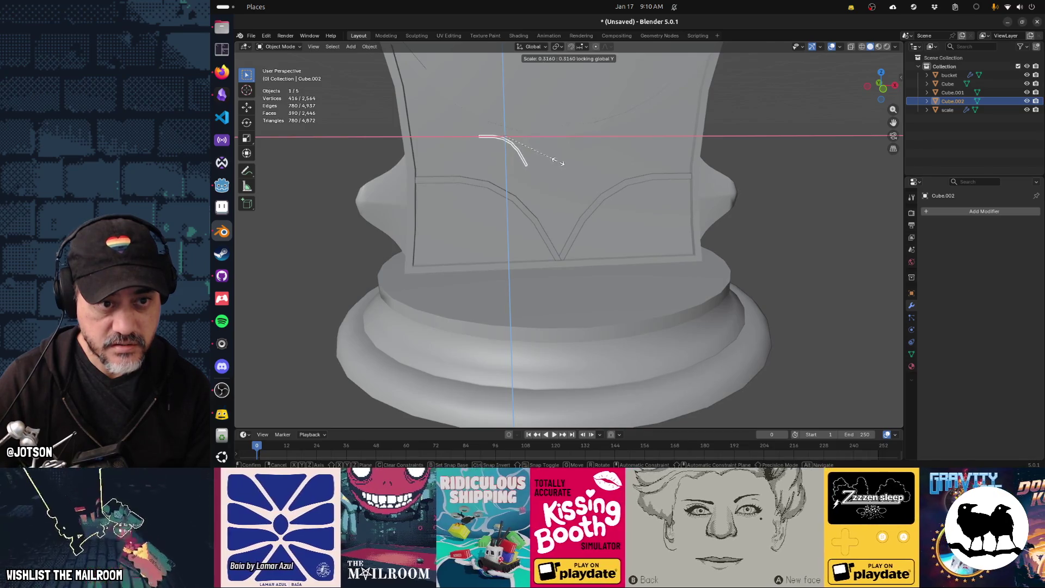
left_click(558, 162)
mouse_move(553, 171)
middle_mouse_down()
mouse_move(610, 189)
mouse_move(531, 178)
mouse_move(589, 175)
mouse_move(527, 158)
mouse_move(543, 152)
mouse_move(512, 138)
mouse_move(532, 168)
mouse_move(583, 163)
middle_mouse_up()
Rotate the small strip and move it down and right above the V's left half
key("Tab")
key("Tab")
scroll(517, 148, "up", 3)
key("r")
left_click(580, 173)
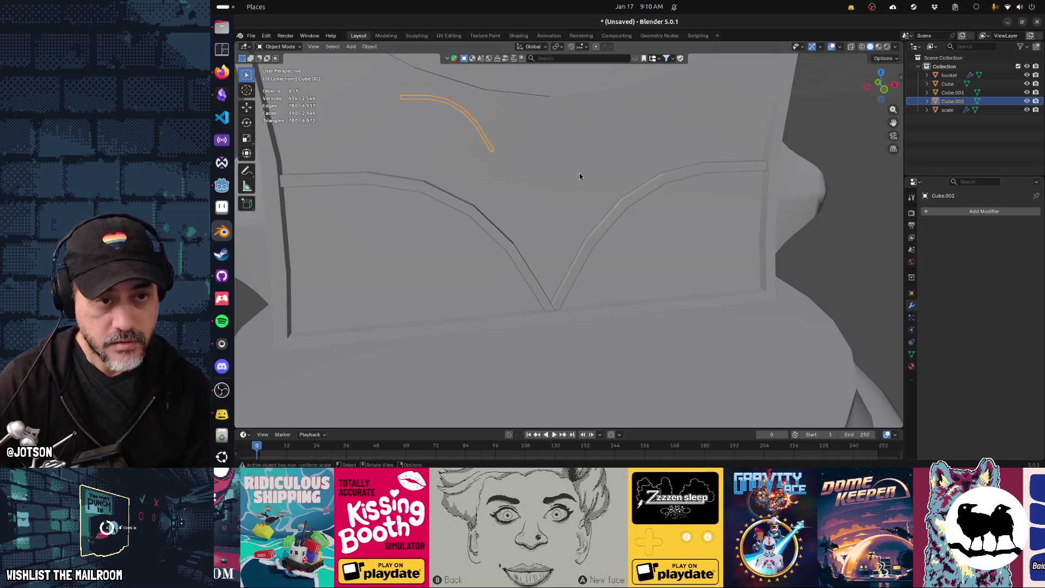
key("KP_1")
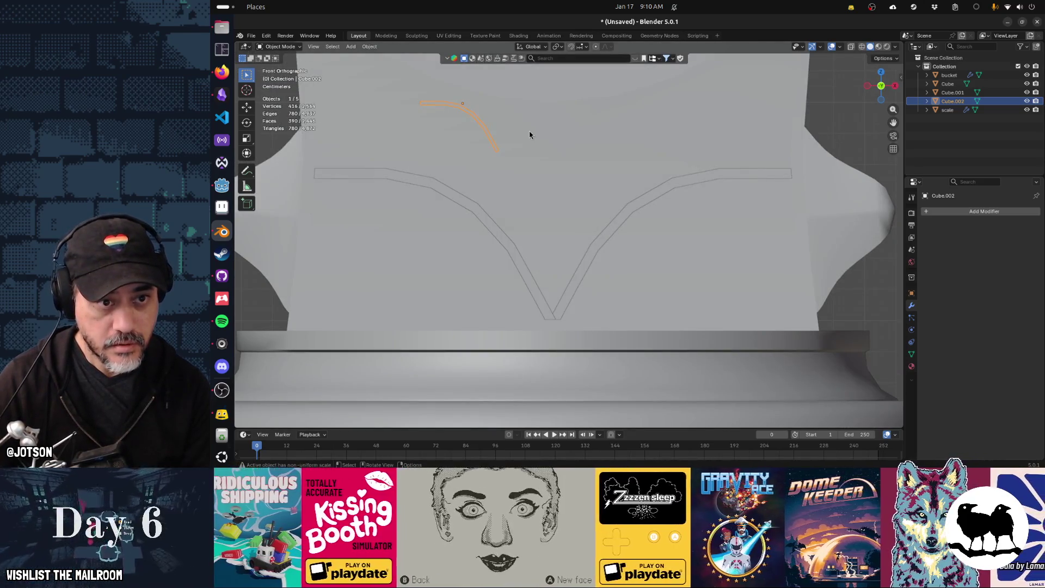
key("g")
left_click(561, 177)
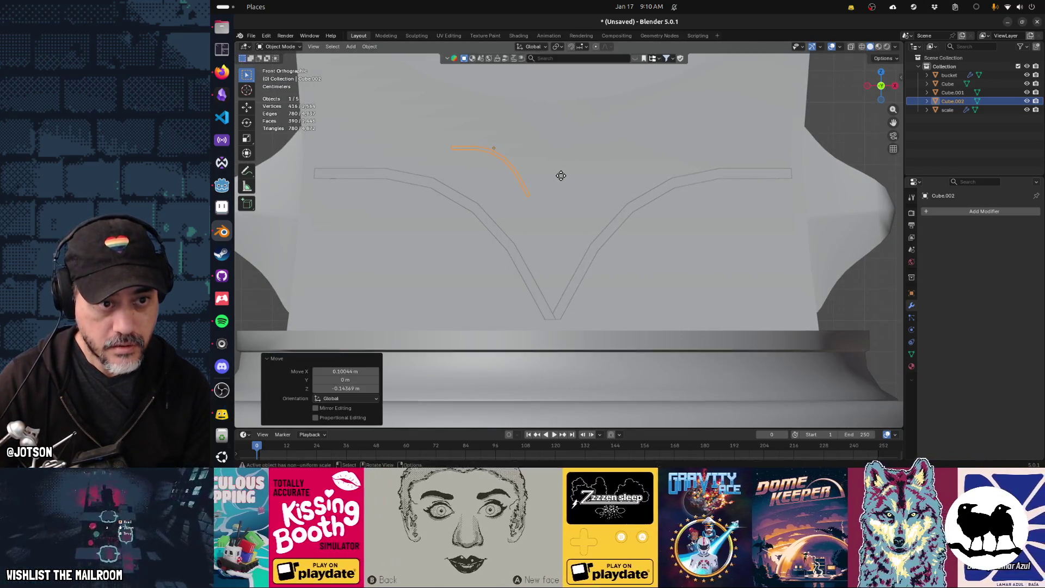
middle_click_drag(495, 167, 499, 167)
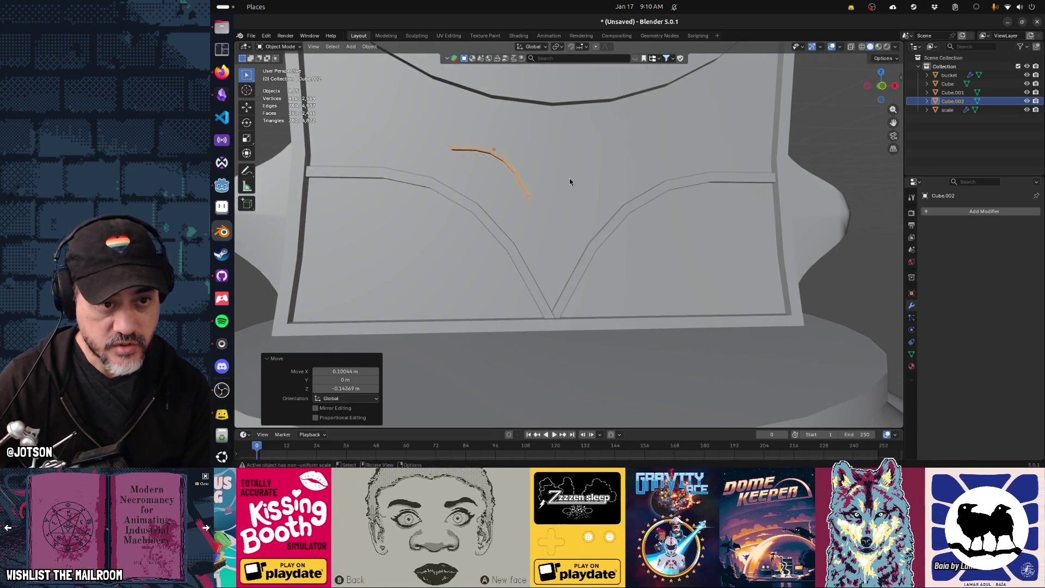
key("Tab")
middle_click_drag(563, 179, 467, 149)
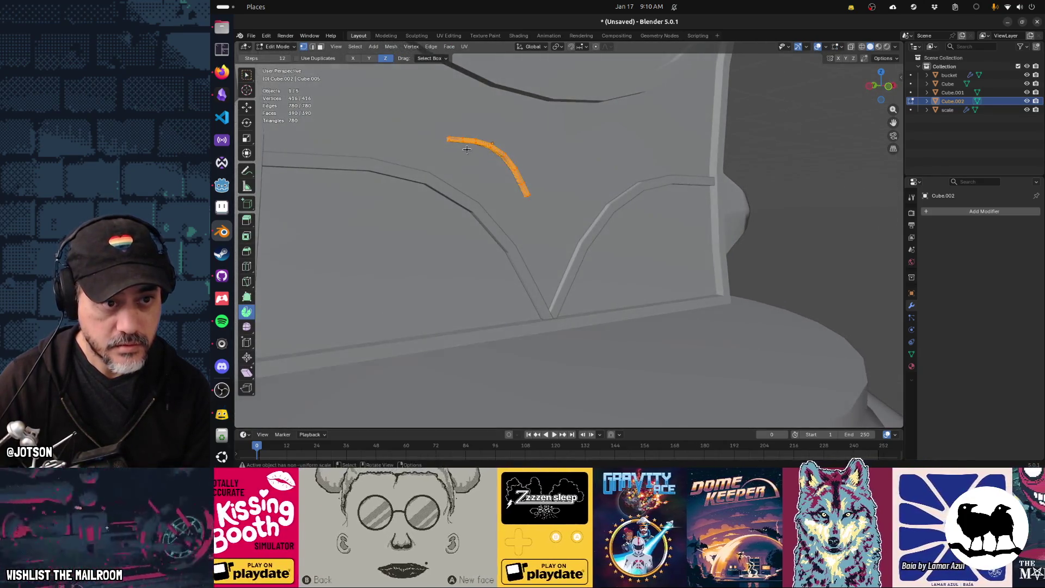
Turn on see-through shading and delete the selected vertices from the small strip
key("alt+z")
left_click(444, 141)
key("x")
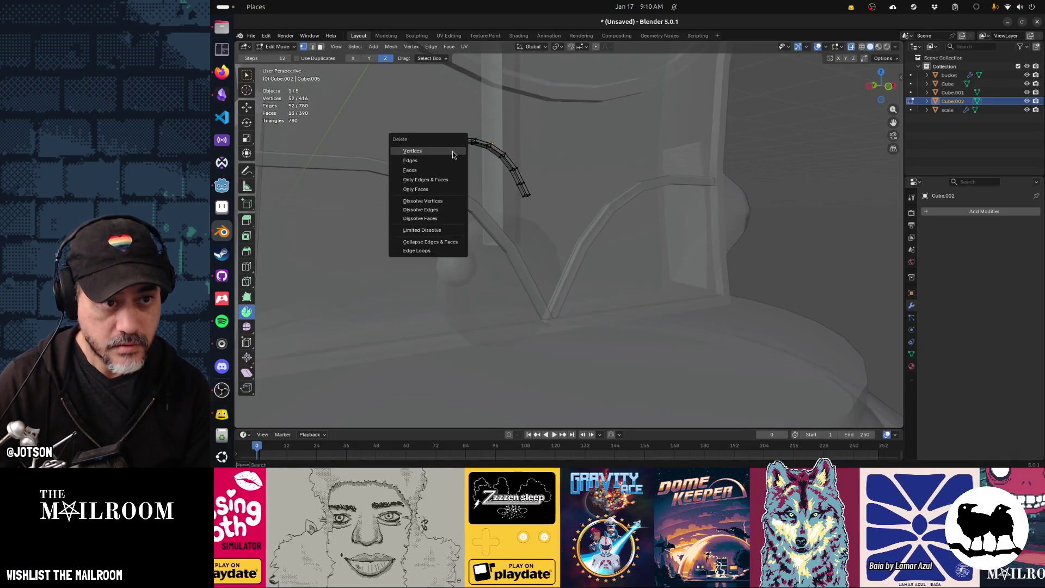
left_click(452, 151)
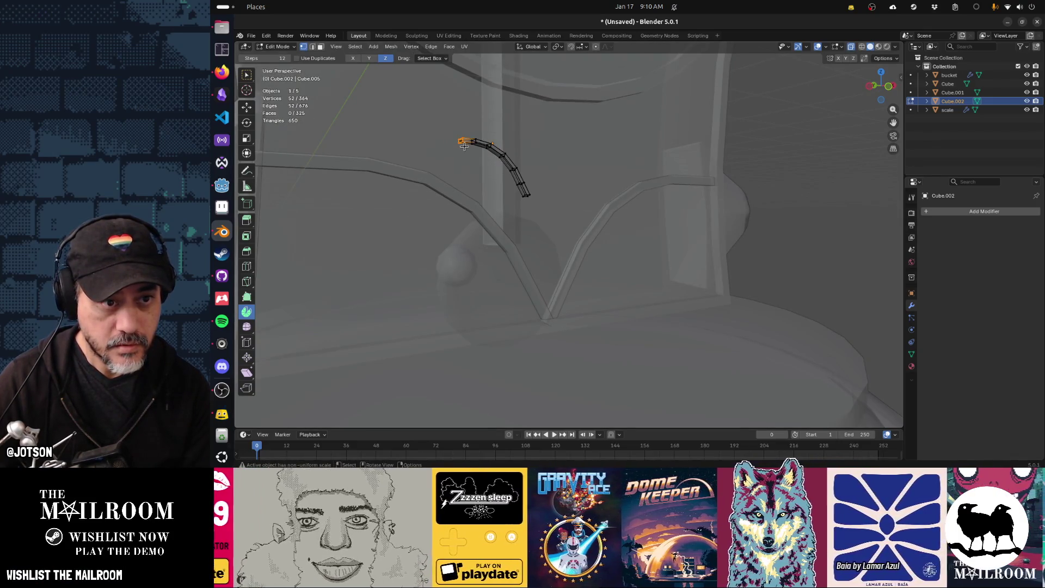
key("Tab")
Select faces along the small strip and near its top end in Edit Mode
mouse_move(545, 182)
middle_mouse_down()
mouse_move(505, 181)
mouse_move(476, 149)
middle_mouse_up()
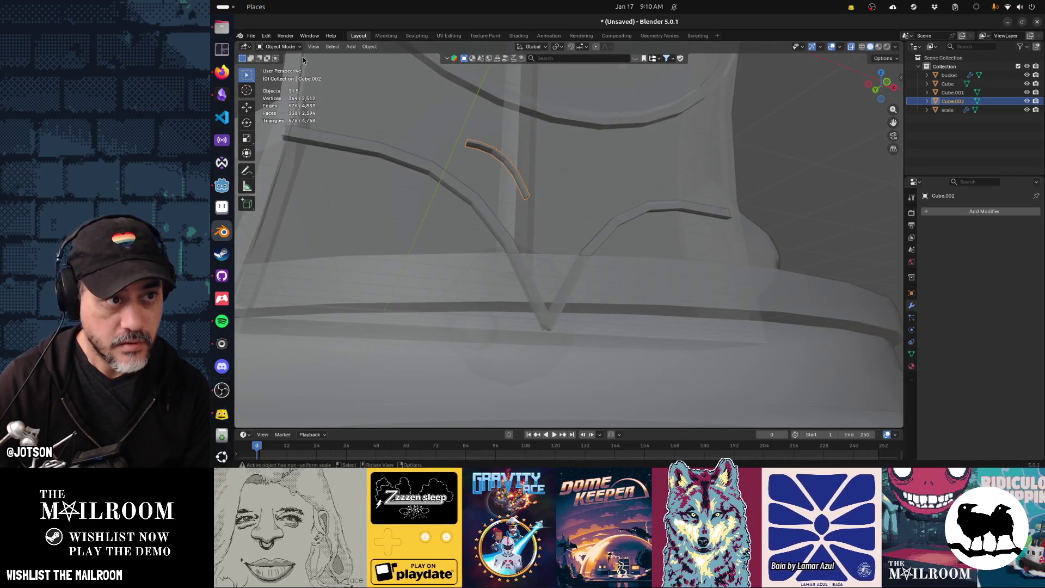
key("Tab")
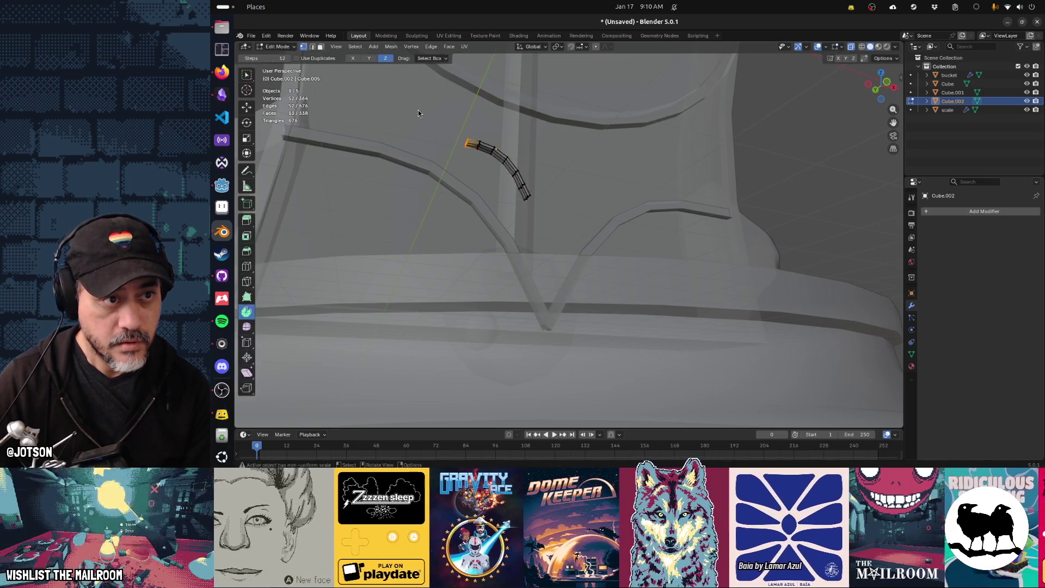
left_click(476, 143)
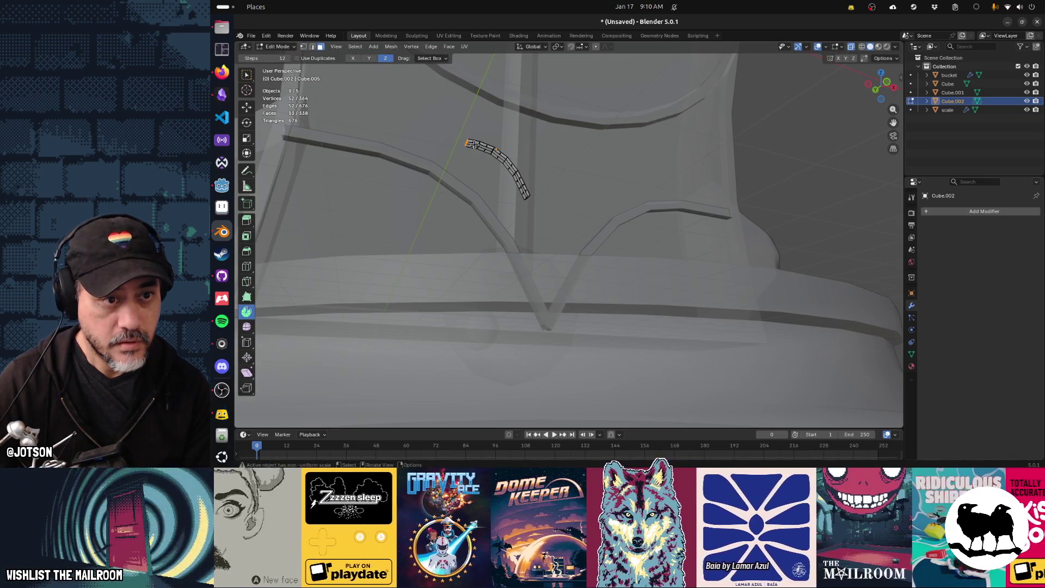
mouse_move(475, 144)
middle_mouse_down()
mouse_move(555, 177)
mouse_move(532, 185)
middle_mouse_up()
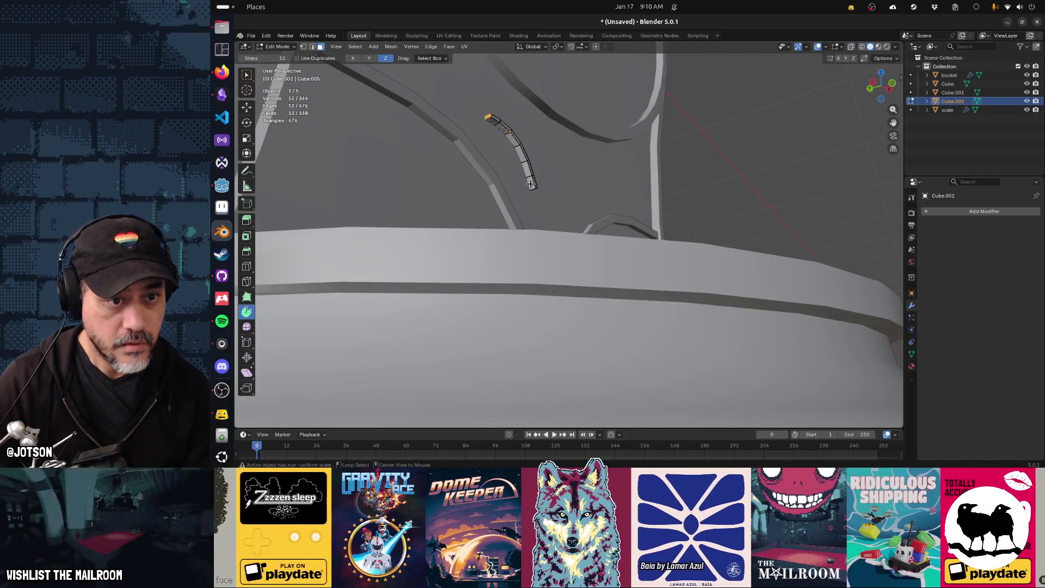
left_click(531, 184, "alt")
left_click(529, 178)
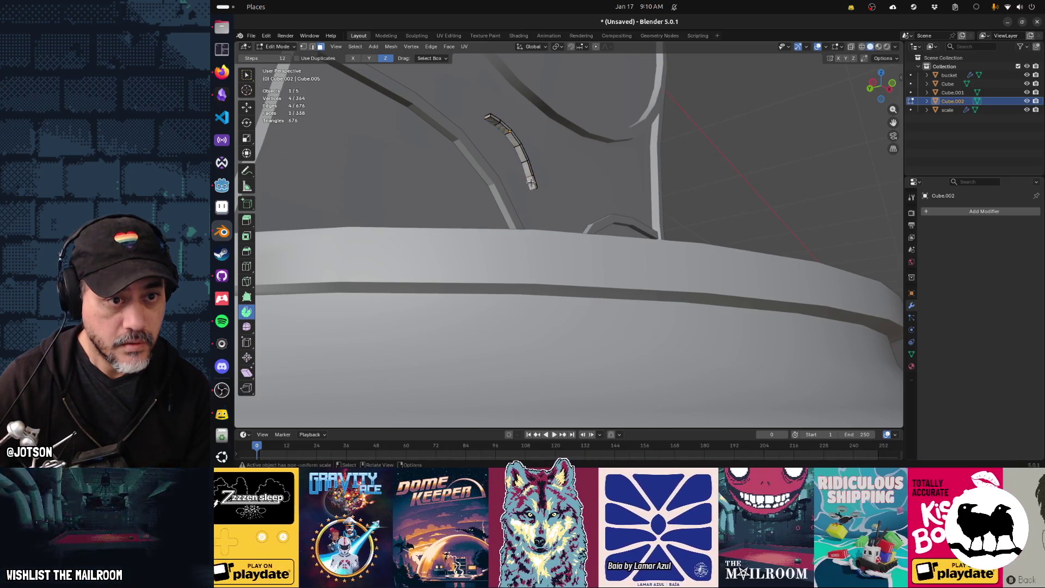
left_click(489, 120, "shift")
mouse_move(498, 131)
middle_mouse_down()
mouse_move(481, 183)
mouse_move(542, 157)
middle_mouse_up()
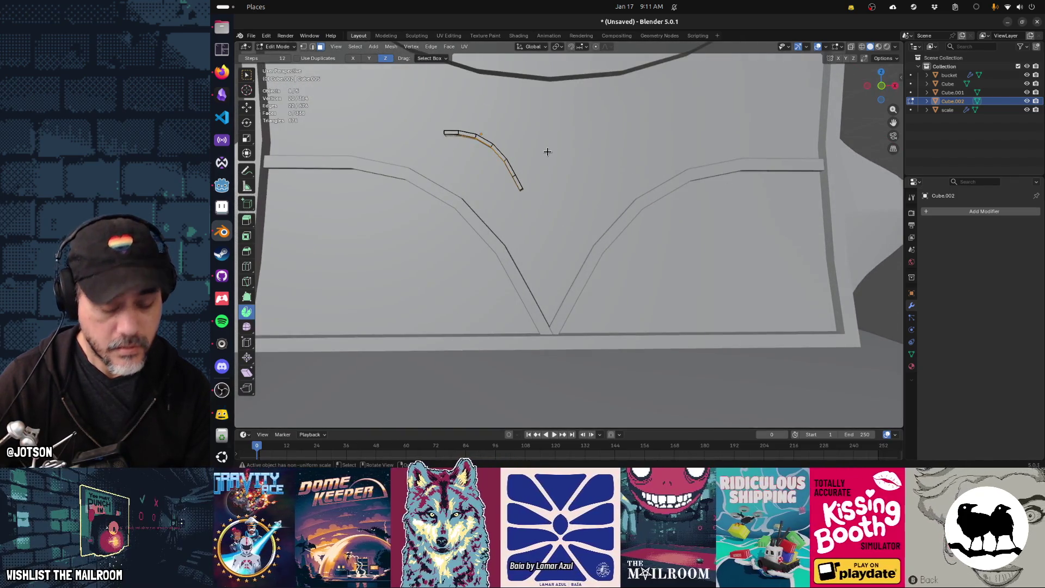
right_click(547, 152)
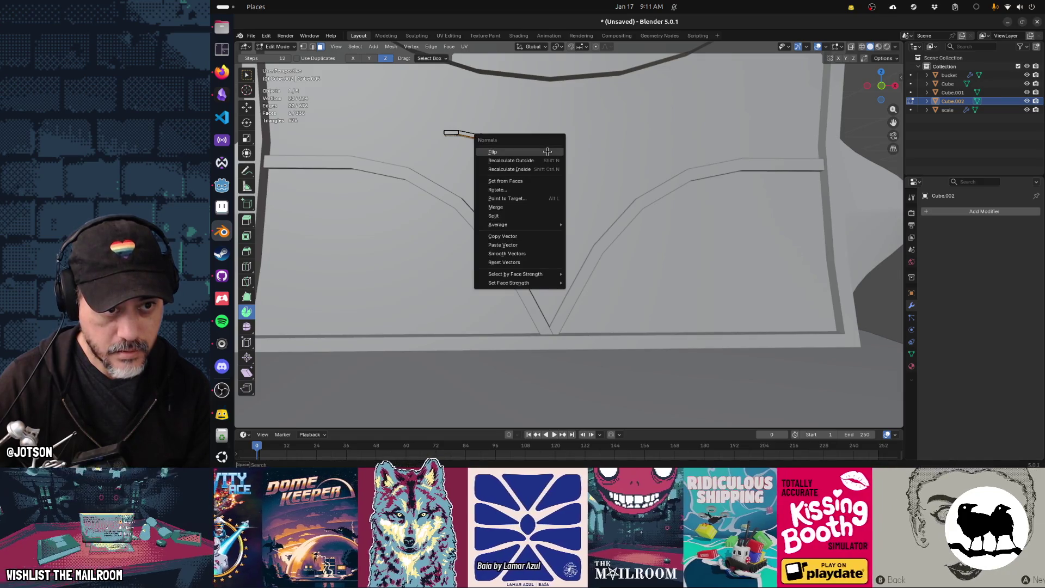
key("Escape")
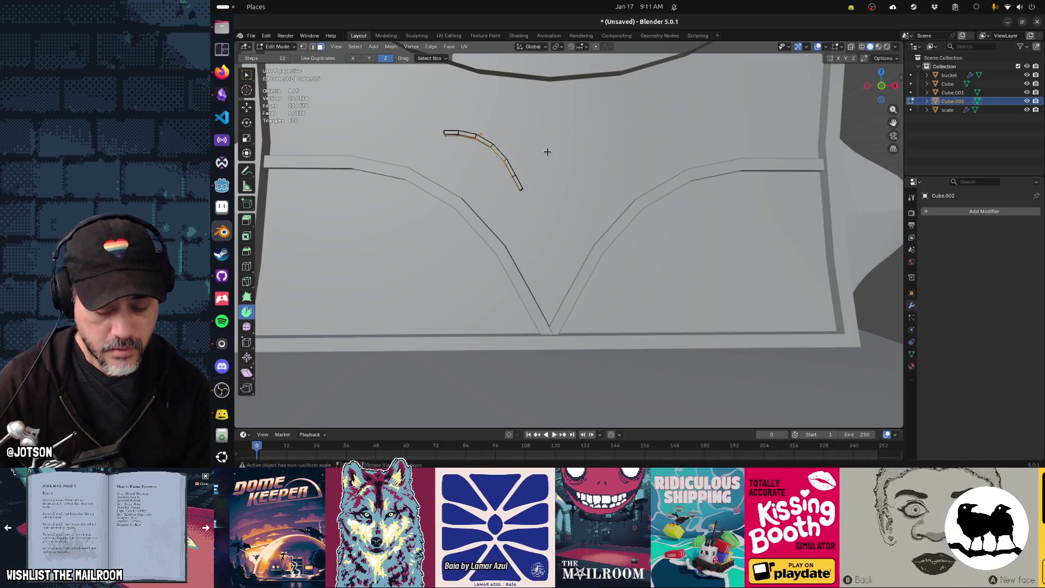
Move the selected strip faces in front view and return to Object Mode
key("g")
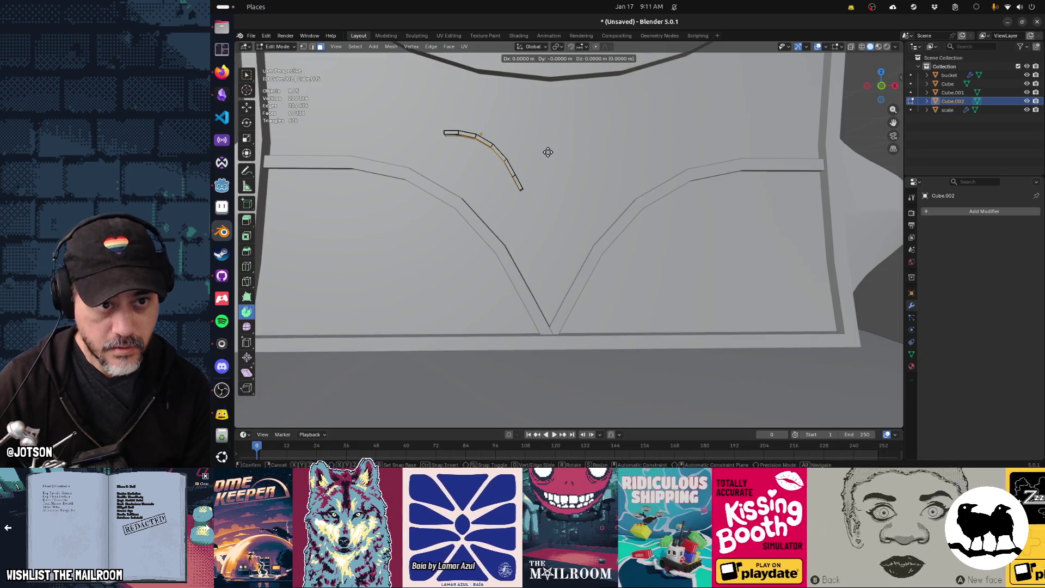
key("alt+KP_1")
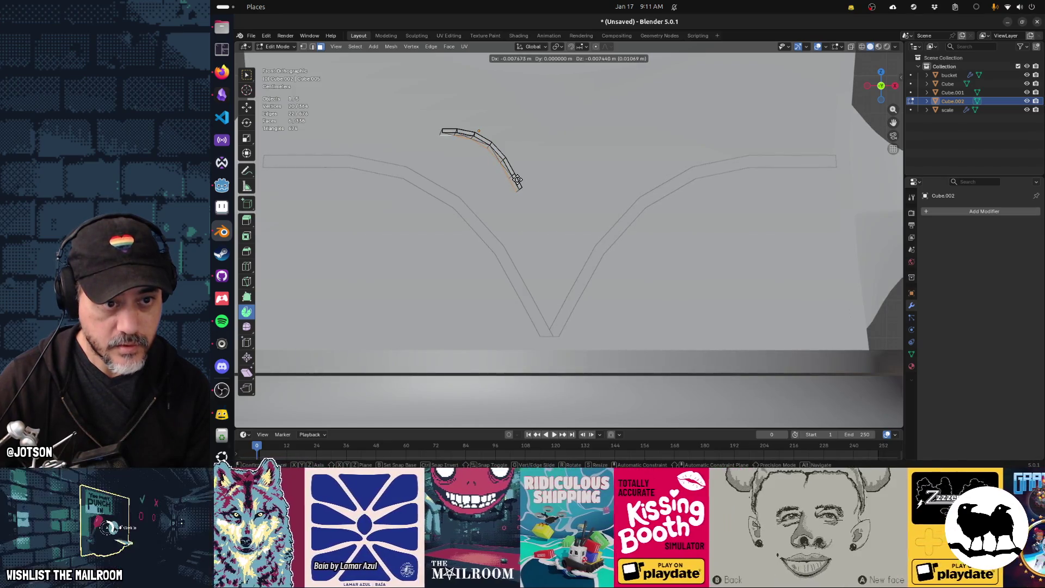
left_click(517, 180)
mouse_move(517, 180)
middle_mouse_down()
mouse_move(564, 175)
mouse_move(519, 169)
middle_mouse_up()
key("Tab")
Delete the Cube.002 strip object
key("x")
left_click(532, 158)
scroll(520, 172, "down", 2)
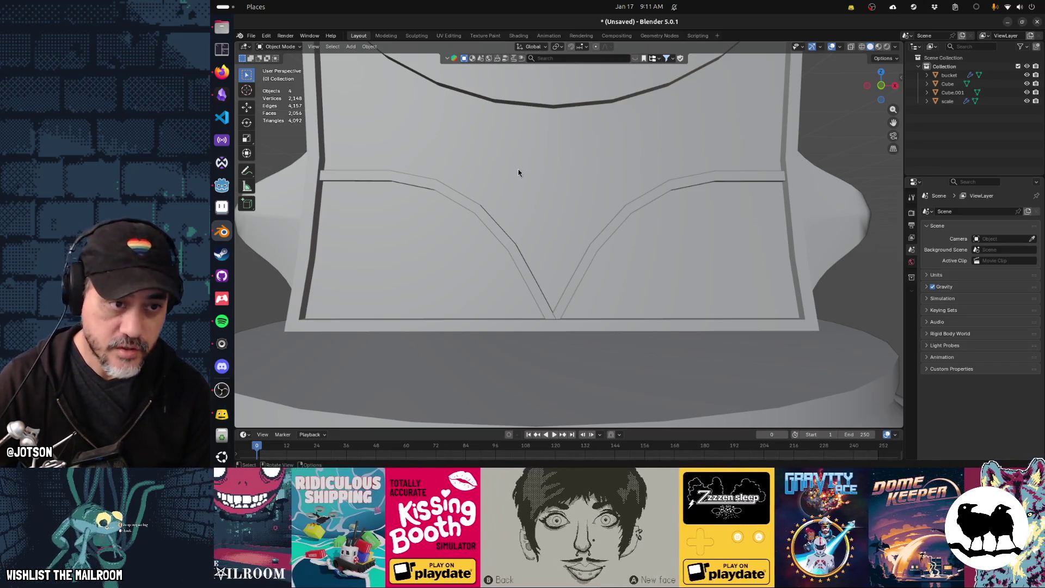
Add a new Bézier curve to the scene
left_click(495, 225)
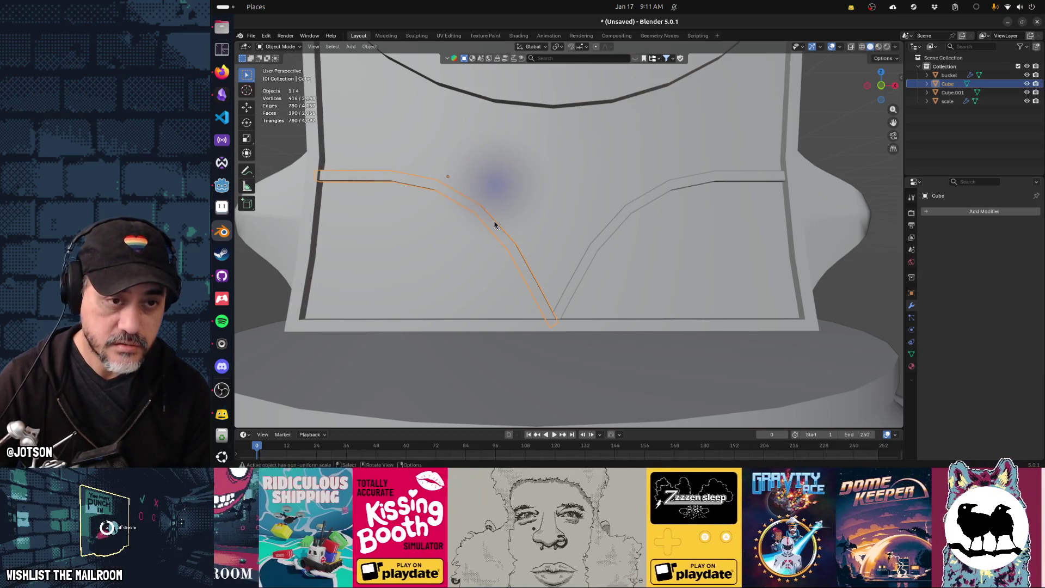
left_click(511, 163)
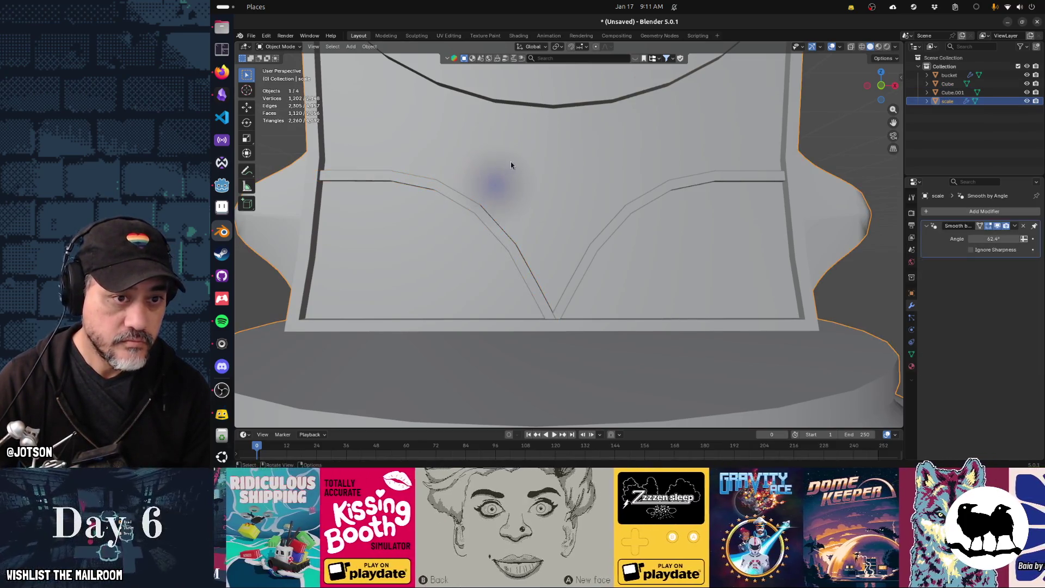
key("shift+a")
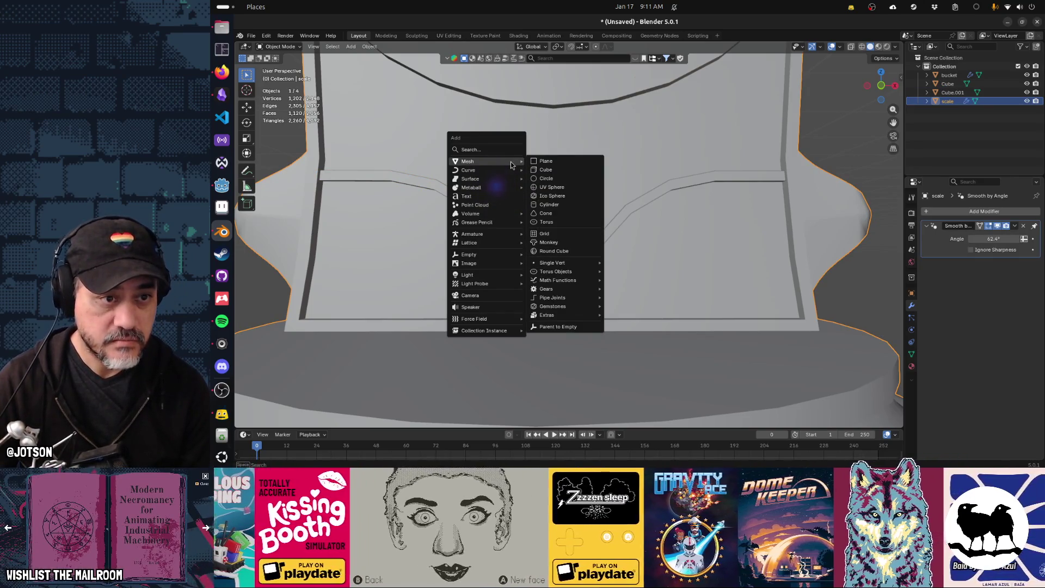
mouse_move(505, 170)
left_click(556, 169)
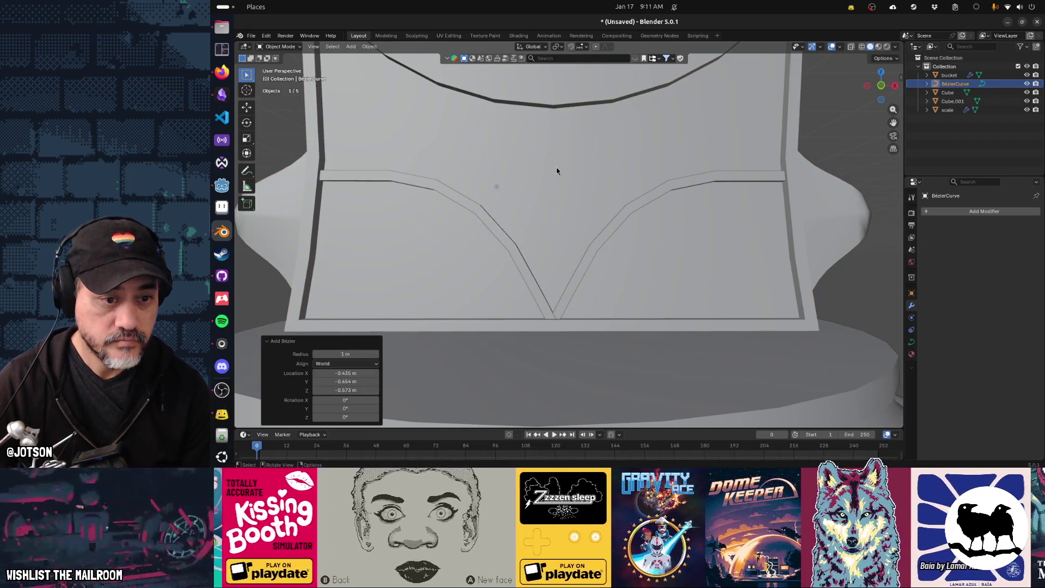
scroll(557, 169, "down", 5)
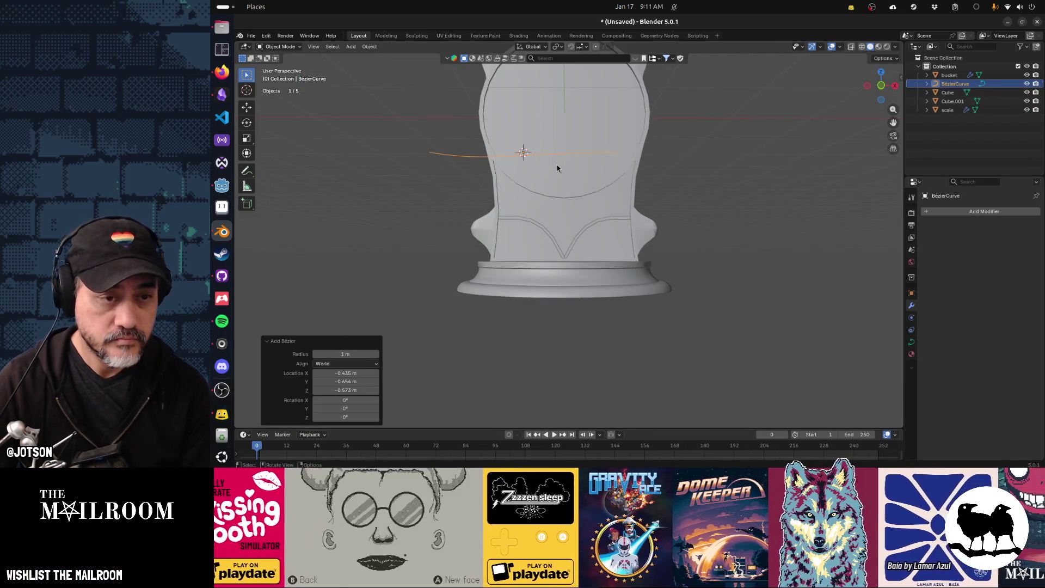
Stand the curve upright facing front with rotations of 90° Y, 90° X, -90° Y and -90° Z
key("r")
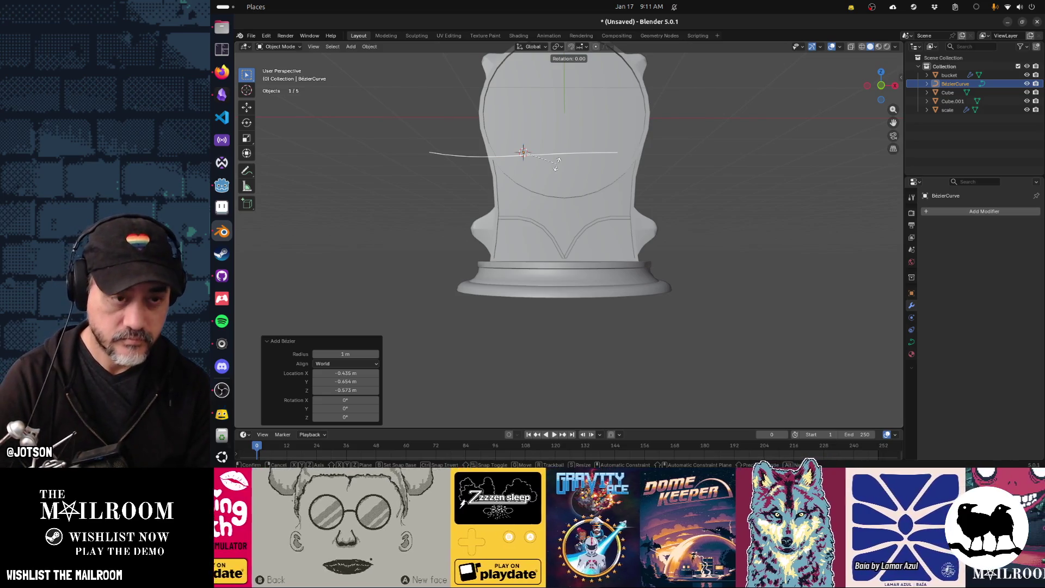
key("y")
key("9")
key("0")
key("Return")
key("x")
key("9")
key("0")
key("Return")
key("r")
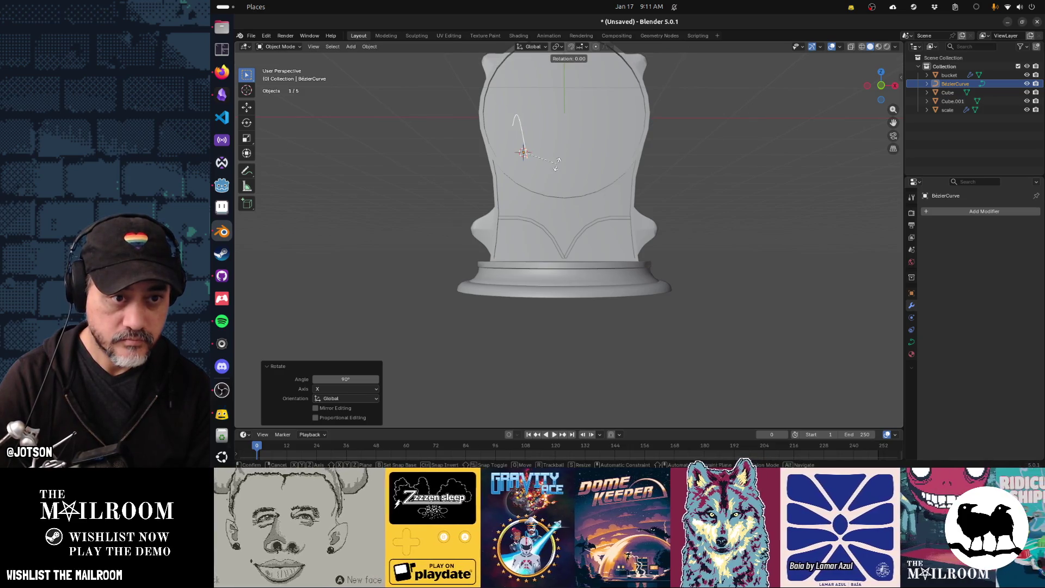
key("y")
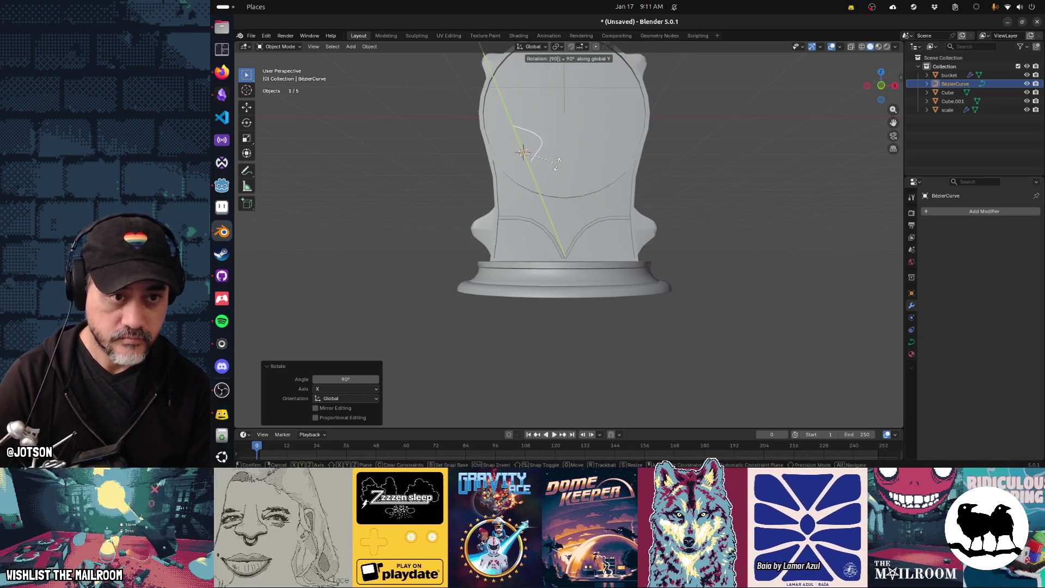
key("Return")
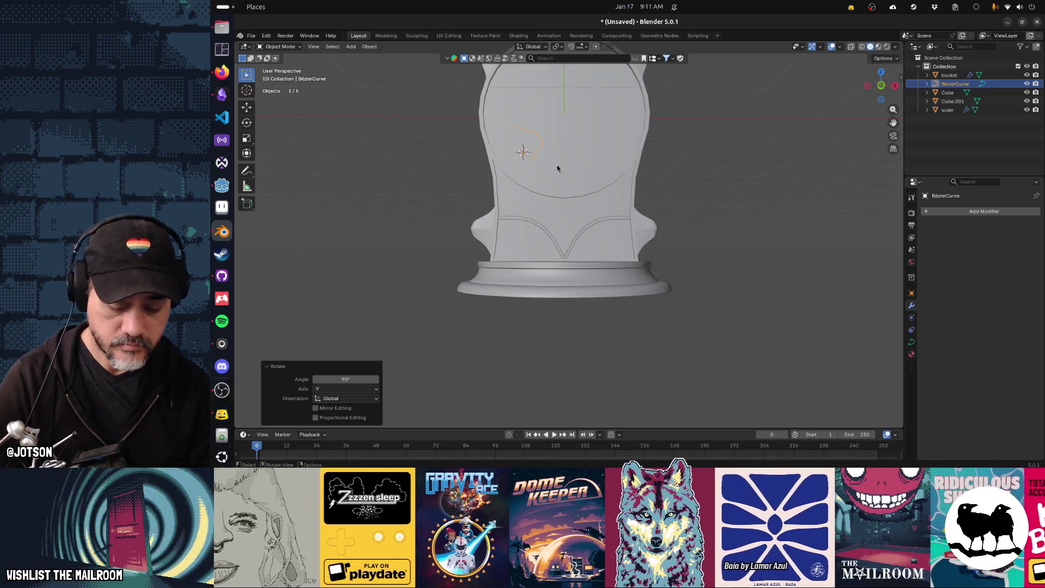
type("ry-90")
key("Return")
key("r")
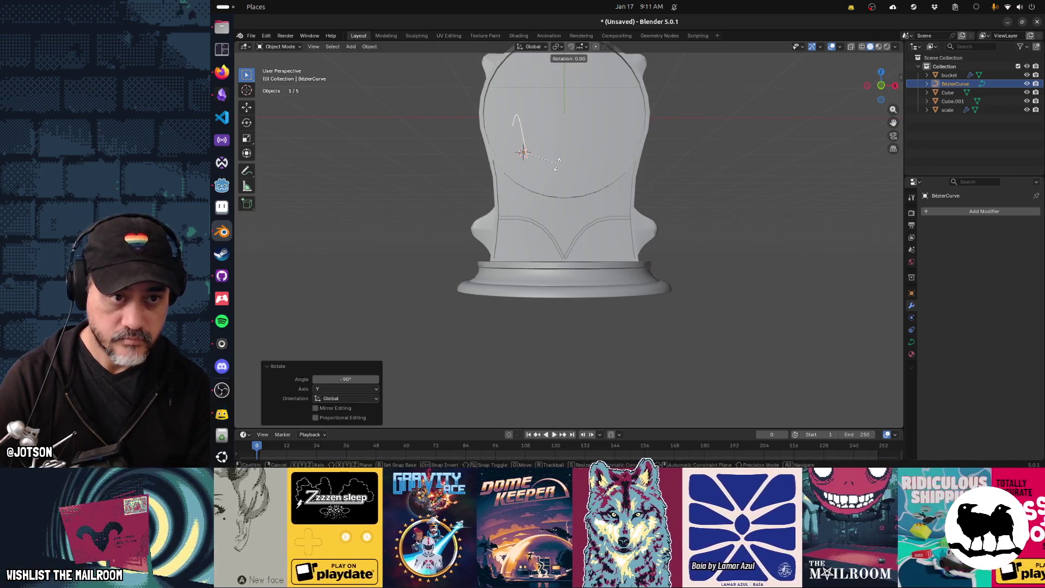
type("z")
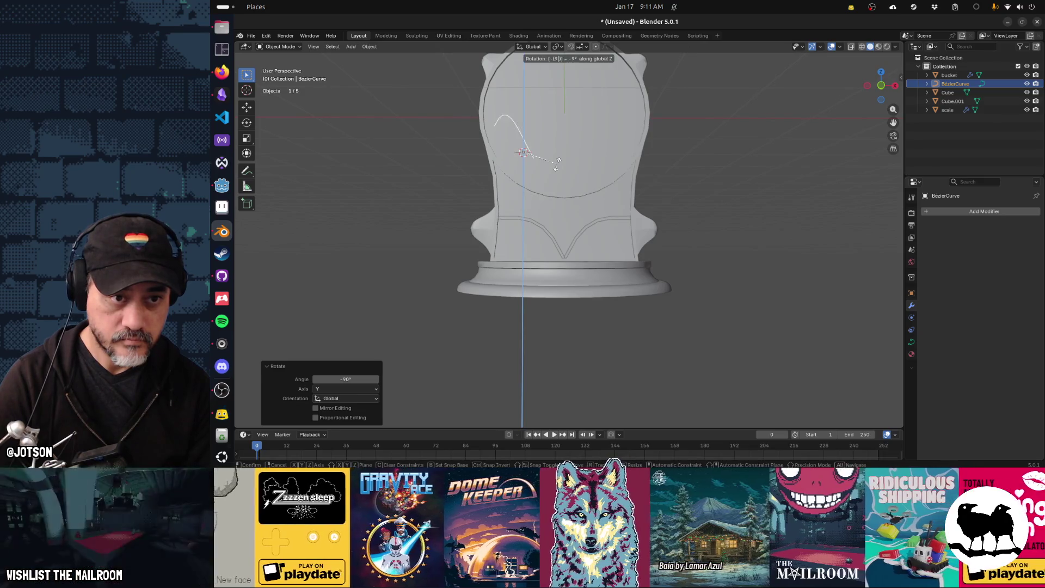
type("-90")
key("Return")
key("KP_1")
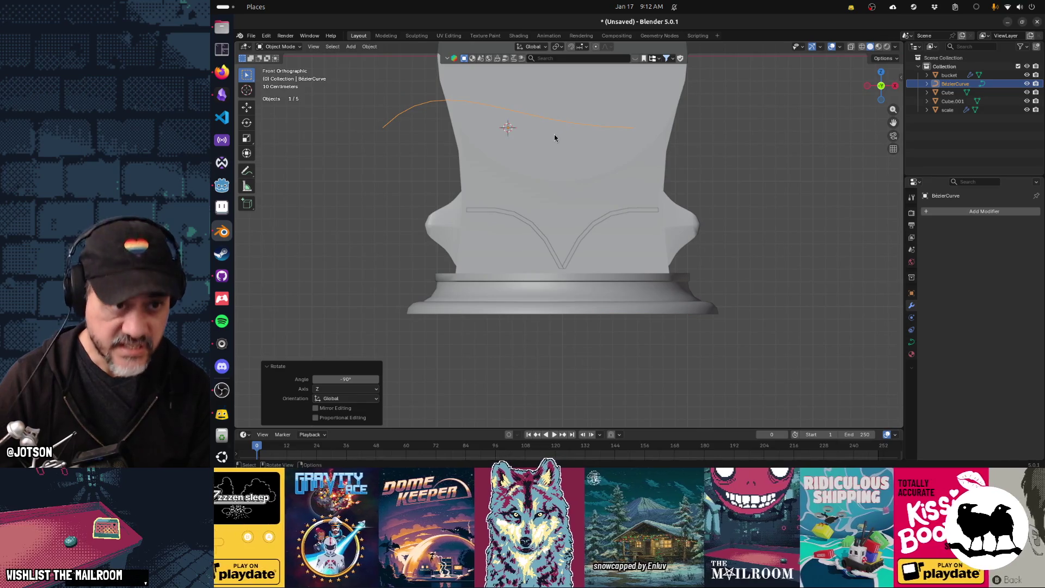
Shorten the curve's handles and rescale and rotate the left point's handles
key("Tab")
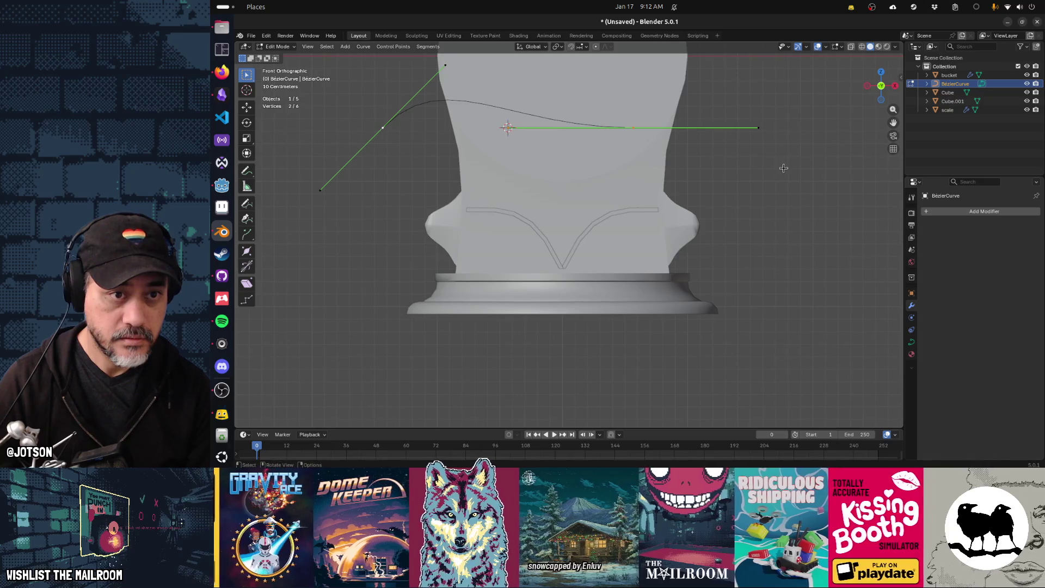
key("s")
left_click(708, 155)
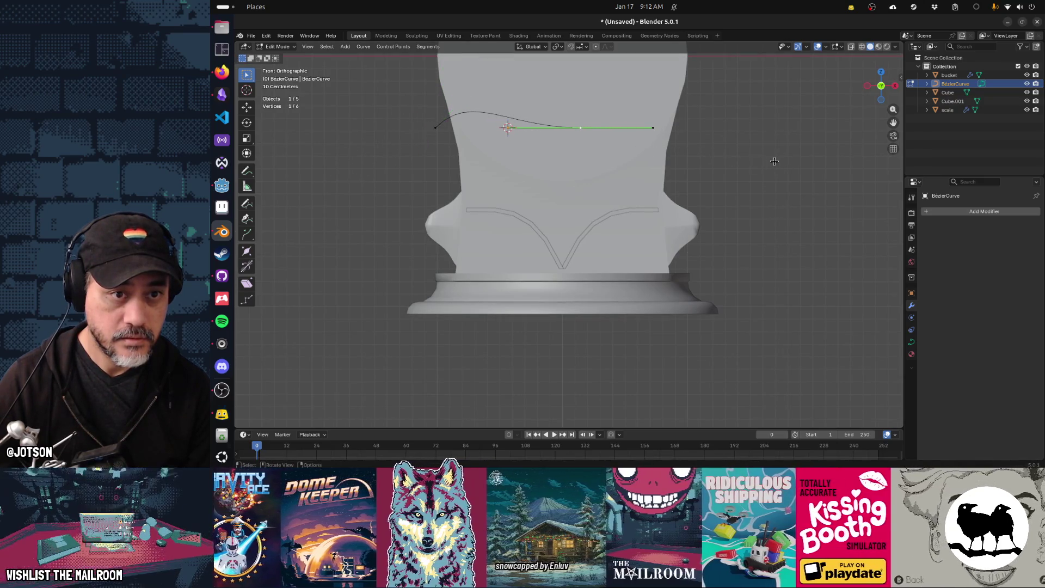
key("s")
left_click(637, 143)
left_click(436, 127)
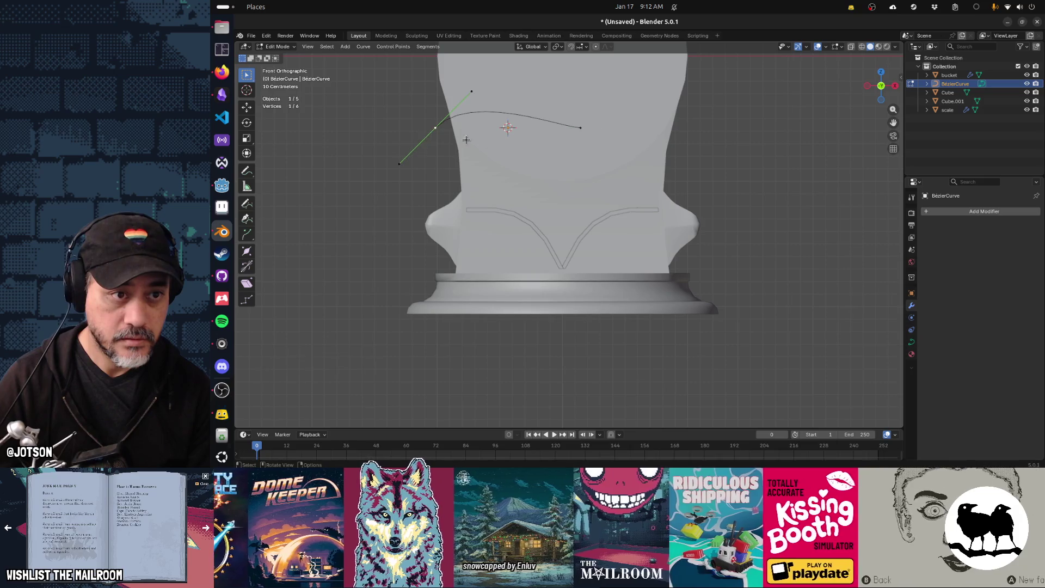
key("s")
left_click(545, 143)
key("r")
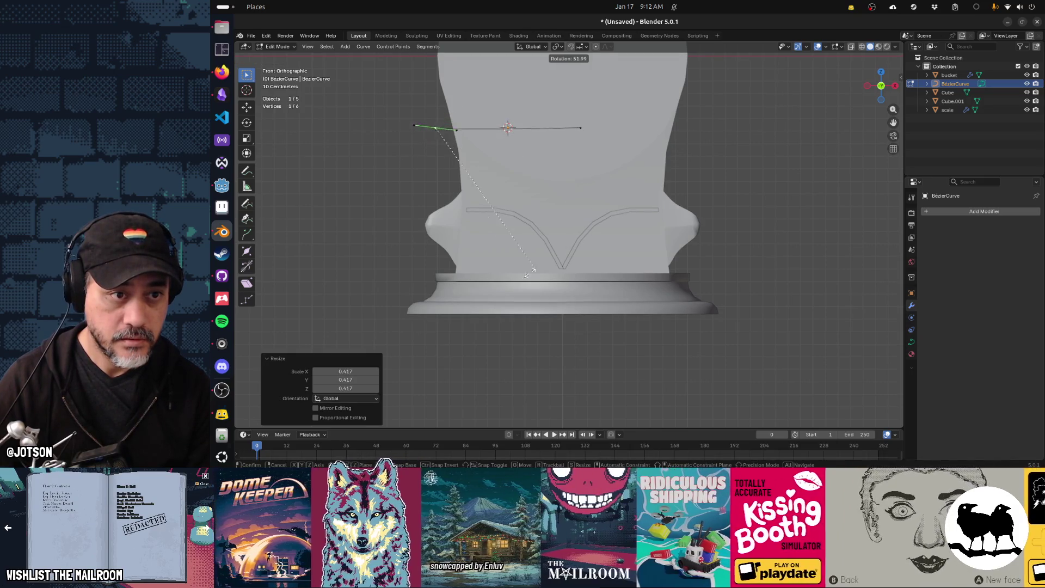
left_click(586, 134)
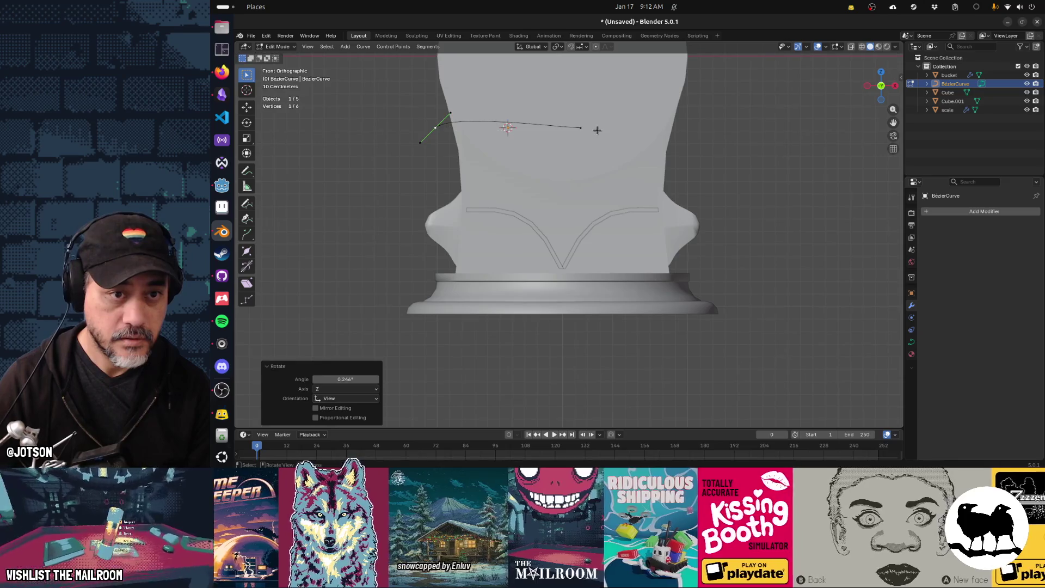
Rotate and scale the right point's handles and lengthen the left handles to 2.008
left_click(581, 128)
key("r")
left_click(620, 192)
key("s")
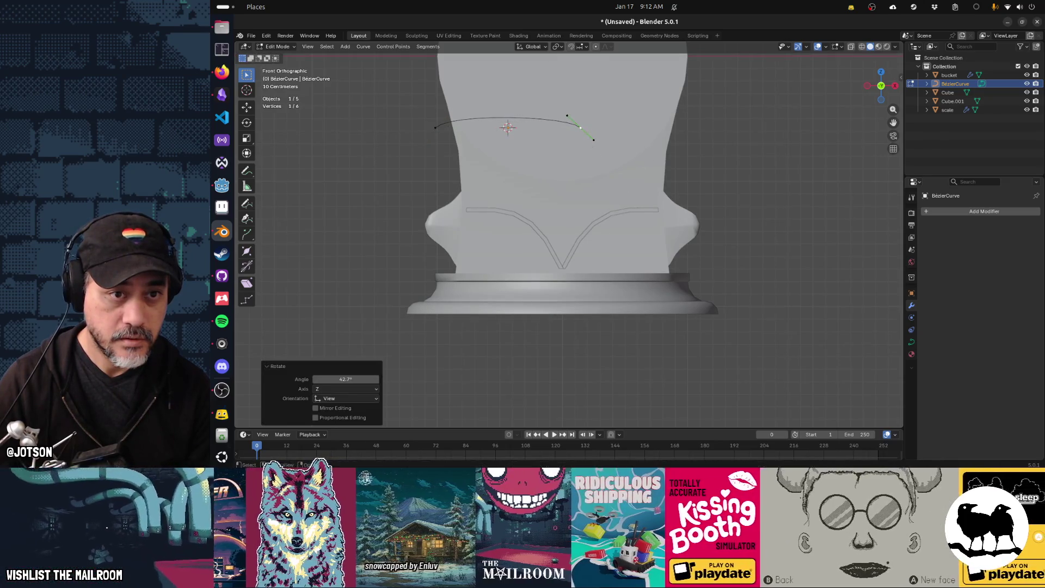
left_click(719, 229)
left_click(436, 128)
key("s")
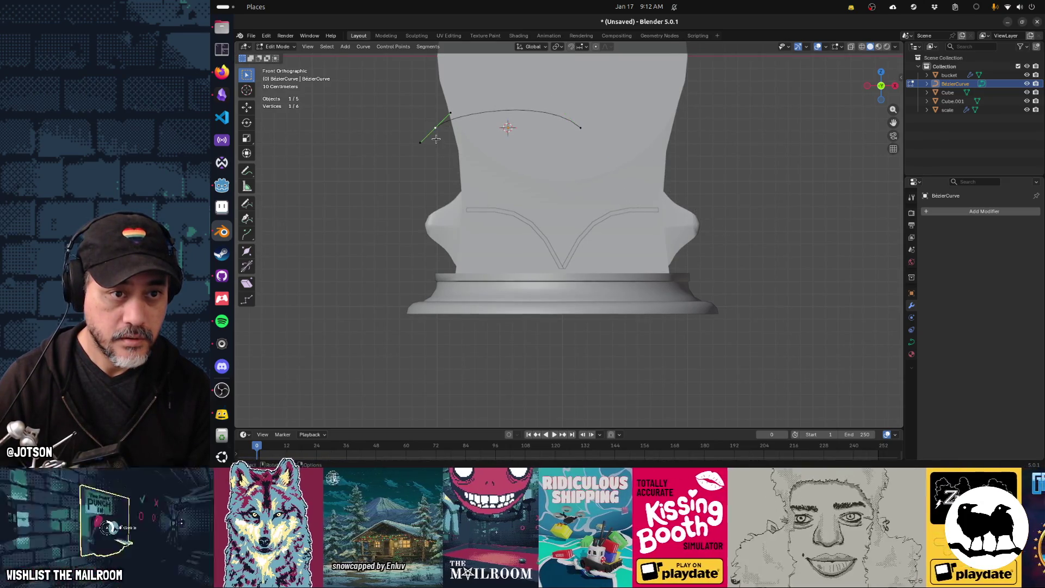
left_click(431, 150)
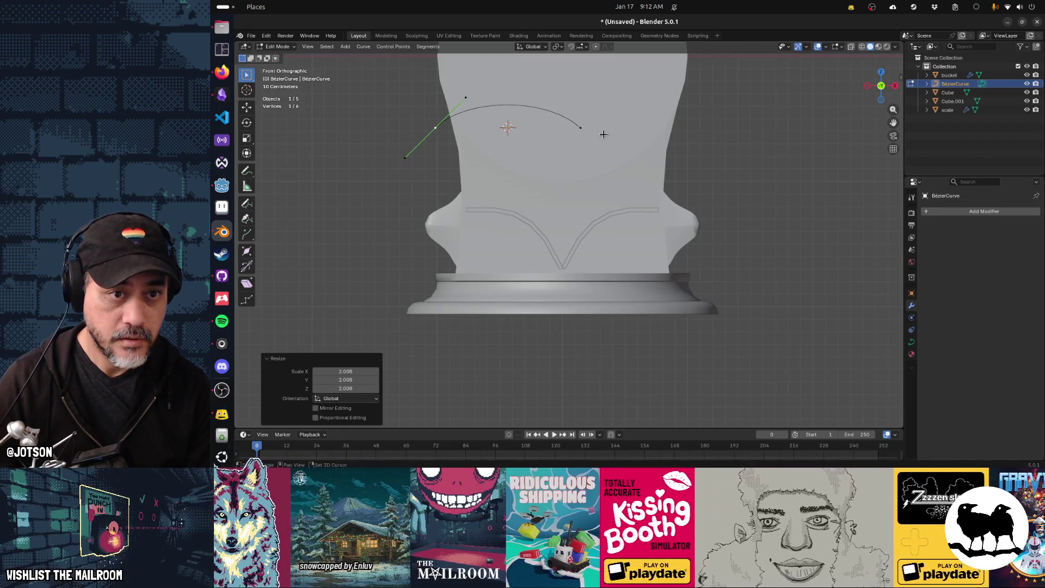
Rotate both control points together by 50° and extrude a new point from the lower end
left_click(581, 128, "shift")
key("r")
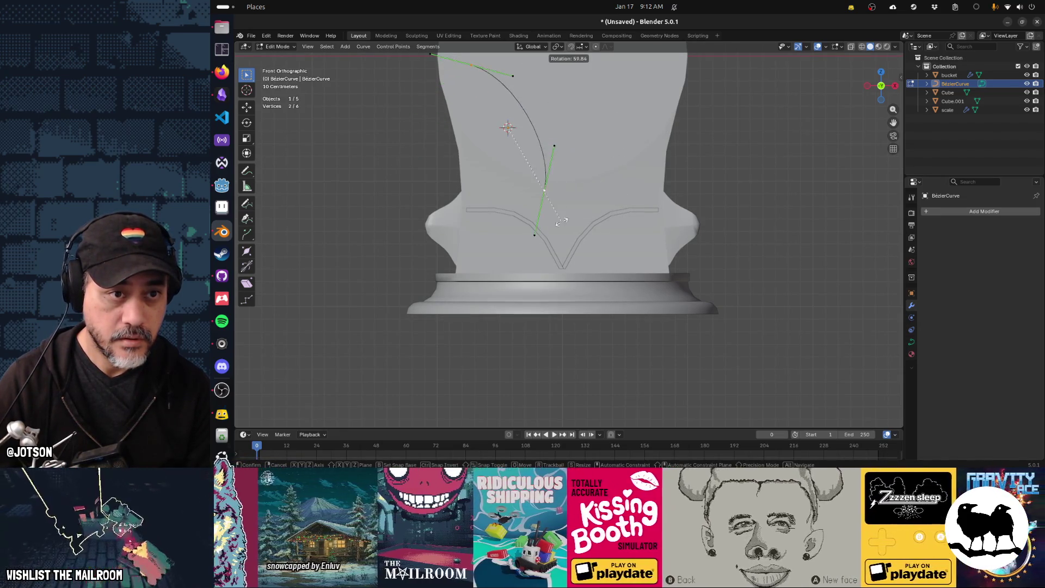
key("ctrl")
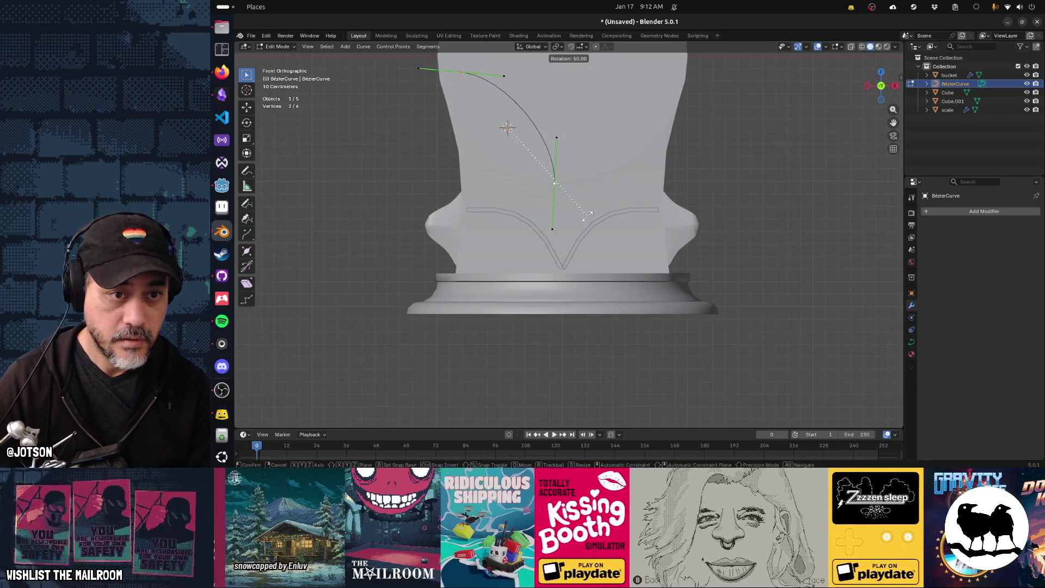
left_click(589, 217)
left_click(560, 176)
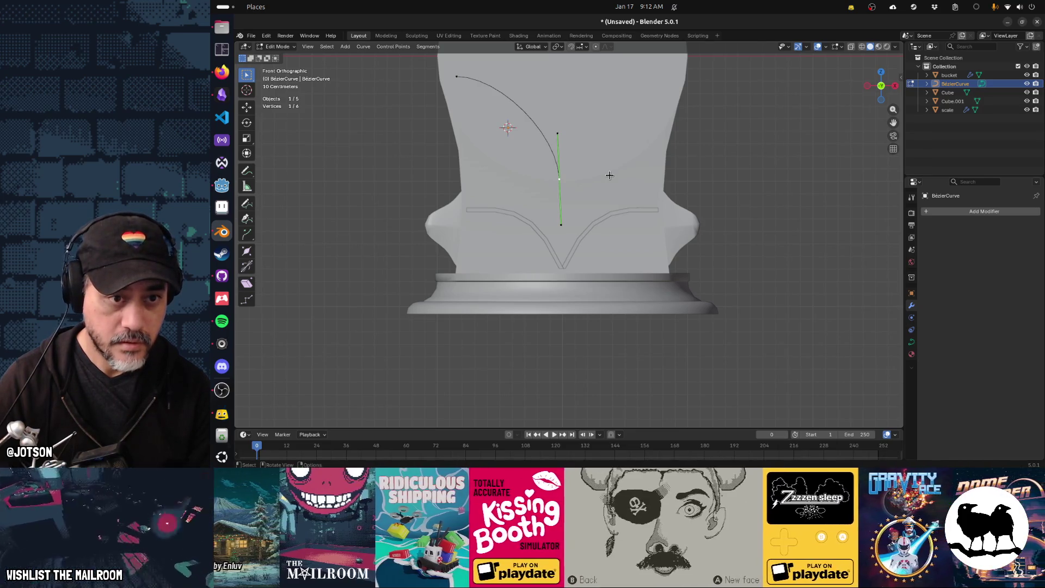
key("e")
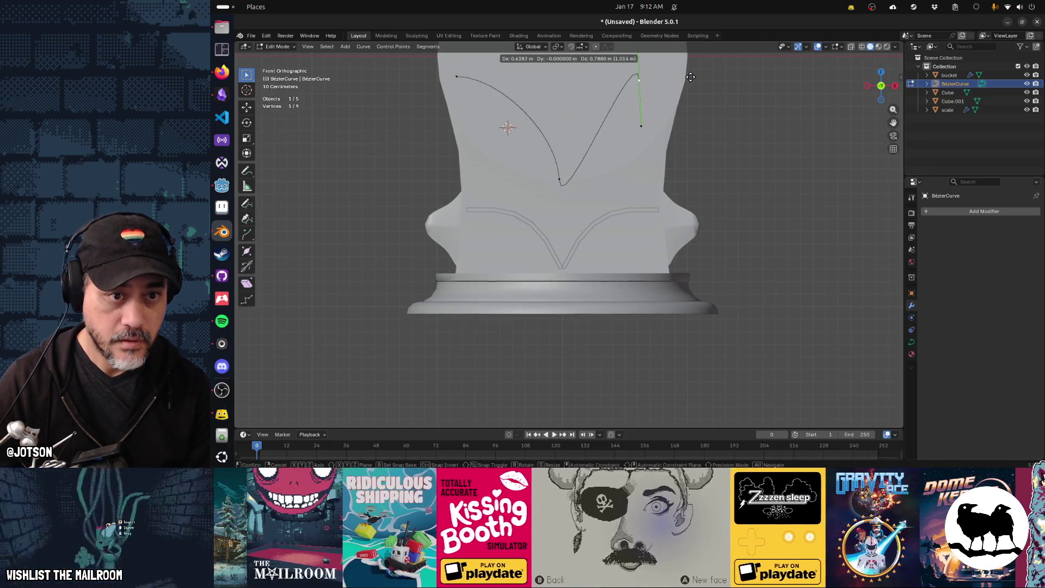
Place the extruded point at upper right and give the V-bottom point Vector handles
left_click(691, 76)
key("r")
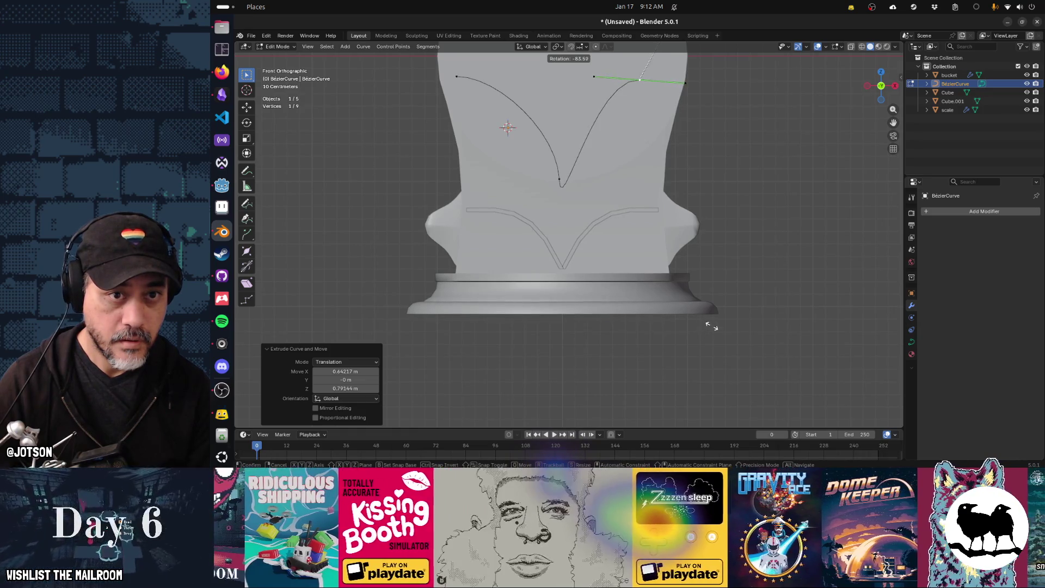
left_click(707, 315)
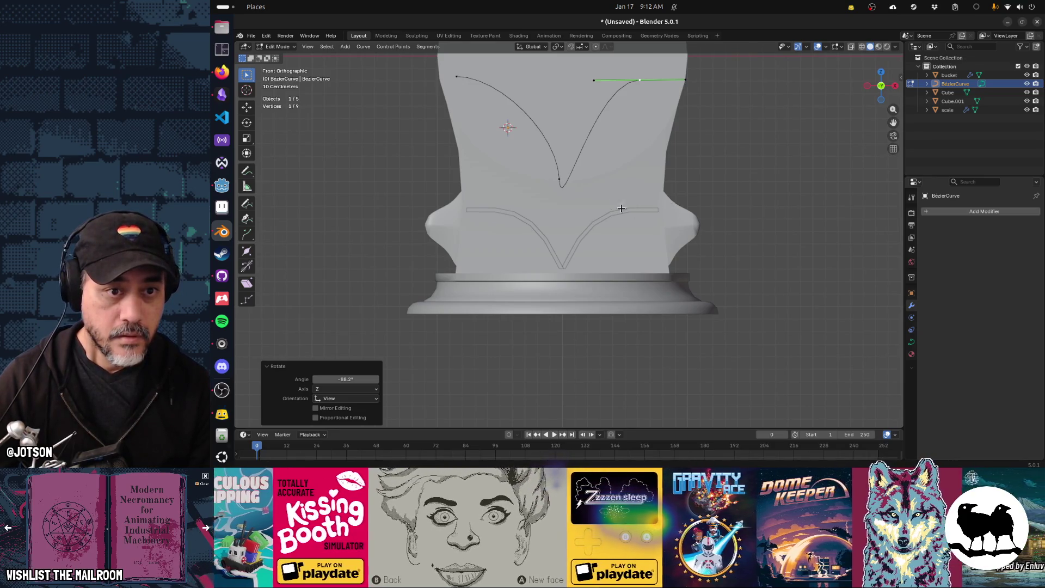
left_click(559, 181)
key("v")
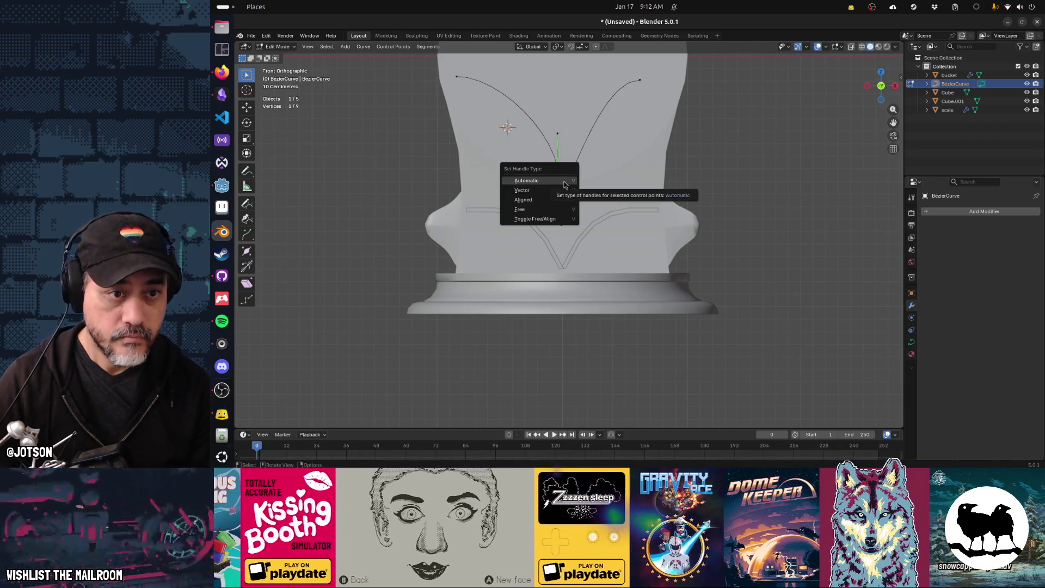
left_click(560, 193)
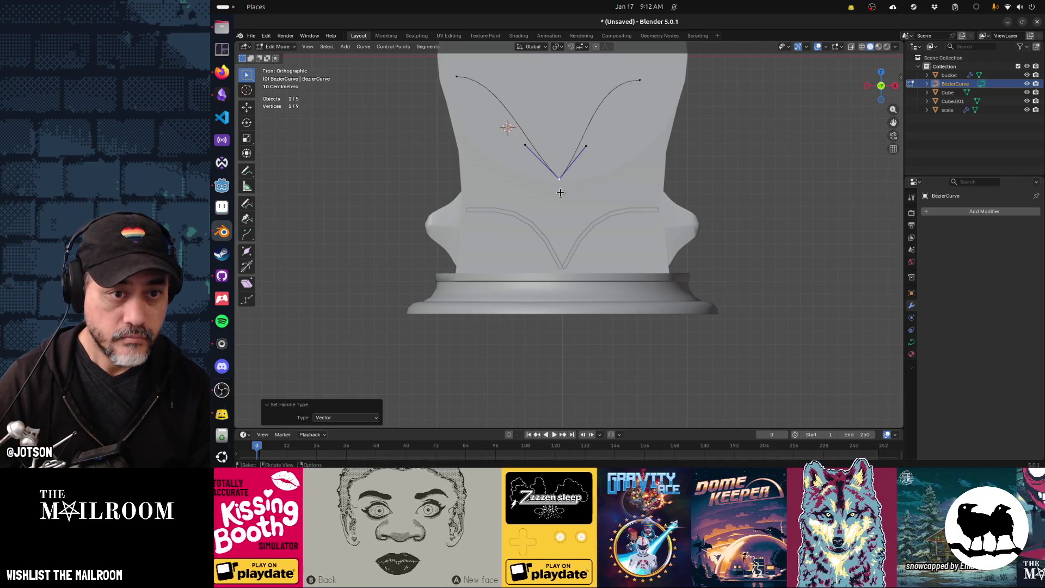
Slide the curve's right end point outward along X and nudge it level with the left end
left_click(643, 80)
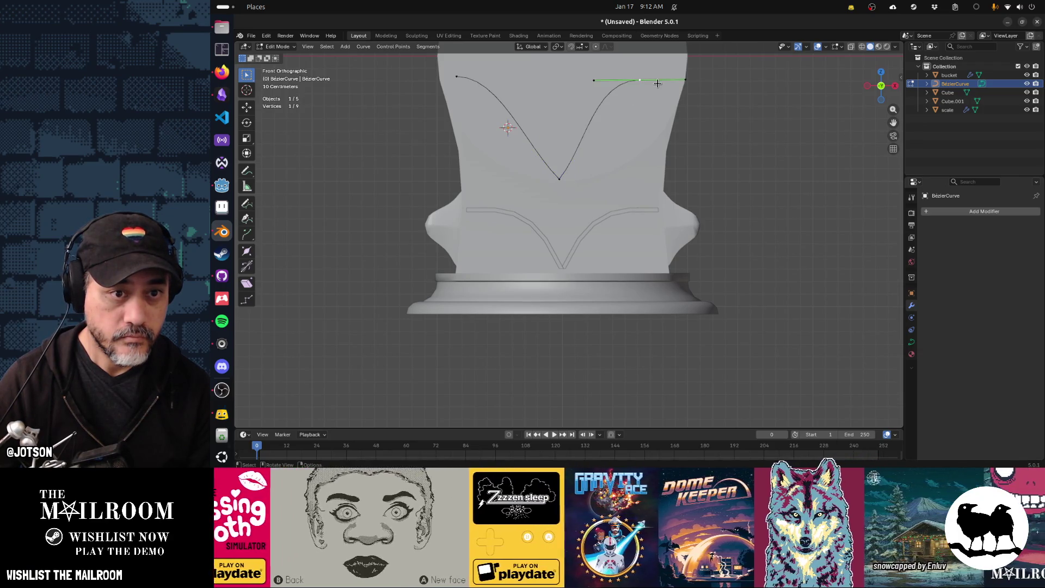
key("x")
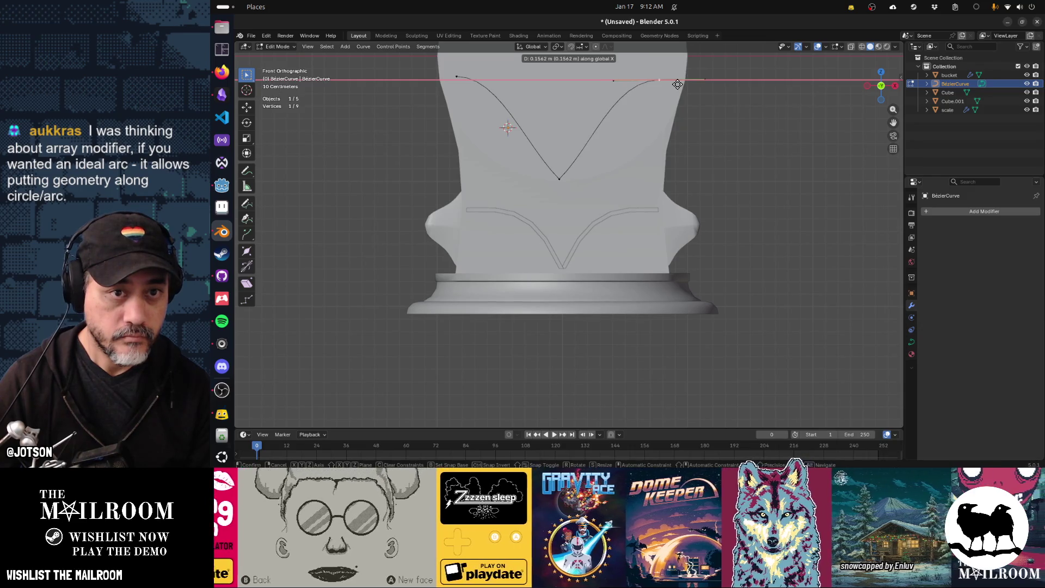
left_click(678, 84)
left_click(461, 79)
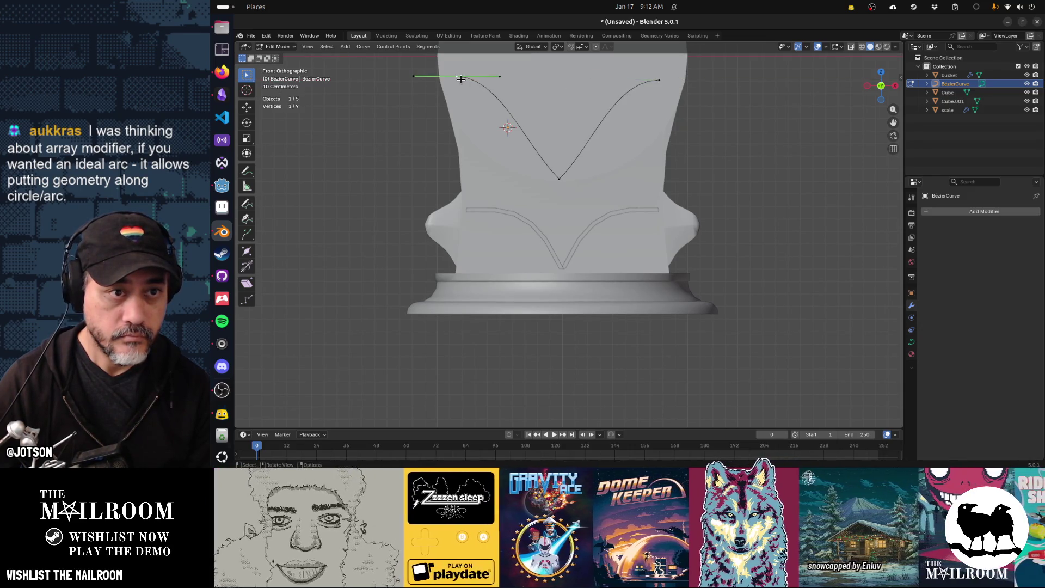
left_click_drag(660, 83, 658, 77)
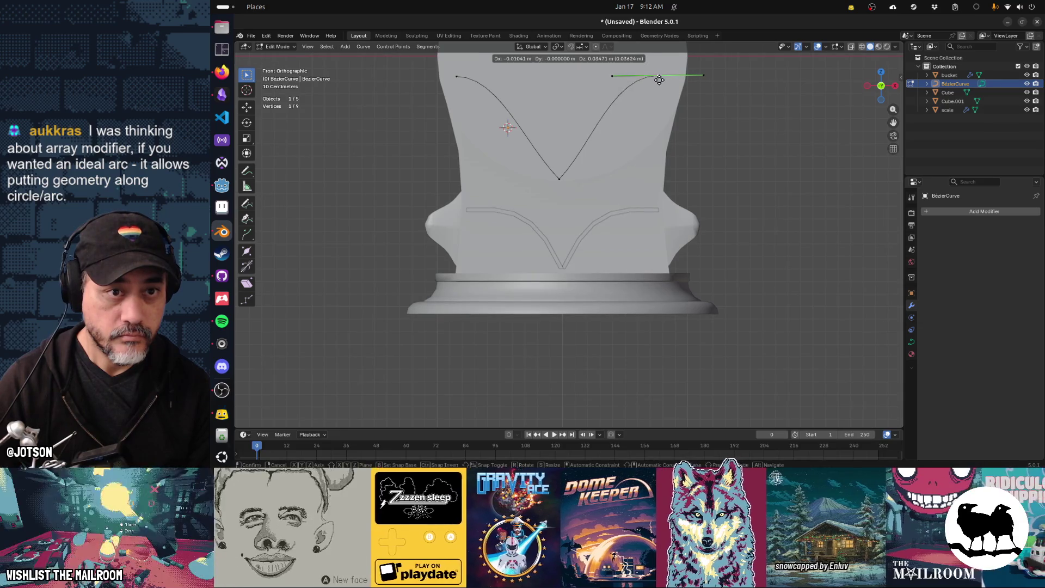
left_click(561, 182)
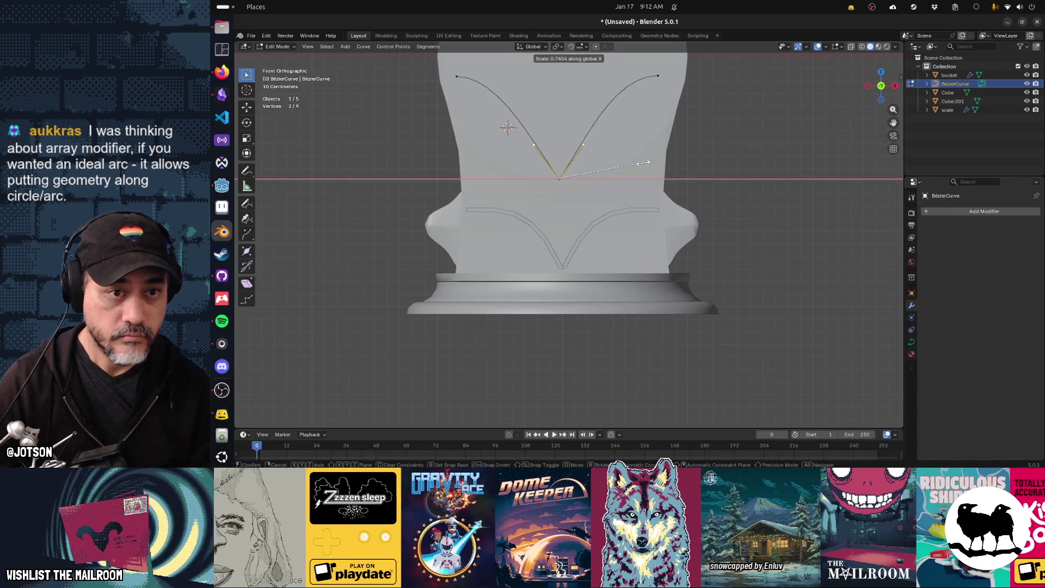
Narrow the V's bottom and end handles, and lower the curve's end points
left_click(607, 161)
key("g")
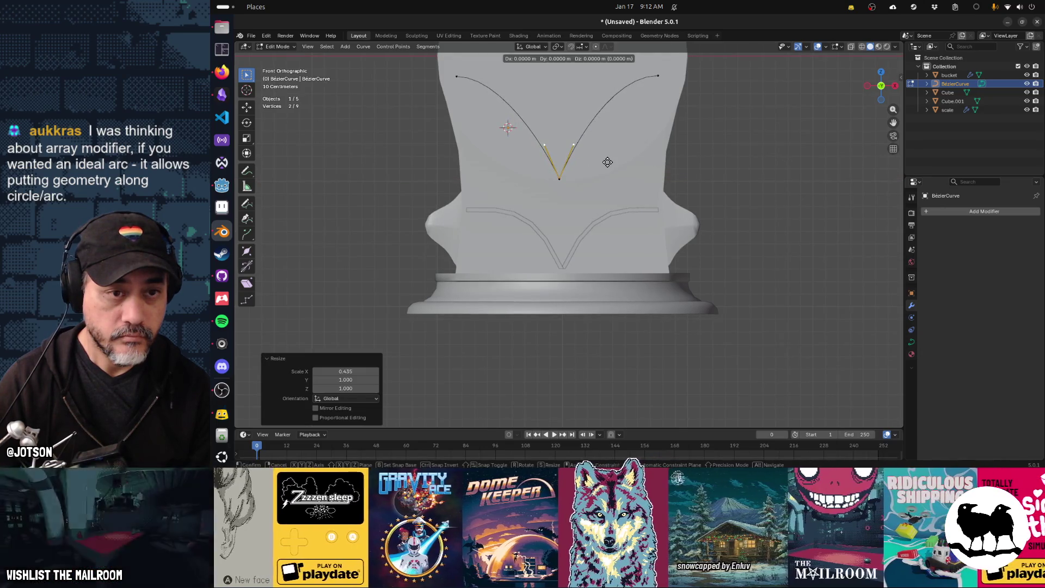
key("z")
key("Escape")
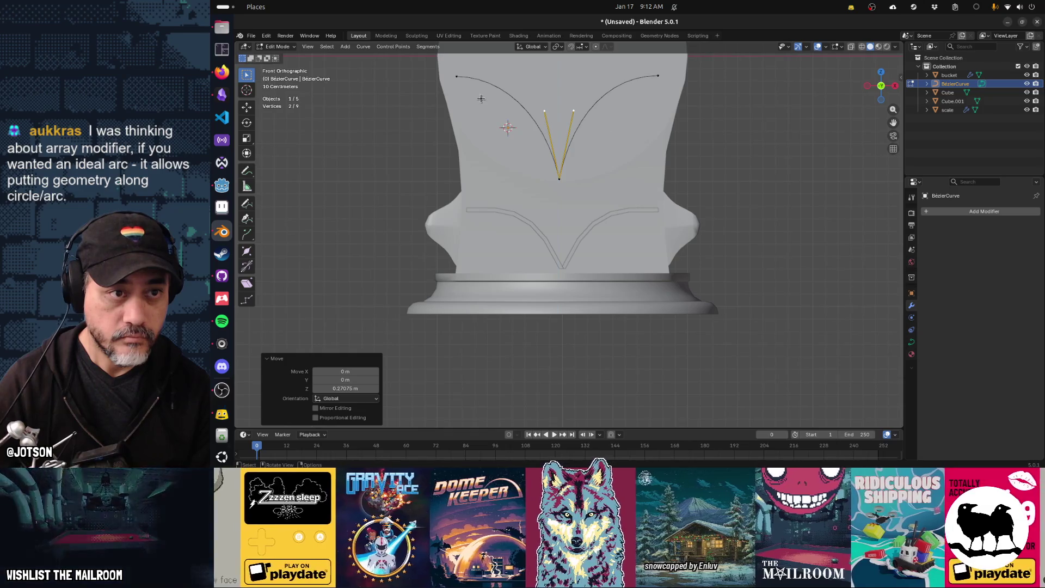
left_click(456, 76)
key("s")
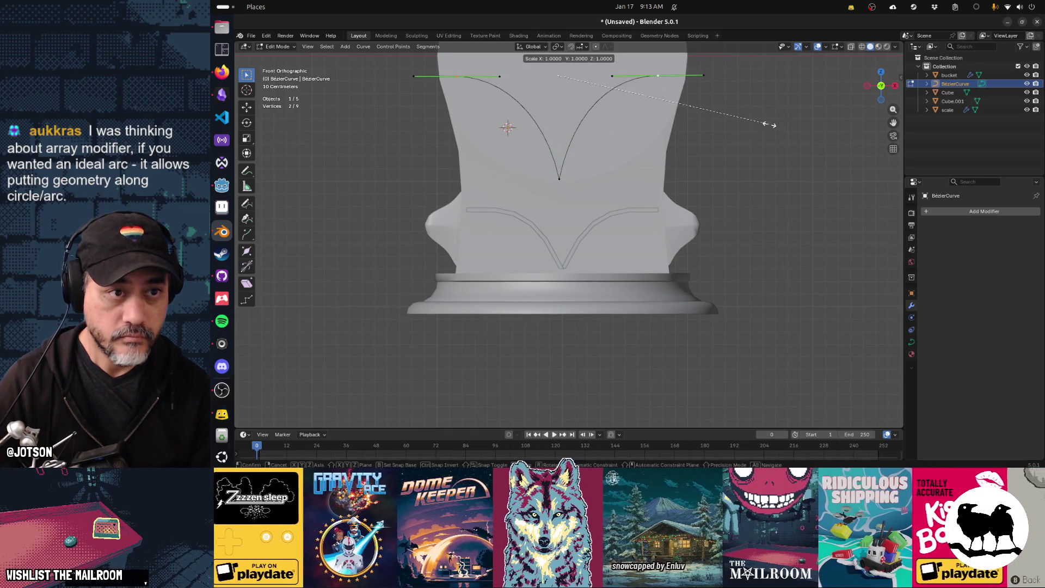
key("x")
left_click(708, 120)
key("g")
key("z")
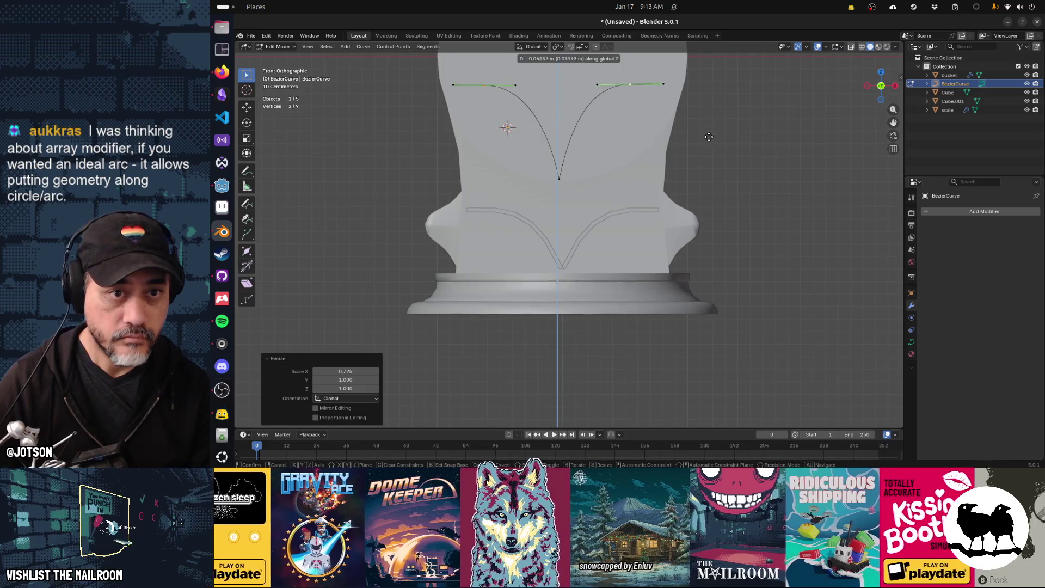
left_click(708, 145)
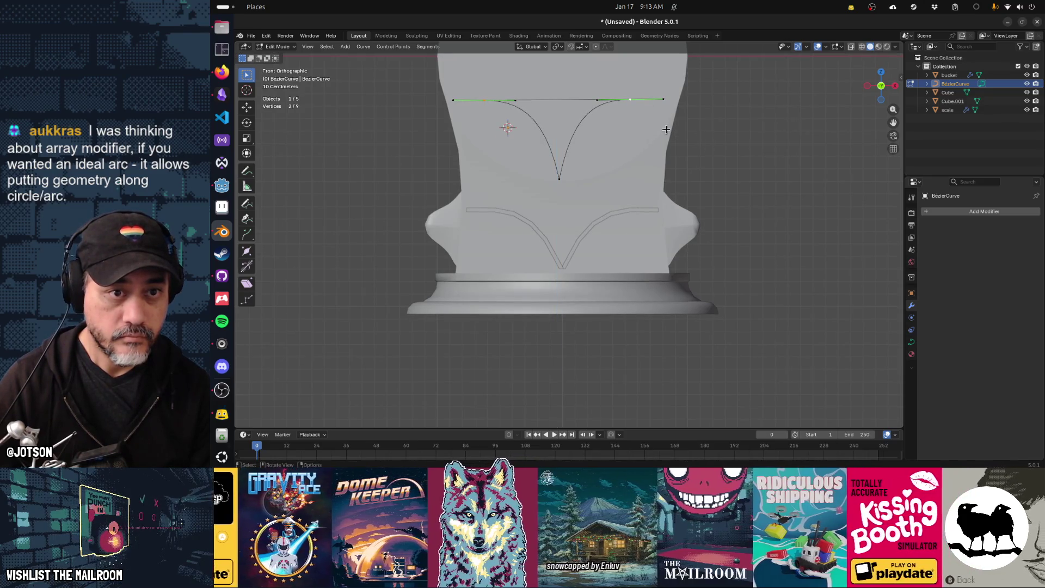
left_click(710, 146)
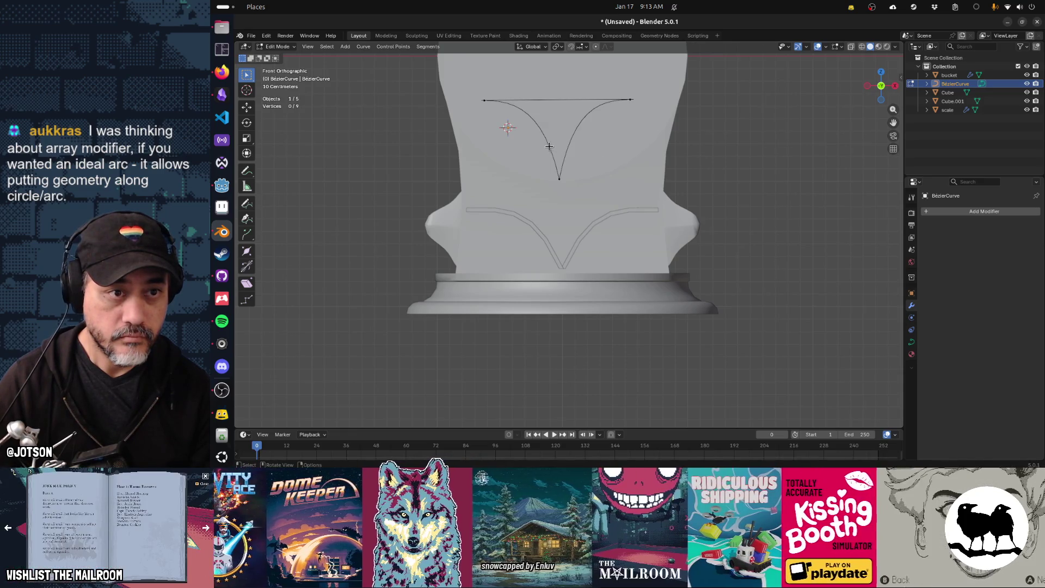
Lower the handles at the V's bottom point and widen them horizontally
left_click(572, 170)
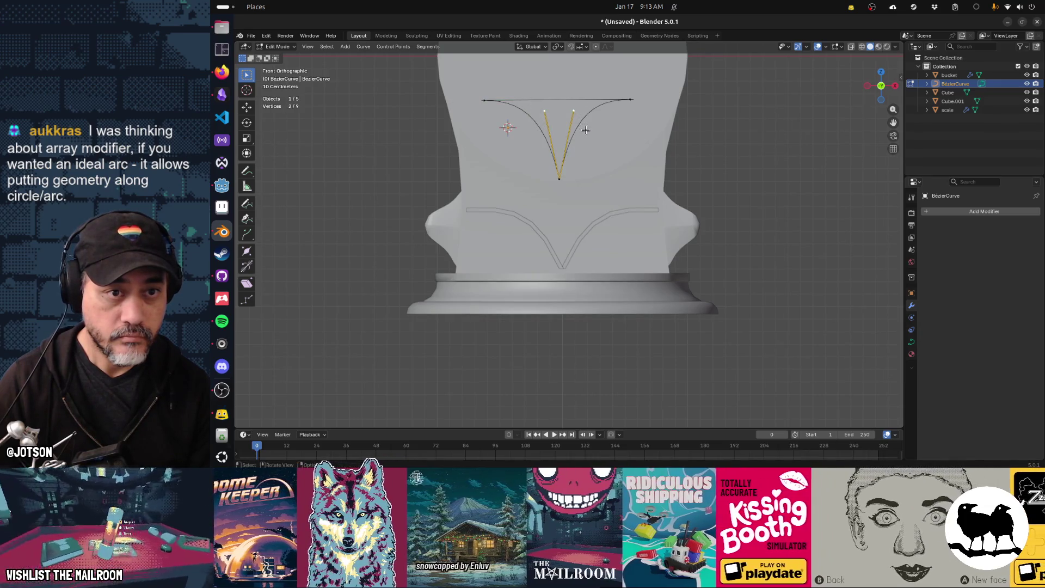
key("g")
key("z")
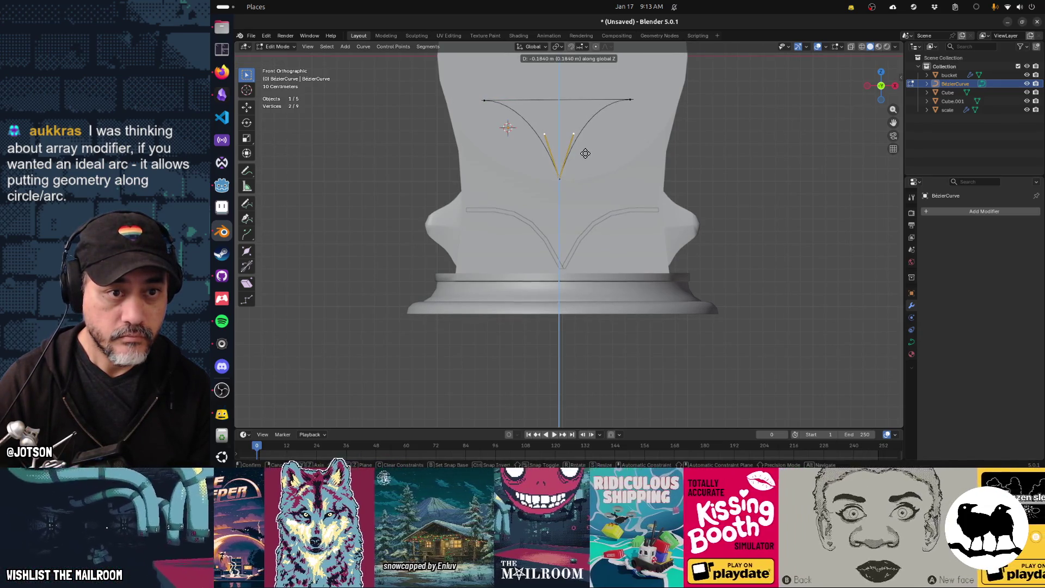
left_click(585, 153)
key("s")
key("x")
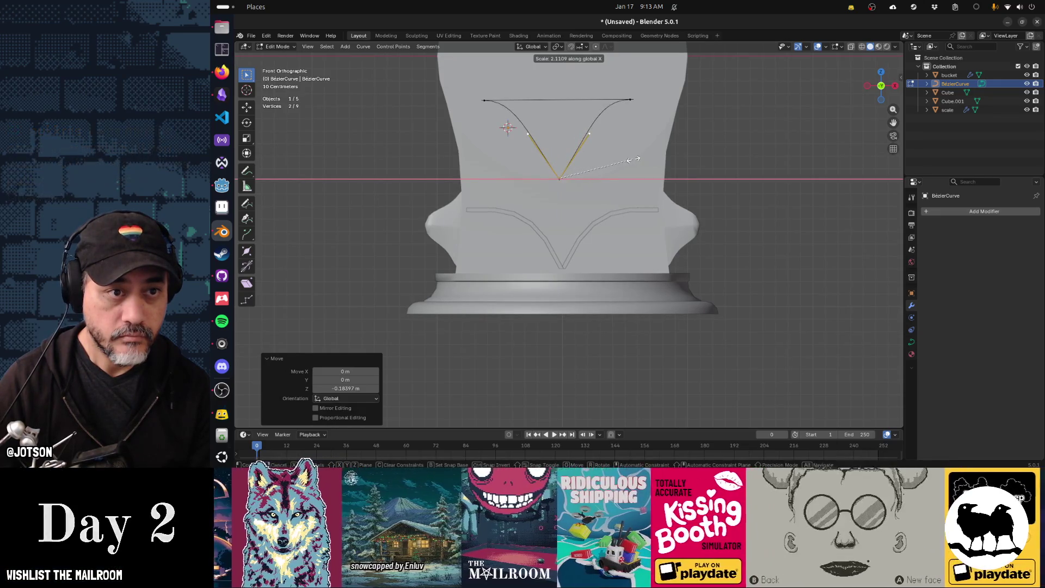
left_click(633, 159)
Narrow the left end point's handle along X to a final width of 0.789
left_click(482, 105)
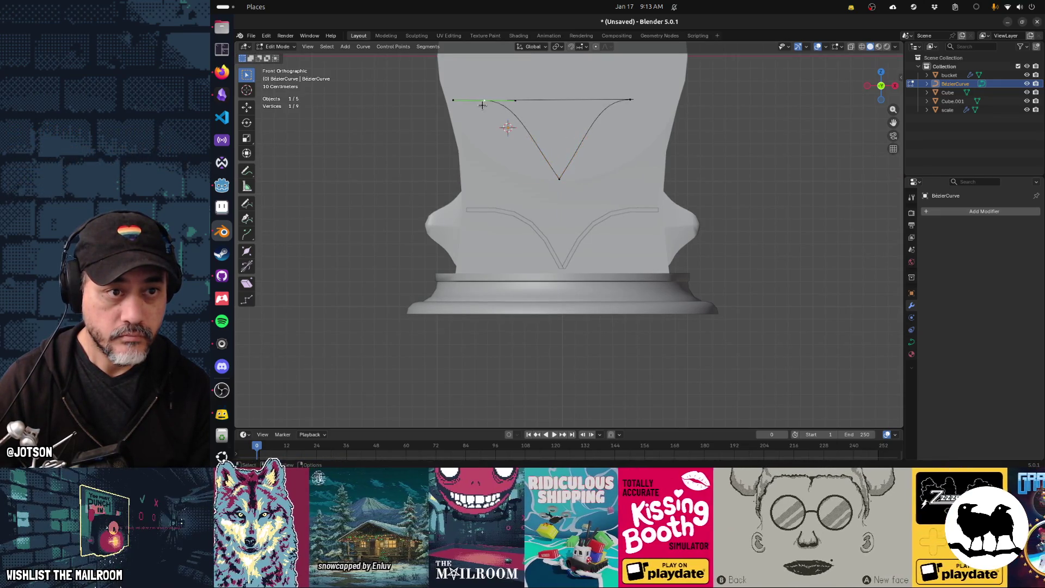
key("s")
key("x")
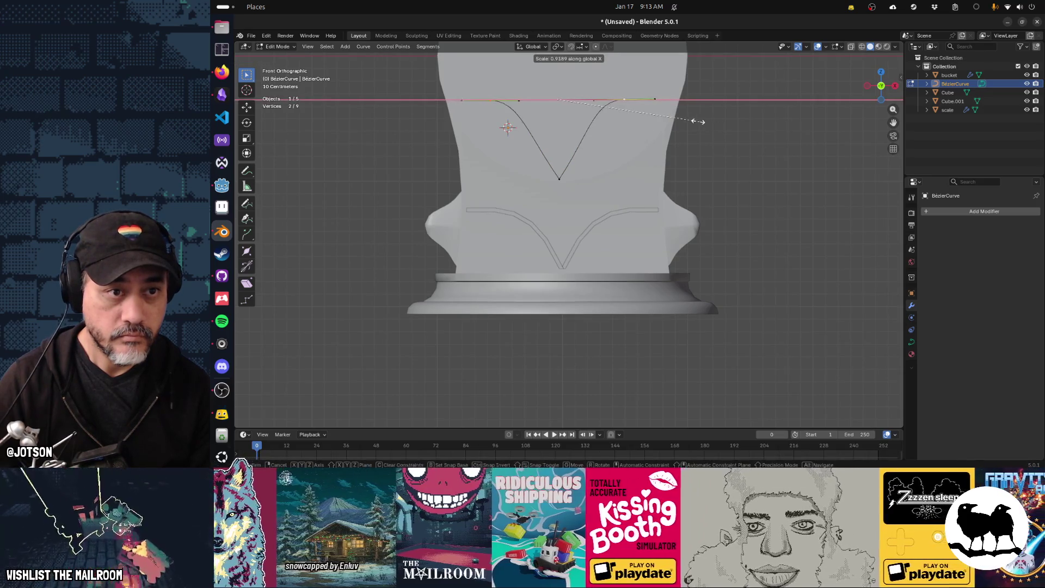
left_click(637, 114)
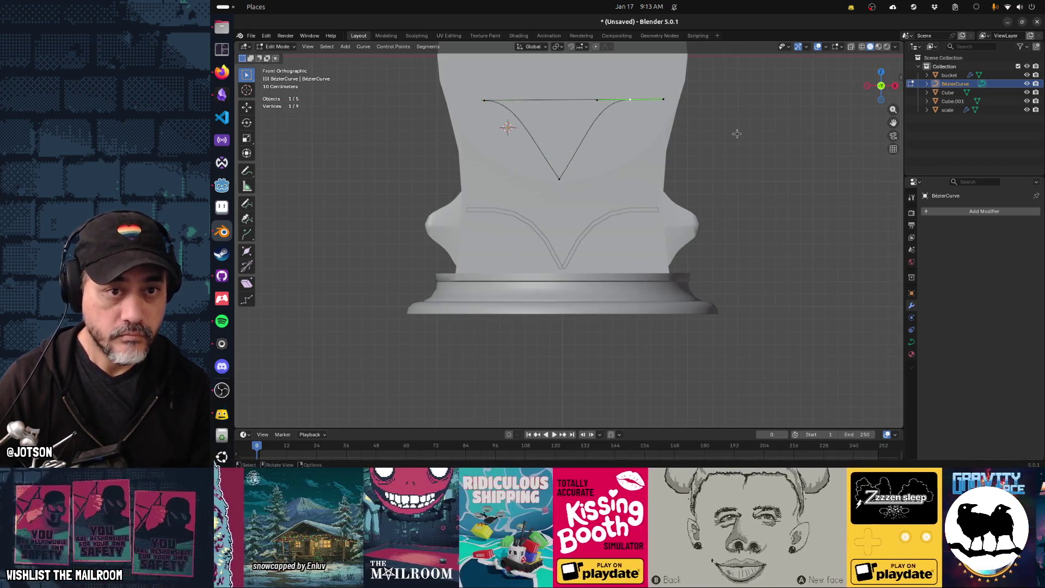
key("s")
key("x")
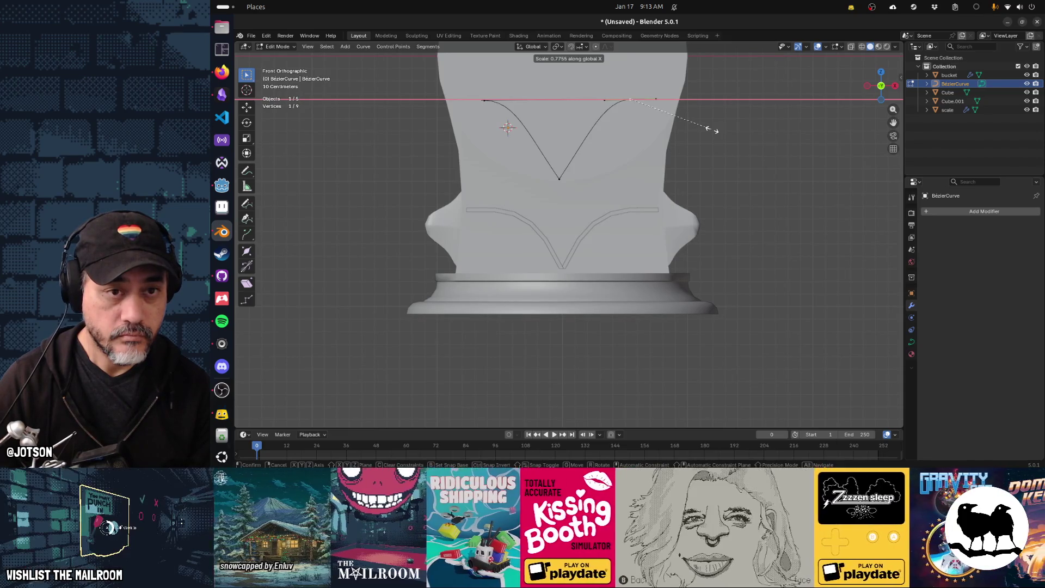
left_click(712, 129)
key("s")
key("x")
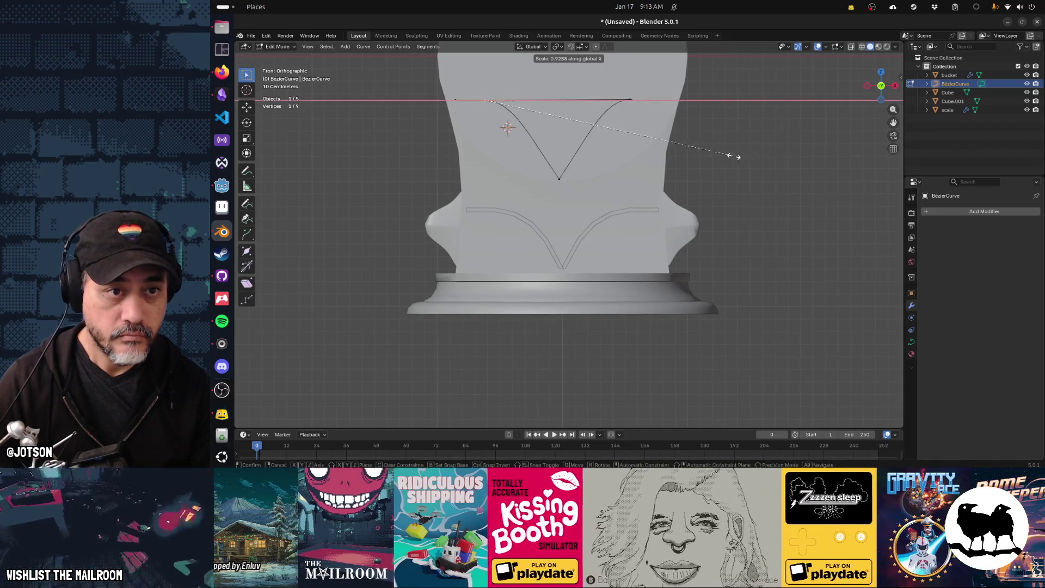
left_click(700, 150)
key("g")
key("x")
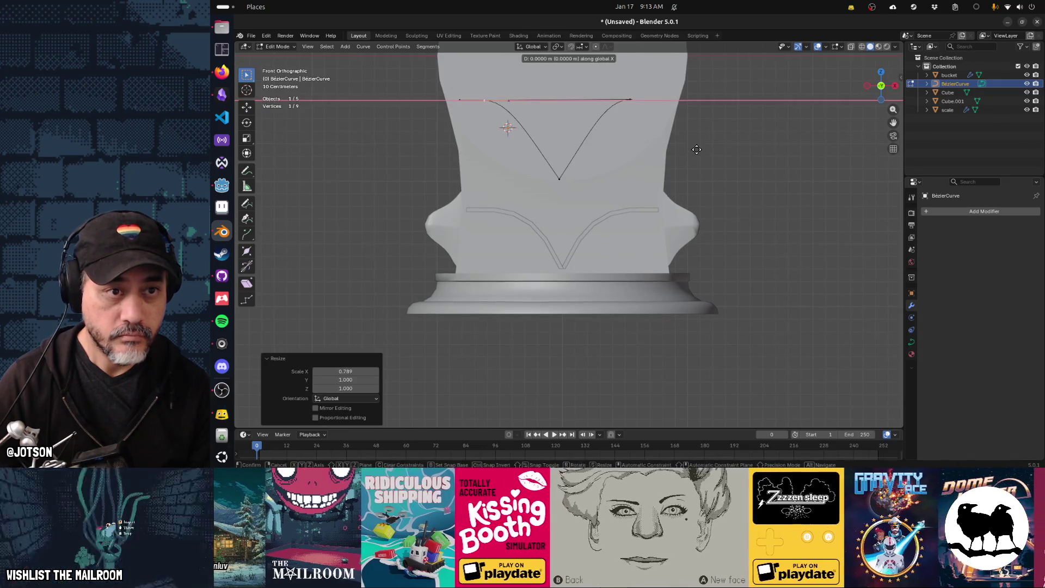
right_click(705, 150)
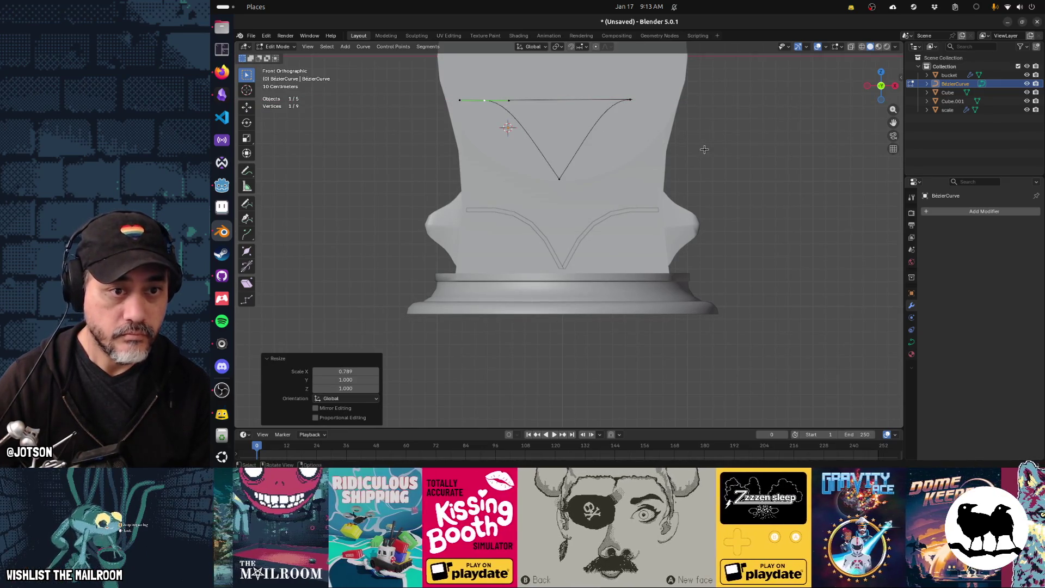
left_click(743, 150)
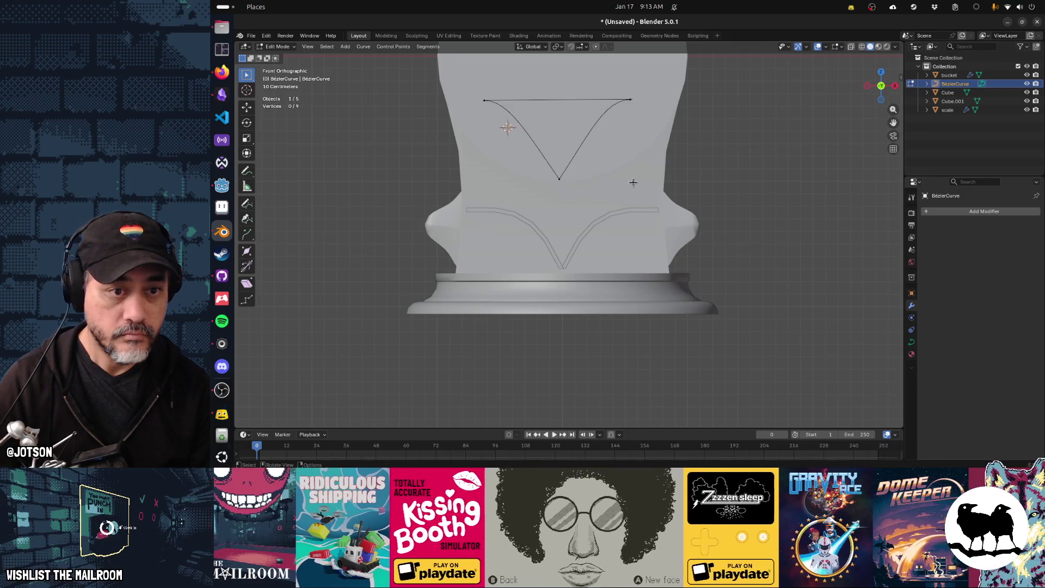
Scale the V curve to 0.594 and move it 0.2262 m lower along Z
left_click(563, 179)
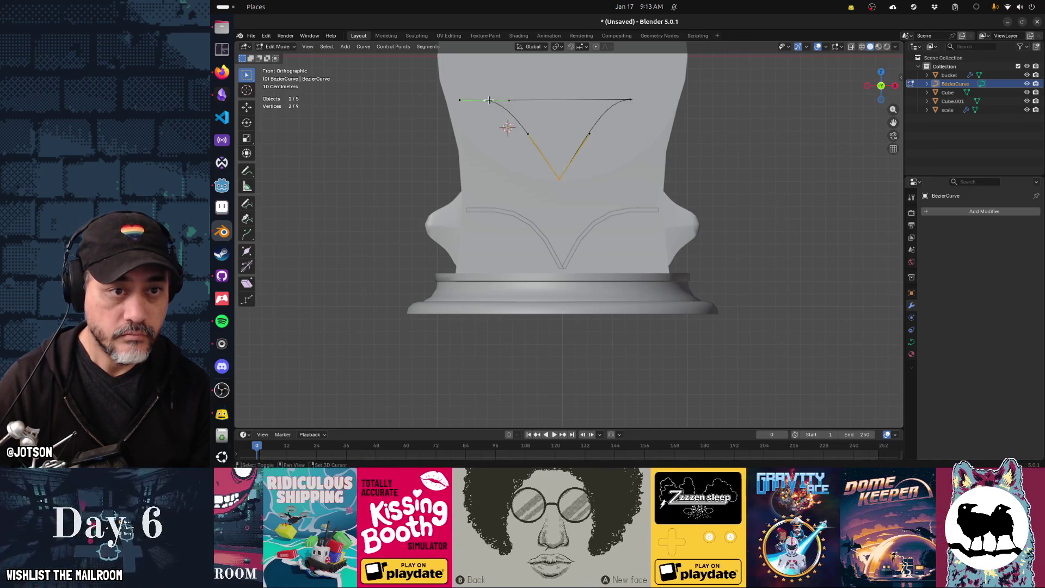
key("s")
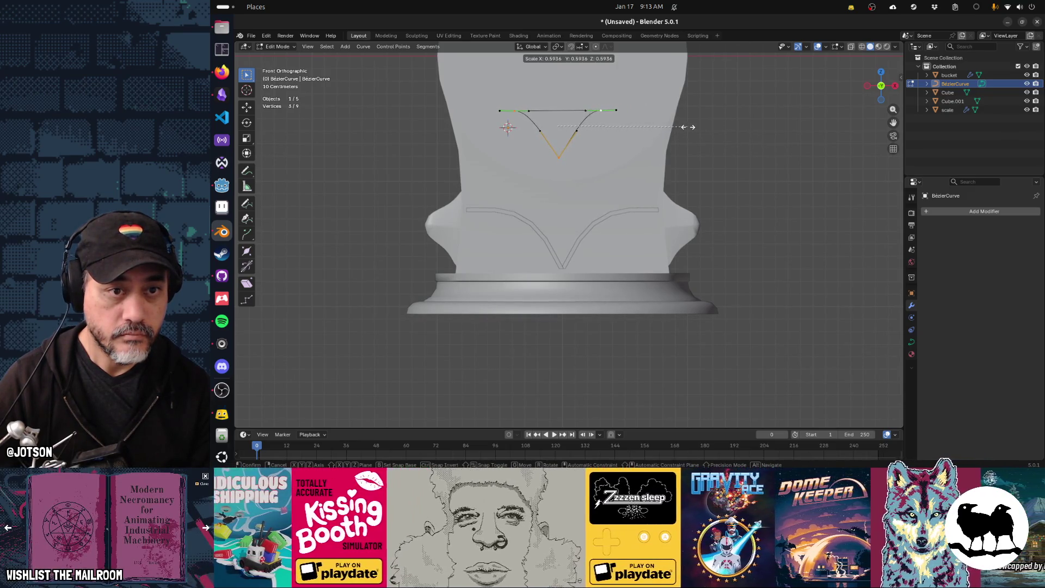
left_click(684, 127)
key("g")
key("z")
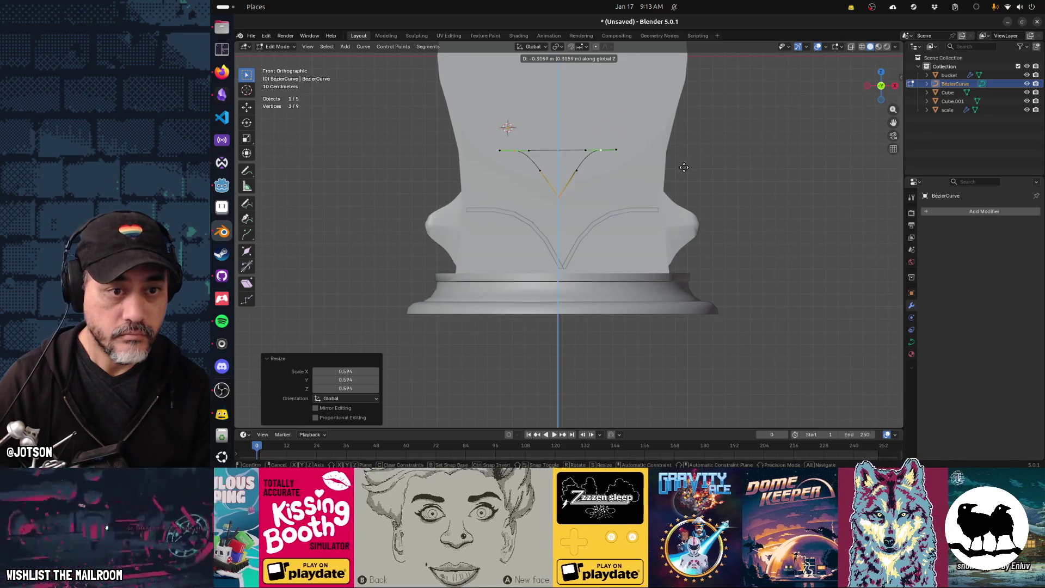
left_click(684, 167)
key("alt+Tab")
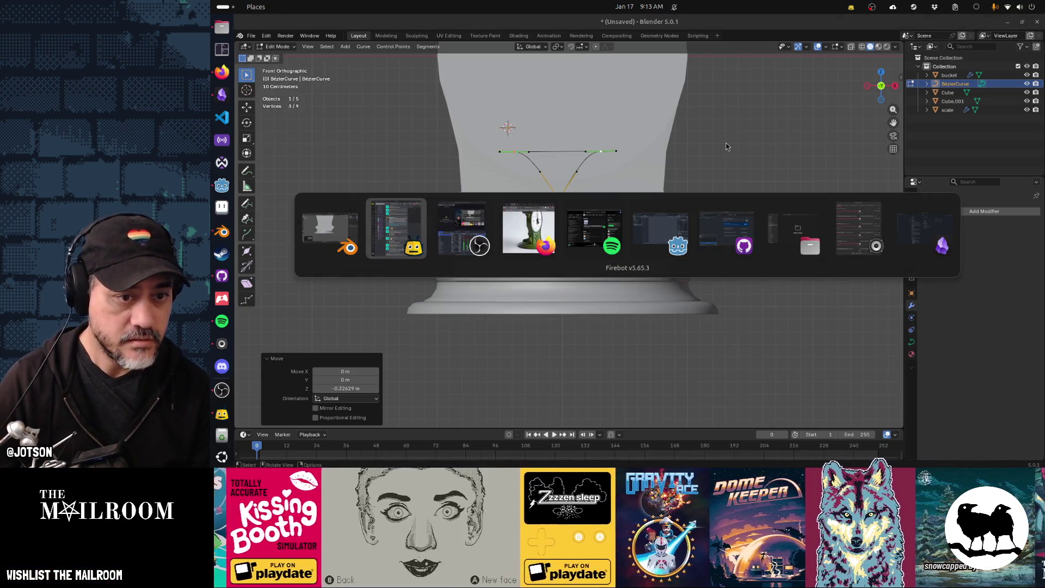
Return to Object Mode, select the trim band and adjust its X scale
key("alt+Tab")
key("alt+Tab")
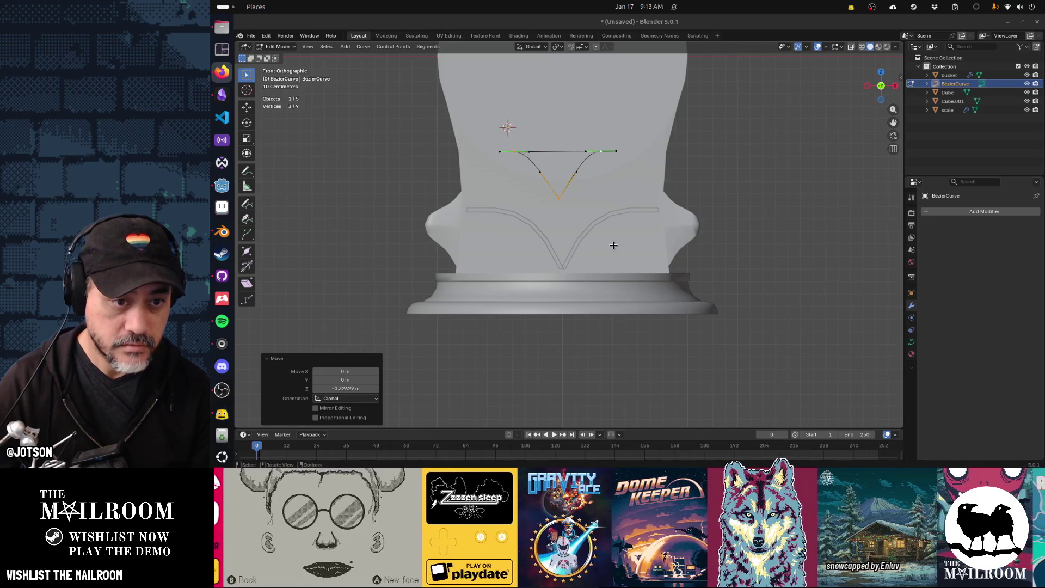
key("alt+Tab")
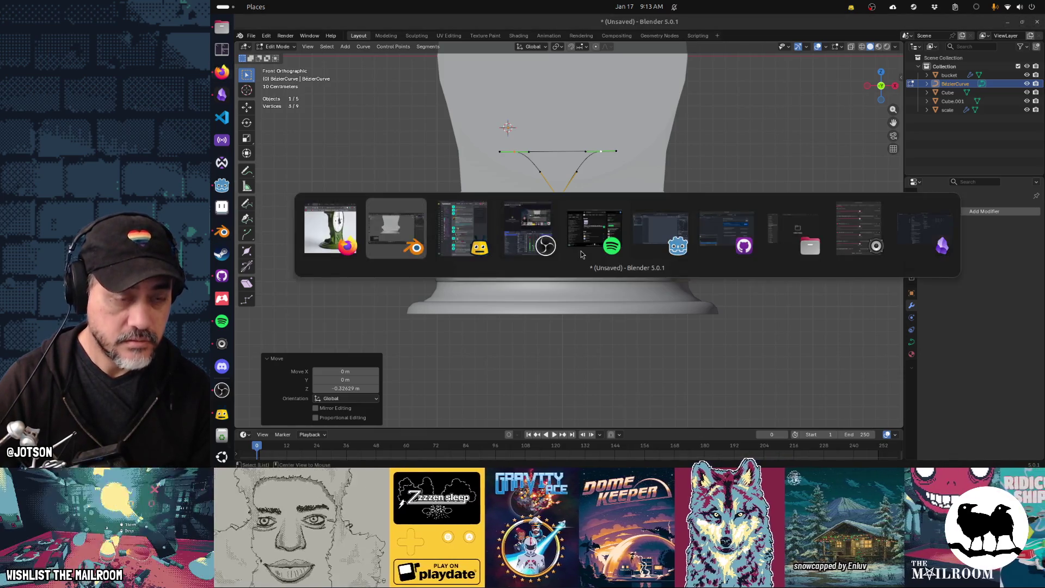
key("Tab")
left_click(550, 250)
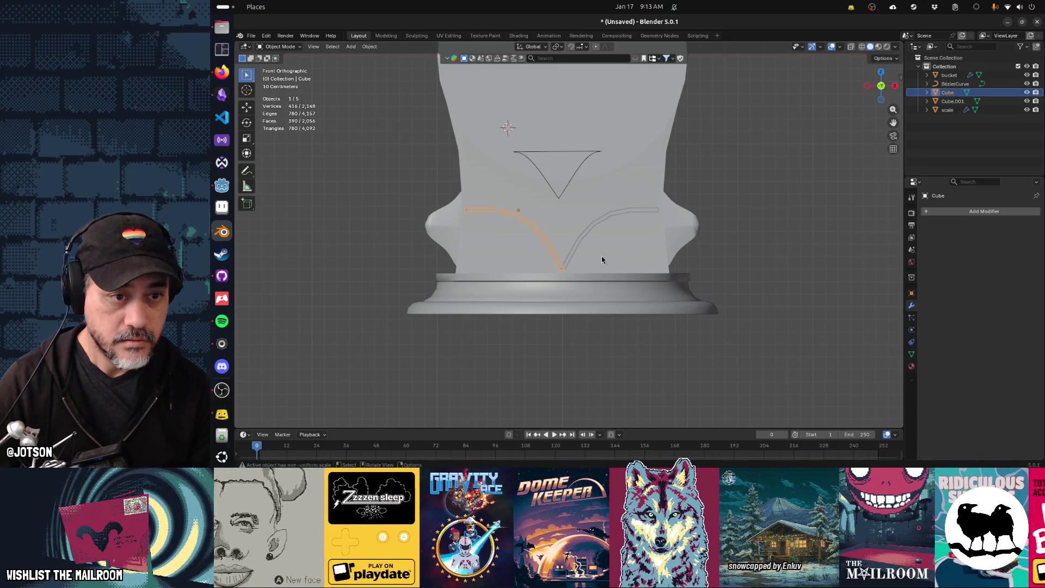
key("g")
key("x")
key("Escape")
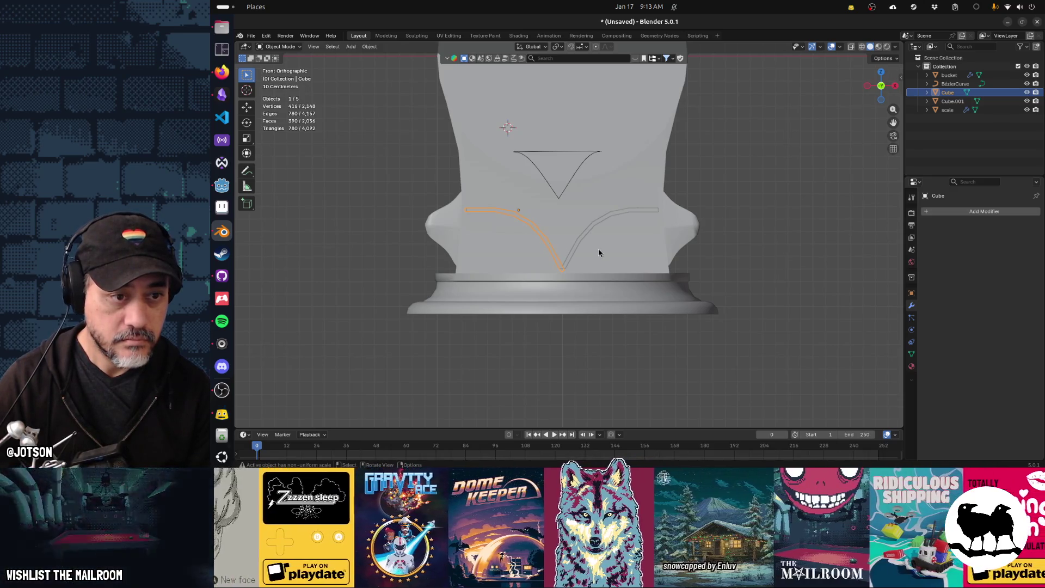
key("s")
key("x")
left_click(594, 249)
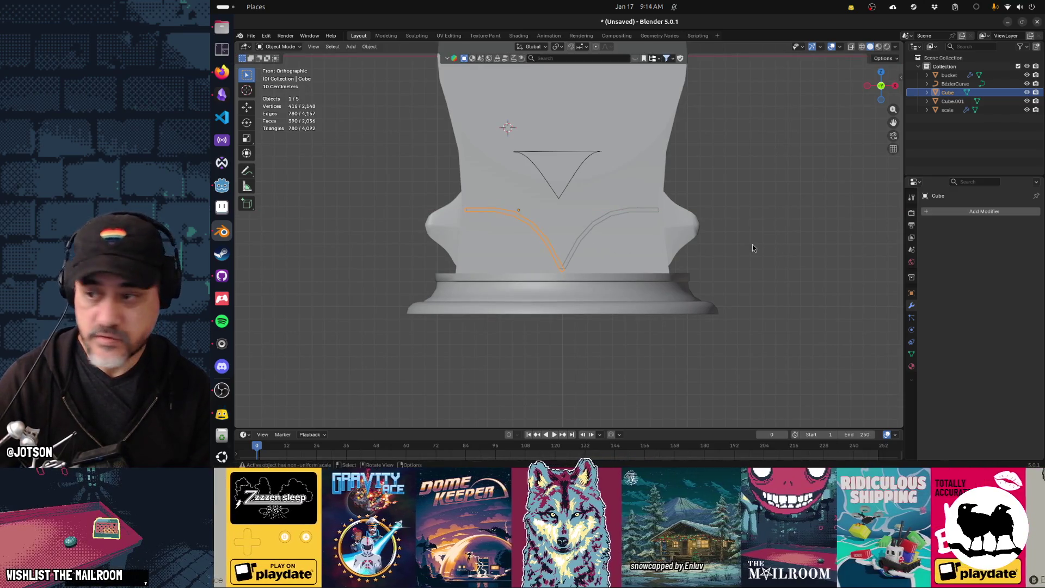
Select the triangle emblem curve and show its Object Data curve properties
left_click(753, 245)
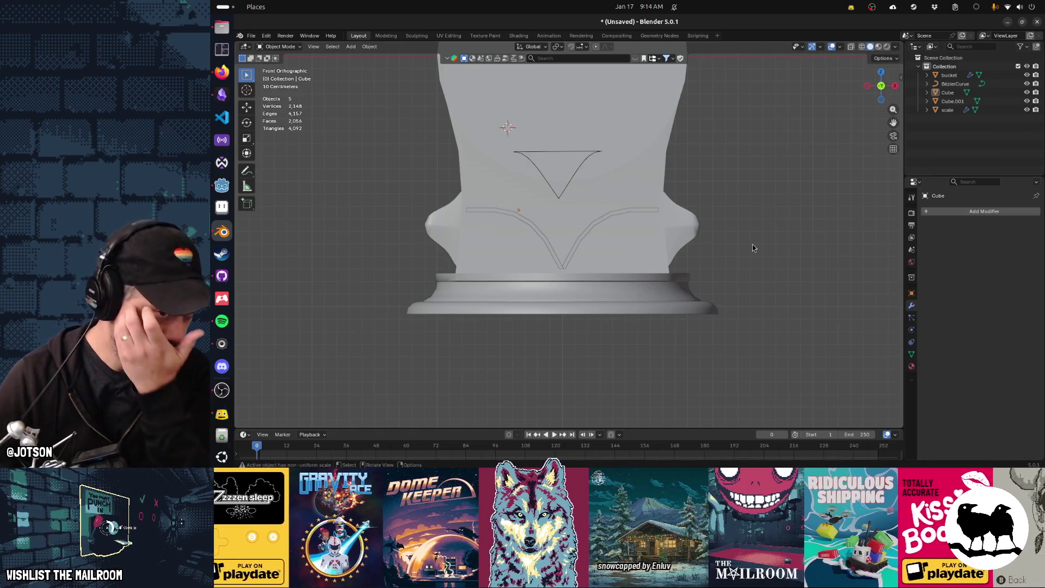
left_click(565, 190)
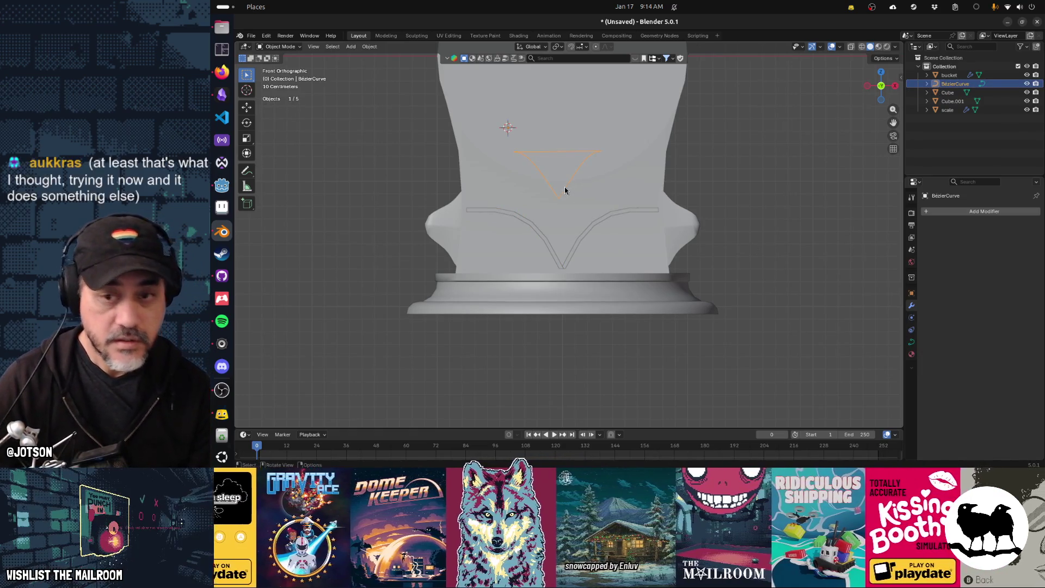
left_click(913, 343)
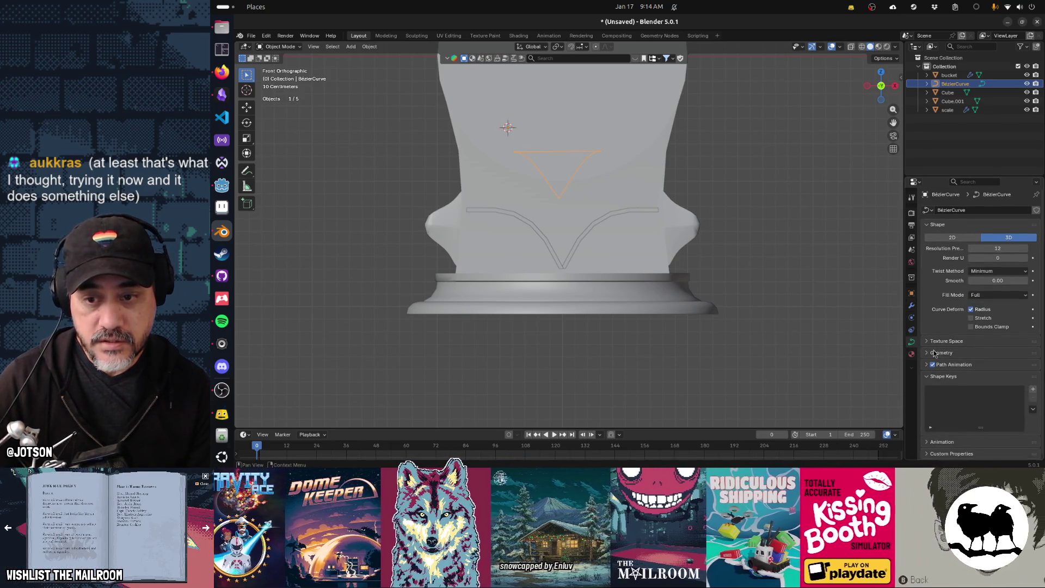
Expand Geometry and give the emblem a 0.03 m bevel depth with lower bevel resolution
left_click(934, 353)
scroll(943, 341, "down", 2)
scroll(944, 344, "down", 2)
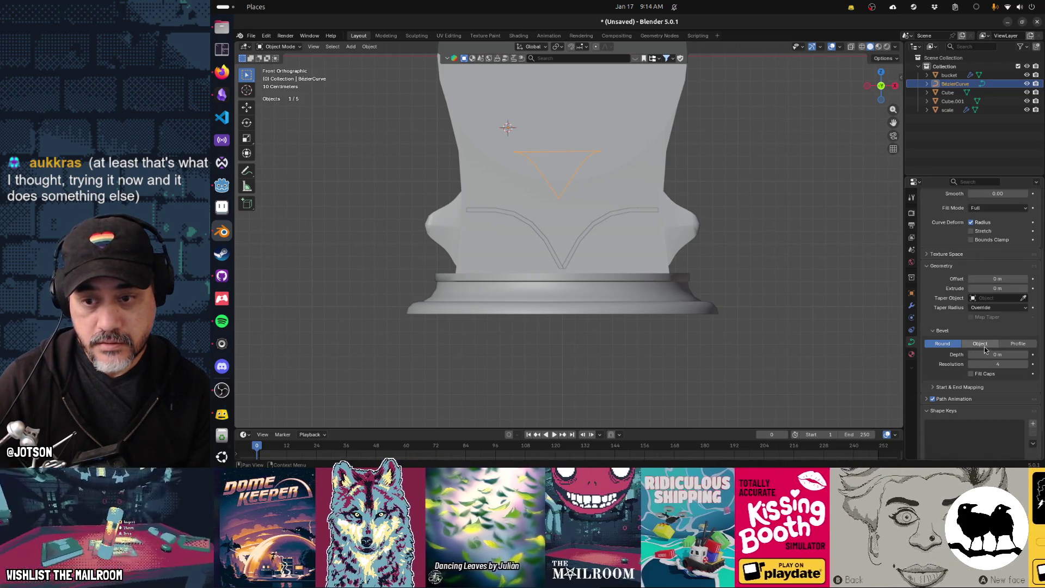
left_click(1025, 356)
left_click(1025, 356)
left_click(1027, 358)
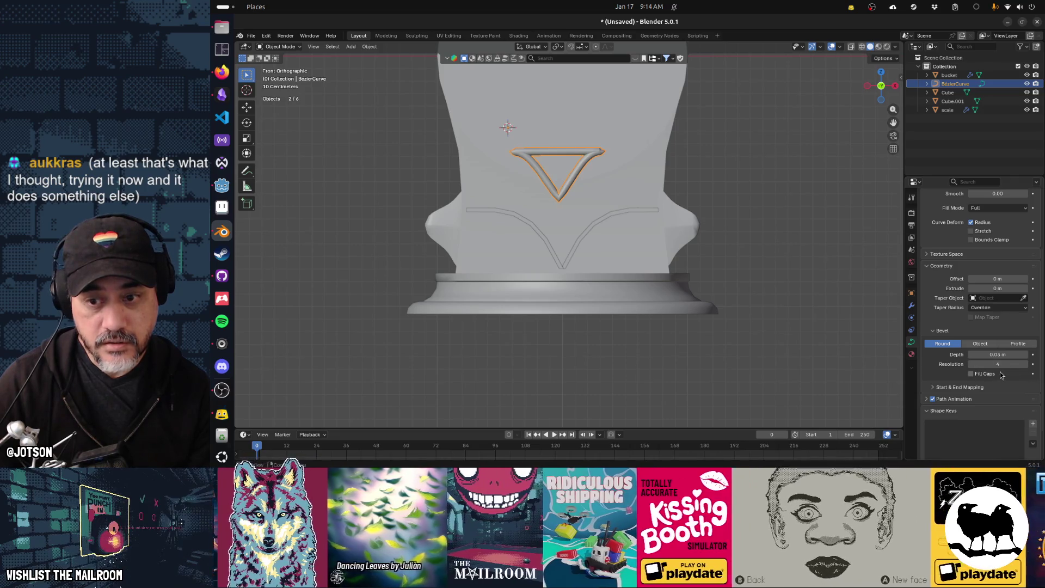
left_click(970, 366)
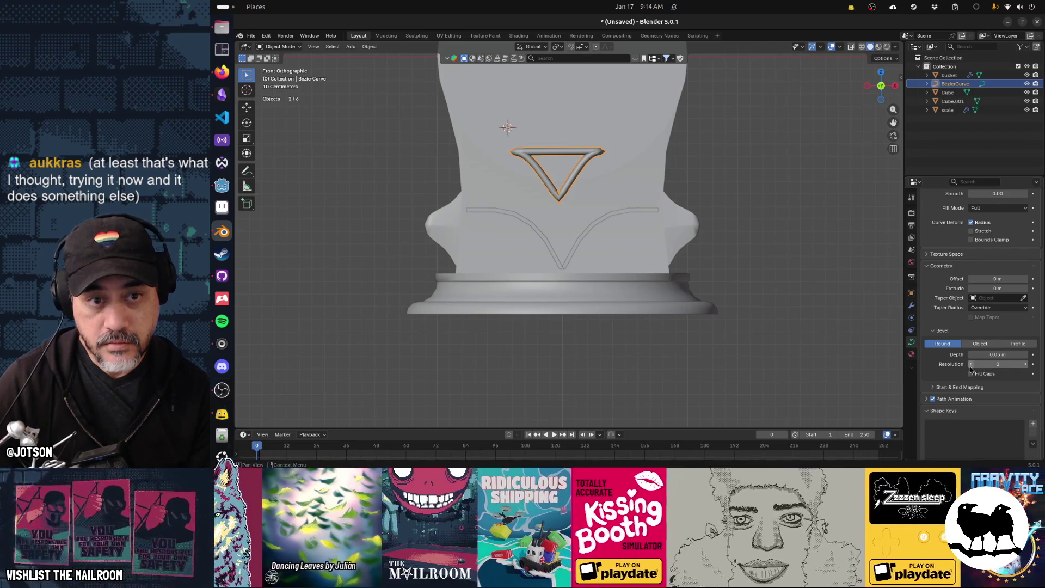
Lower the emblem's Resolution Preview U to 2 and drag the bevel resolution down
scroll(941, 284, "up", 5)
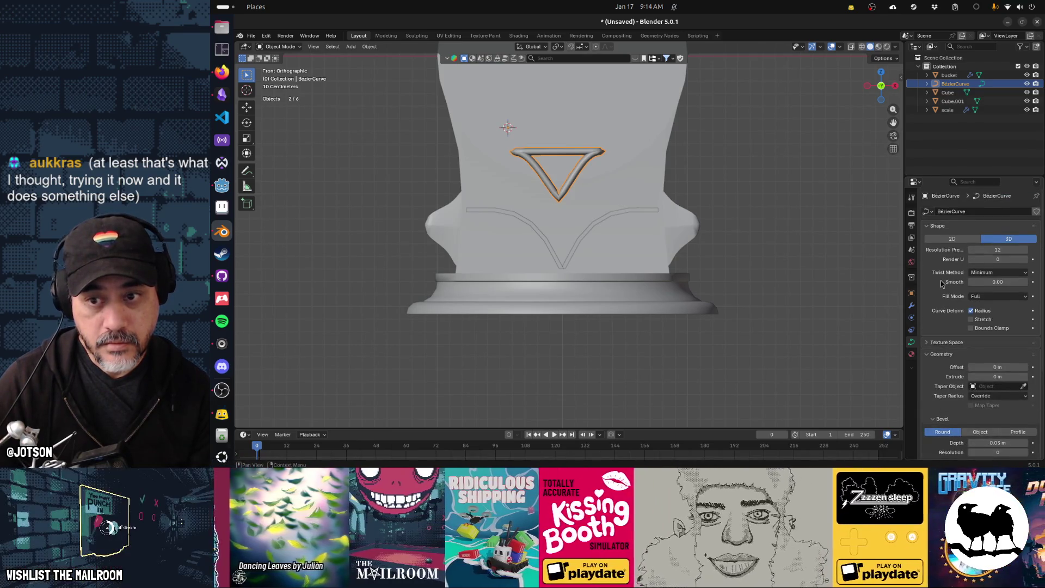
left_click(972, 250)
left_click(972, 250)
left_click(971, 250)
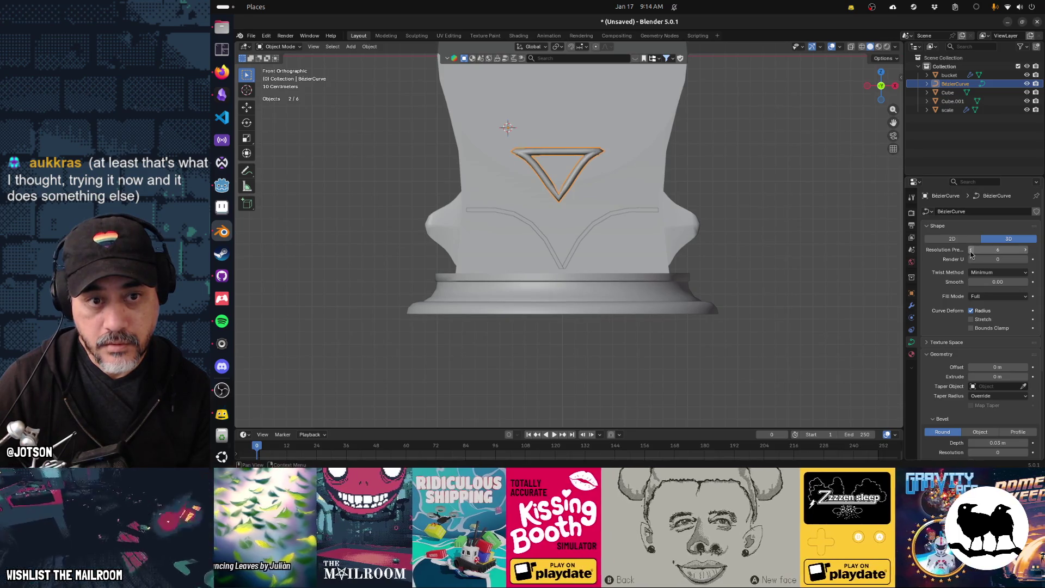
left_click(971, 250)
left_click(971, 250)
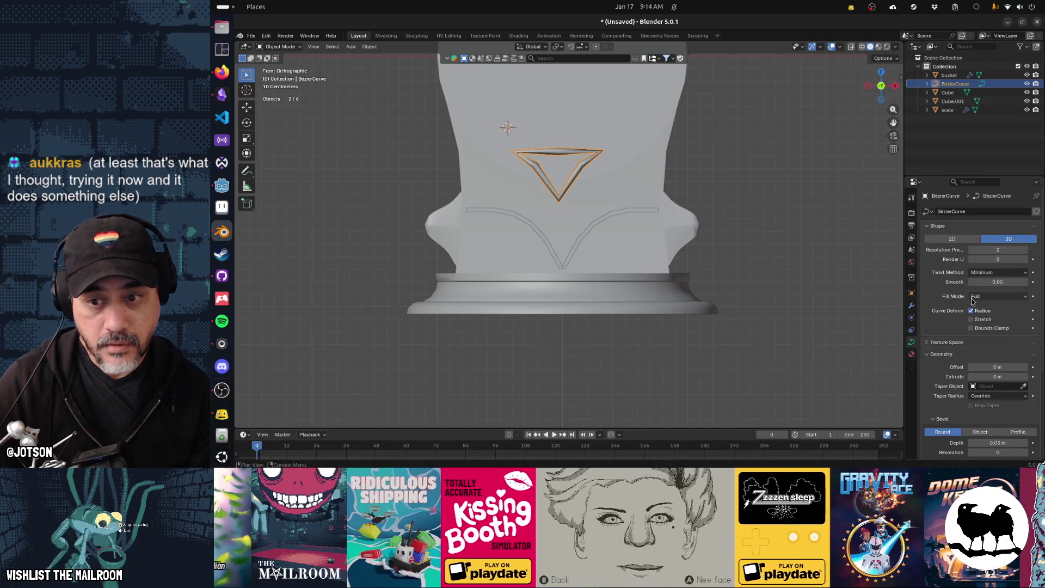
scroll(1002, 327, "down", 2)
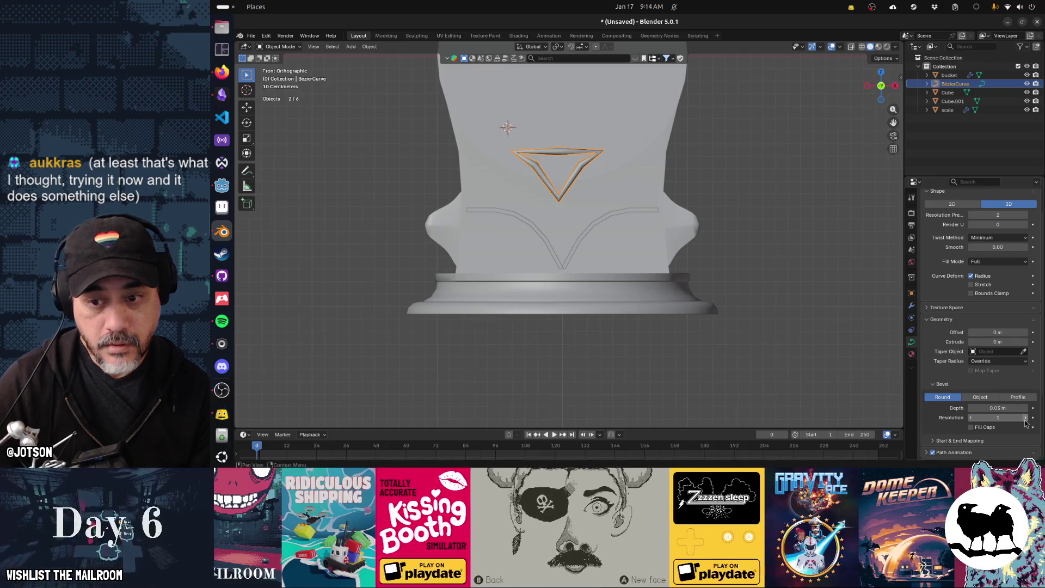
left_click_drag(1021, 419, 996, 419)
Set the emblem's bevel resolution back to 1 and Resolution Preview U to 4
middle_click_drag(675, 266, 694, 278)
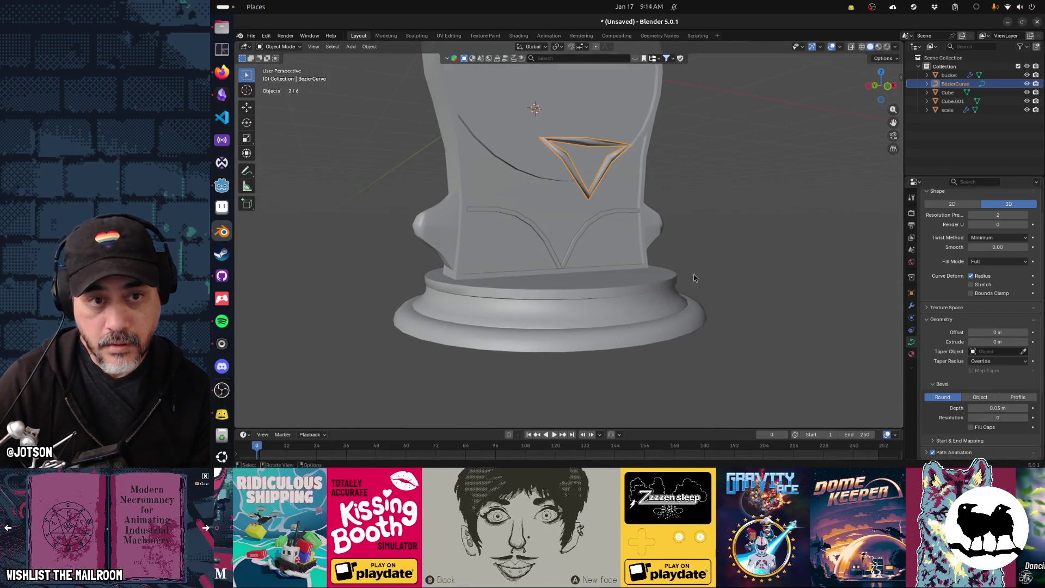
left_click(1026, 418)
left_click(1026, 216)
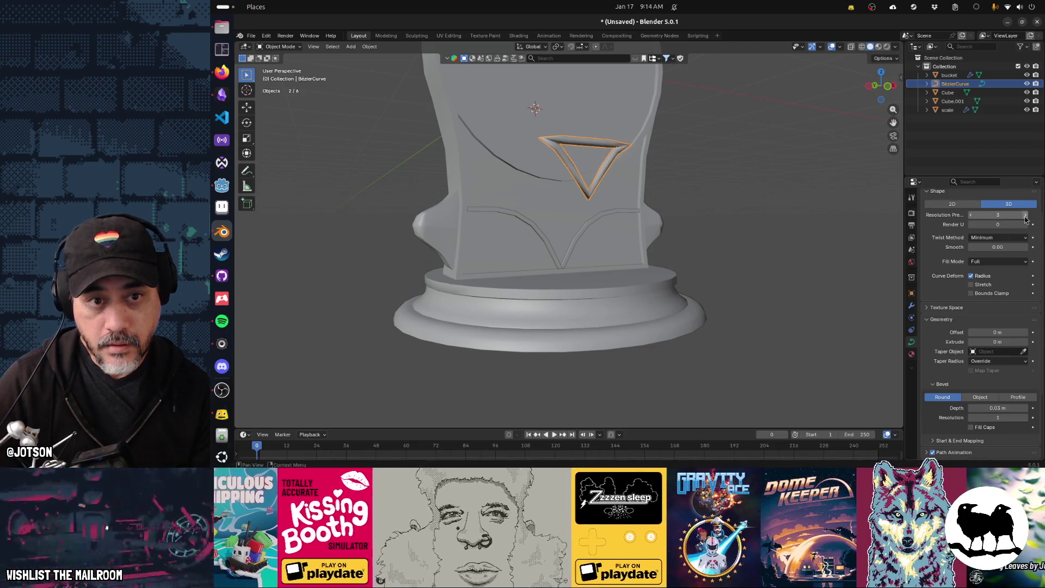
left_click(1025, 215)
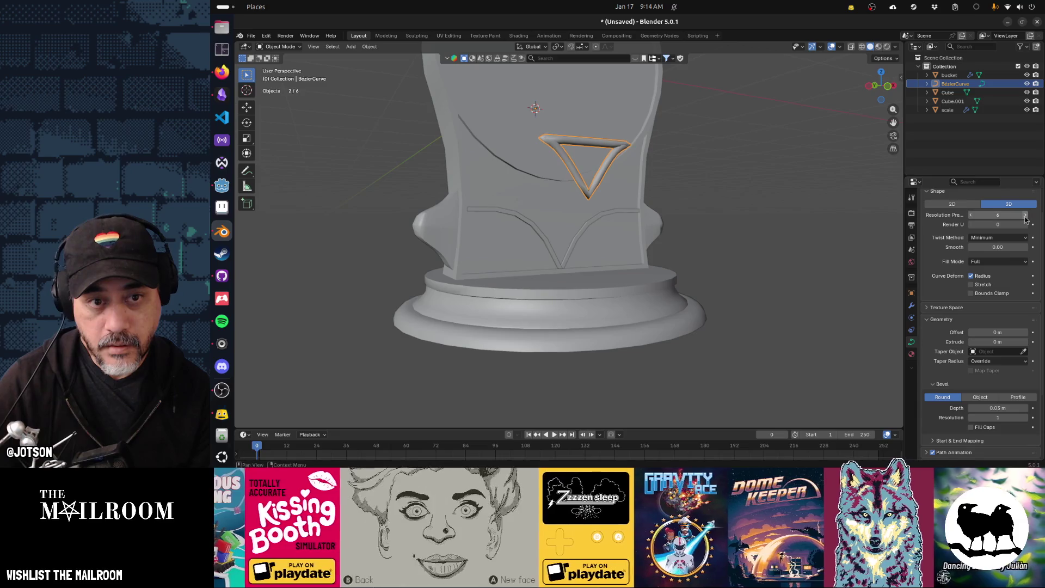
mouse_move(740, 239)
middle_mouse_down()
mouse_move(680, 222)
mouse_move(662, 235)
mouse_move(693, 226)
middle_mouse_up()
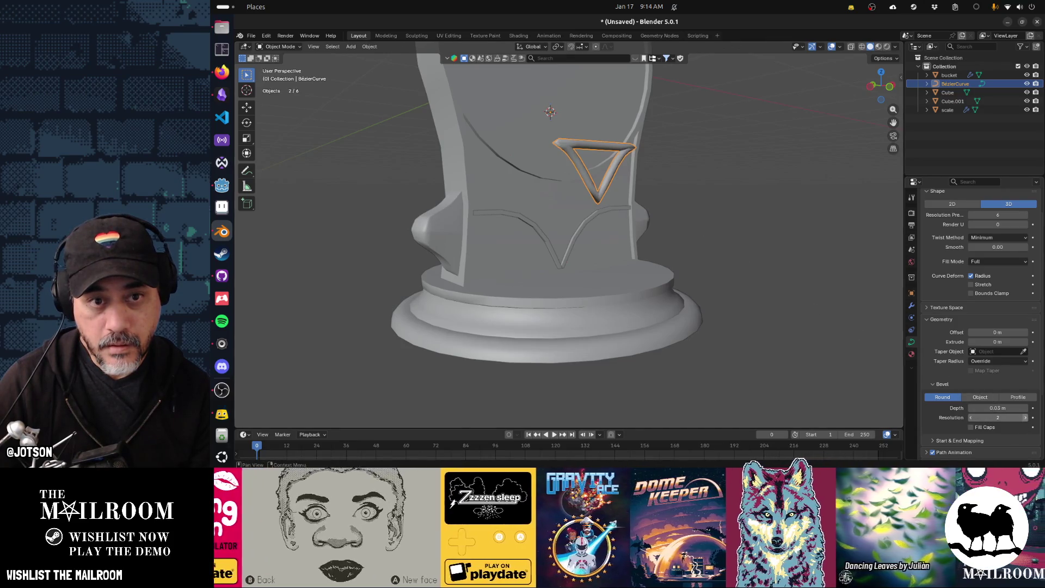
Try bevel resolution 4, settle back on 1, then open the F3 operator search
left_click(1024, 419)
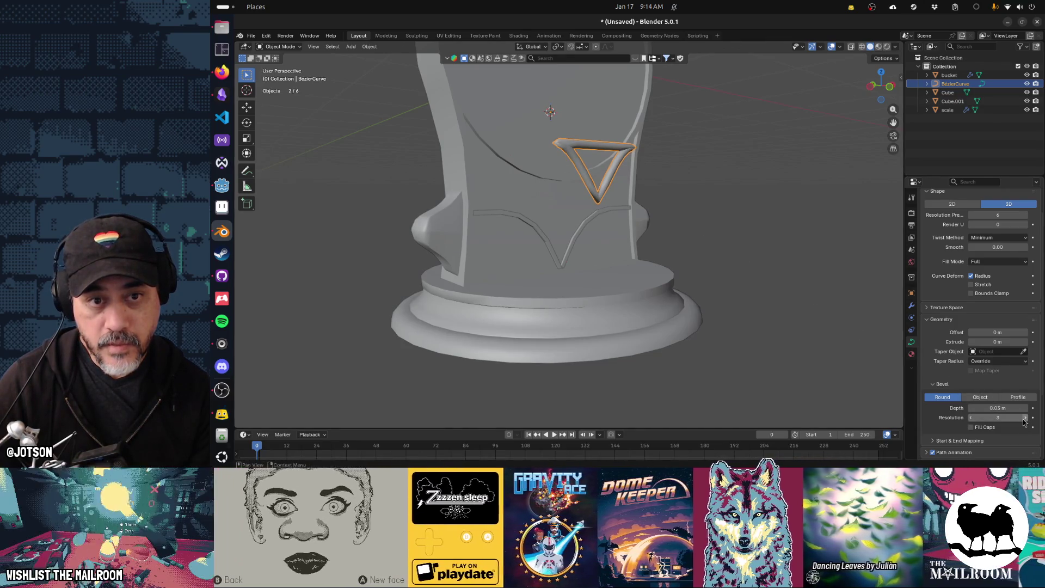
left_click(971, 419)
left_click(972, 418)
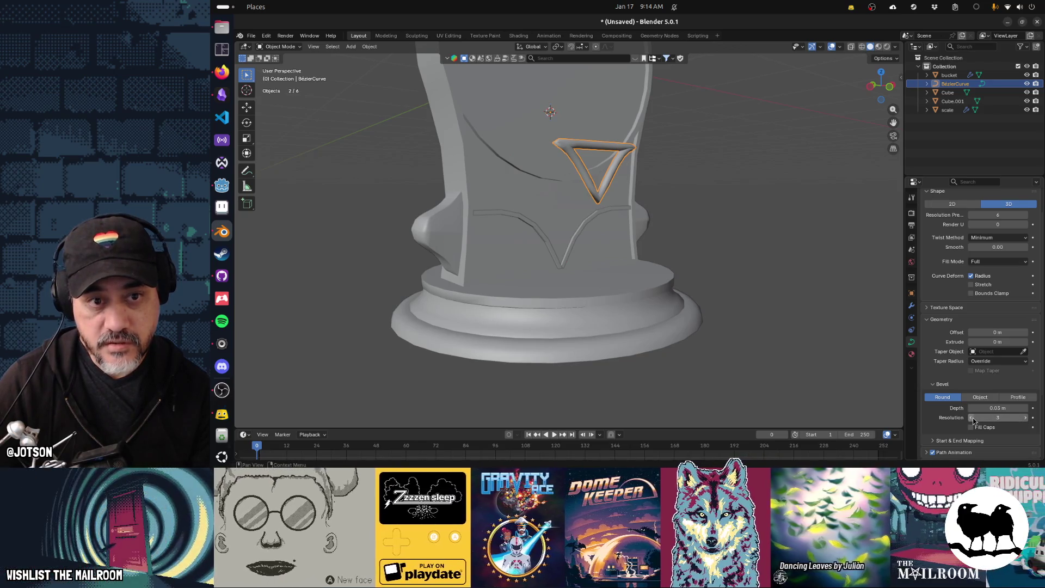
left_click(971, 418)
mouse_move(849, 327)
middle_mouse_down()
mouse_move(747, 324)
mouse_move(812, 320)
mouse_move(706, 286)
mouse_move(719, 285)
middle_mouse_up()
key("Tab")
key("Tab")
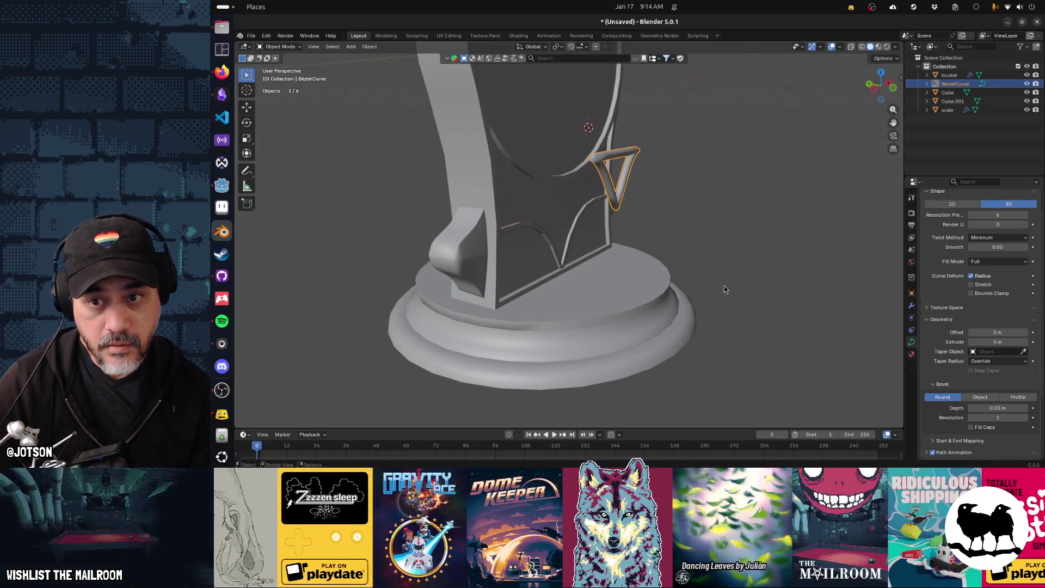
key("F3")
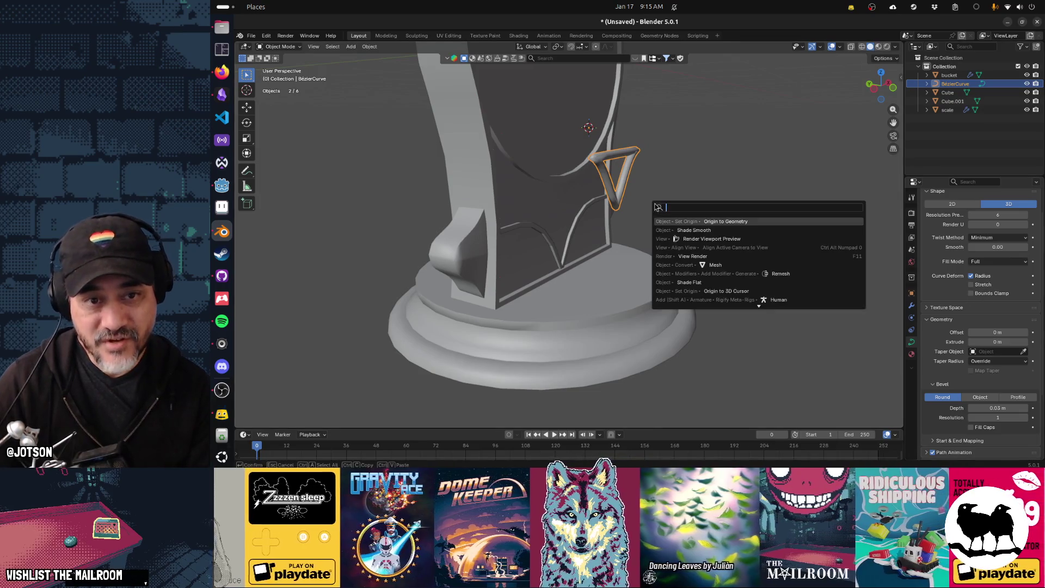
Shade the emblem smooth and convert the curve to a mesh
left_click(687, 230)
key("F3")
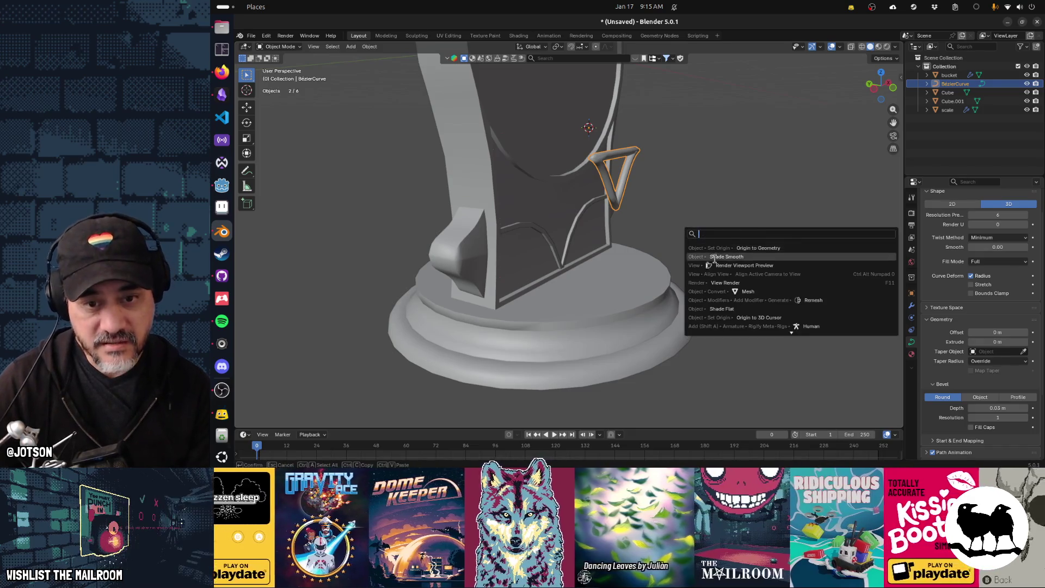
left_click(727, 289)
key("Tab")
mouse_move(644, 179)
middle_mouse_down()
mouse_move(549, 180)
mouse_move(595, 181)
middle_mouse_up()
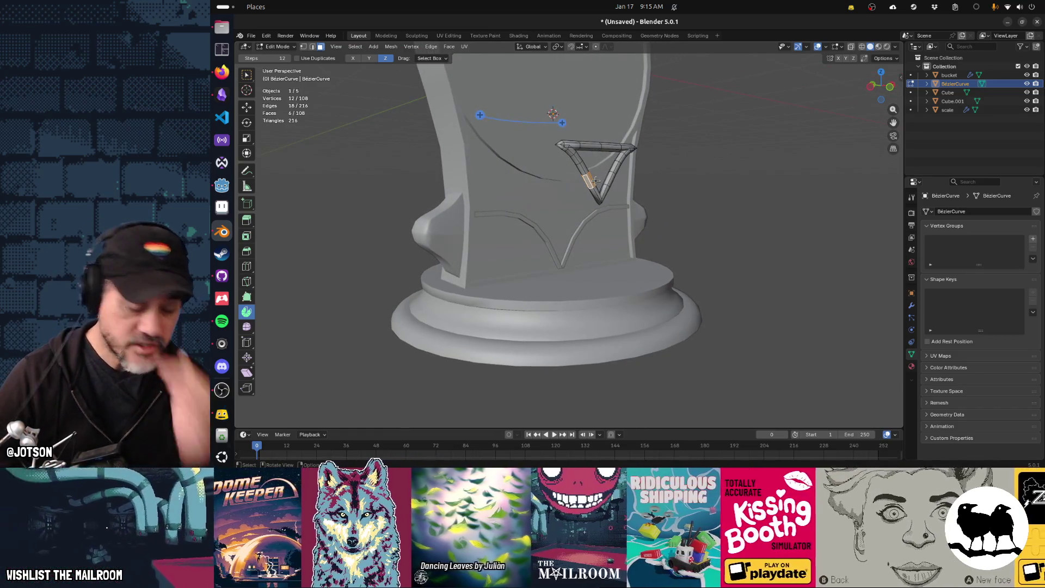
Delete the emblem object and switch to the front view
key("Tab")
key("x")
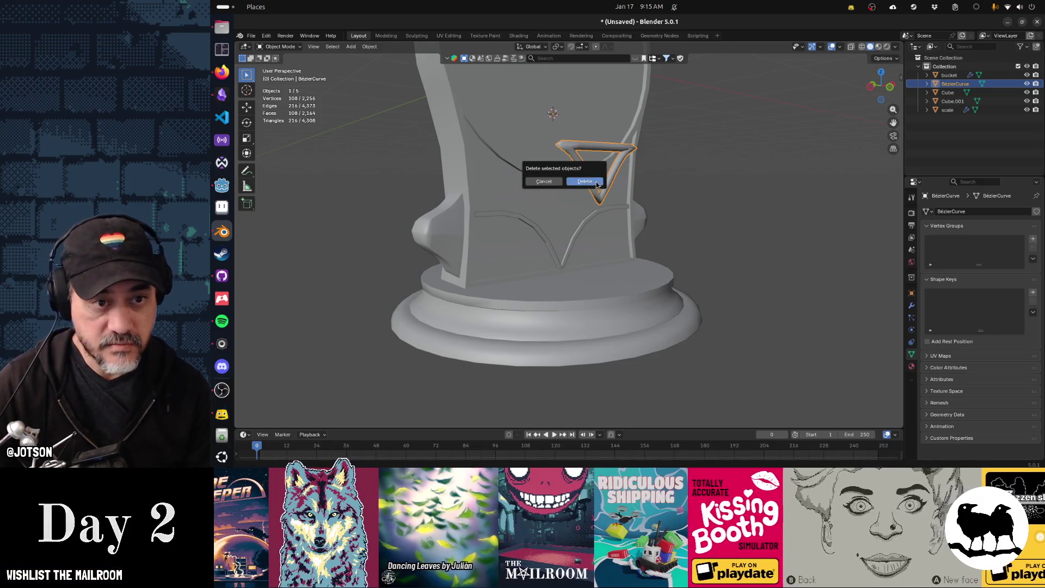
left_click(596, 185)
key("KP_1")
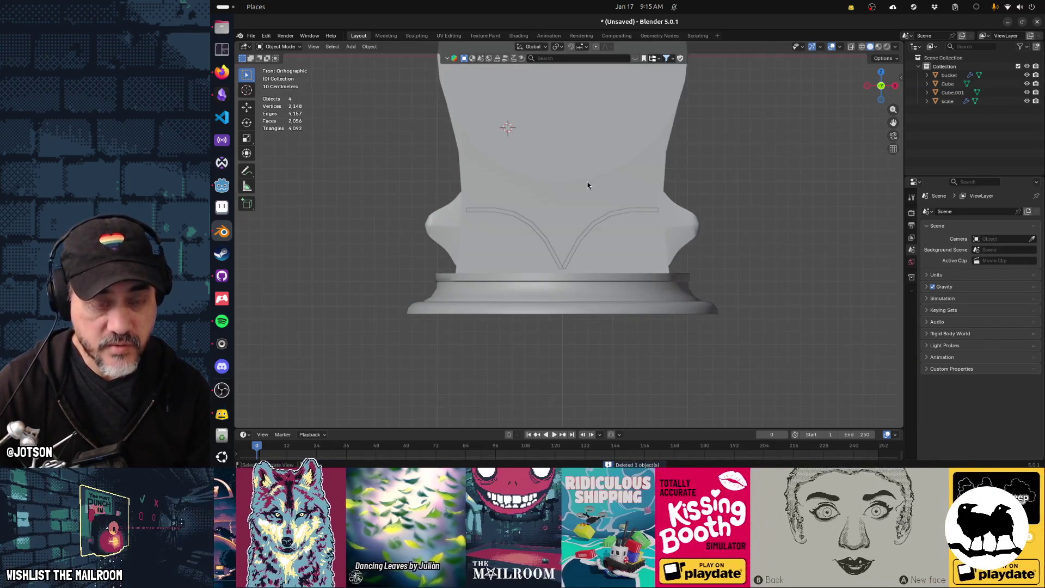
Add a plane and stand it upright with a 90° rotation about X
key("shift+a")
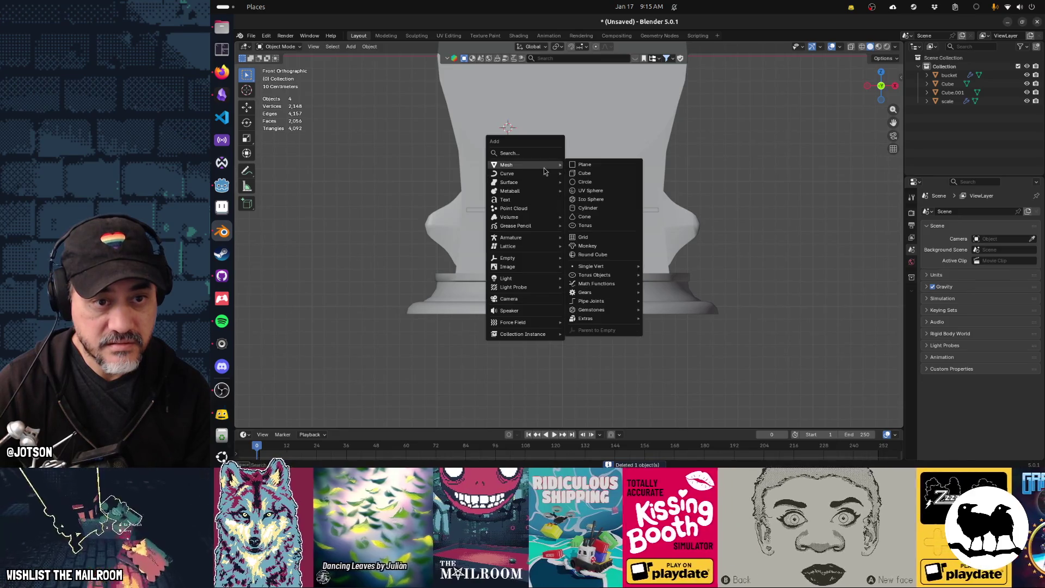
left_click(595, 167)
type("r")
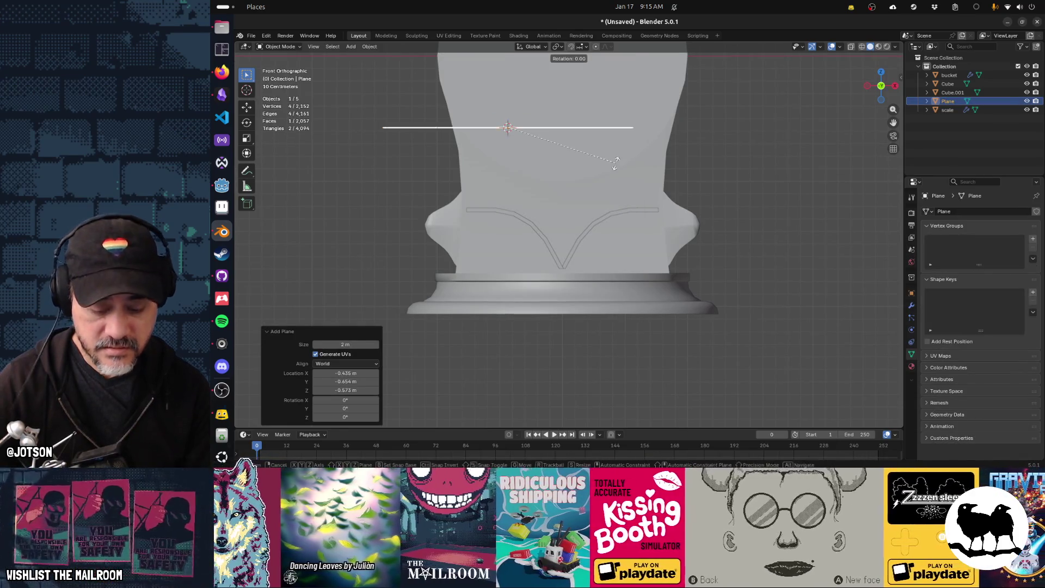
type("x90")
key("Return")
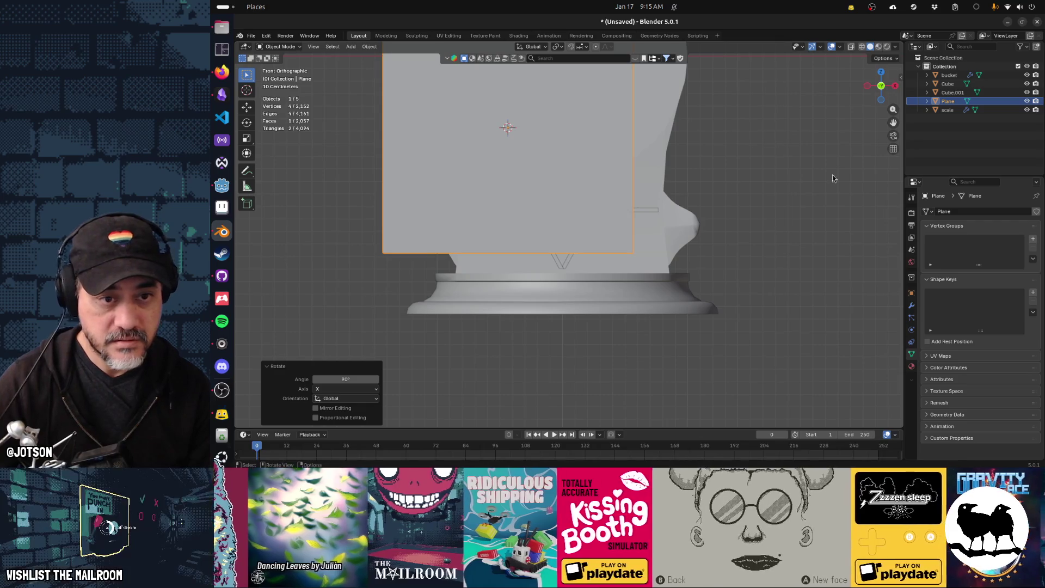
Scale the plane to 0.255, then flatten it along Z to 0.094
key("s")
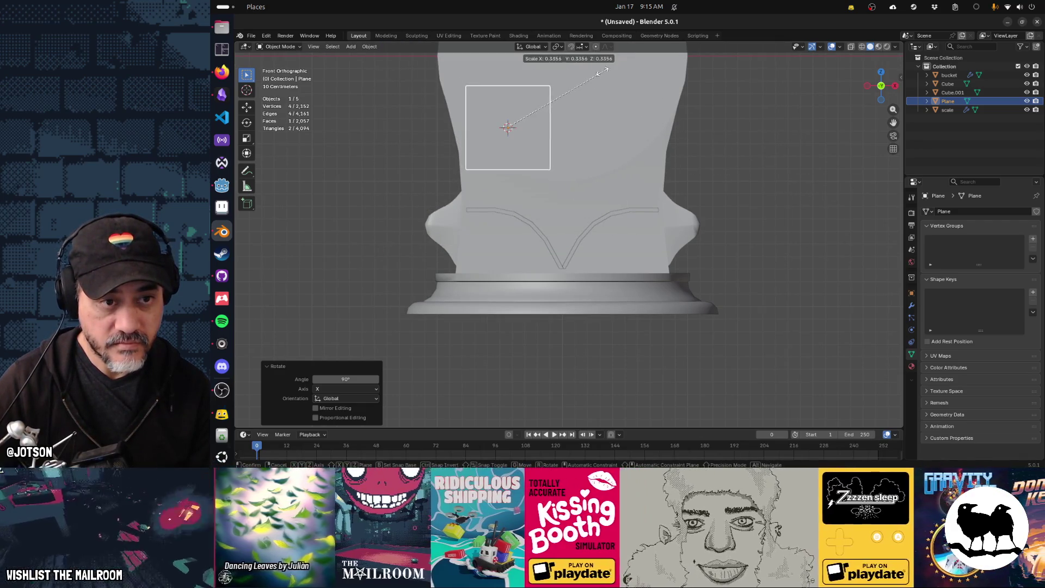
left_click(592, 95)
key("s")
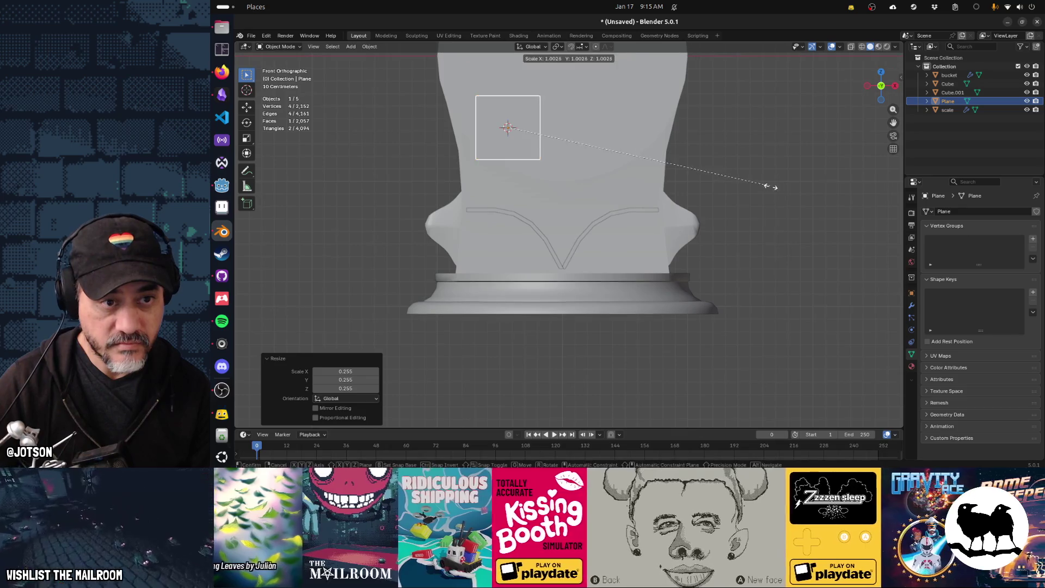
key("z")
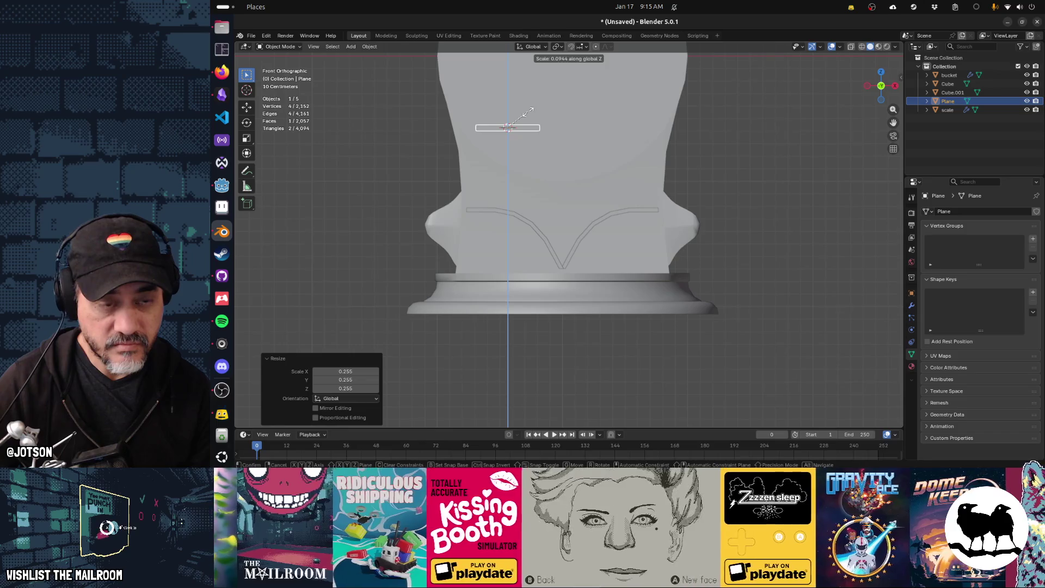
left_click(528, 113)
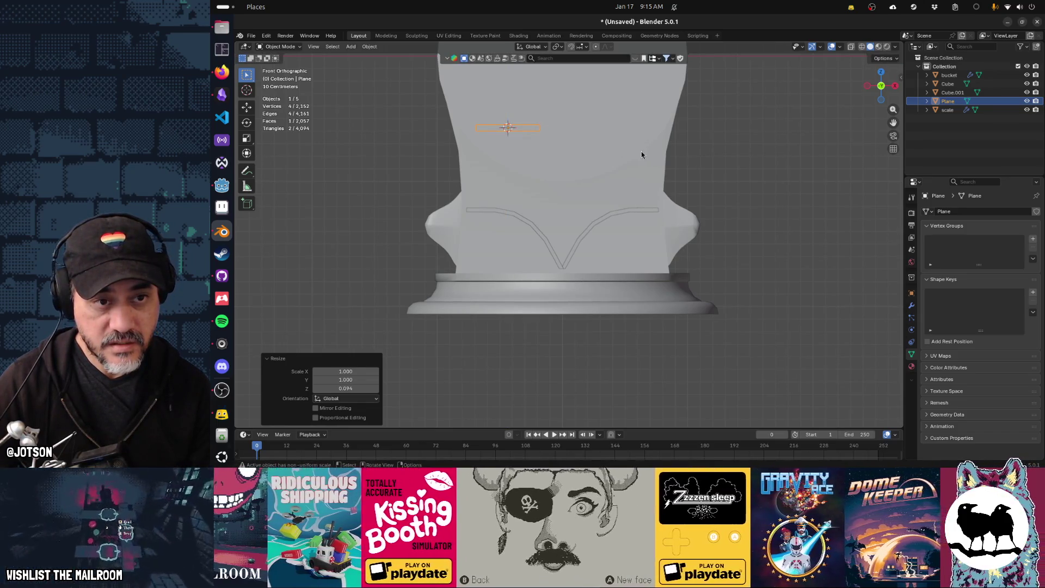
Shrink the bar slightly and move it lower on the pedestal front
key("s")
left_click(621, 146)
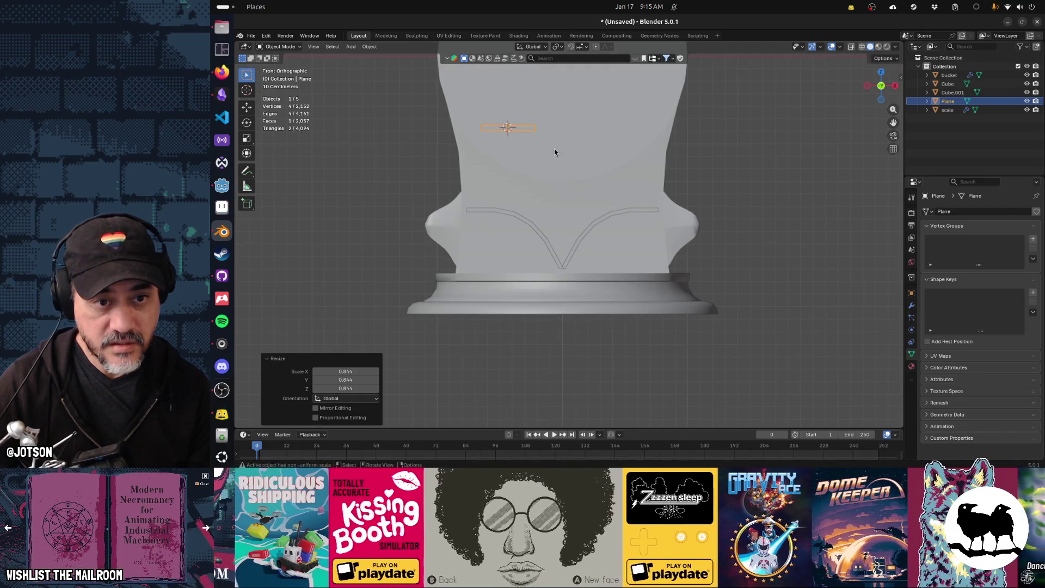
key("g")
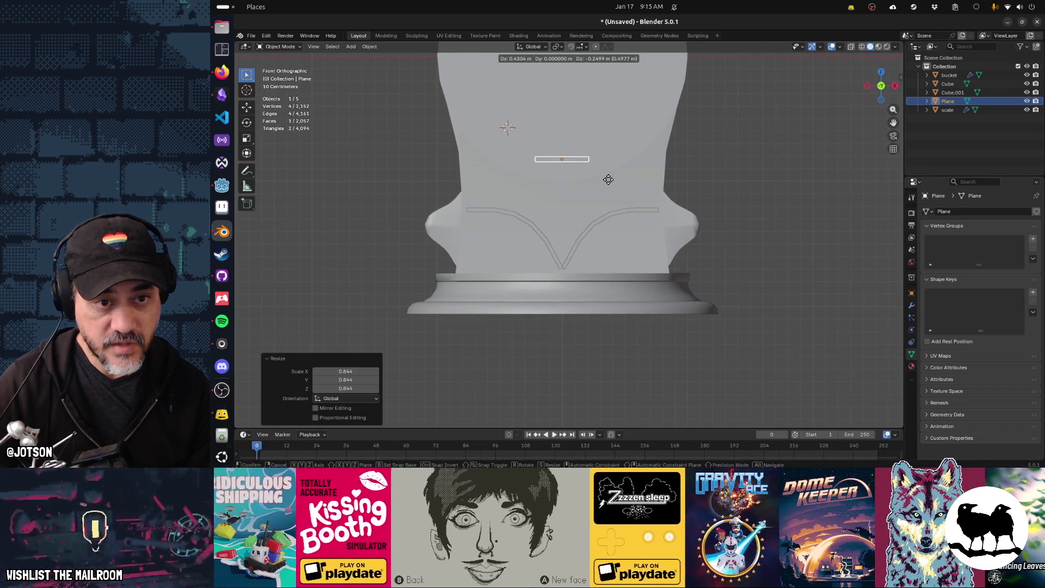
left_click(608, 181)
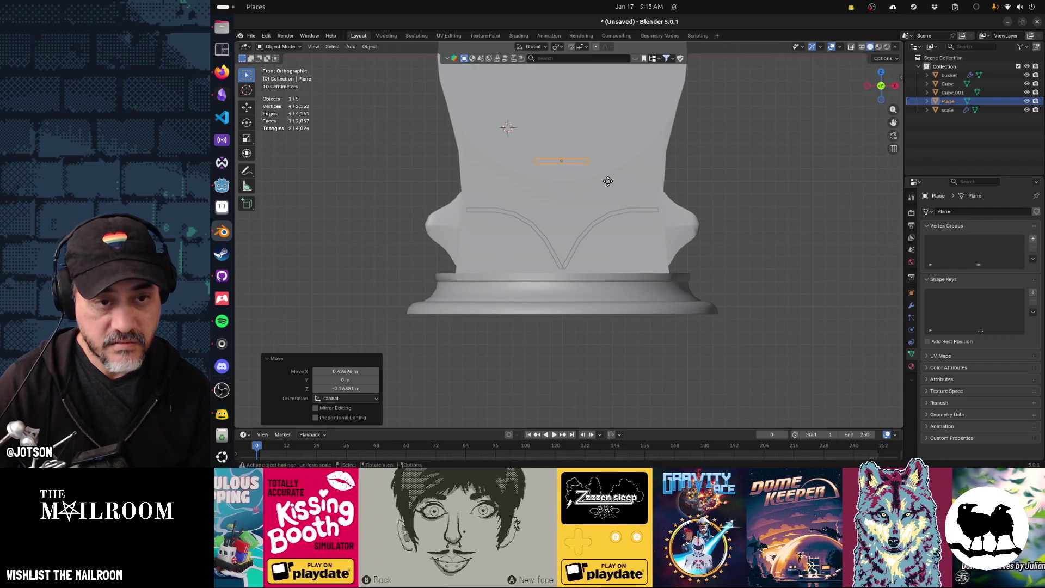
Duplicate the bar, tilt the copy about 58.6°, and place it below the original
key("shift+d")
key("r")
left_click(599, 261)
key("g")
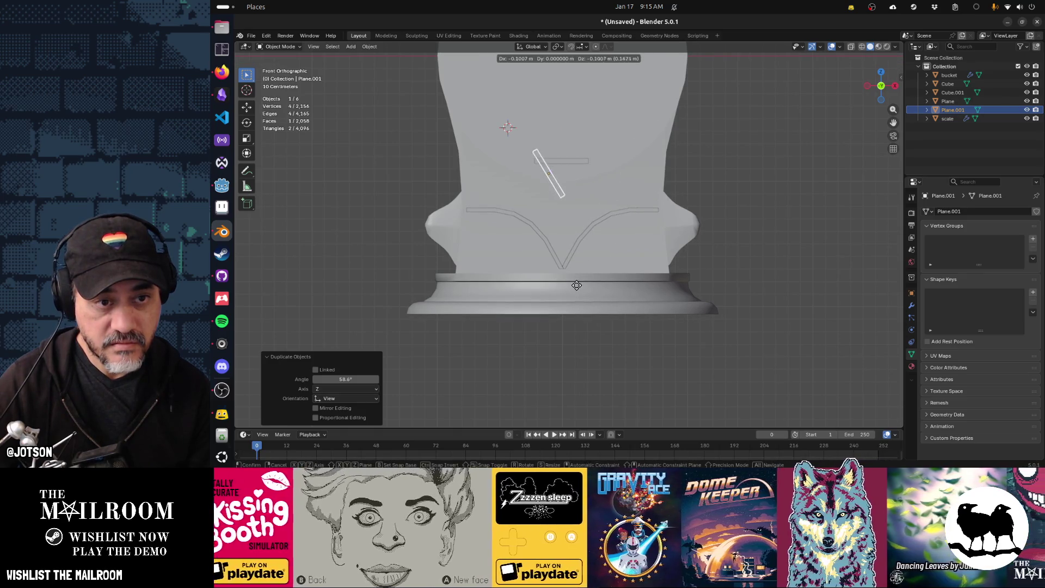
left_click(585, 287)
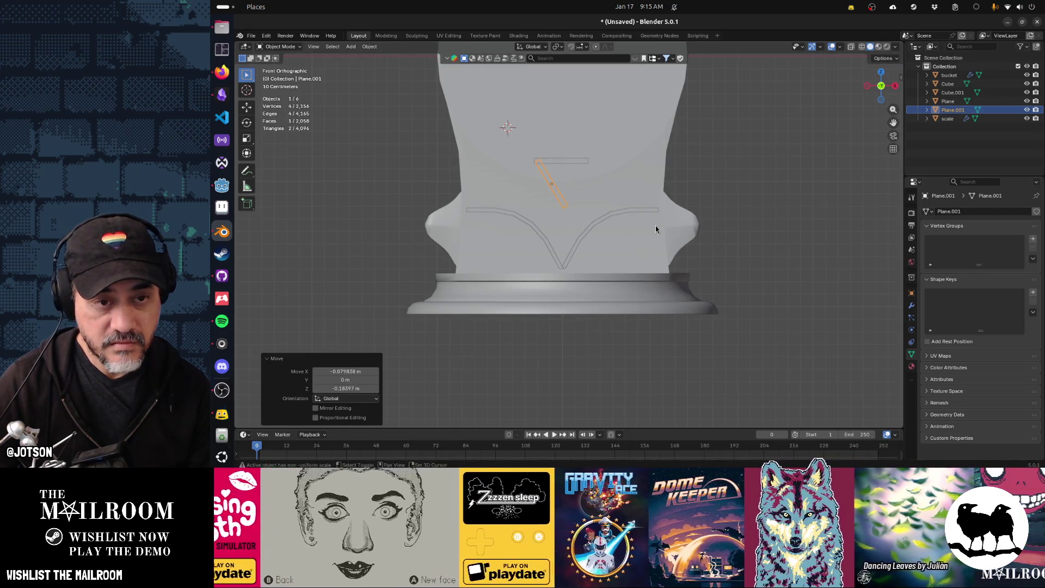
Duplicate the tilted bar again and rotate the second copy -120° around Y
key("shift+d")
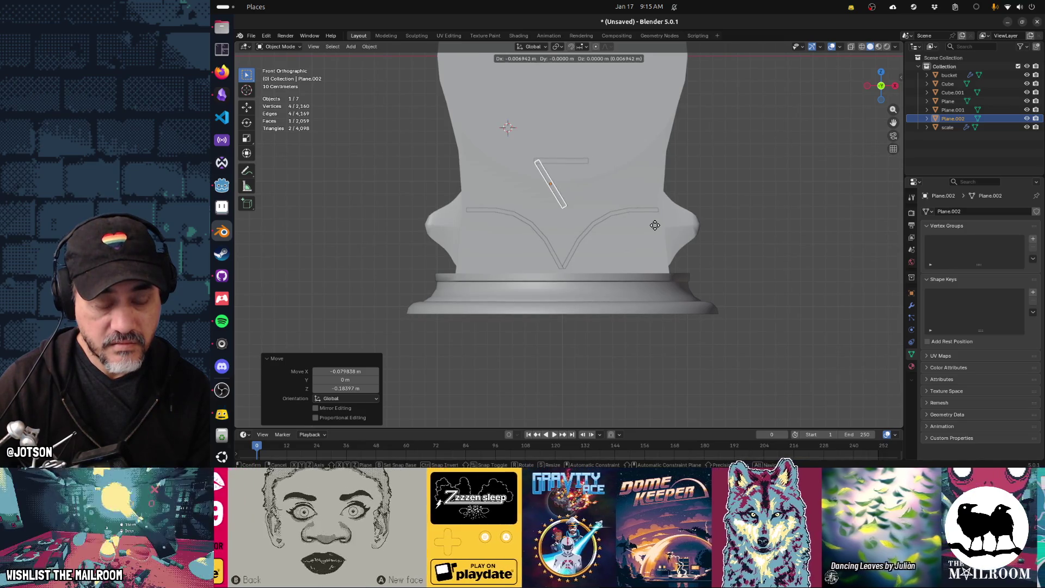
left_click(655, 225)
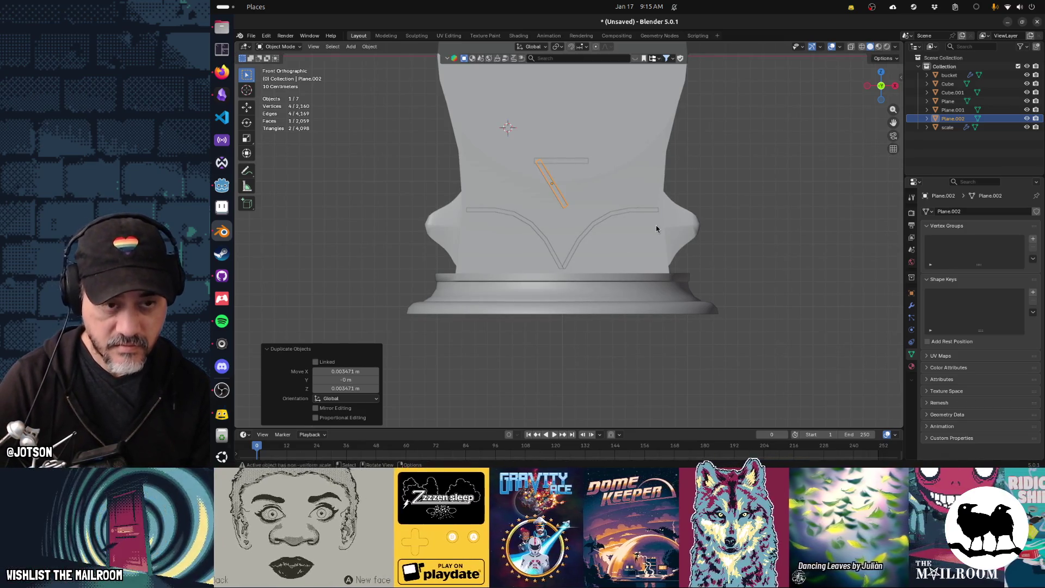
key("r")
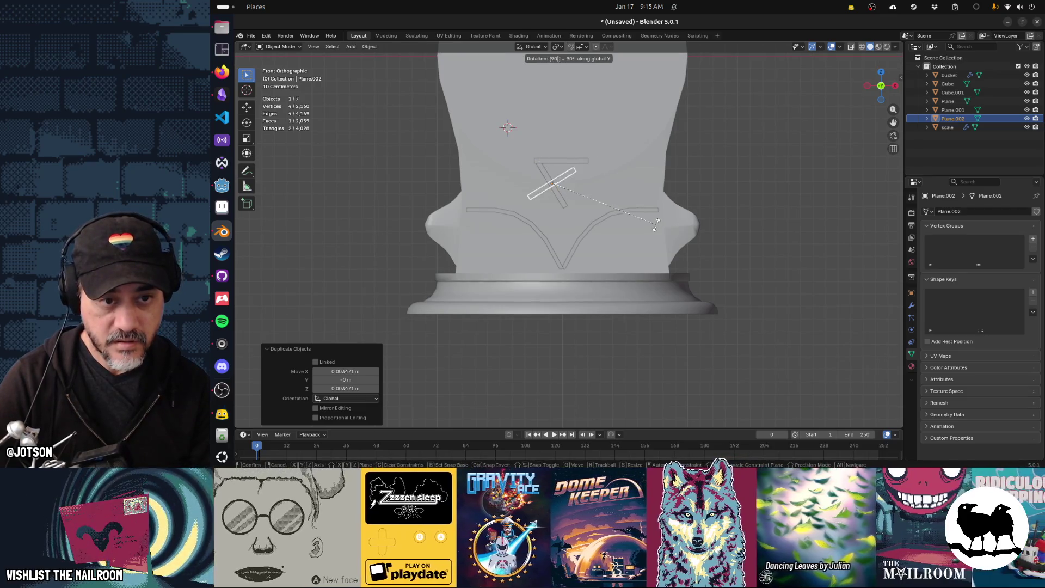
key("Escape")
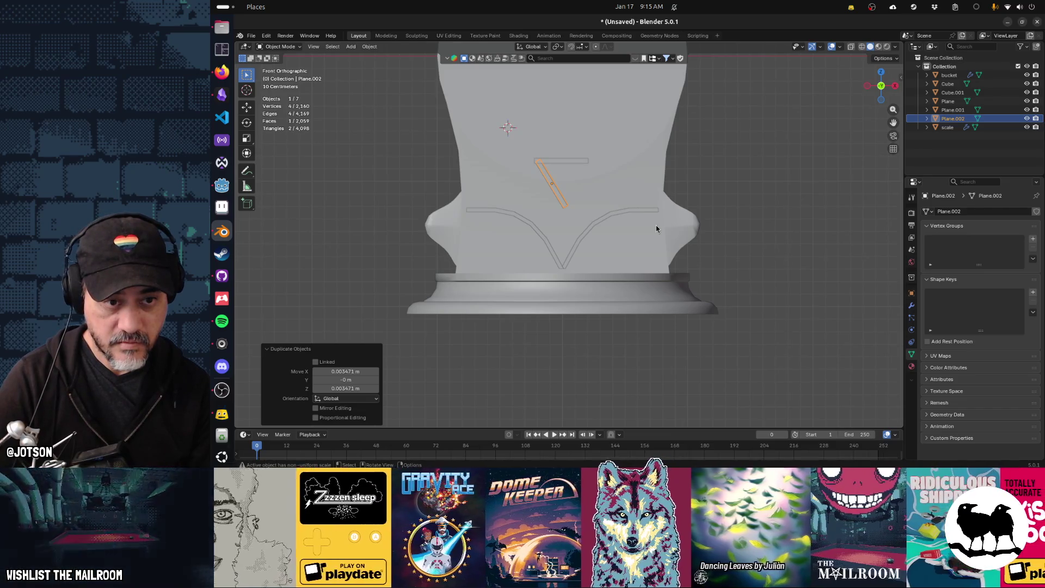
type("r180")
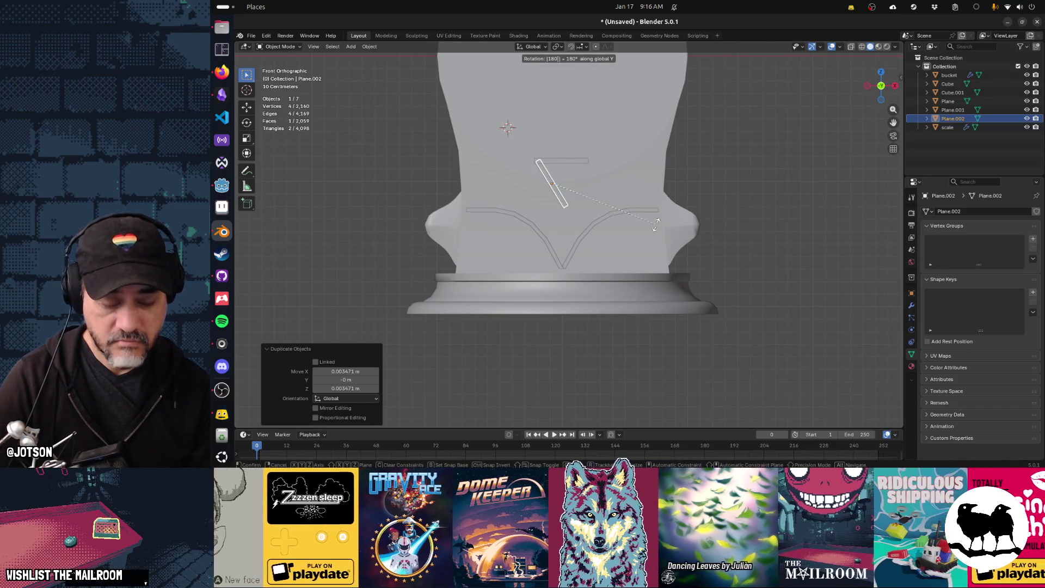
key("Escape")
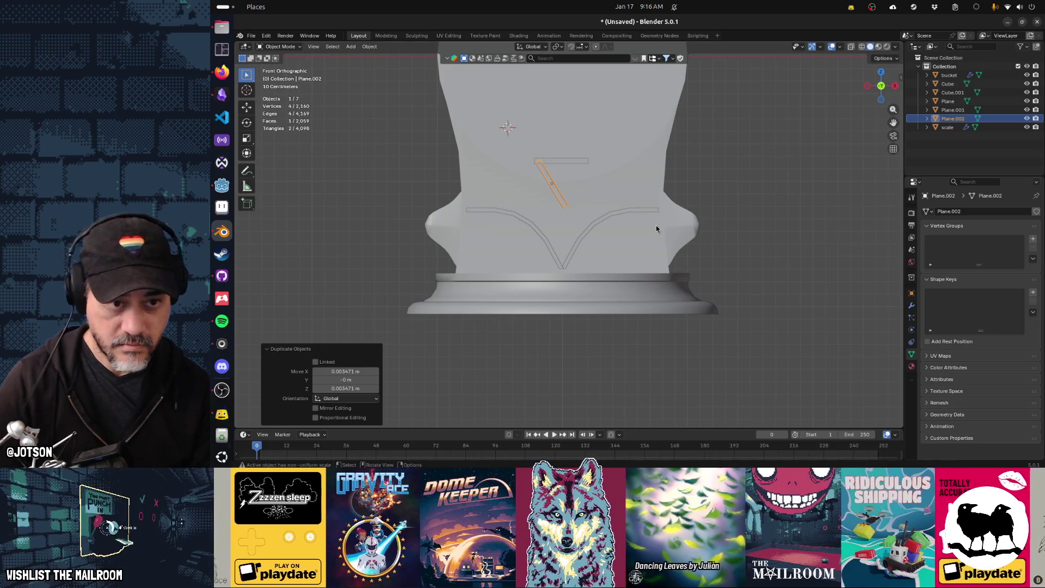
key("r")
key("y")
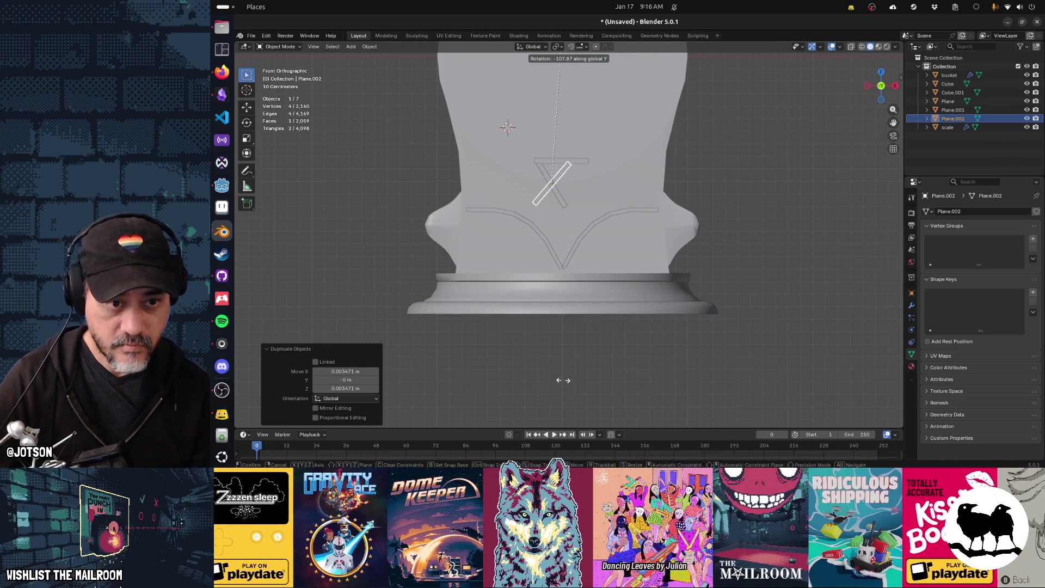
left_click(524, 362)
Slide the second copy 0.19 m along X, try a -2.11° tilt, then undo it
key("g")
key("x")
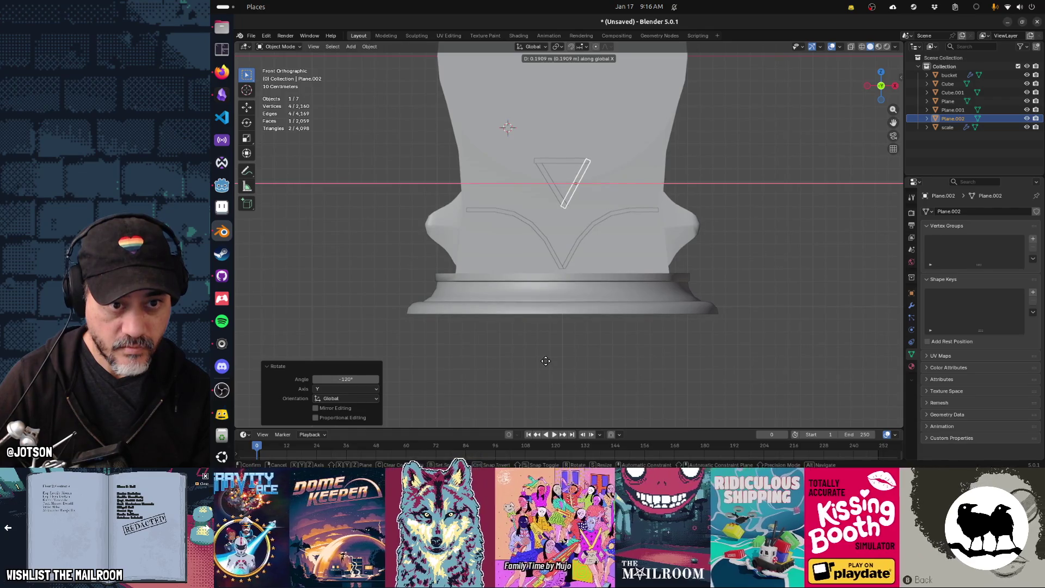
left_click(545, 361)
key("r")
key("y")
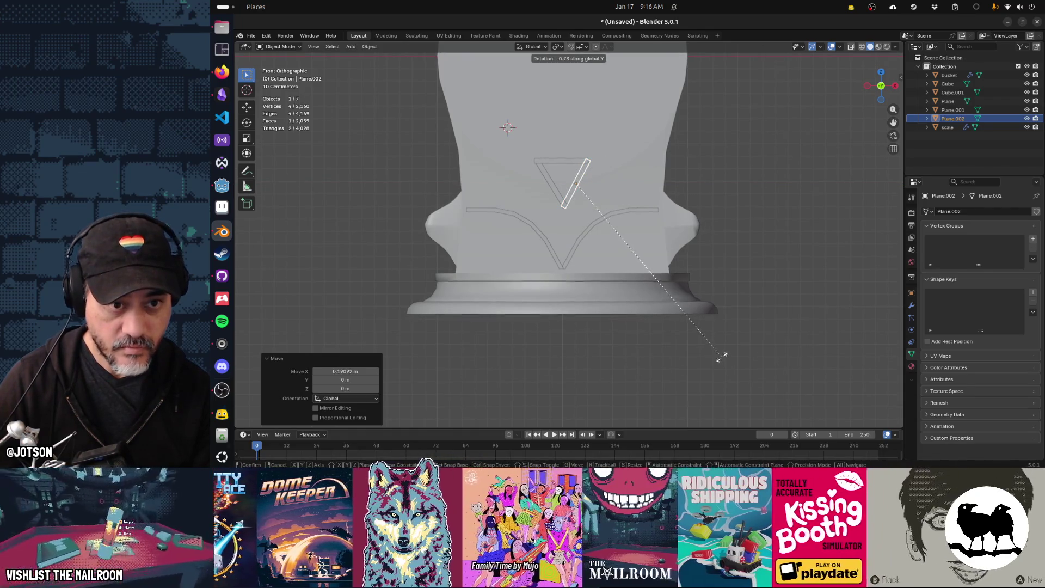
left_click(712, 340)
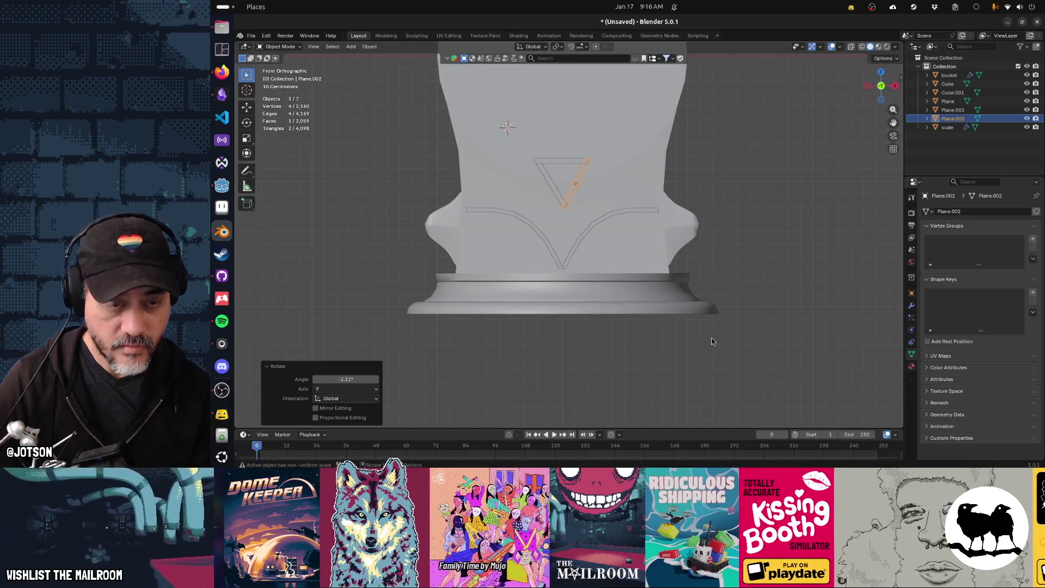
middle_click_drag(647, 285, 680, 282, "shift")
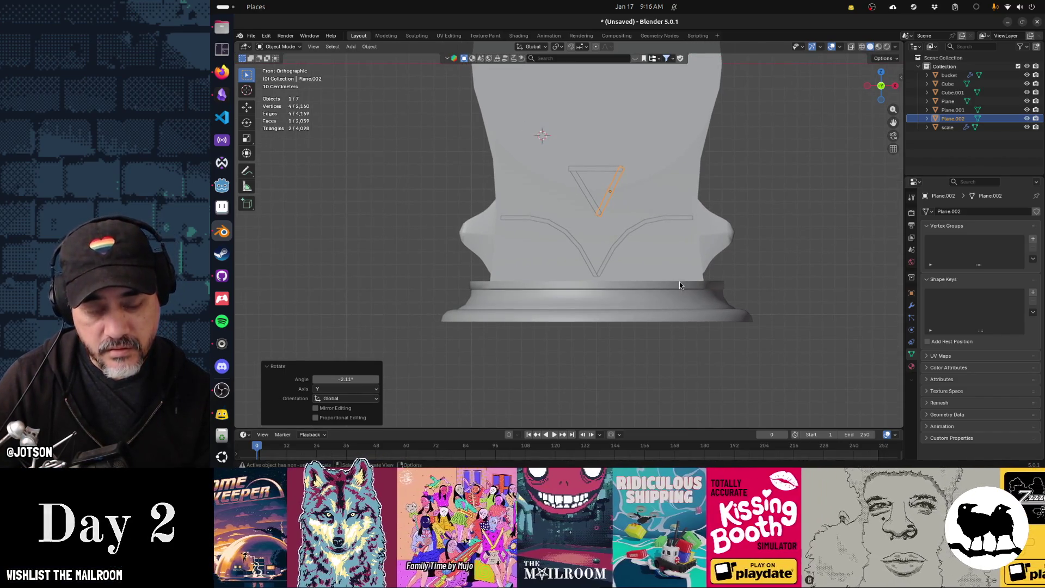
key("ctrl+z")
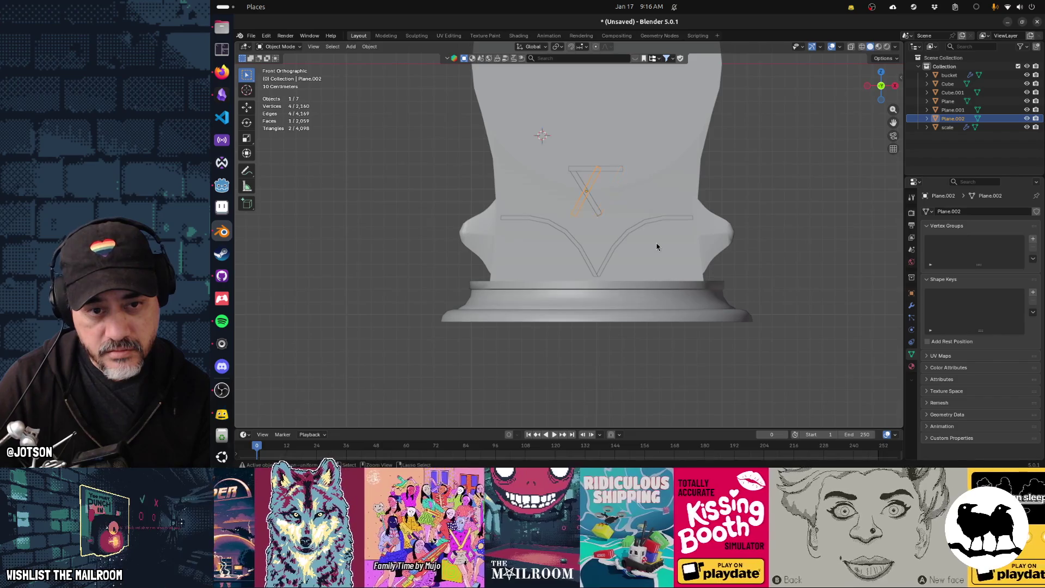
Undo back to the single bar and enter Edit Mode on the plane
key("ctrl+z")
key("ctrl+z")
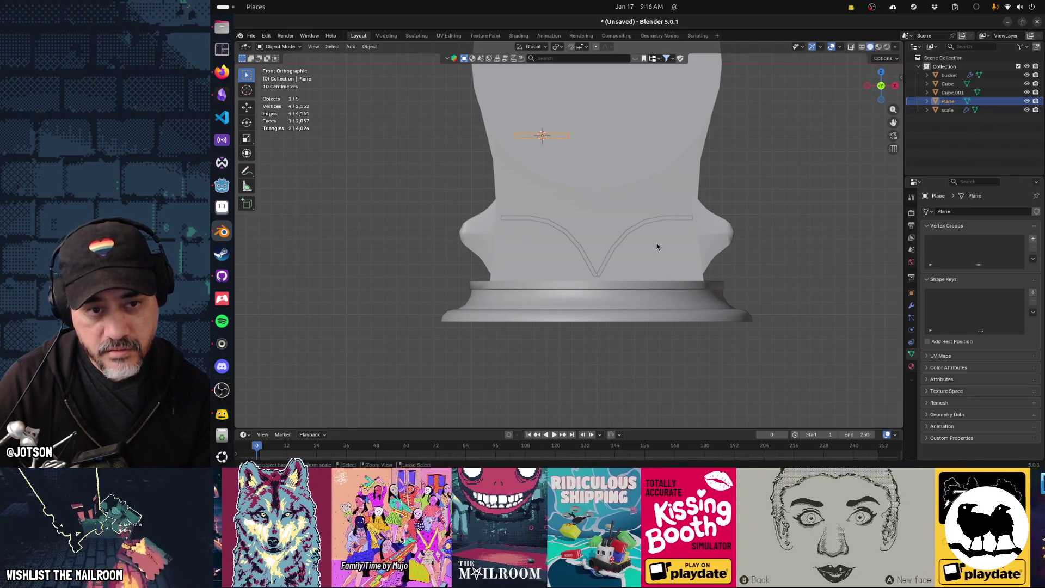
key("Tab")
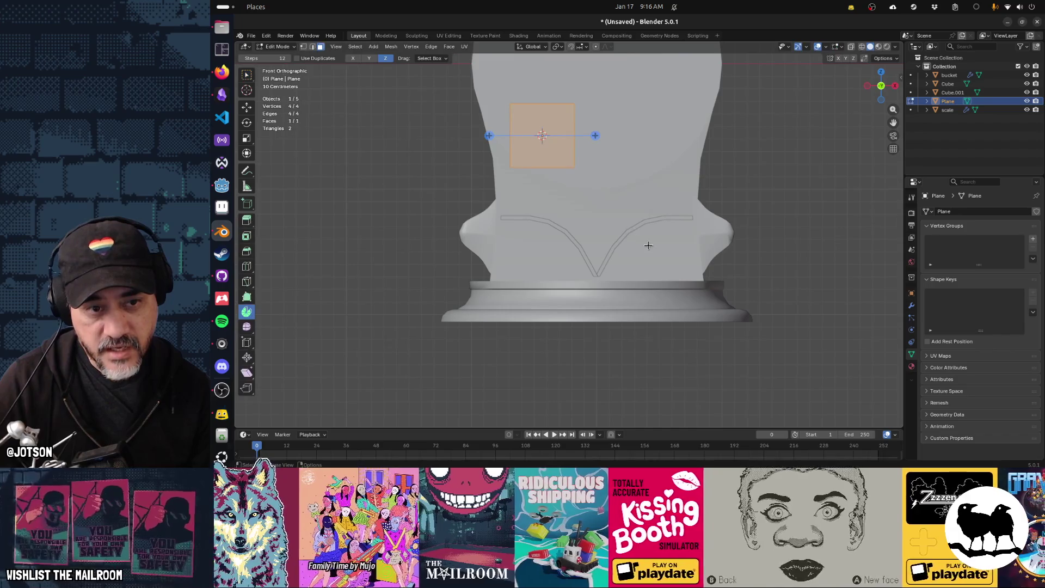
key("Tab")
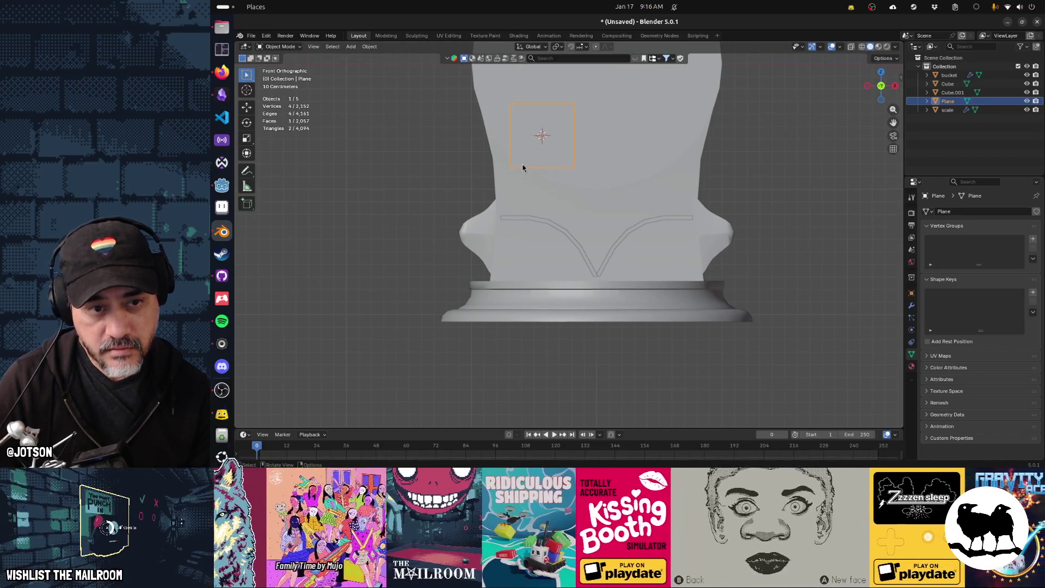
key("Tab")
Box-select the plane's bottom two vertices and merge them At Center into a triangle
left_click(249, 75)
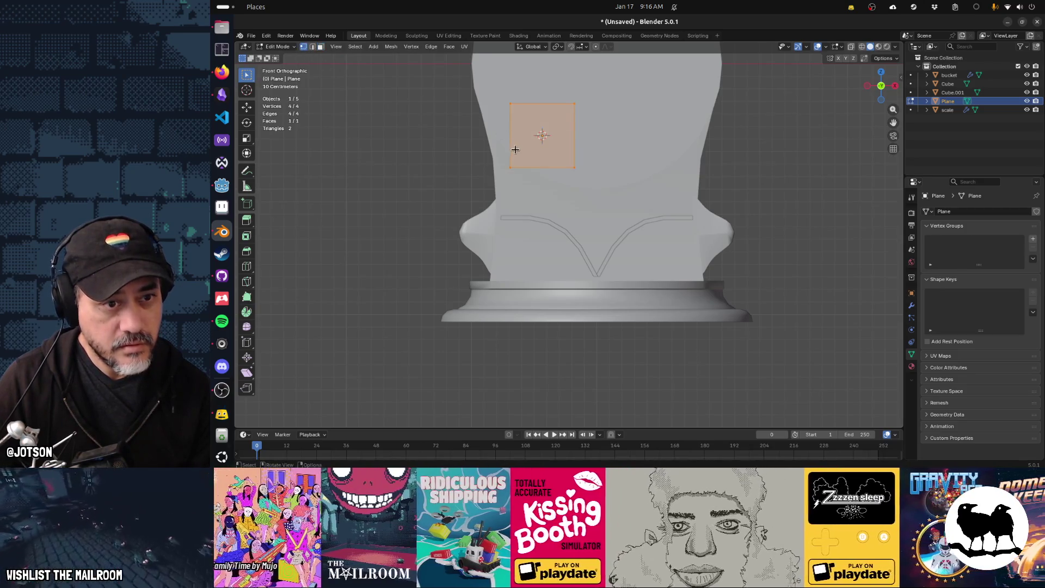
left_click(511, 167)
left_click(510, 104, "shift")
key("m")
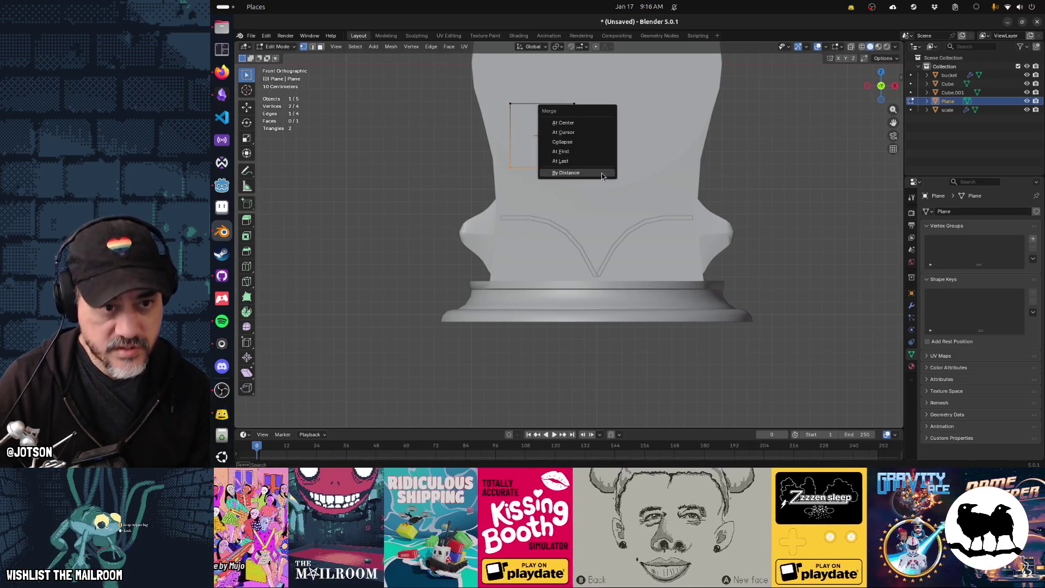
left_click(573, 123)
key("Tab")
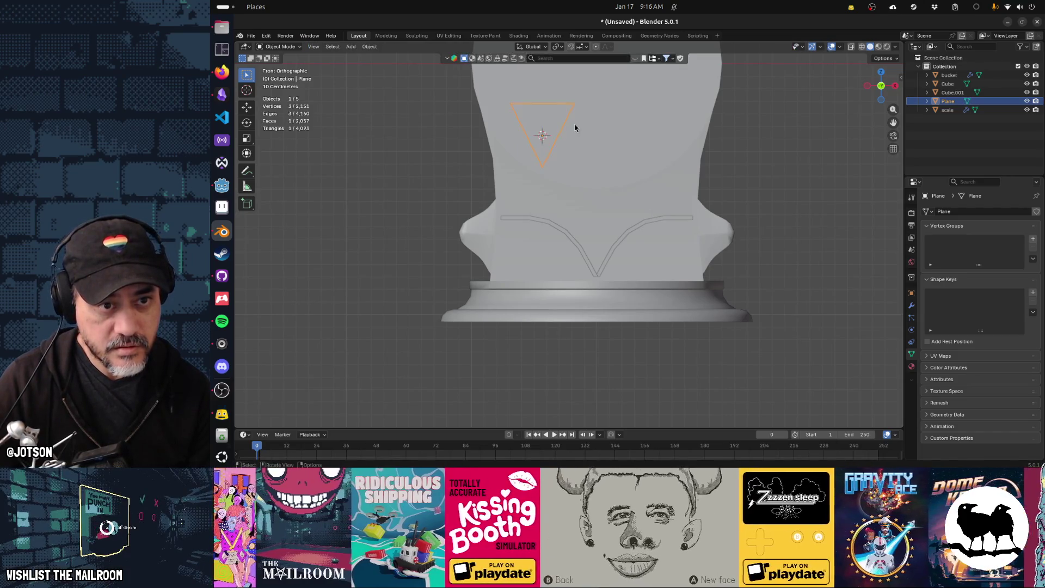
Select the whole triangle face and begin insetting it at about 0.16 m
key("i")
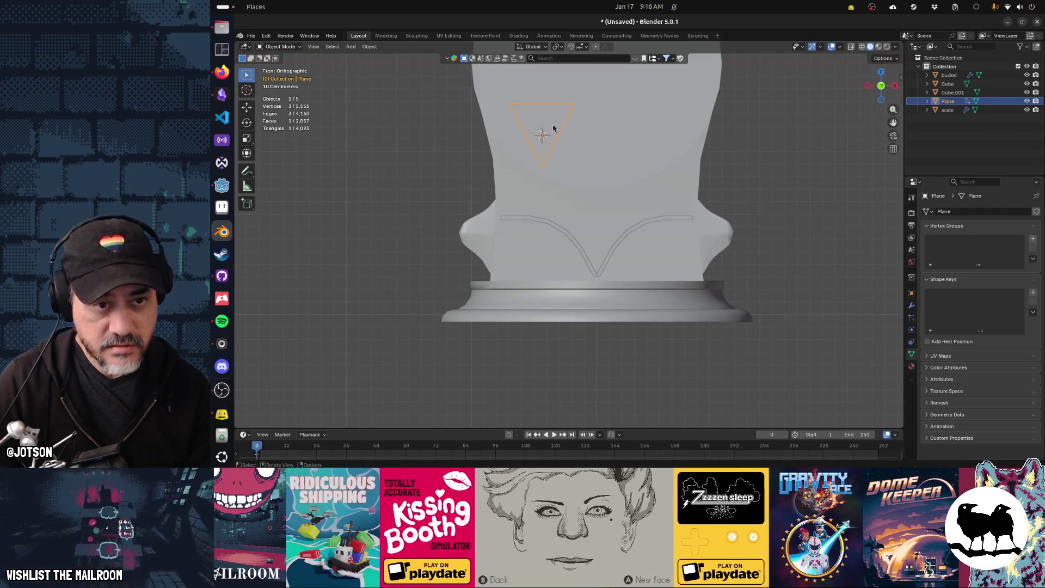
key("Tab")
key("a")
key("i")
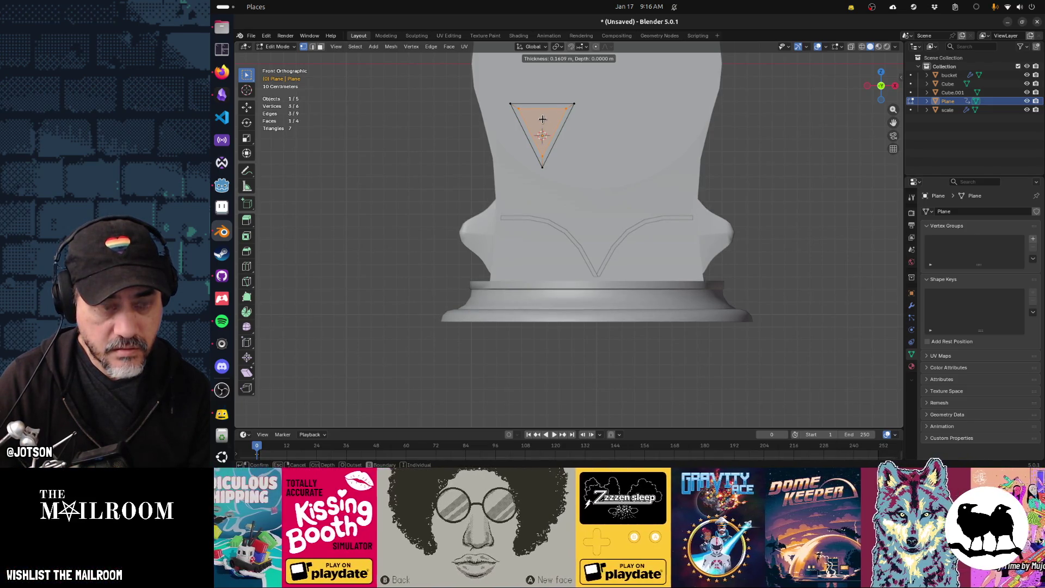
Cancel the inset and raise the triangle's bottom vertex about 0.104 m along Z
key("Escape")
left_click(543, 170)
key("g")
key("z")
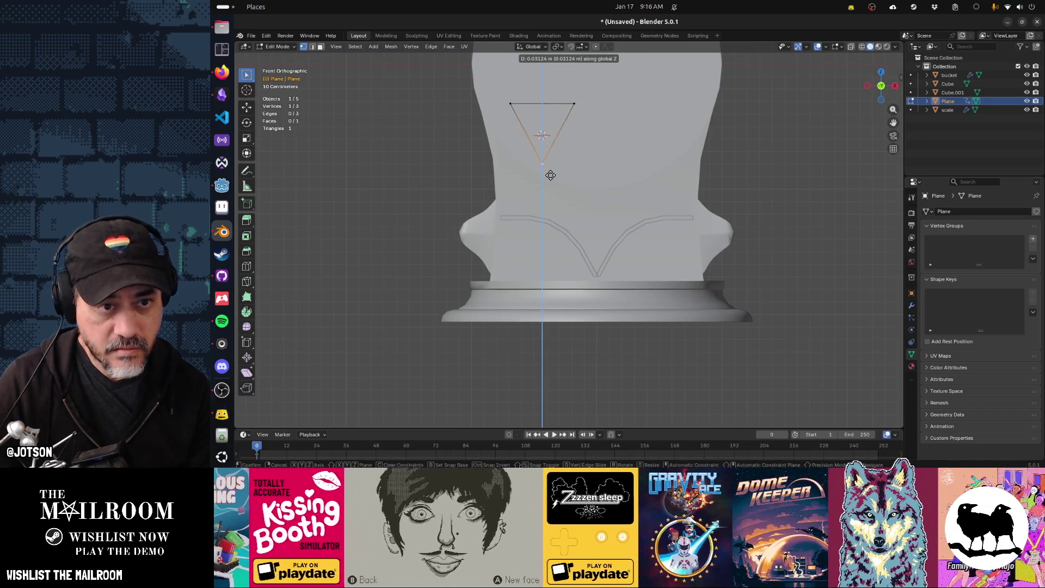
left_click(552, 167)
Inset the triangle face by 0.1407 m and delete the inner face, leaving a hollow ring
key("a")
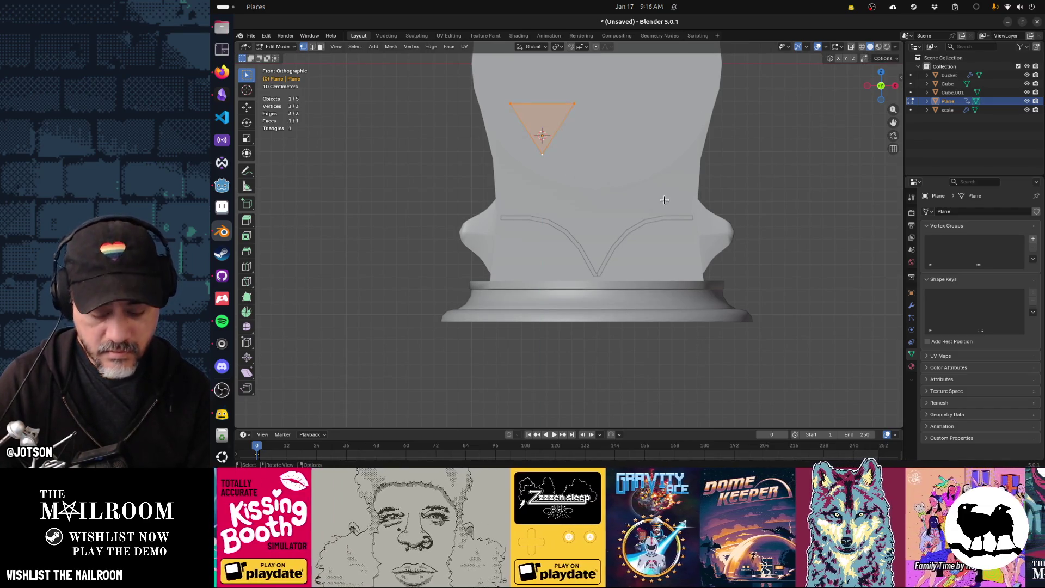
key("i")
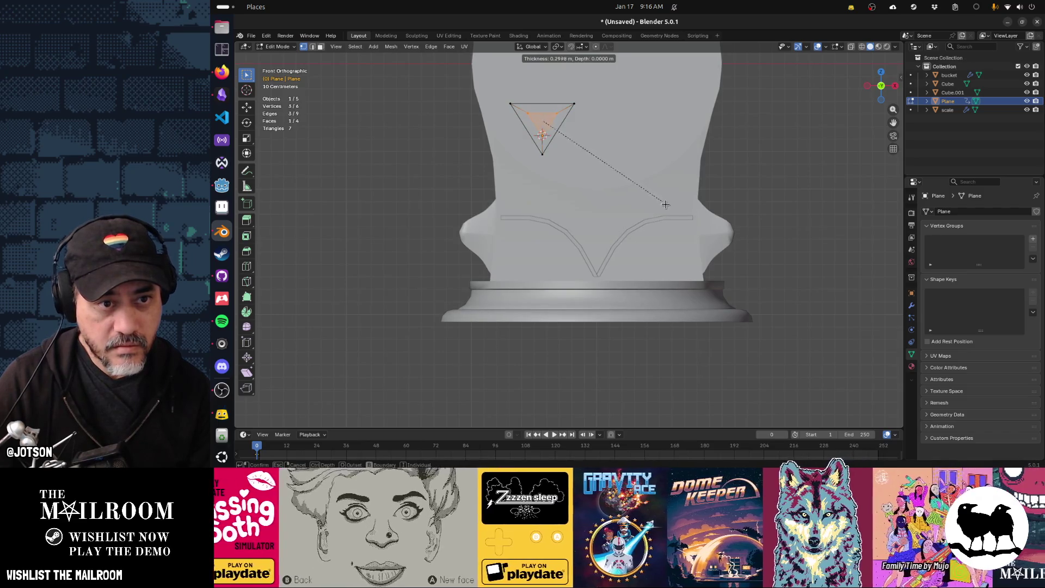
left_click(692, 243)
mouse_move(692, 243)
middle_mouse_down()
mouse_move(530, 218)
mouse_move(539, 212)
middle_mouse_up()
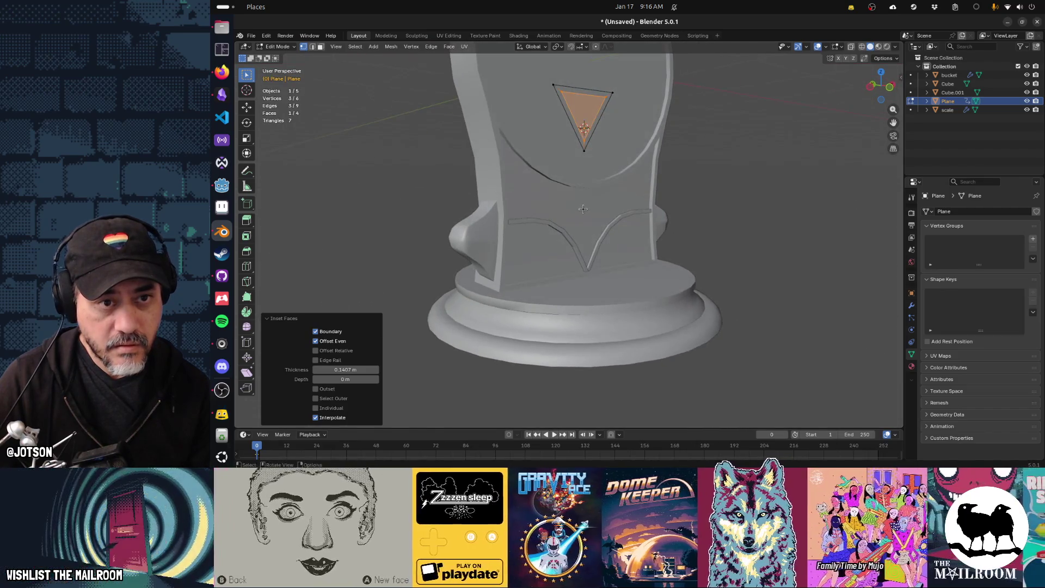
key("x")
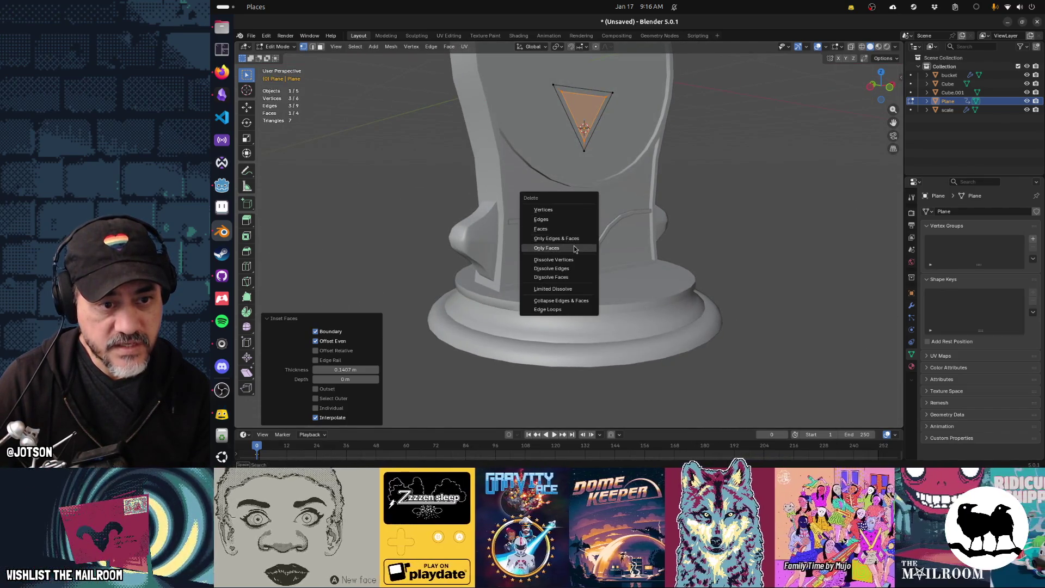
left_click(566, 249)
Re-enter Edit Mode on the ring, select all of it and begin extruding it
key("Tab")
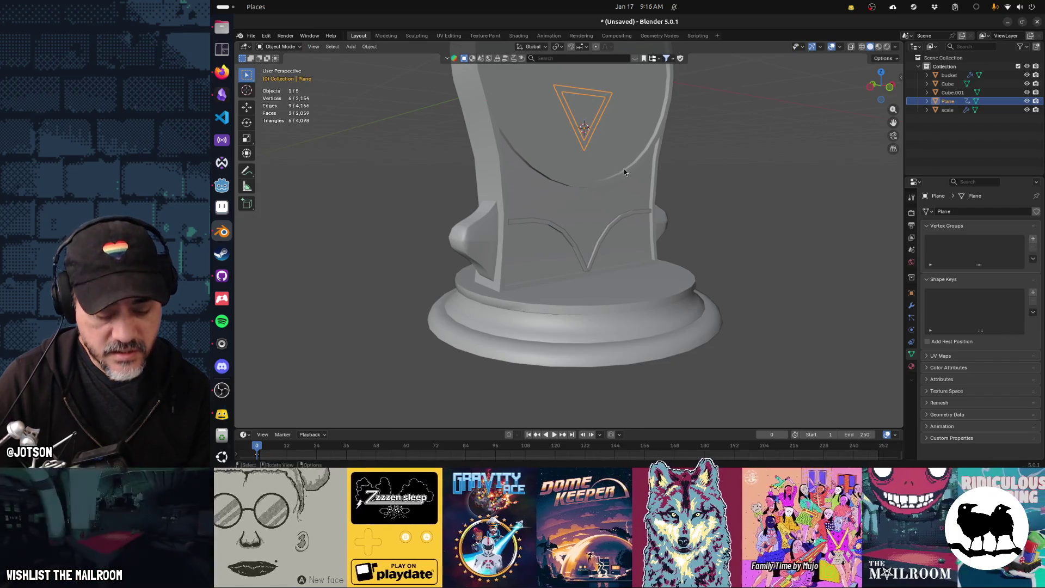
key("Tab")
key("a")
key("e")
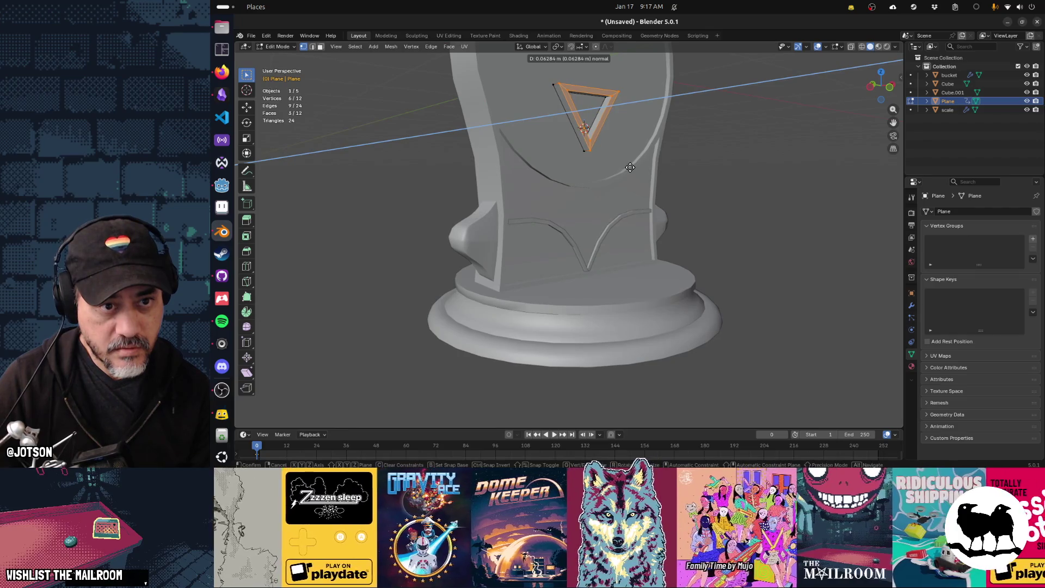
Extrude the ring 0.0428 m deep, then view from the front and begin moving it down
left_click(630, 167)
middle_click_drag(629, 187, 554, 199)
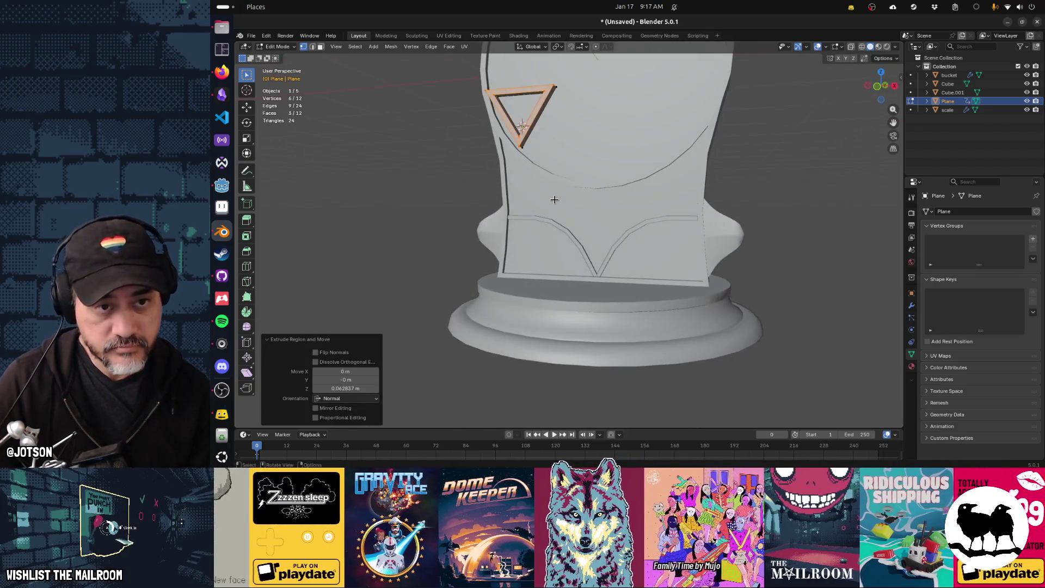
key("KP_1")
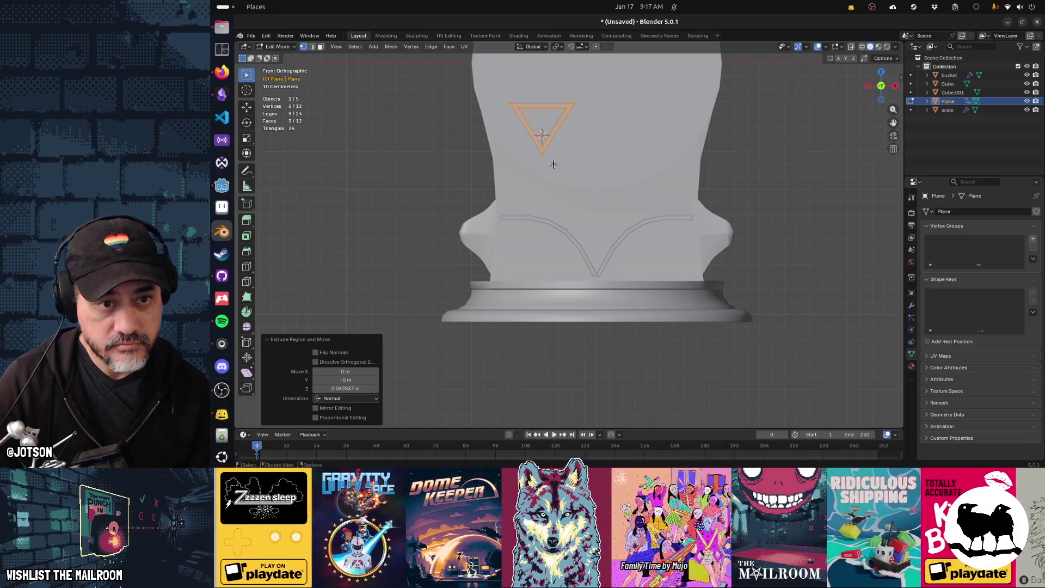
key("Escape")
key("a")
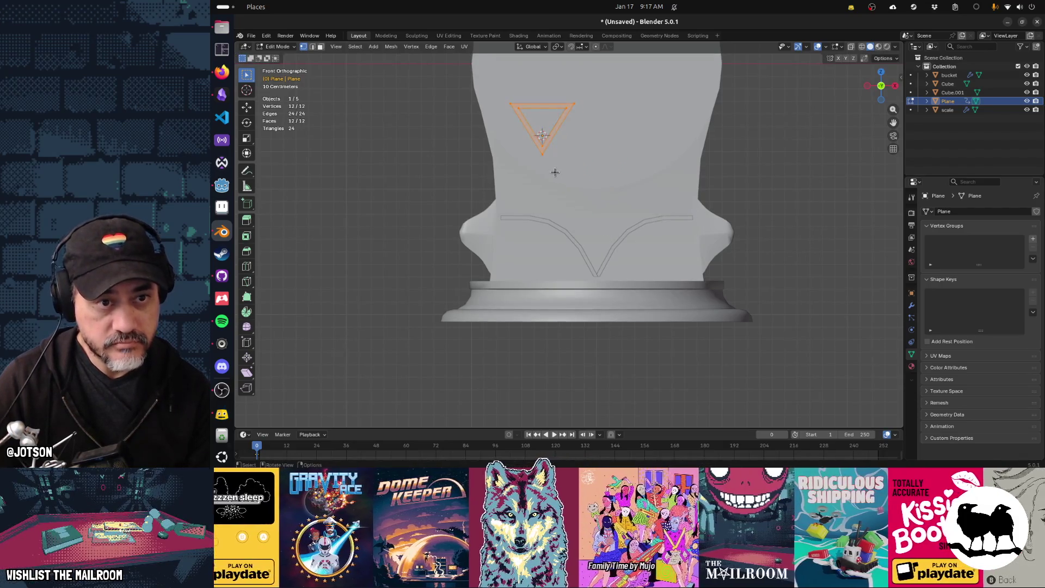
key("g")
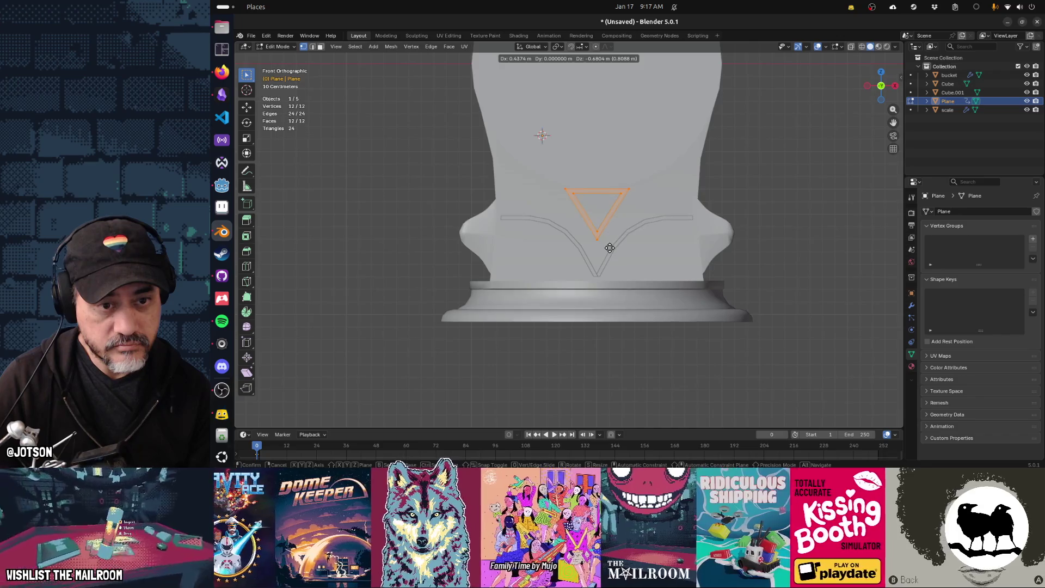
Drop the emblem about 0.053 m so it sits just above the V trim
left_click(610, 248)
middle_click_drag(566, 252, 646, 255)
key("g")
key("y")
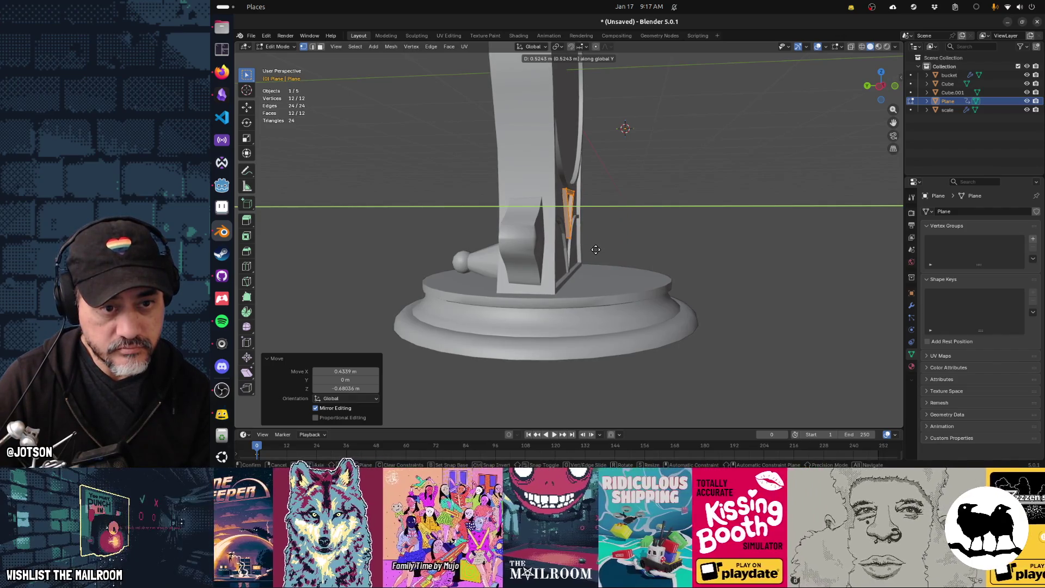
key("Escape")
In Object Mode, nudge the emblem slightly along Z and zoom out to a front view
key("Tab")
middle_click_drag(649, 236, 553, 240)
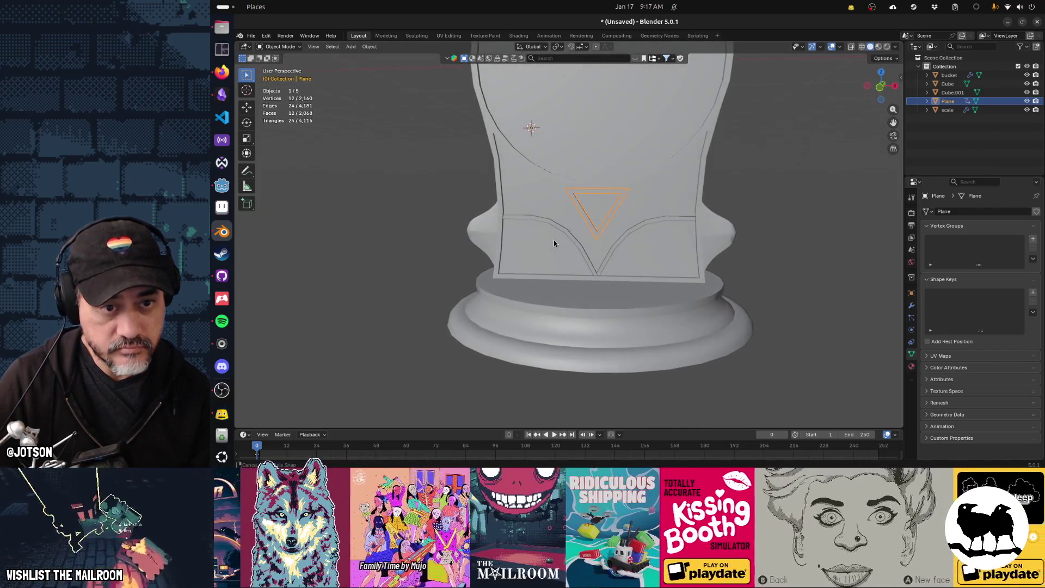
key("g")
key("z")
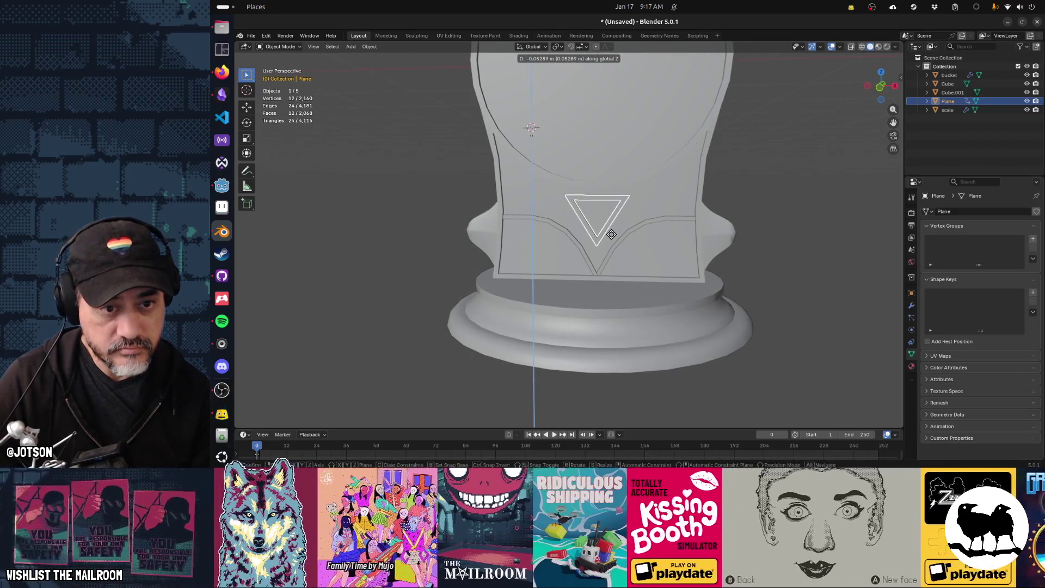
left_click(612, 234)
key("Tab")
scroll(779, 243, "down", 3)
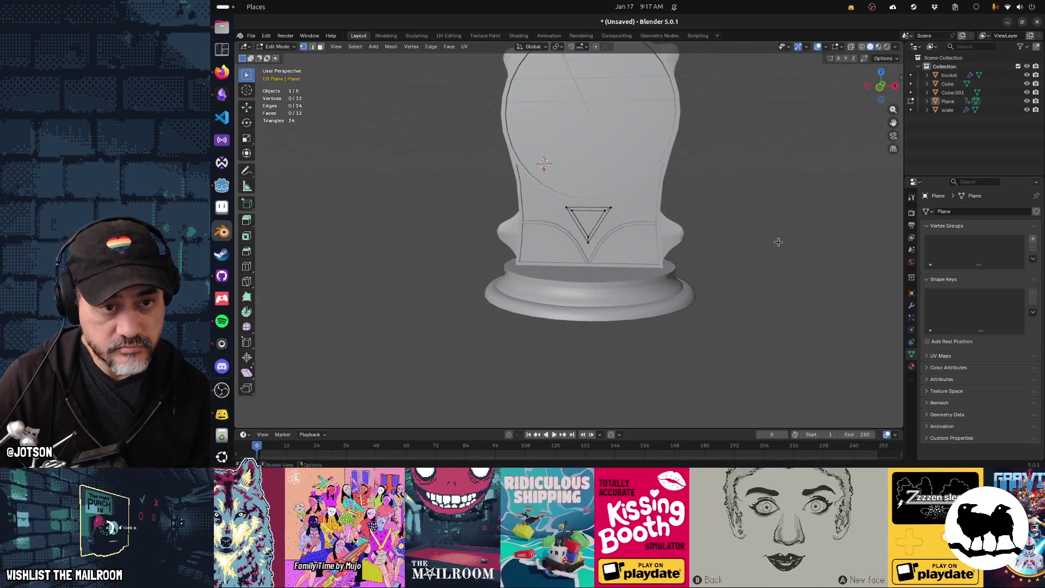
key("Tab")
scroll(730, 252, "down", 4)
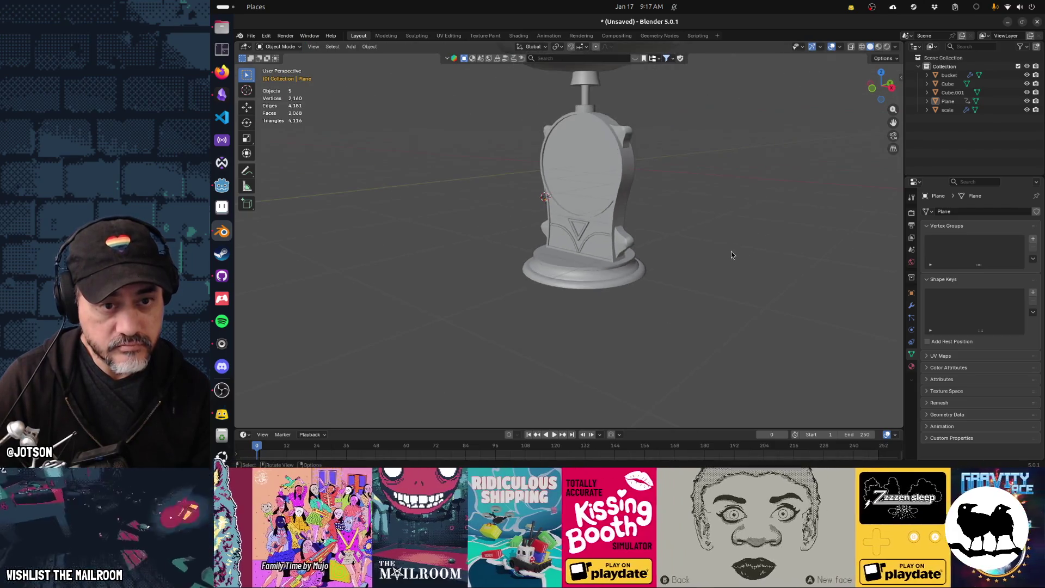
mouse_move(538, 247)
middle_mouse_down()
mouse_move(622, 250)
mouse_move(590, 234)
mouse_move(559, 240)
mouse_move(596, 244)
mouse_move(588, 259)
middle_mouse_up()
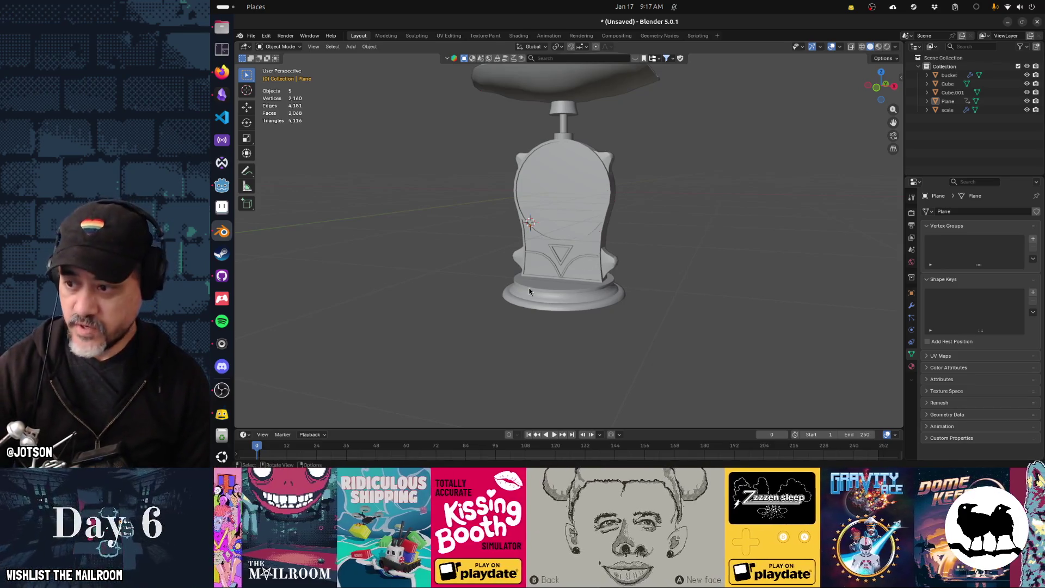
Add a centred loop cut across the emblem's top edge and triangulate its faces
key("Tab")
scroll(537, 286, "up", 6)
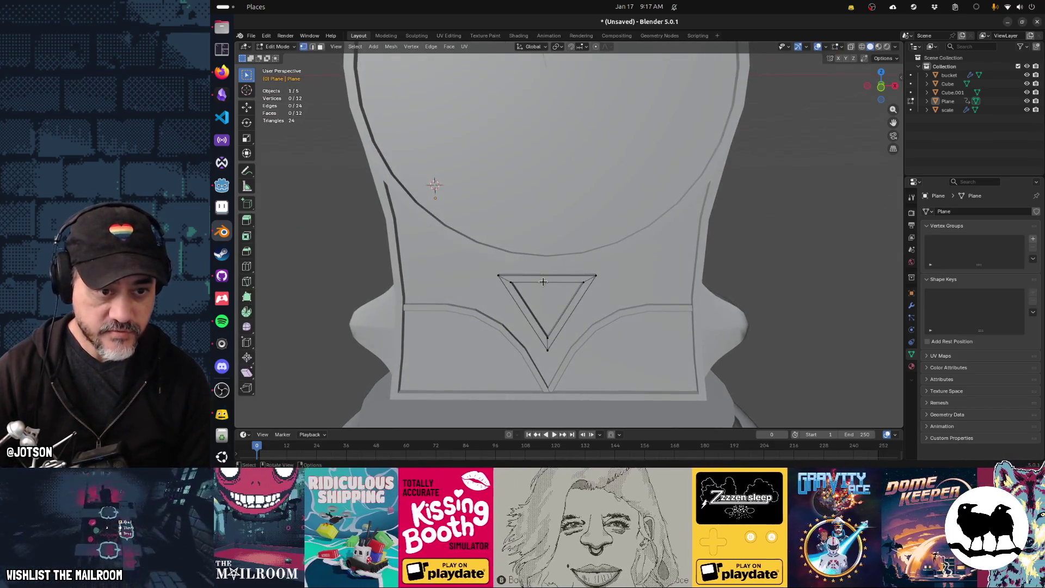
key("ctrl+r")
left_click(544, 280)
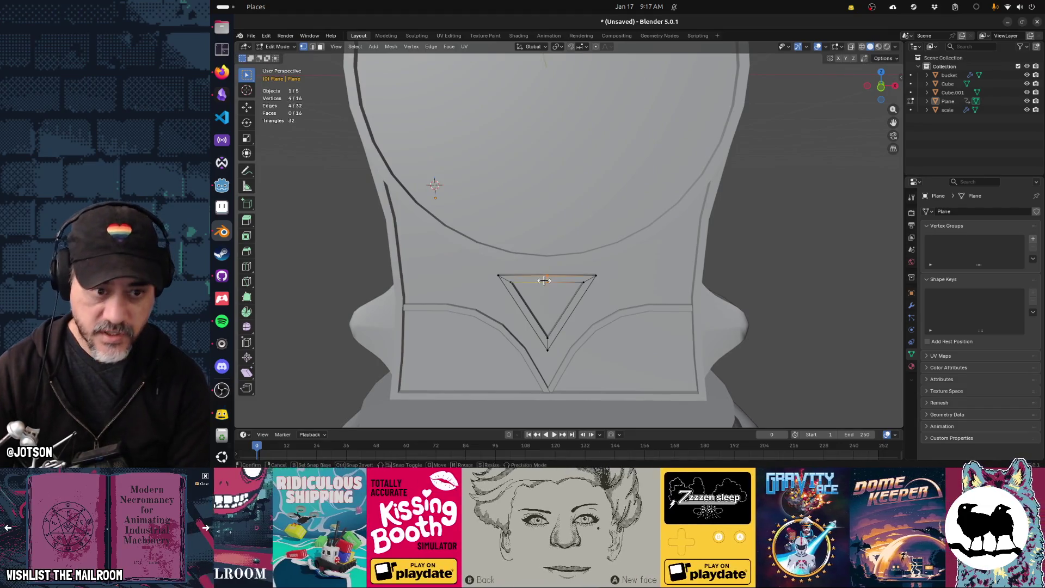
right_click(544, 280)
key("ctrl+t")
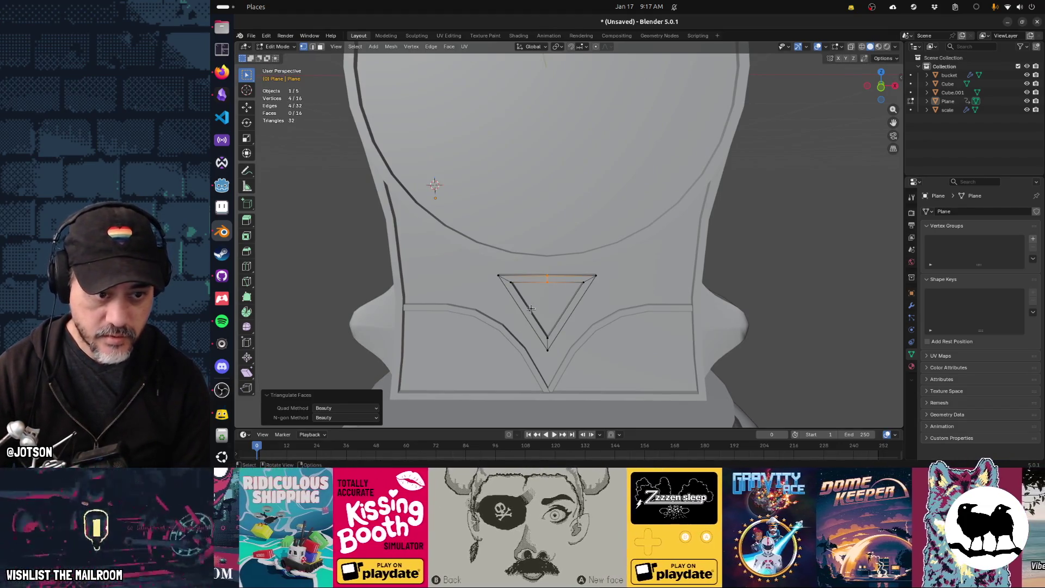
Turn on X-ray so the model is see-through and deselect the mesh
mouse_move(568, 307)
middle_mouse_down()
mouse_move(620, 315)
mouse_move(594, 331)
mouse_move(566, 327)
mouse_move(544, 300)
mouse_move(506, 297)
mouse_move(629, 307)
mouse_move(609, 305)
middle_mouse_up()
key("alt+z")
key("alt+a")
Add centred loop cuts across the triangle emblem's right and left sides
key("ctrl+r")
left_click(578, 302)
right_click(539, 298)
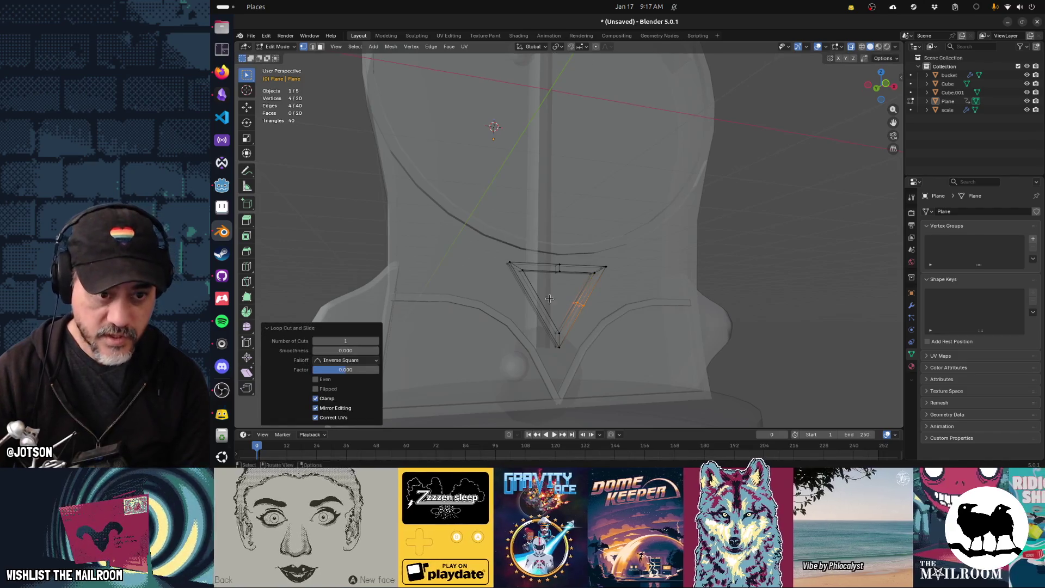
key("ctrl+r")
left_click(536, 302)
right_click(536, 302)
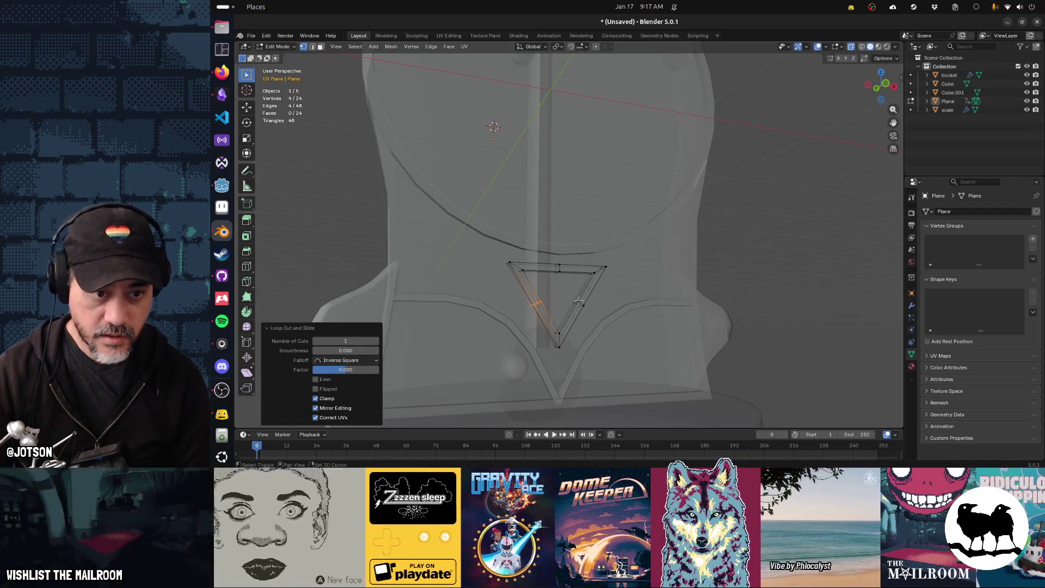
In edge select mode, select the short side loops while excluding the outer triangle loop
left_click(581, 302, "alt")
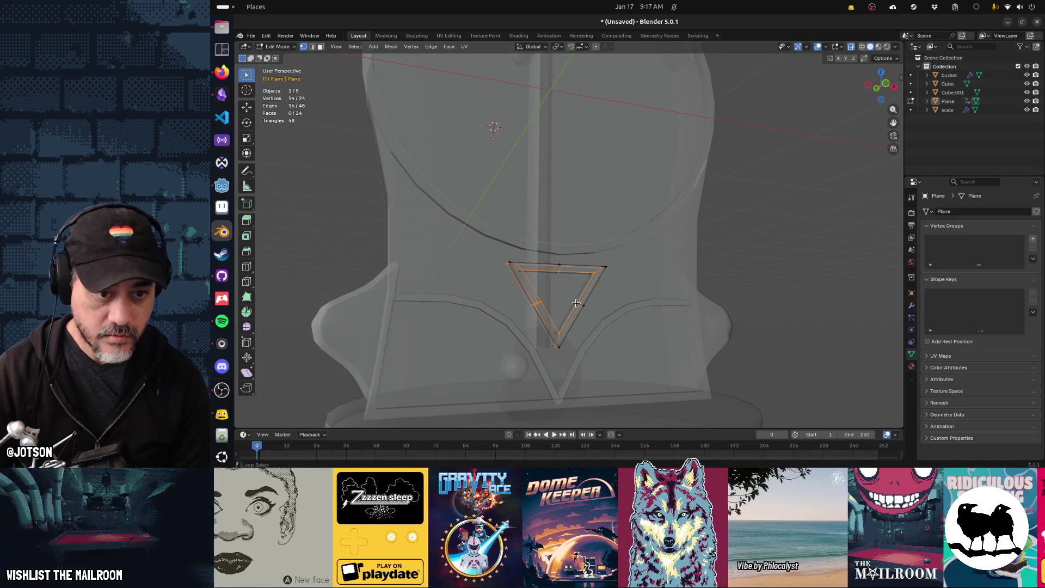
left_click(583, 306, "alt")
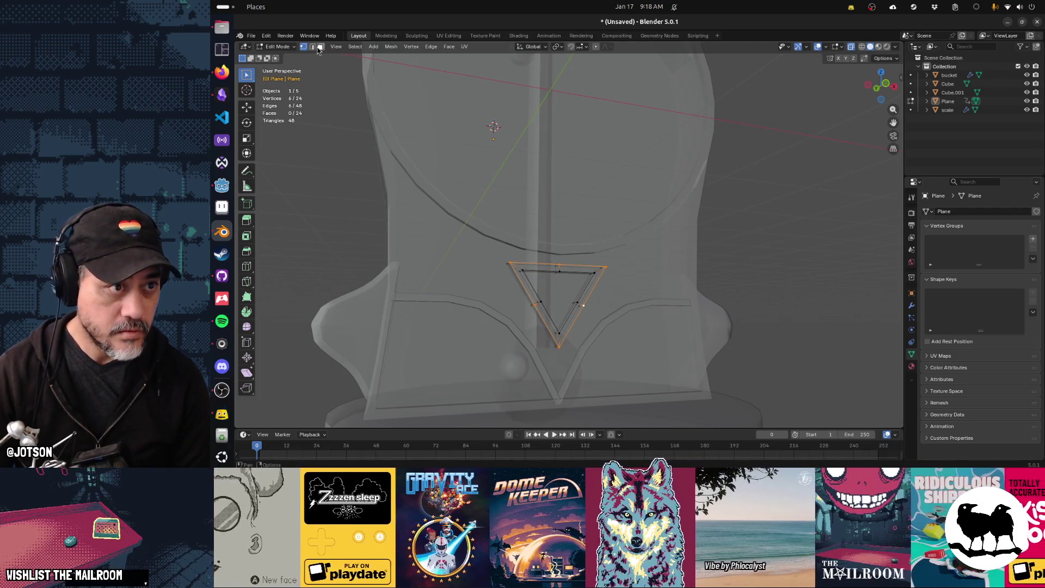
left_click(313, 47)
left_click(535, 304, "alt")
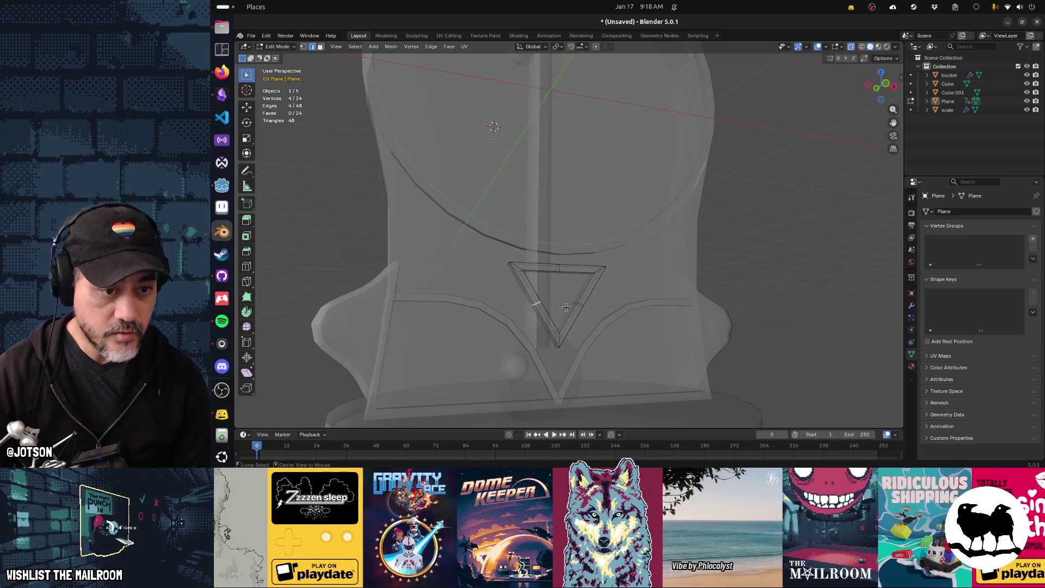
left_click(585, 304, "alt+shift")
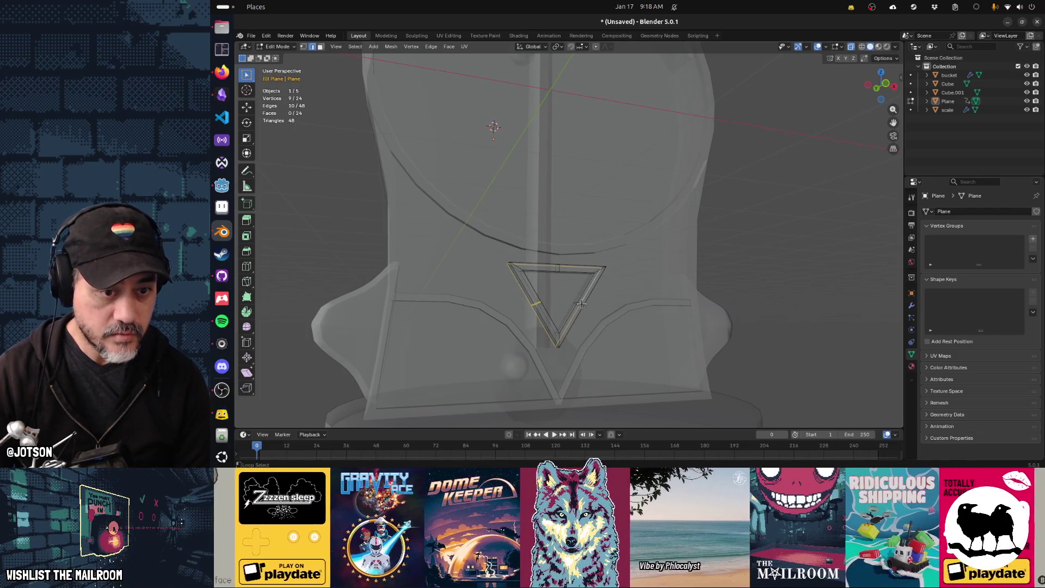
left_click(584, 296, "alt+shift")
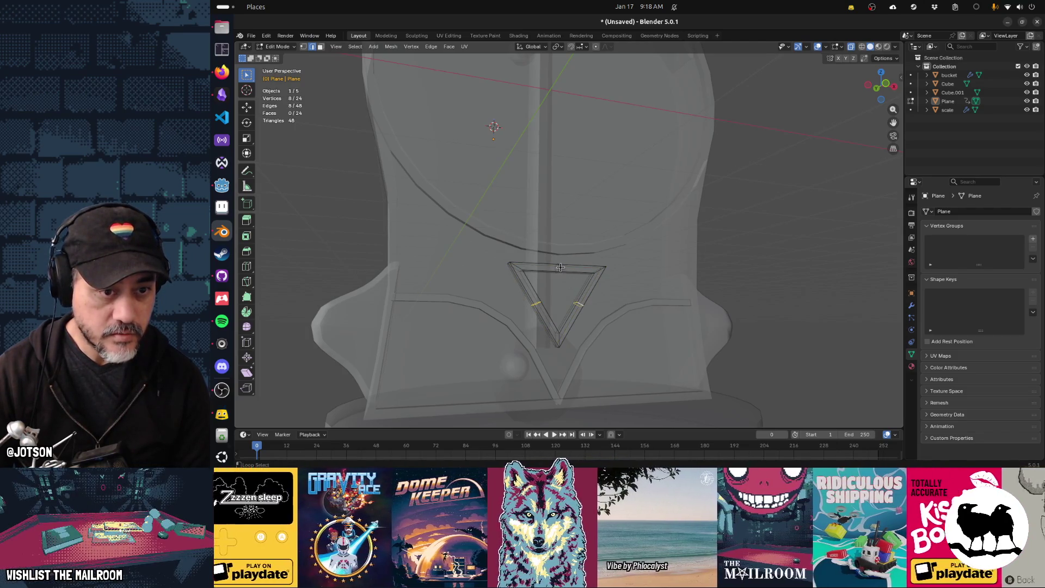
Scale the selected side loops to about 0.75 with Z and Y excluded
key("s")
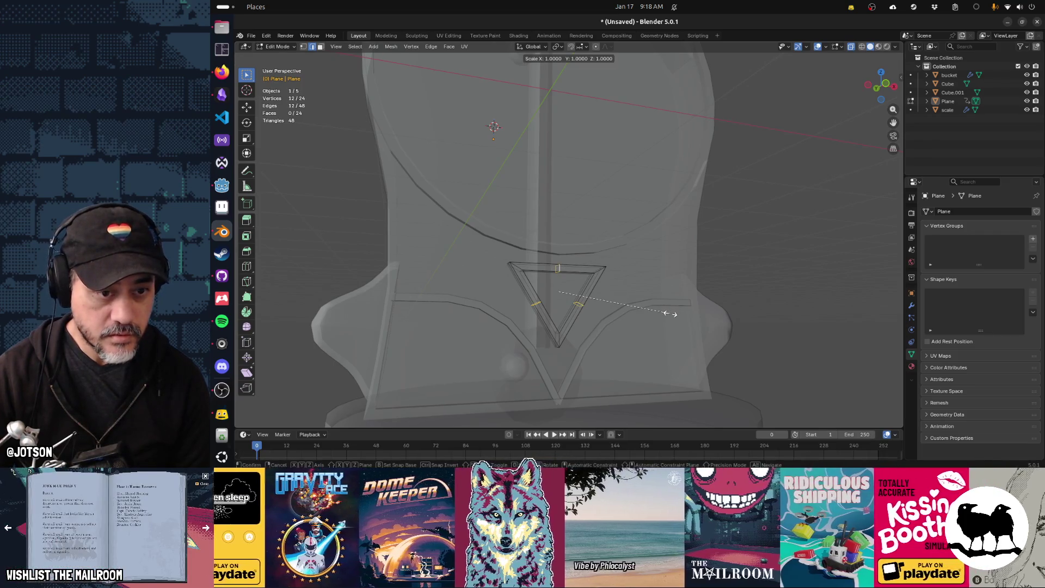
key("shift+z")
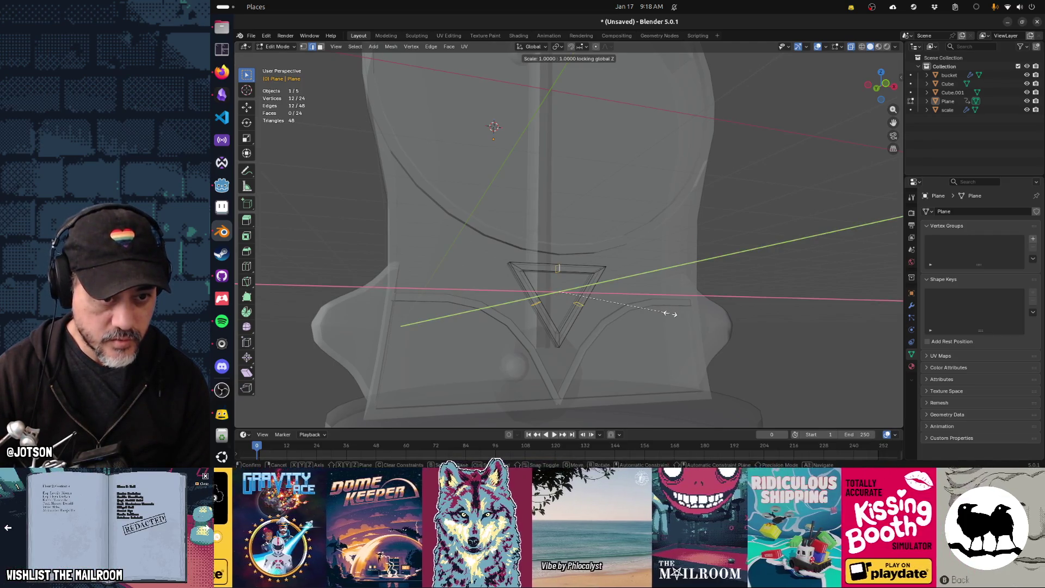
key("shift+y")
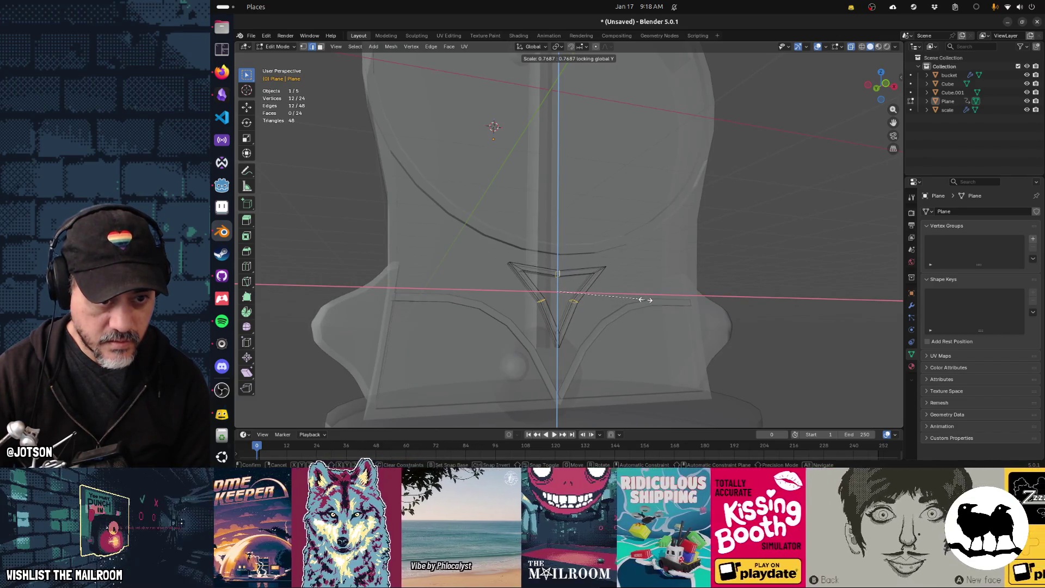
left_click(672, 302)
Check the mesh options and viewport shading menus, then show the edit-mode overlay options
left_click(883, 64)
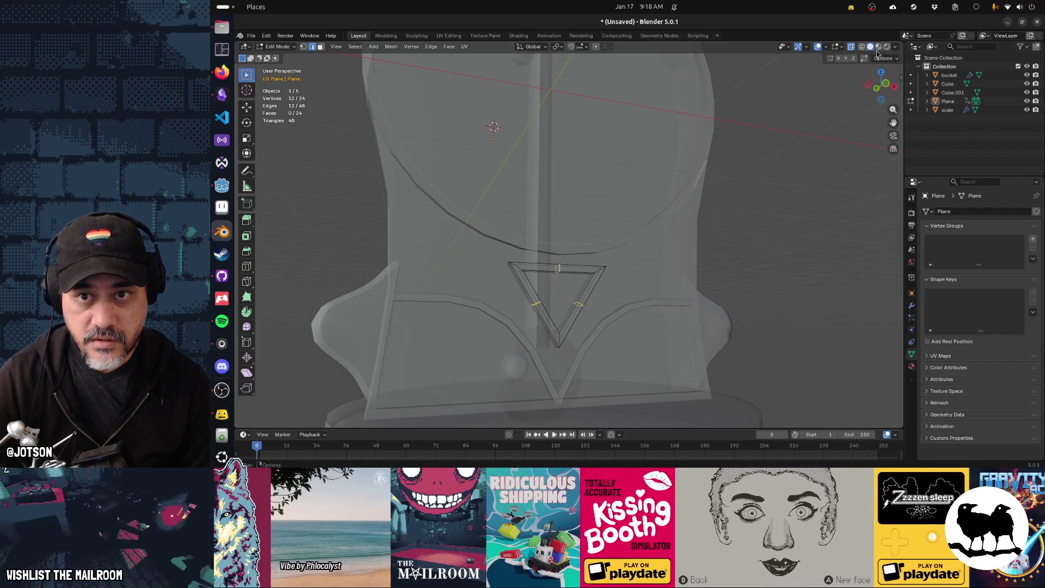
left_click(895, 50)
left_click(895, 50)
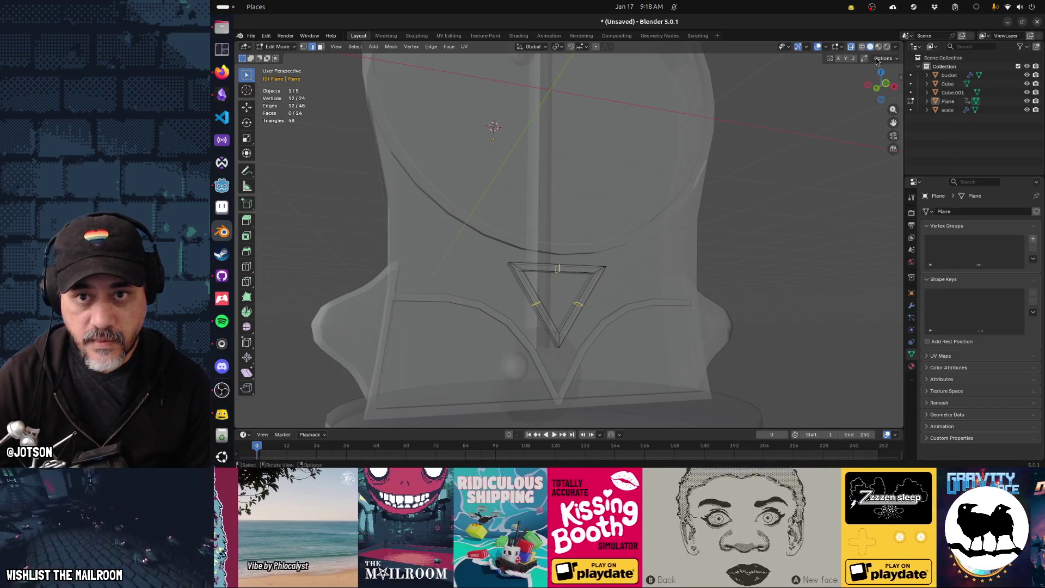
left_click(842, 49)
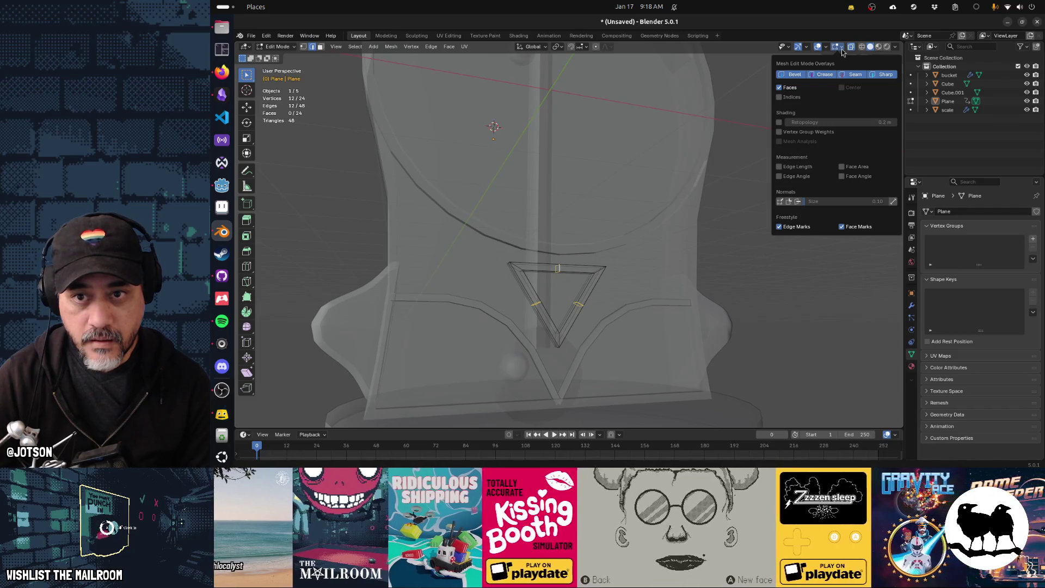
Show the sidebar and review its Item and Tool tabs plus the mirror and auto merge options
key("n")
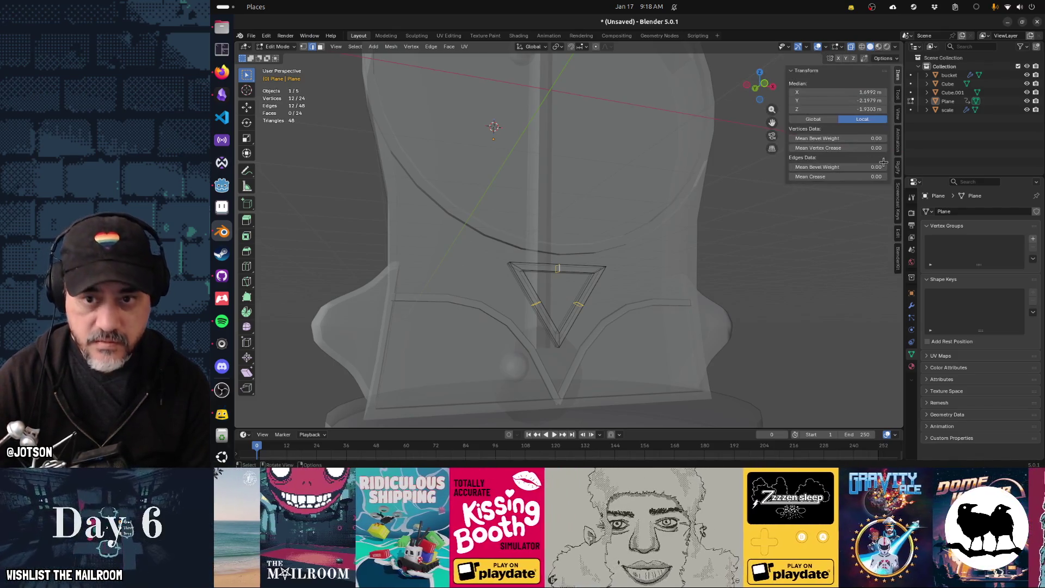
left_click(899, 95)
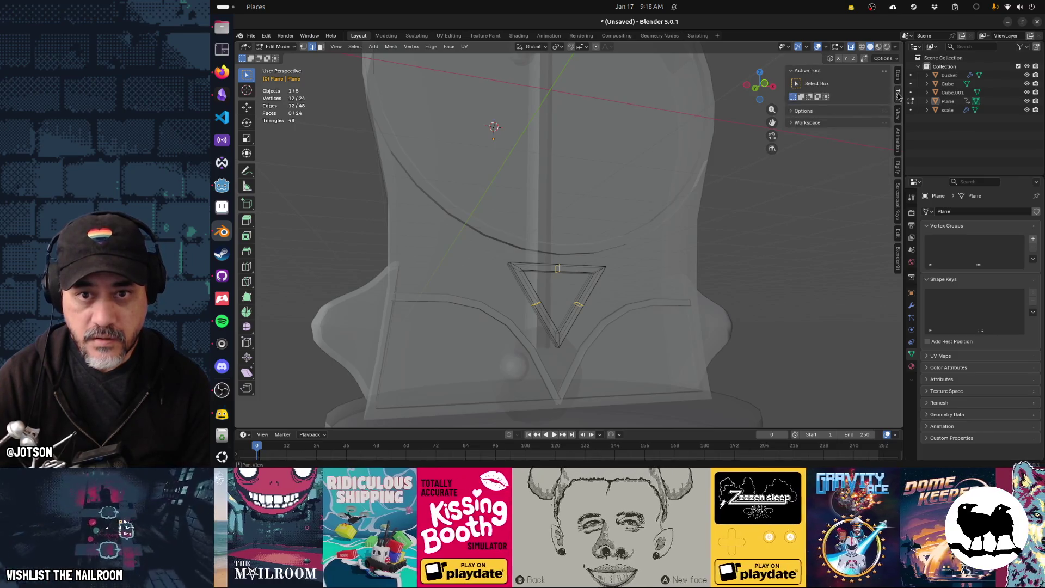
left_click(858, 112)
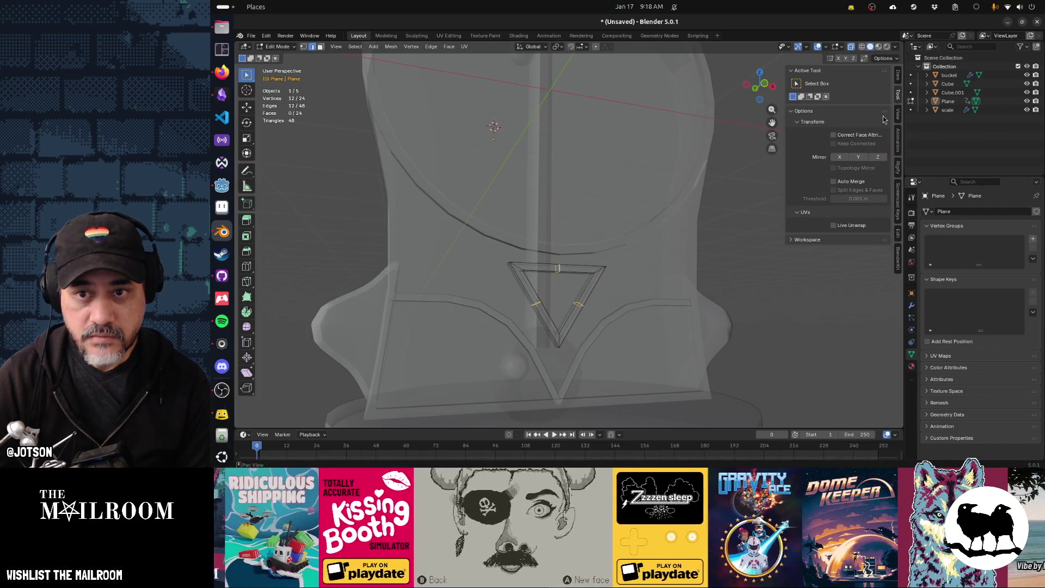
left_click(898, 77)
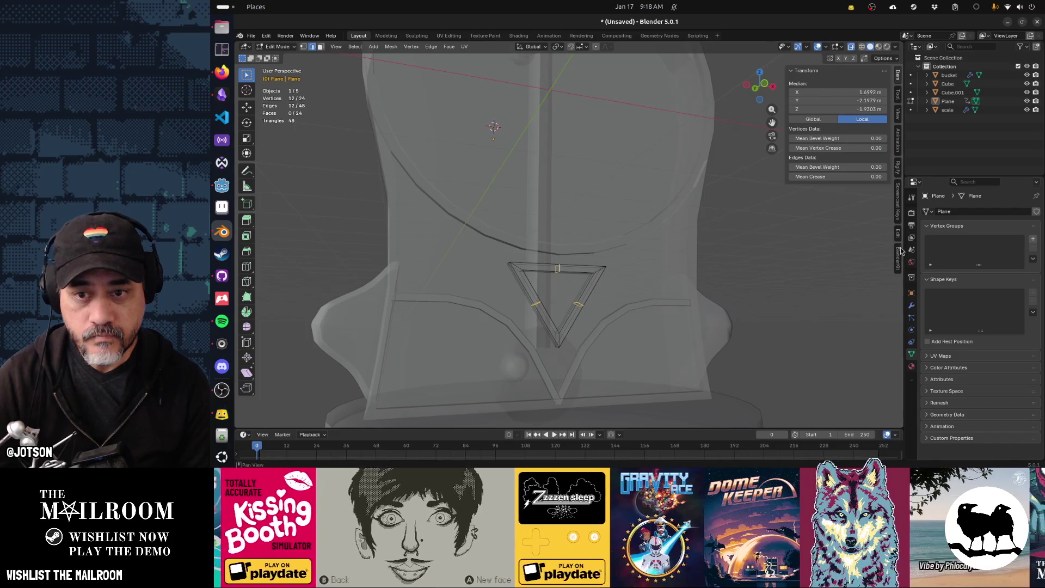
left_click(878, 58)
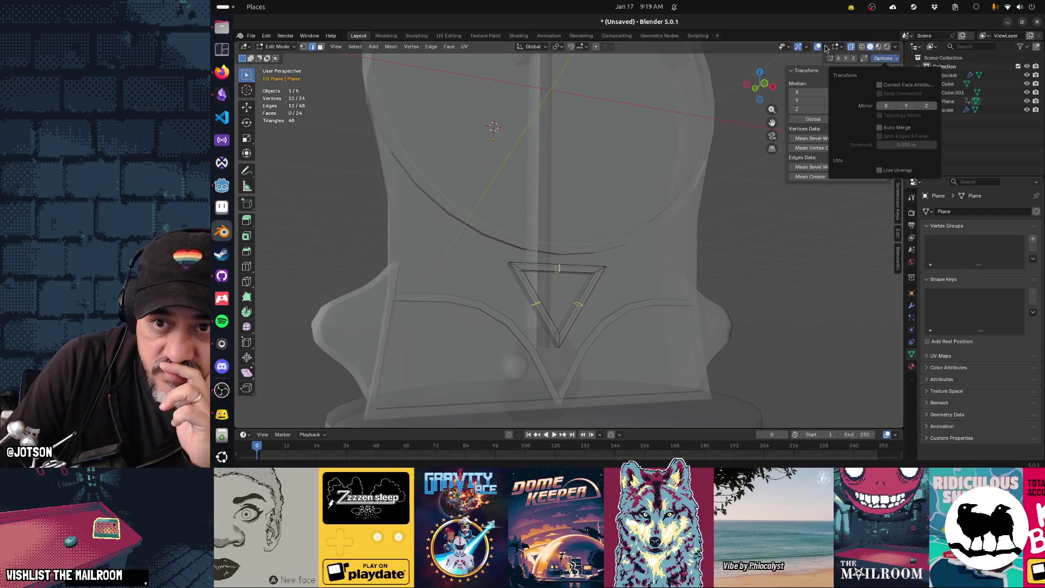
key("Escape")
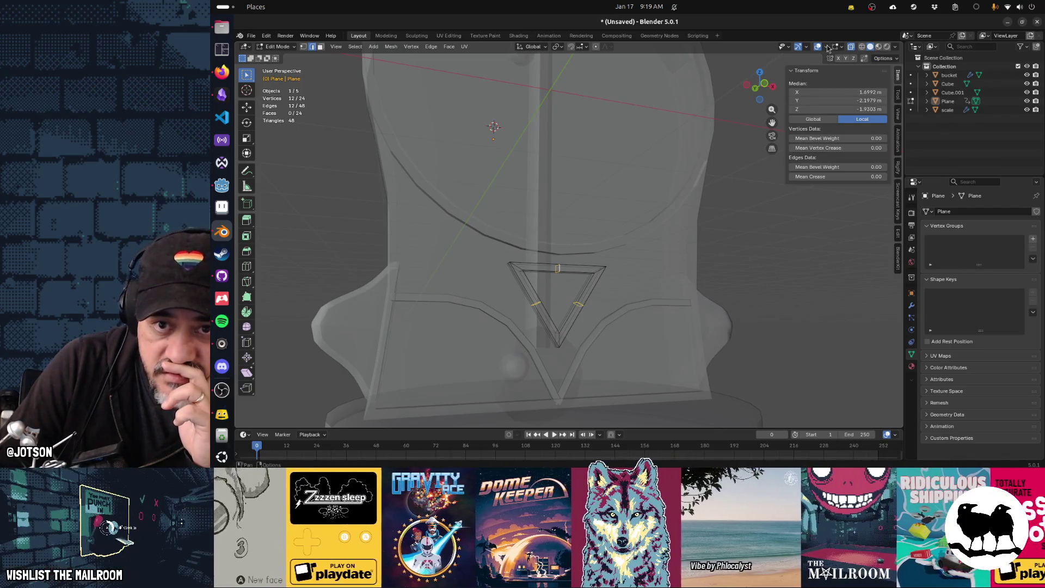
Glance at the viewport overlay settings, then switch to front orthographic view
left_click(827, 47)
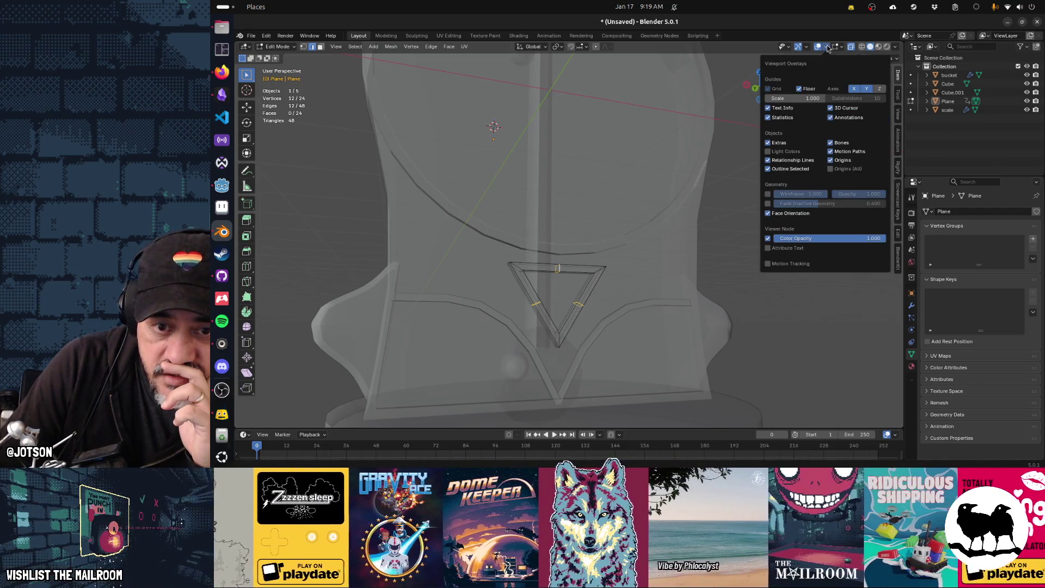
key("Escape")
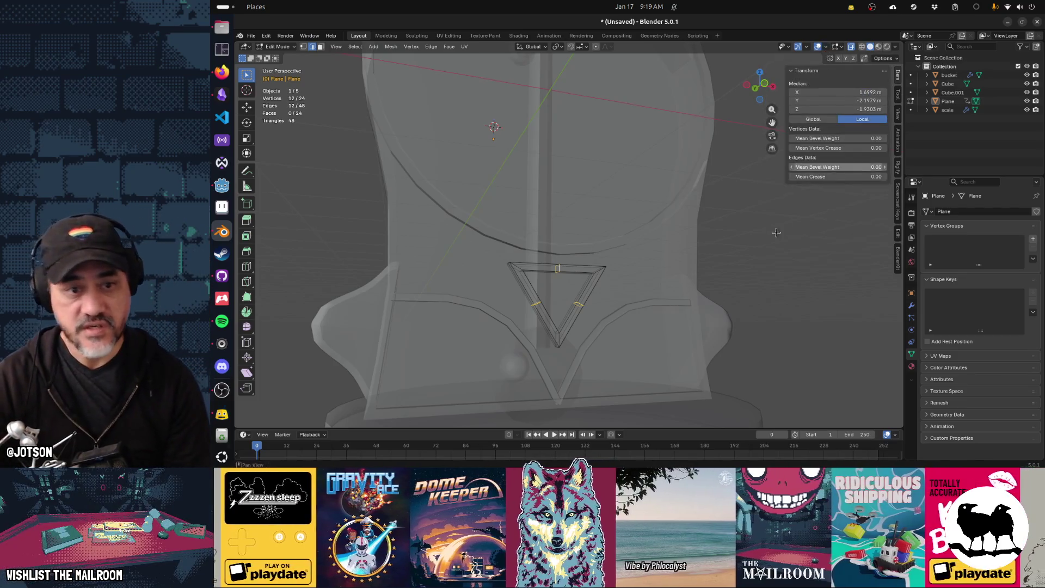
key("KP_1")
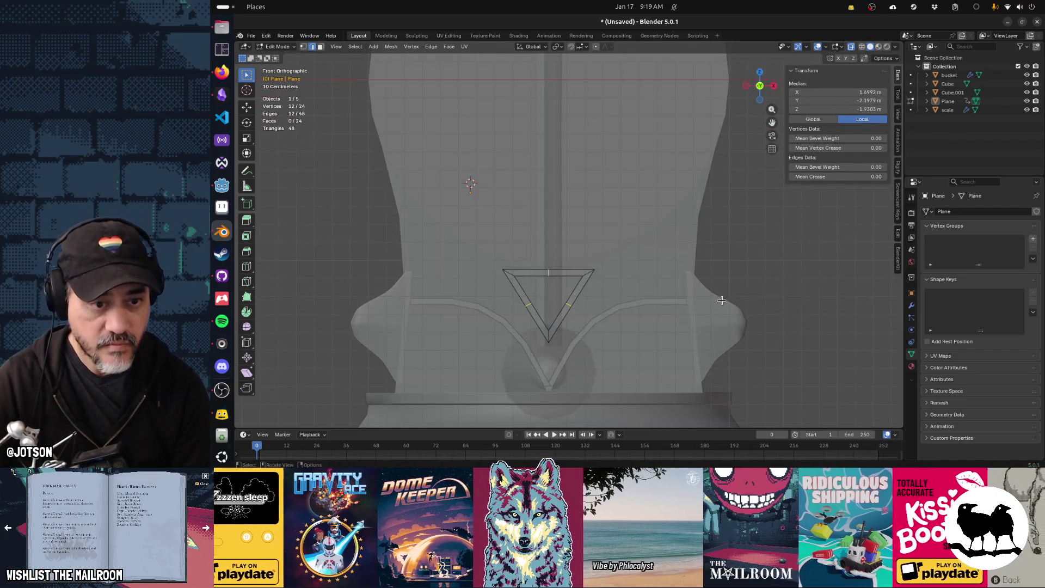
Shrink the selected emblem vertices and switch to a different pivot point
key("s")
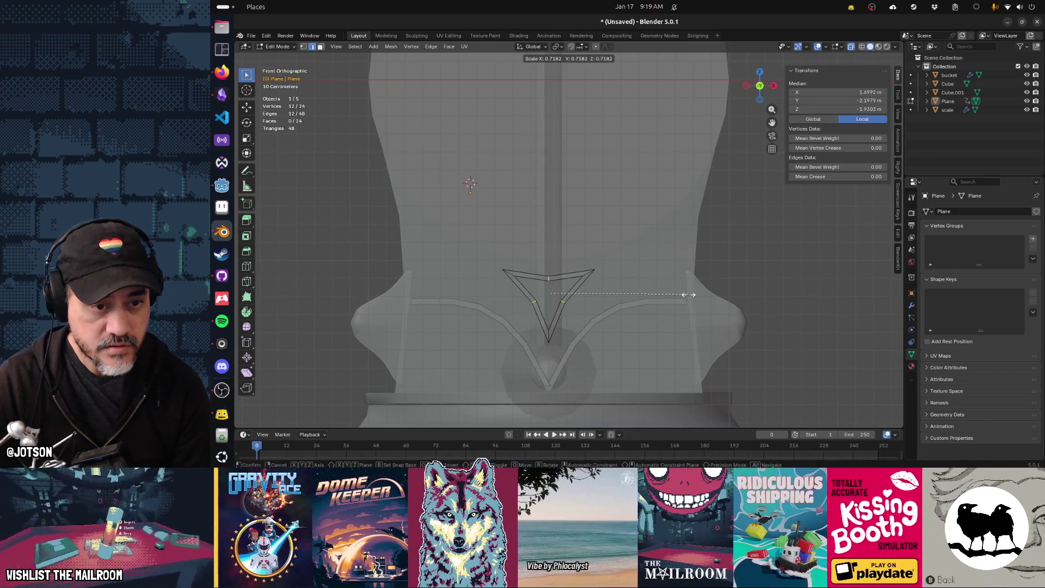
left_click(688, 295)
left_click(558, 46)
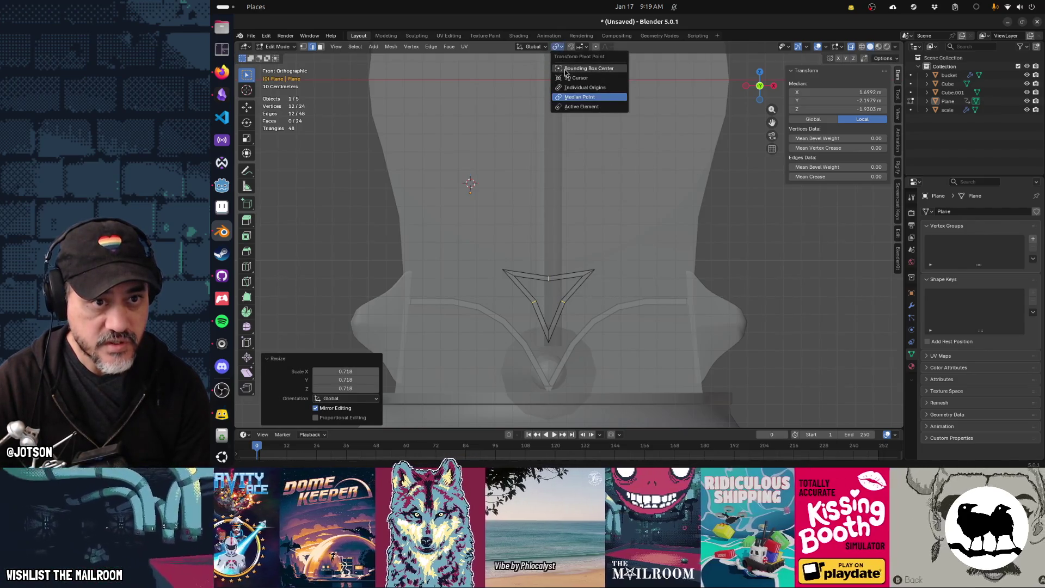
left_click(577, 68)
Rescale the side loops by 1.706, return to Object Mode and select the right trim strip
key("s")
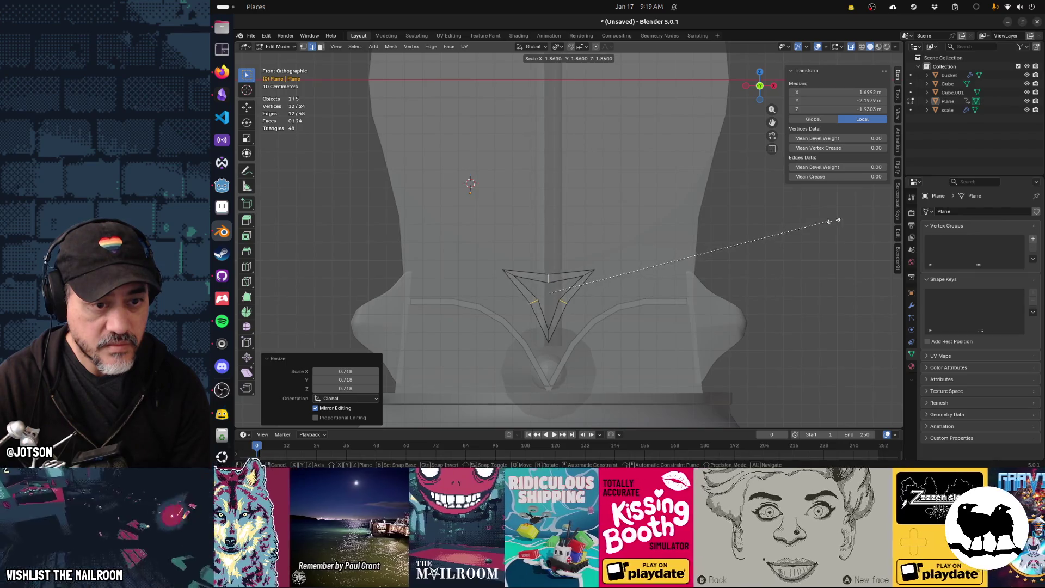
key("Escape")
key("s")
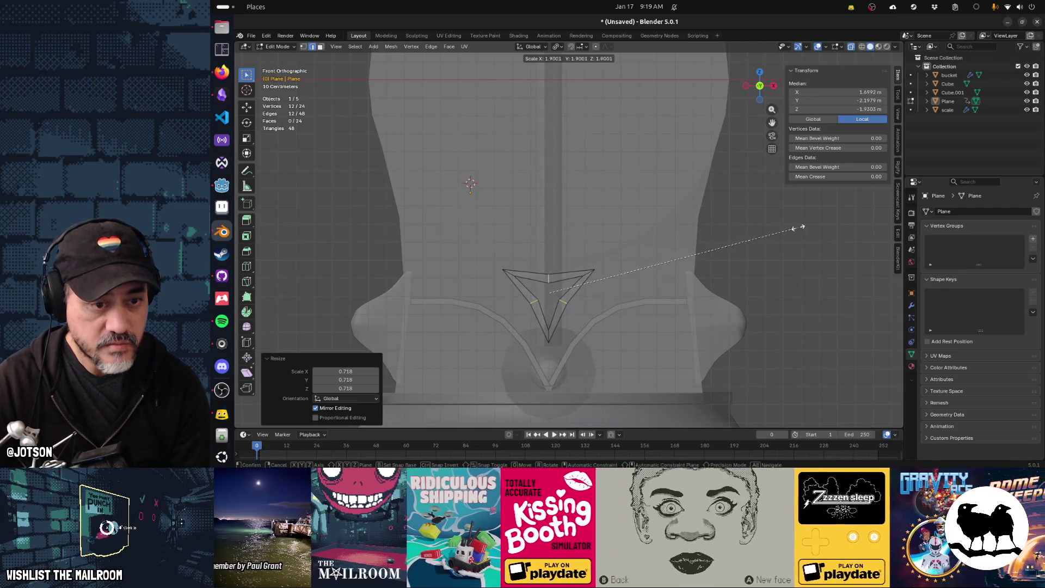
left_click(766, 234)
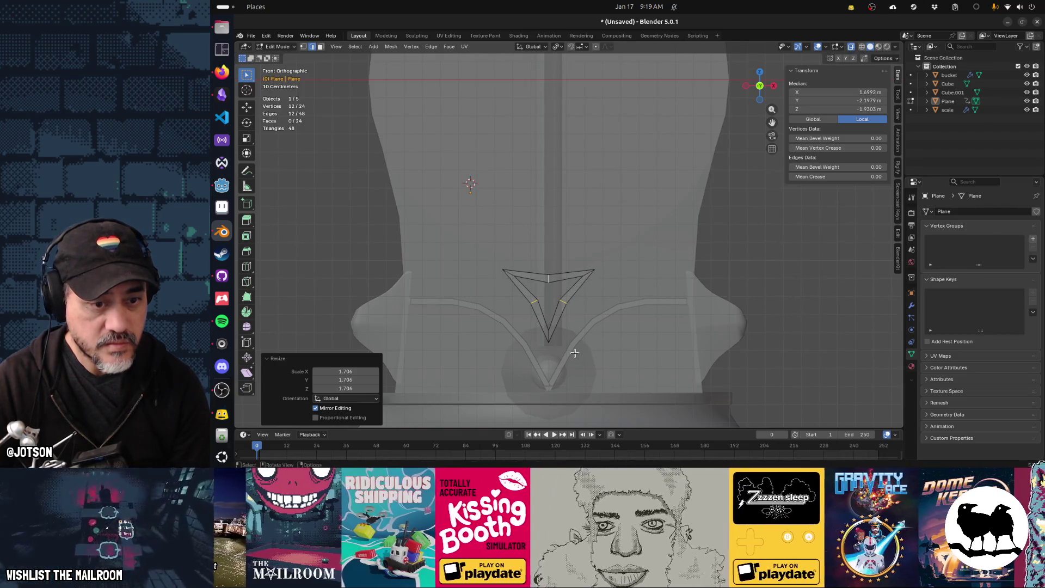
key("Tab")
left_click(573, 351)
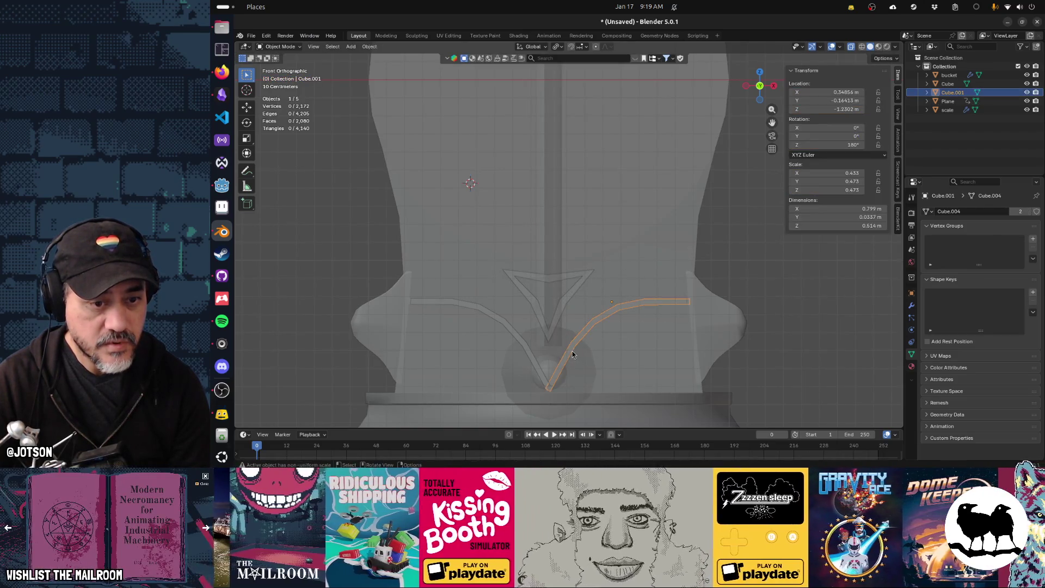
Select and delete both curved trim strips, leaving the bucket, Plane and scale
left_click(535, 360, "shift")
key("a")
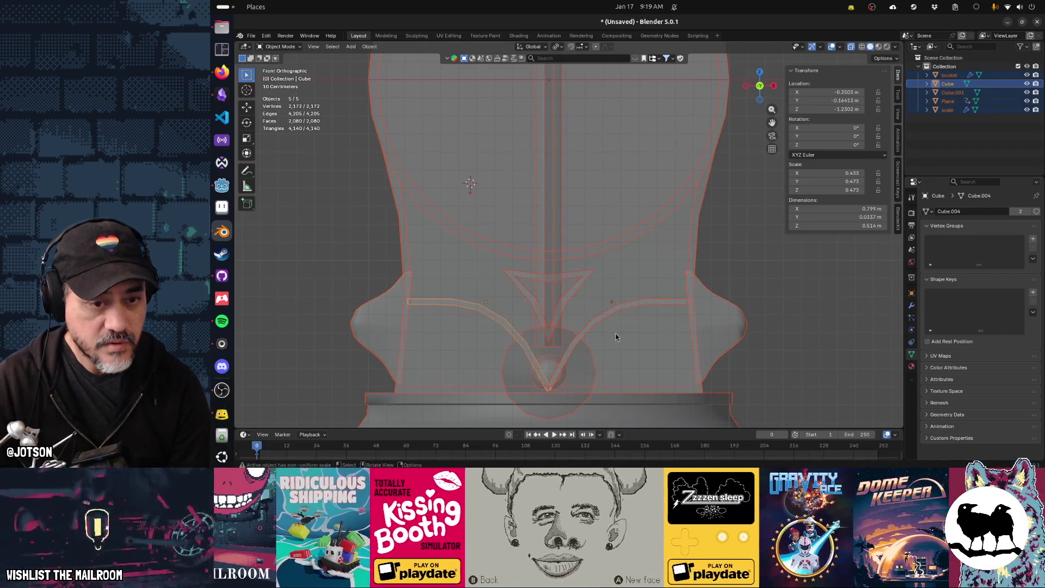
left_click(603, 312)
key("Tab")
key("Tab")
key("alt+a")
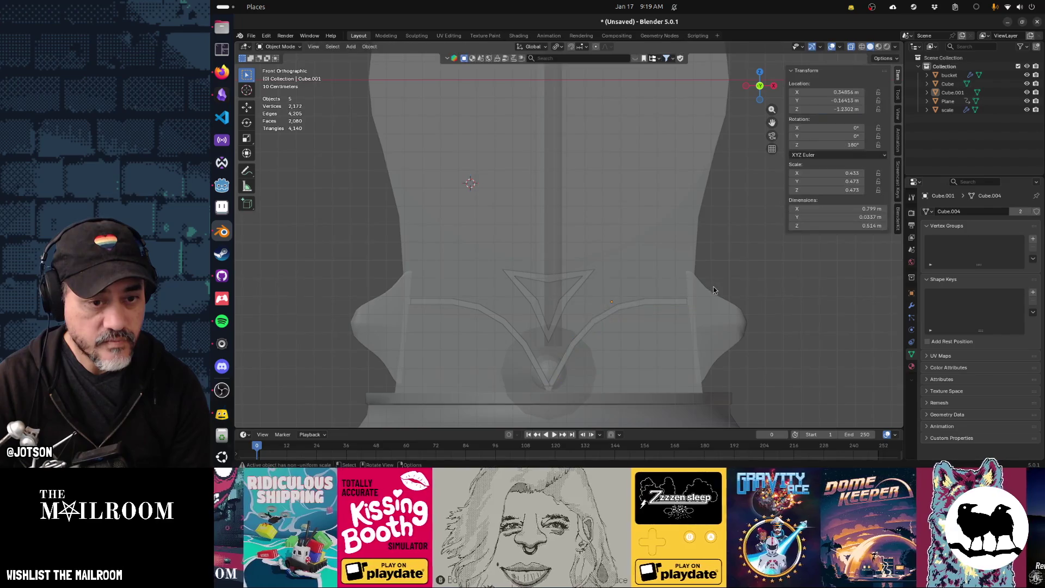
mouse_move(665, 276)
middle_mouse_down()
mouse_move(611, 279)
mouse_move(642, 293)
middle_mouse_up()
left_click(597, 284)
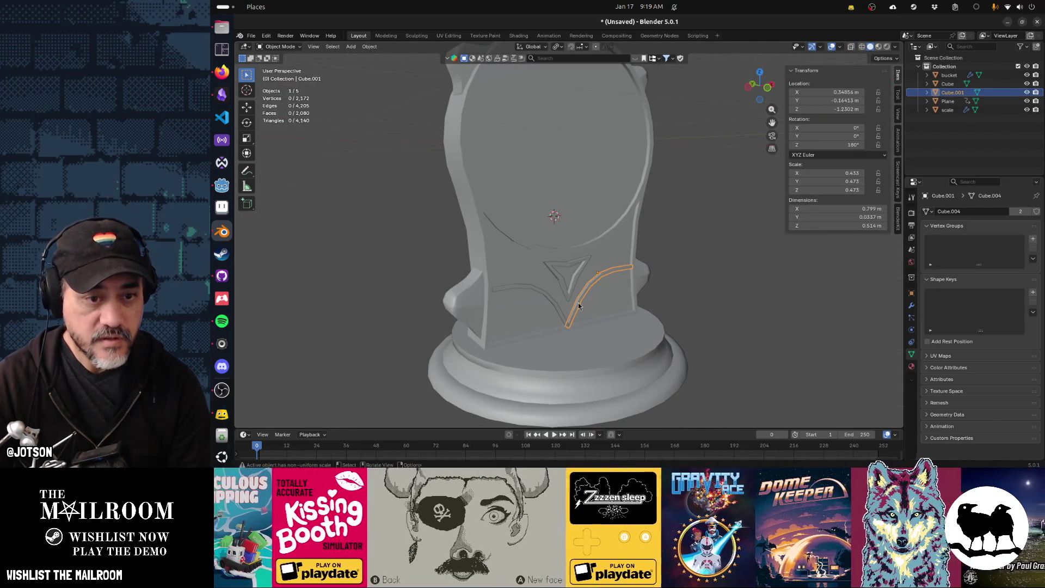
key("x")
left_click(560, 312)
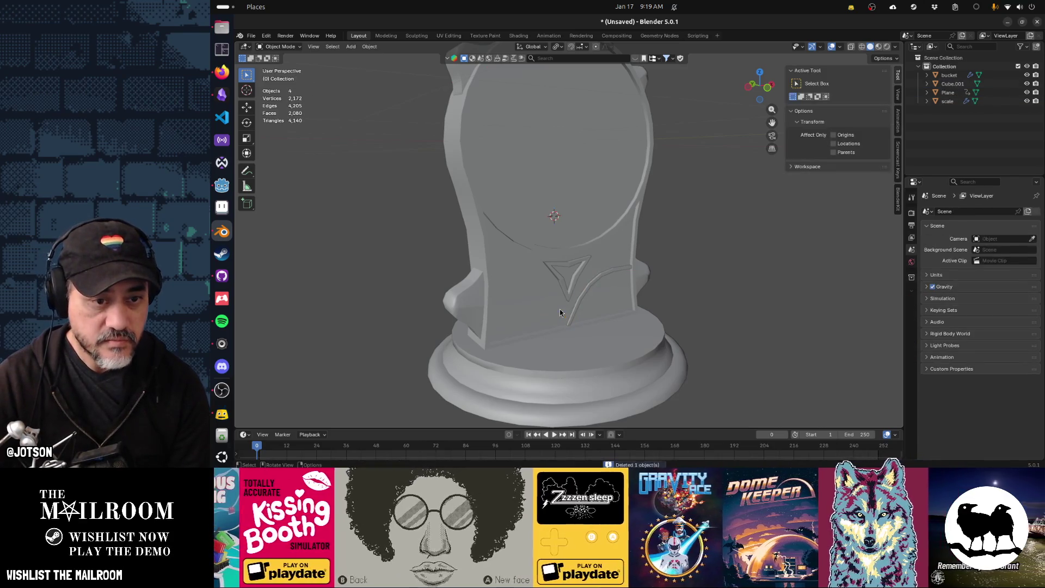
left_click(577, 303)
key("Delete")
left_click(597, 311)
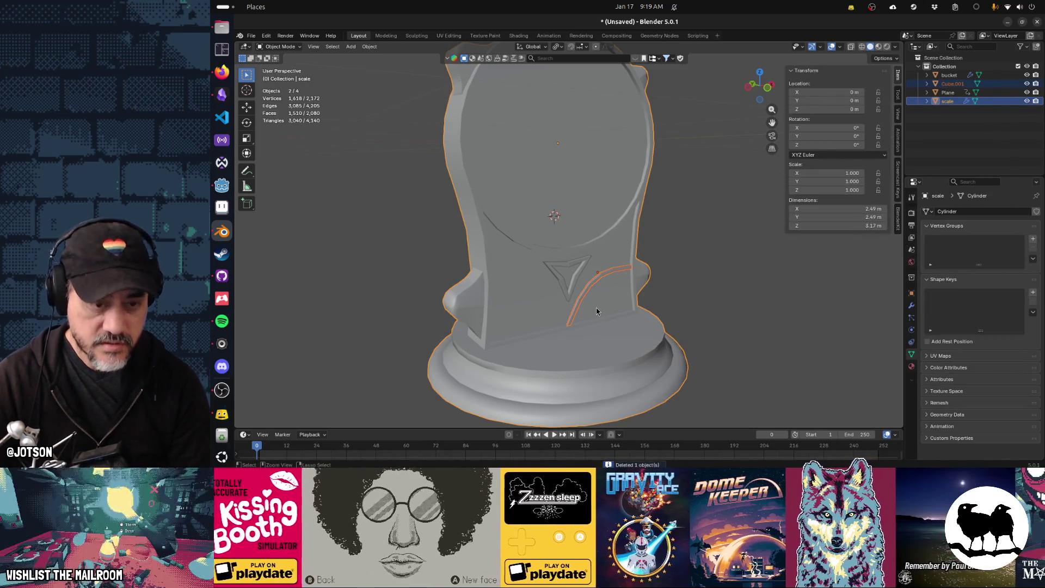
Select the triangle emblem, turn on X-ray and enter its Edit Mode
left_click(569, 280)
key("alt+z")
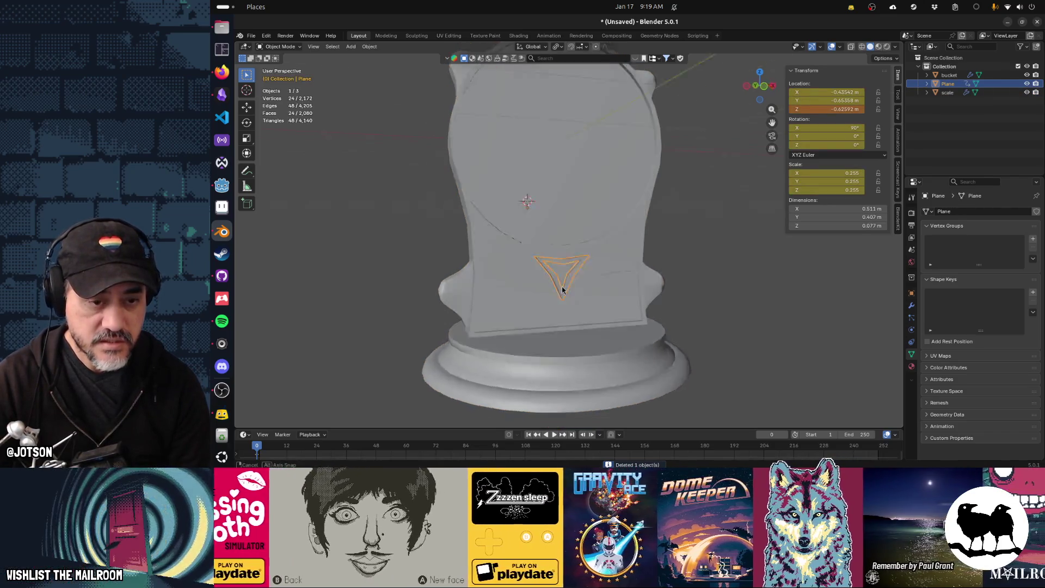
key("Tab")
middle_click_drag(558, 287, 550, 286)
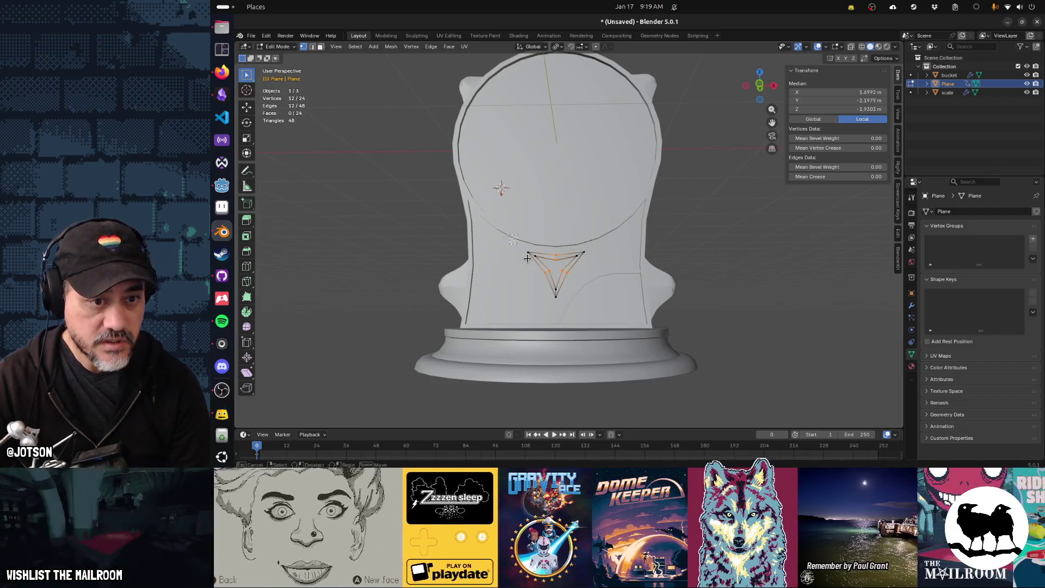
Delete the vertices of the emblem's left strip
left_click(544, 280, "alt")
key("x")
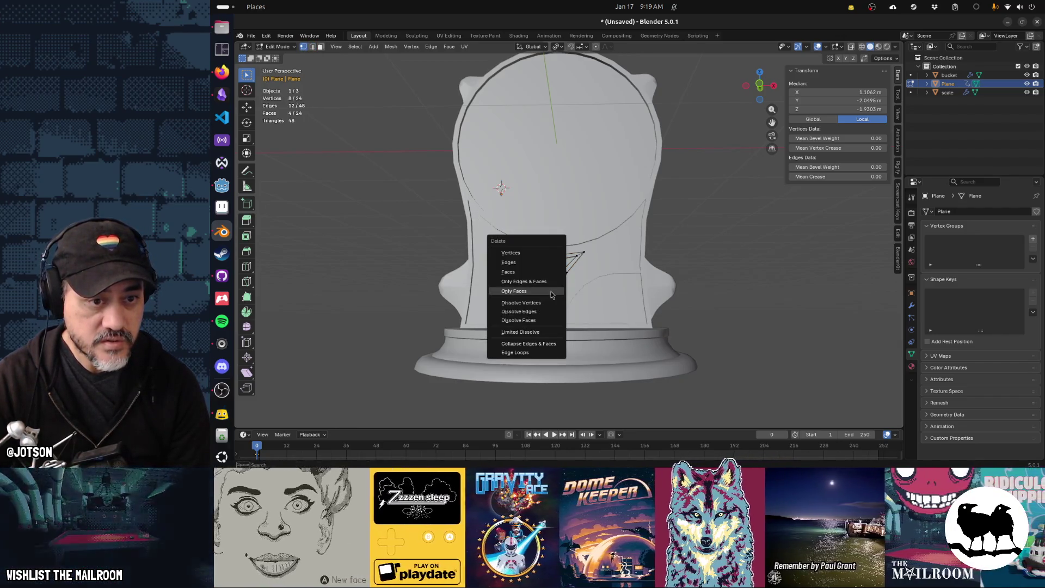
left_click(535, 254)
Join the emblem into the scale model, then undo to restore Plane and Cube.001 as separate objects
key("Tab")
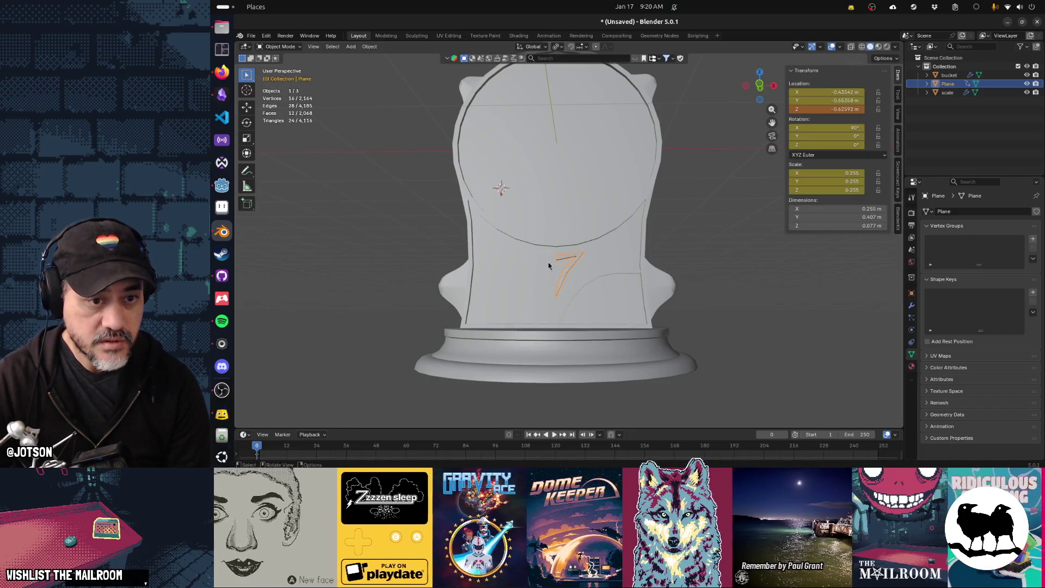
left_click(611, 263, "shift")
key("ctrl+j")
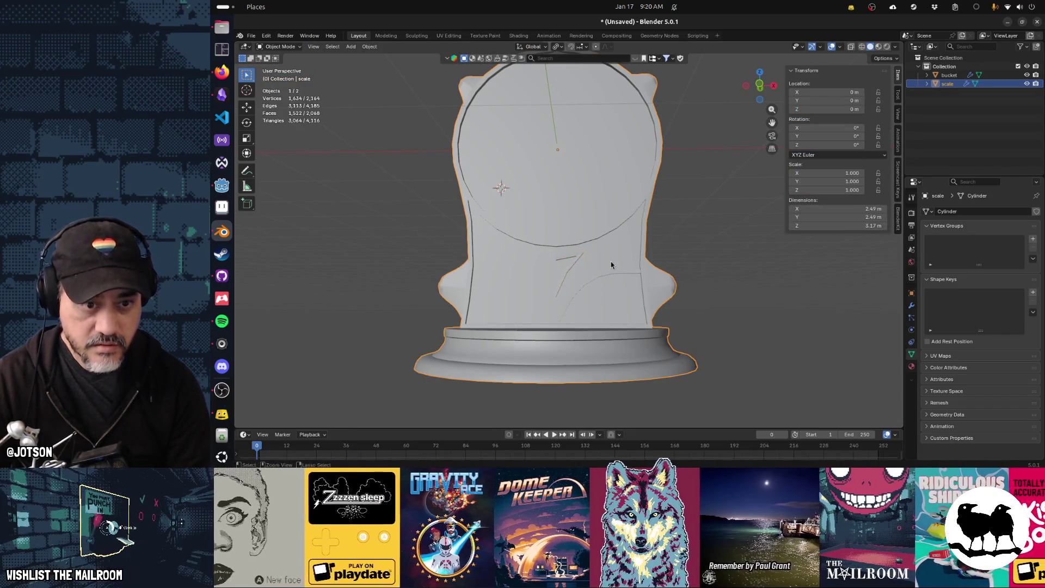
mouse_move(595, 276)
middle_mouse_down()
mouse_move(618, 292)
mouse_move(598, 283)
middle_mouse_up()
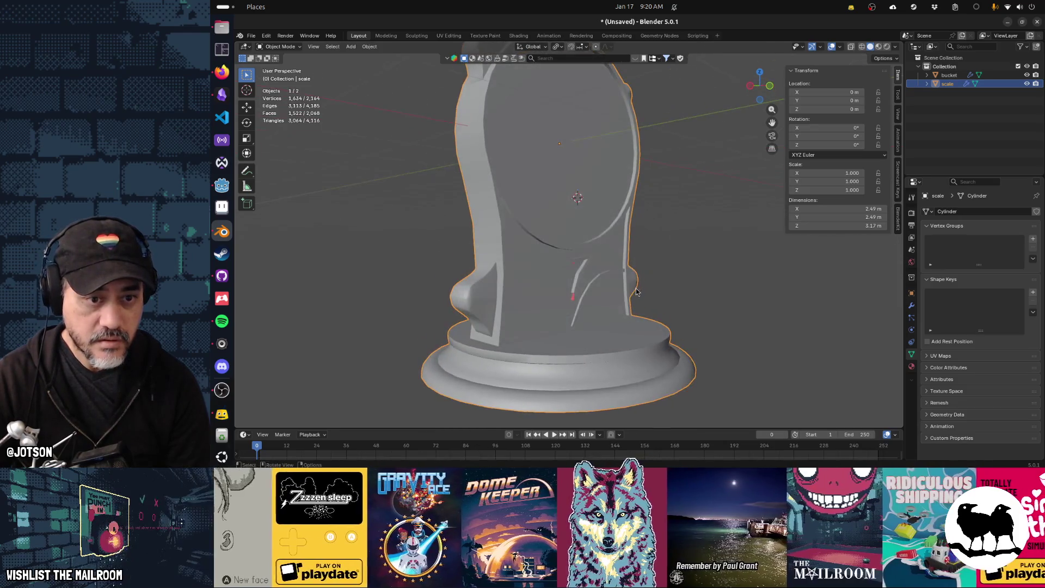
key("Tab")
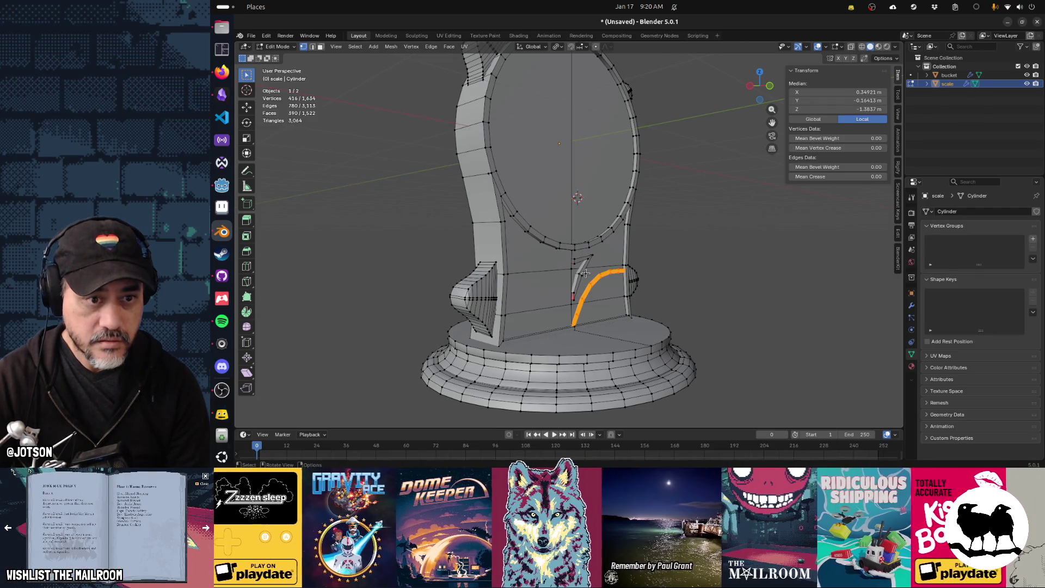
key("Tab")
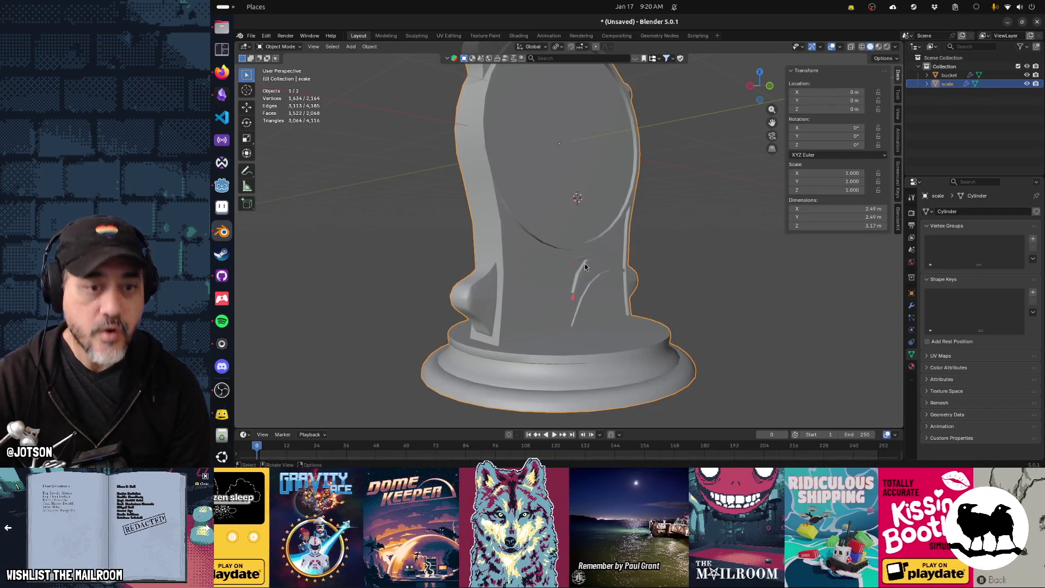
middle_click_drag(608, 270, 580, 269)
key("Tab")
key("Tab")
key("Tab")
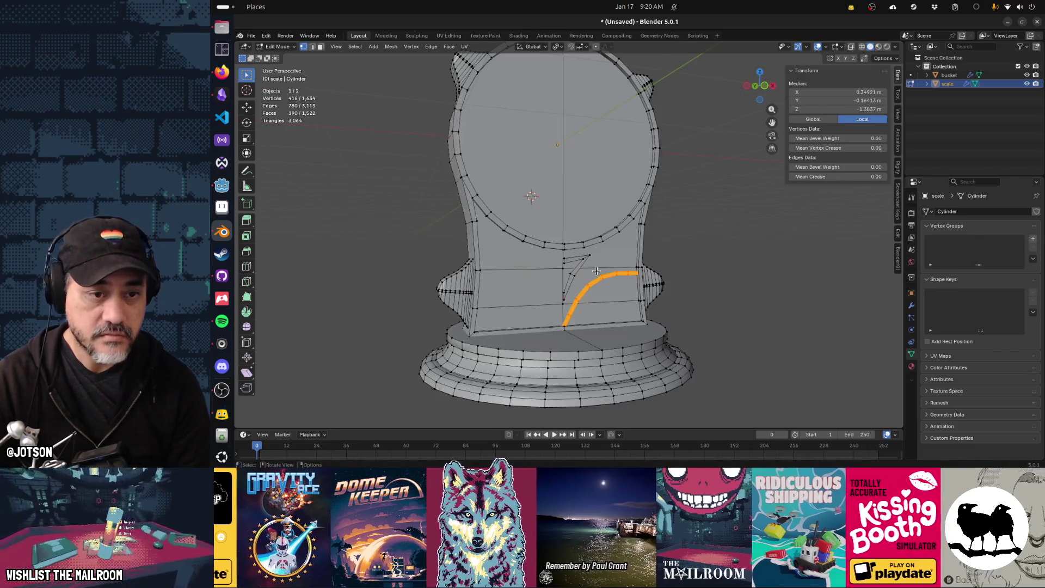
key("ctrl+z")
key("ctrl+z")
key("ctrl+z")
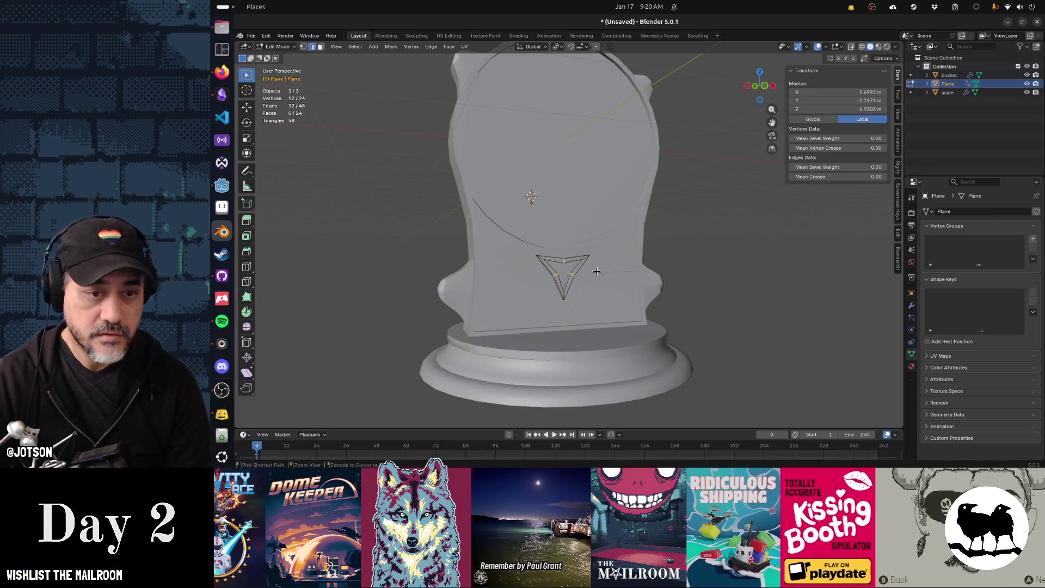
key("ctrl+z")
key("ctrl+z")
key("ctrl+z")
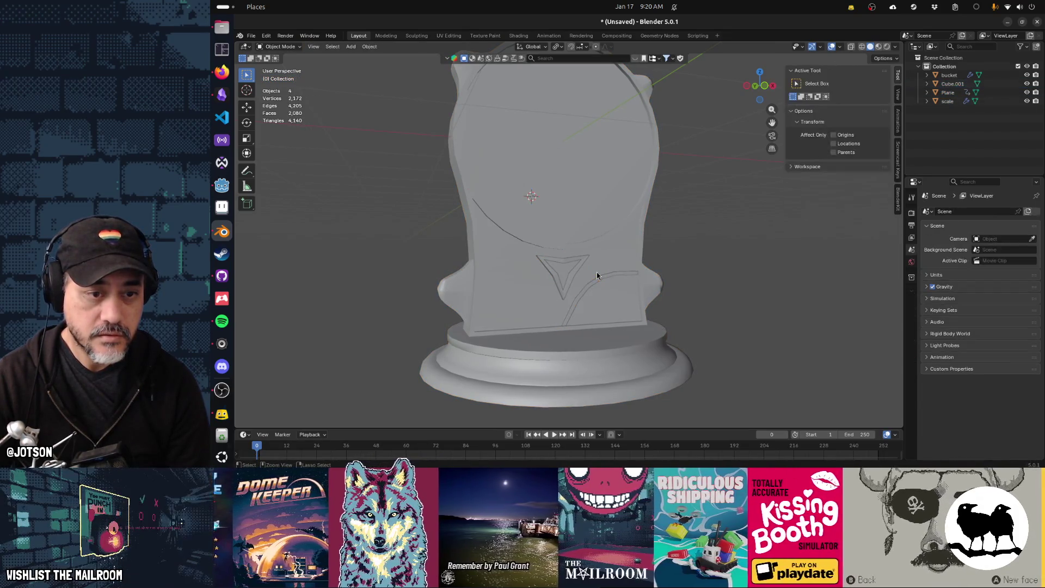
Restore the left curved trim, then delete it and keep the right curve selected
key("ctrl+shift+z")
left_click(561, 309)
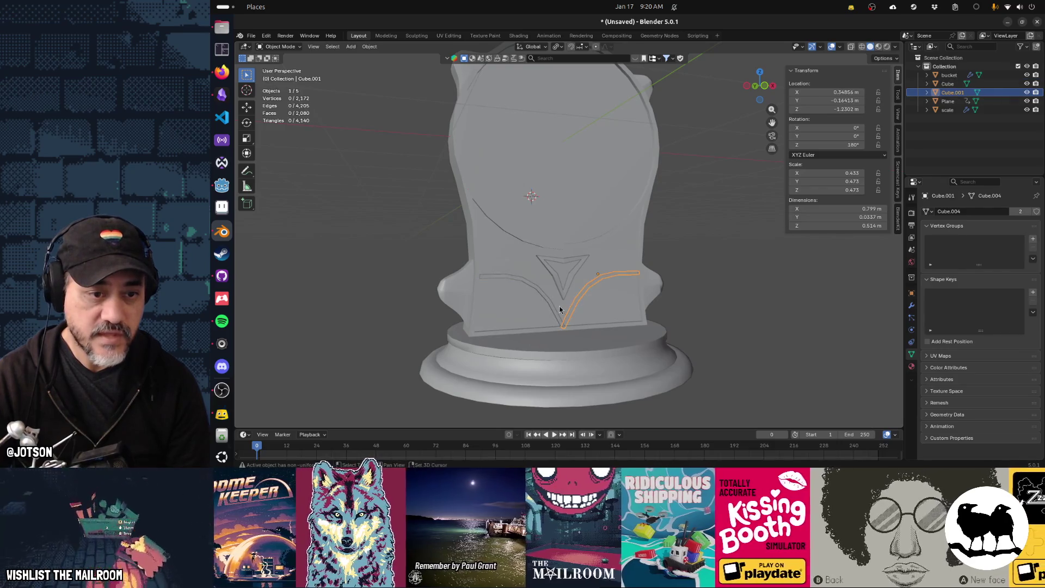
left_click(554, 309, "shift")
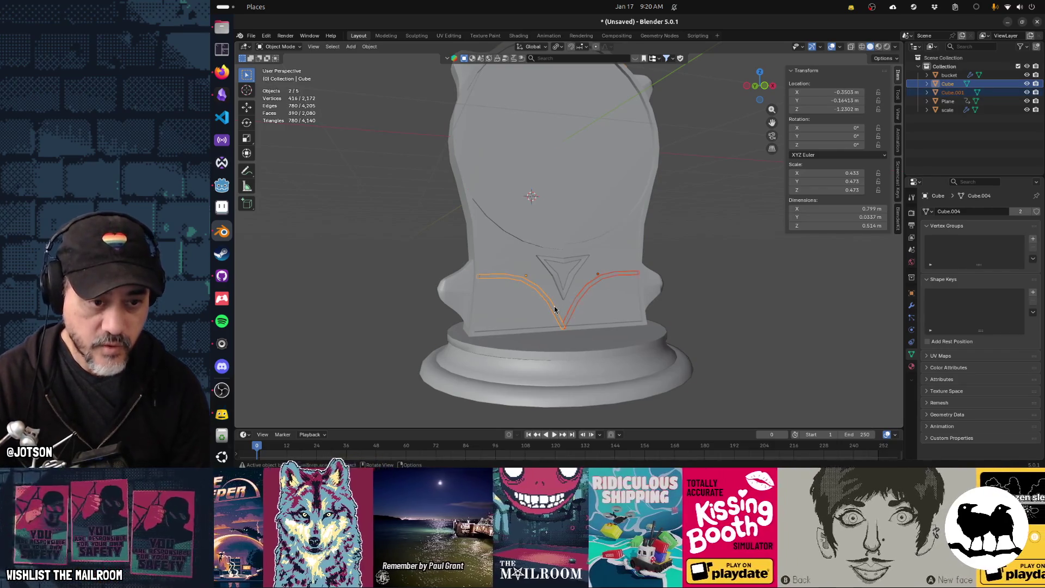
key("ctrl+p")
left_click(554, 309)
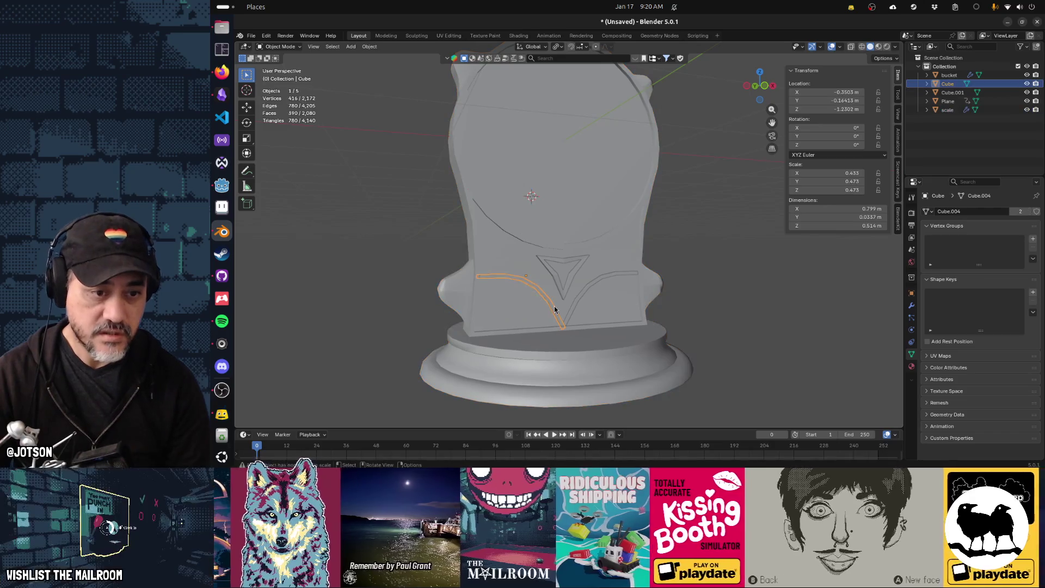
key("x")
left_click(561, 305)
left_click(576, 304)
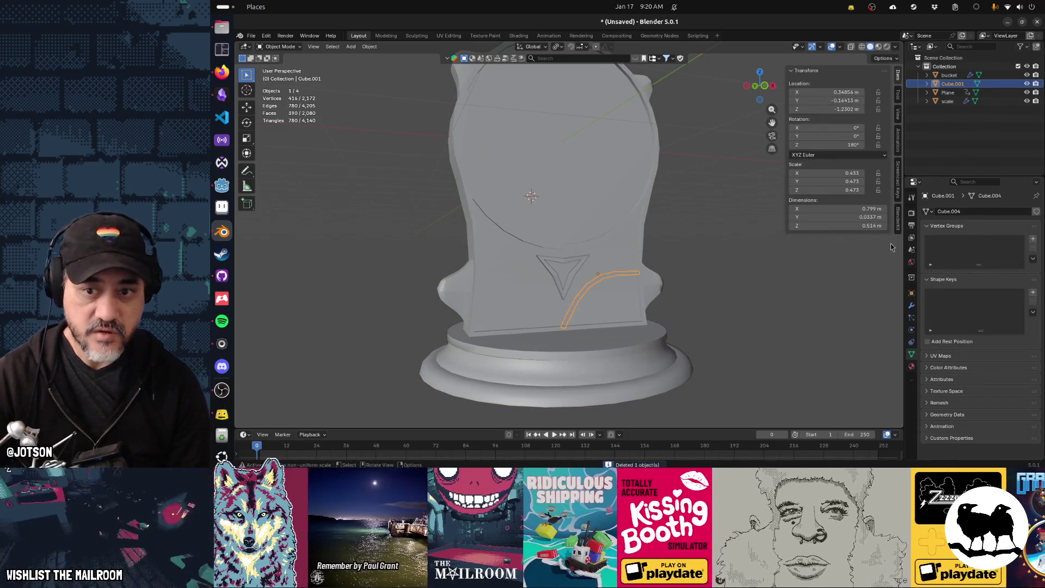
Add a Mirror modifier to the right curved trim
left_click(912, 305)
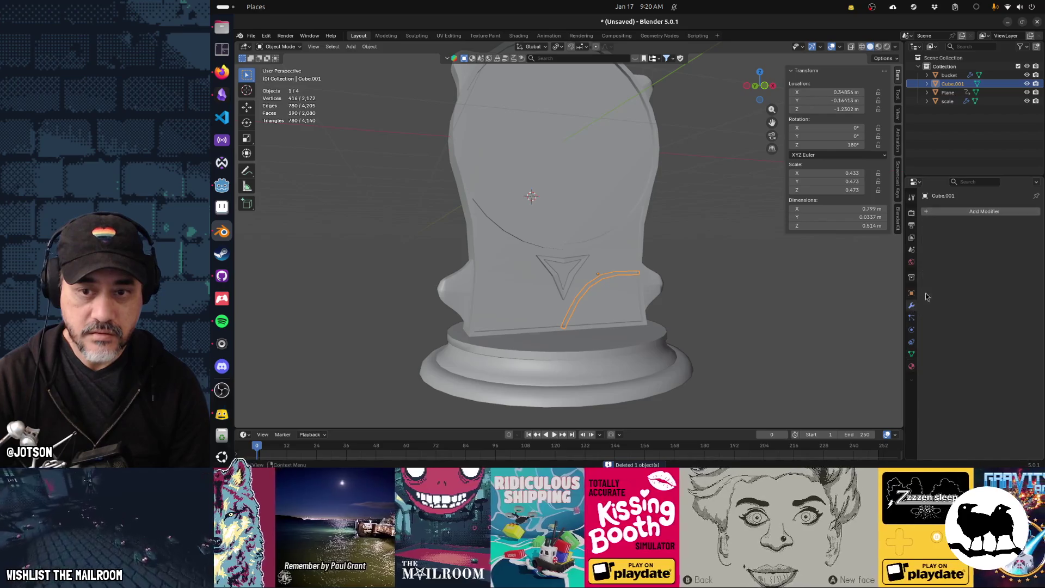
left_click(943, 211)
mouse_move(943, 223)
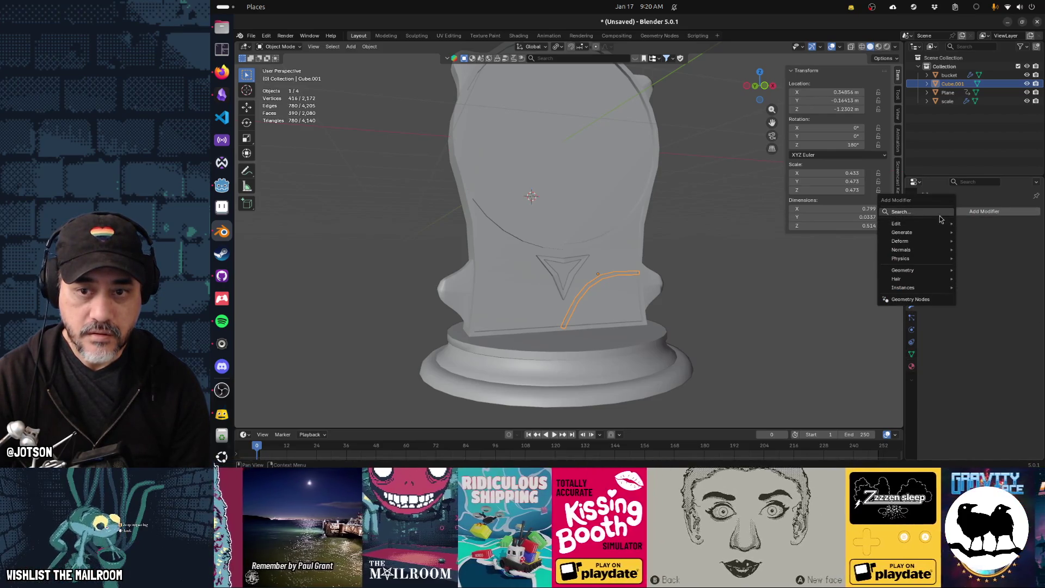
type("mirror")
left_click(913, 240)
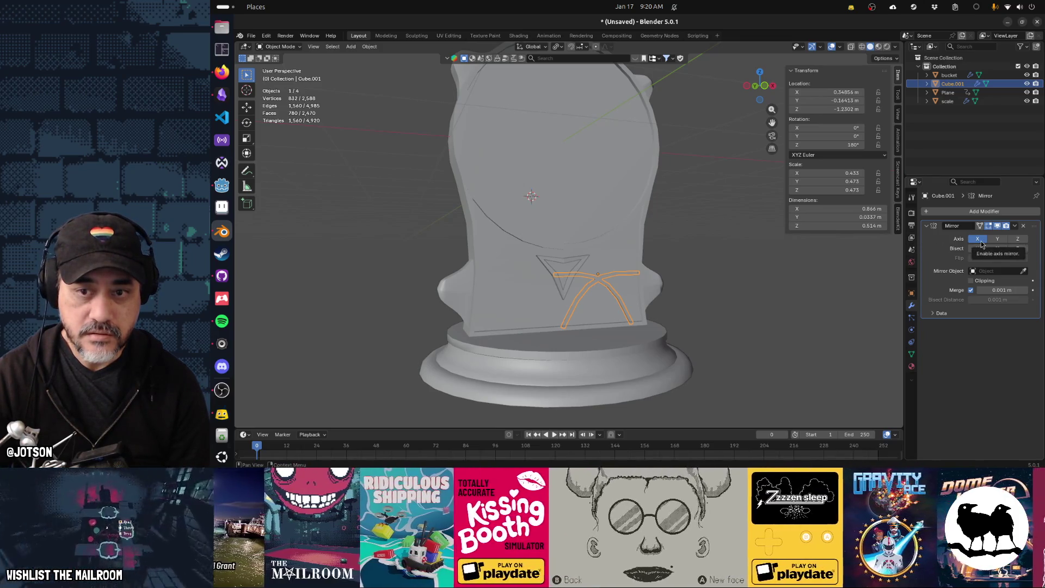
Undo to bring back the left curve, join both curves, then join them into the triangle emblem Plane
left_click(711, 298)
key("ctrl+z")
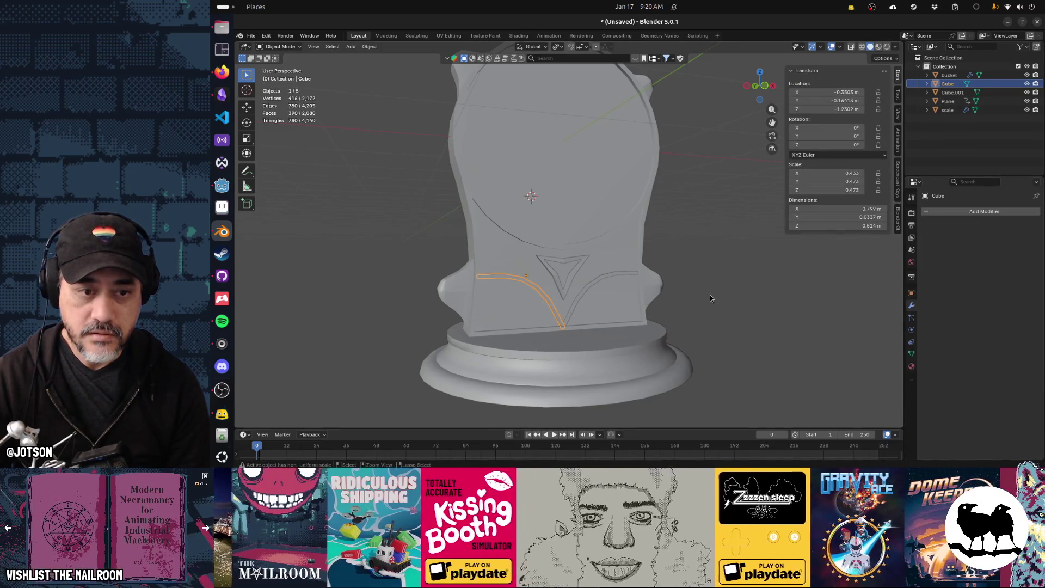
left_click(578, 298, "shift")
key("ctrl+j")
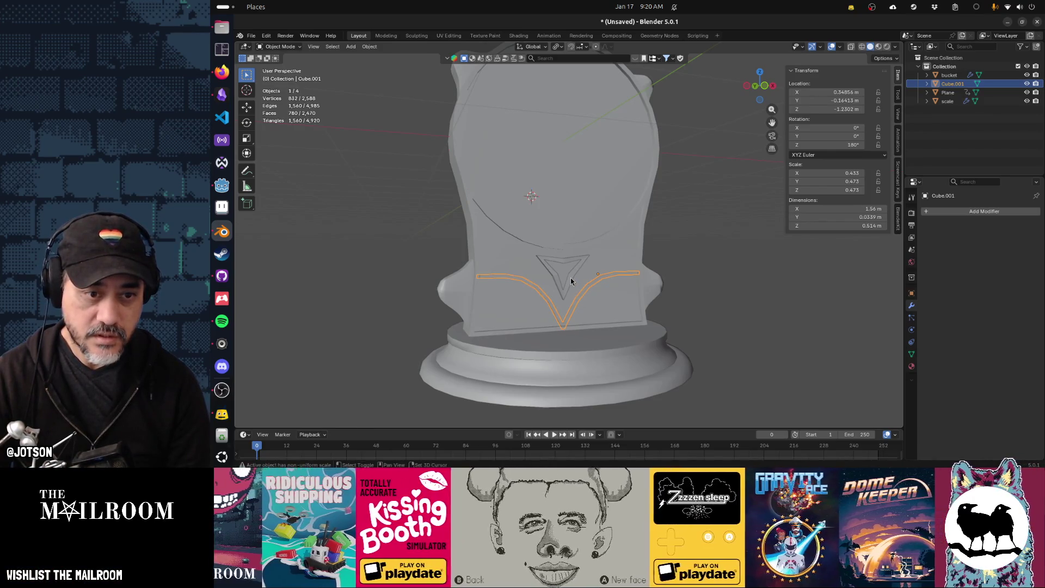
left_click(570, 279, "shift")
key("ctrl+j")
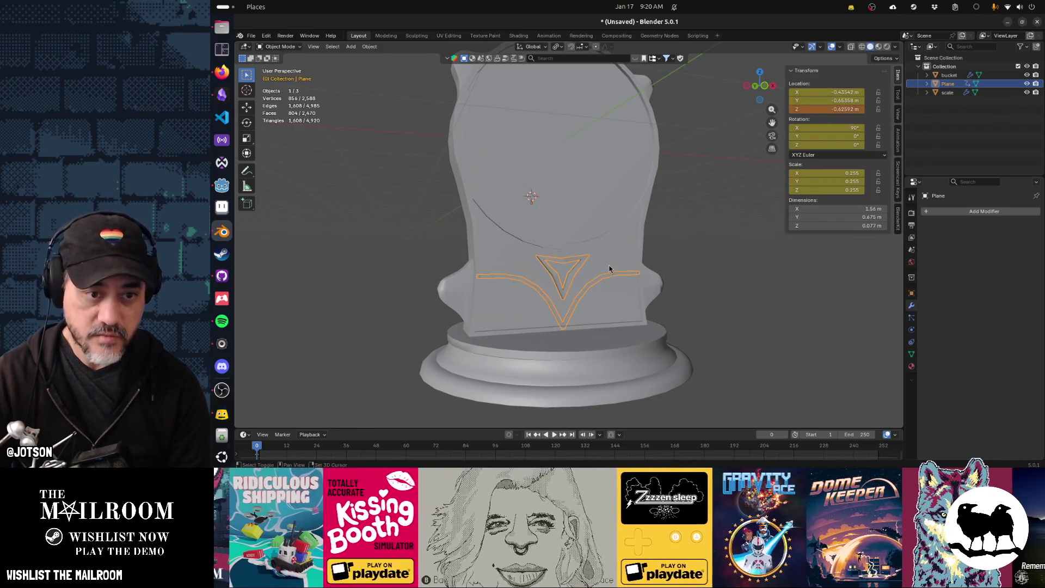
Join the emblem Plane into the scale body
left_click(609, 268, "shift")
key("ctrl+j")
key("alt+a")
Adjust the scale body's Smooth by Angle threshold to around 60°
mouse_move(589, 285)
middle_mouse_down()
mouse_move(608, 289)
mouse_move(508, 288)
mouse_move(568, 302)
middle_mouse_up()
left_click(568, 301)
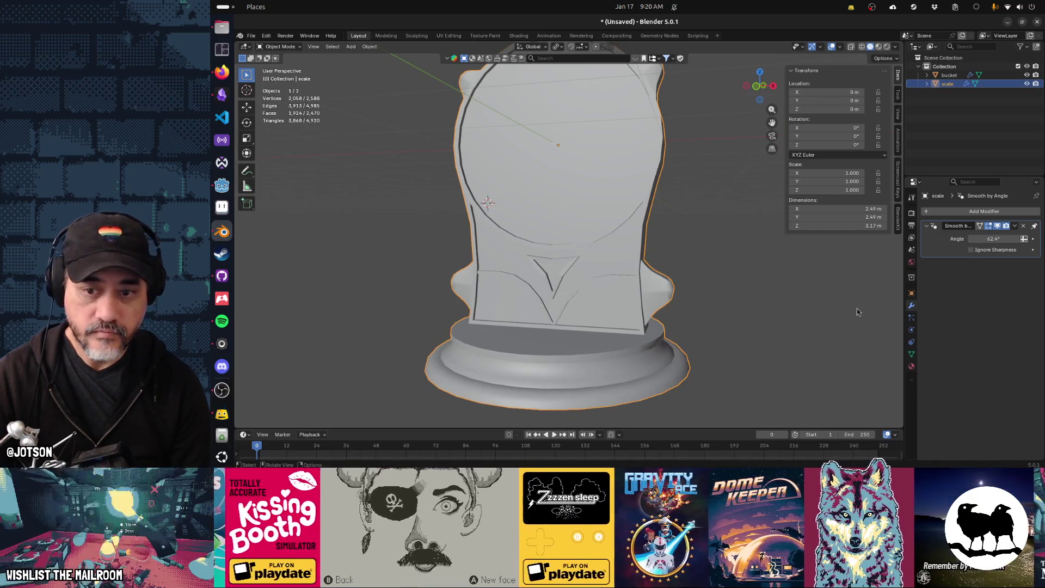
left_click_drag(993, 238, 998, 238)
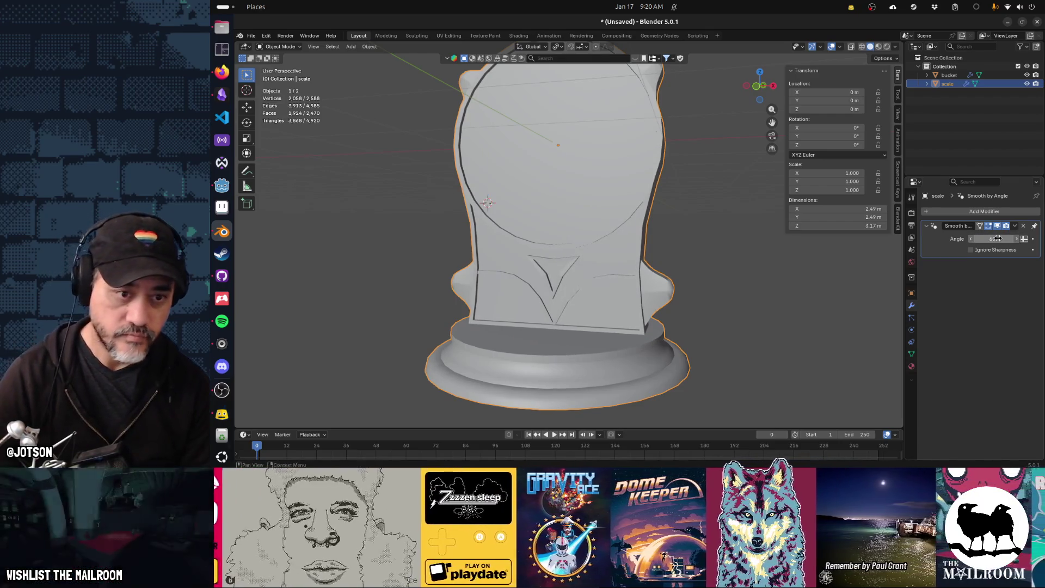
left_click(741, 308)
mouse_move(567, 277)
middle_mouse_down()
mouse_move(630, 267)
mouse_move(620, 273)
mouse_move(648, 283)
mouse_move(625, 286)
middle_mouse_up()
Apply auto smooth shading to the scale model through the command search and confirm the angle
key("Tab")
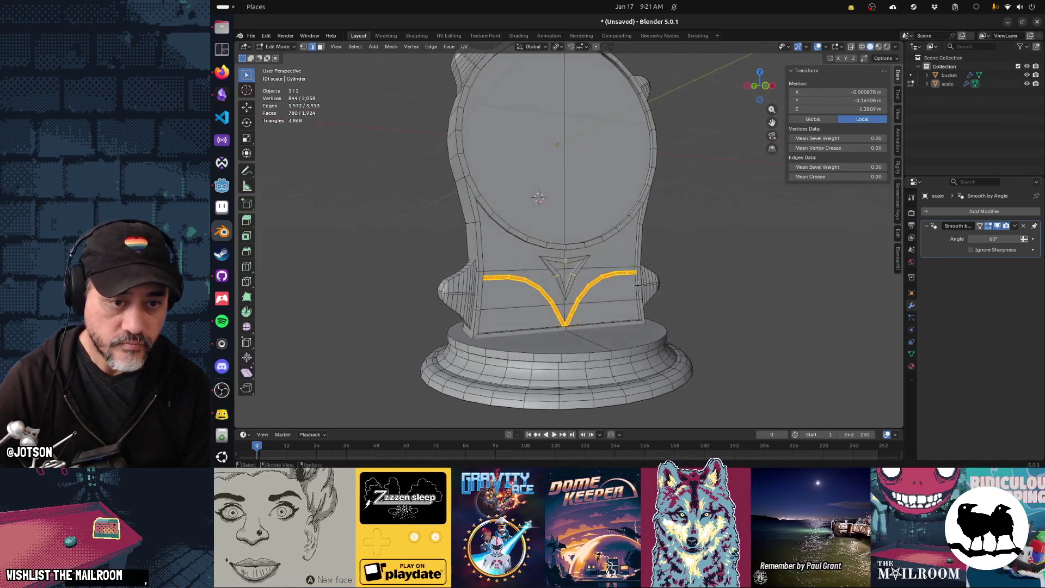
key("Tab")
mouse_move(695, 287)
middle_mouse_down()
mouse_move(623, 318)
mouse_move(577, 320)
mouse_move(597, 343)
mouse_move(655, 329)
middle_mouse_up()
scroll(577, 320, "up", 5)
key("F3")
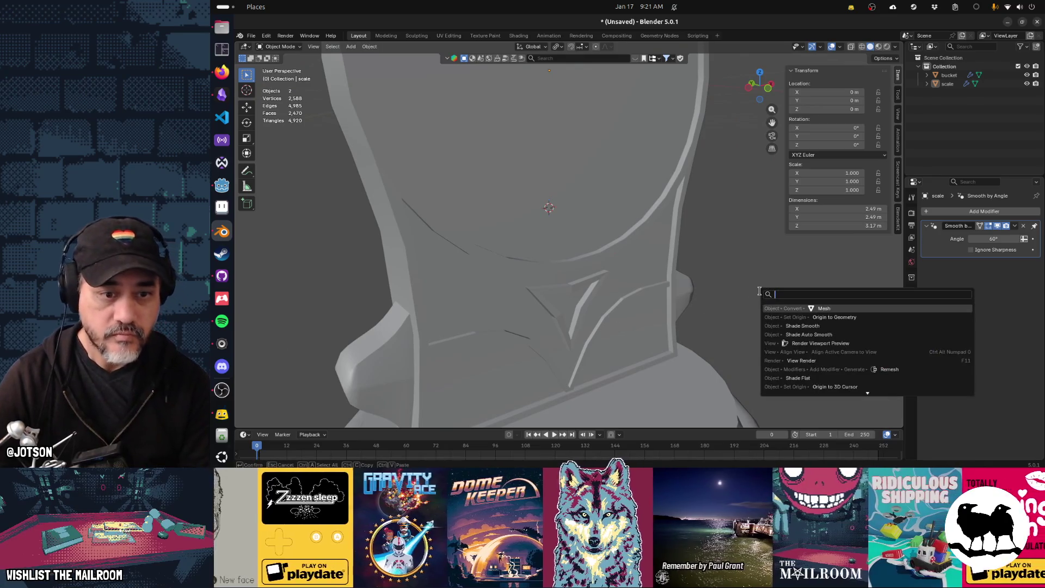
left_click(813, 335)
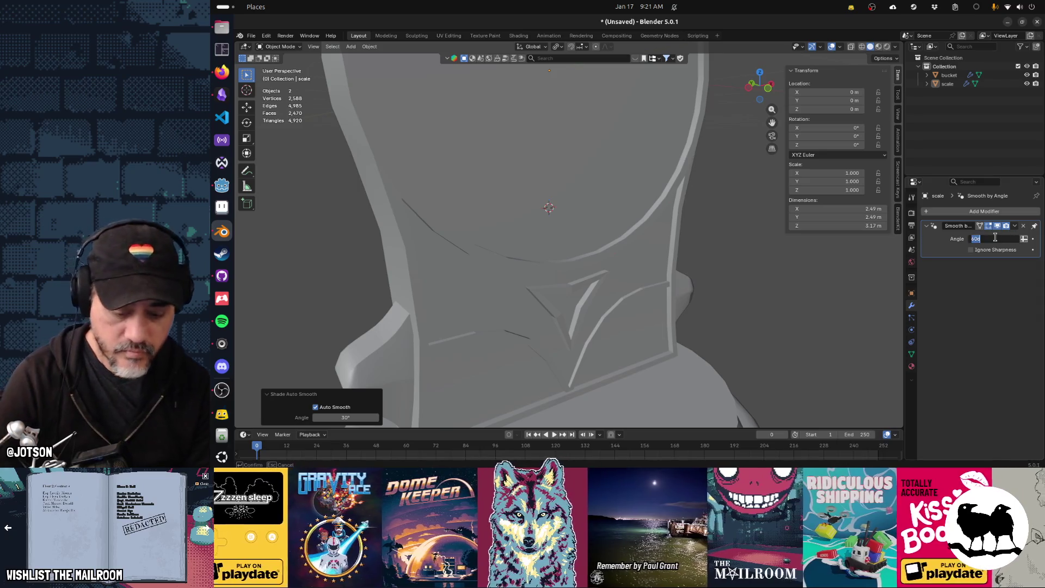
key("Return")
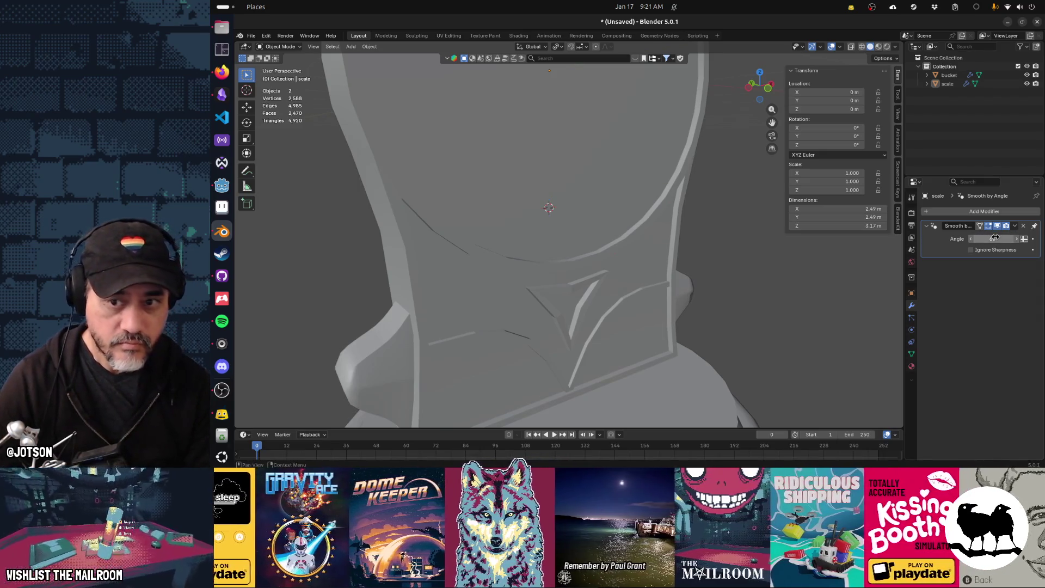
middle_click_drag(681, 326, 628, 330)
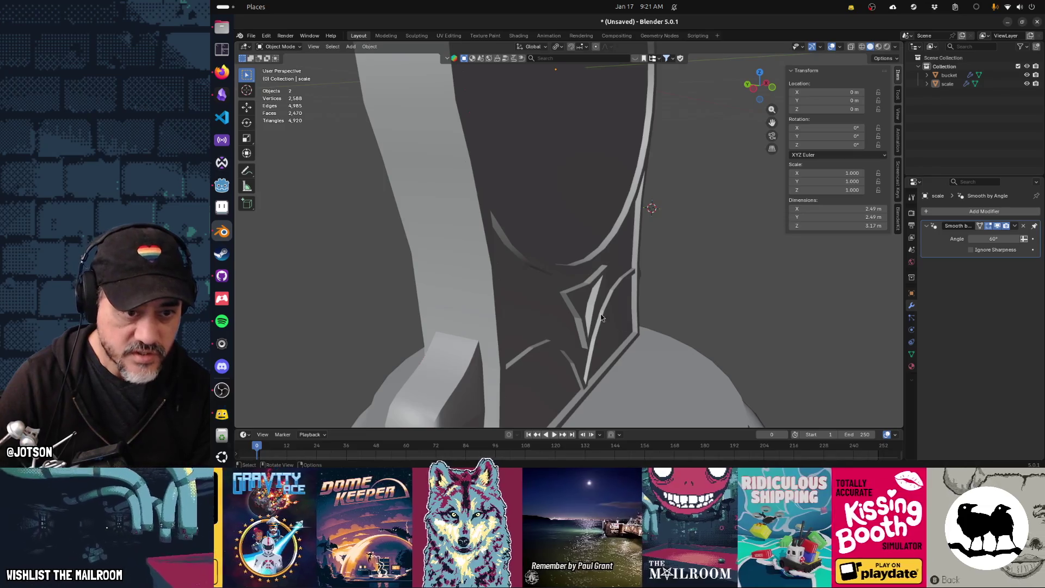
Select the scale body in Edit Mode and toggle its smoothing modifier off and back on
left_click(574, 304)
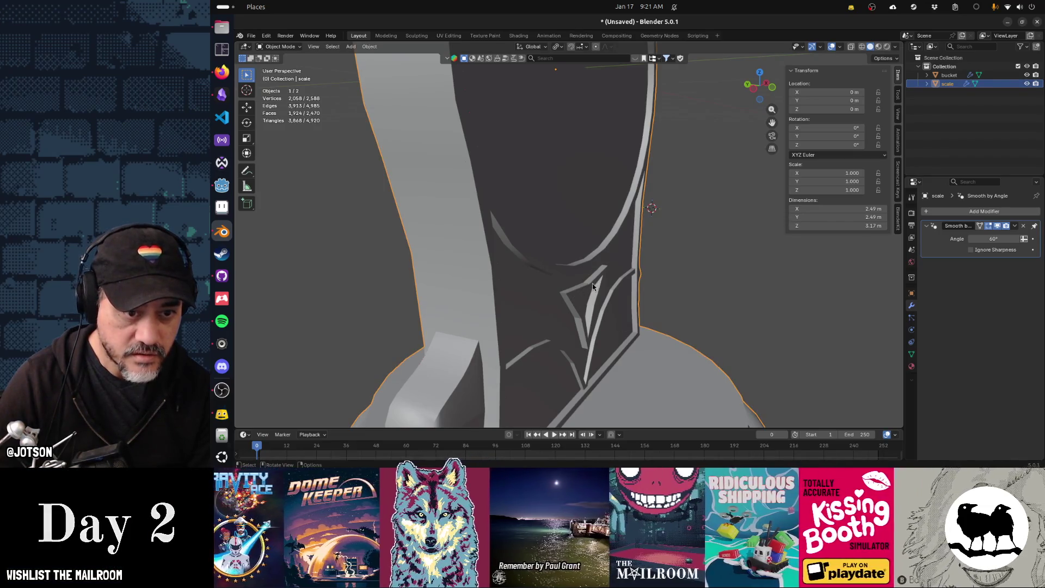
scroll(592, 286, "up", 1)
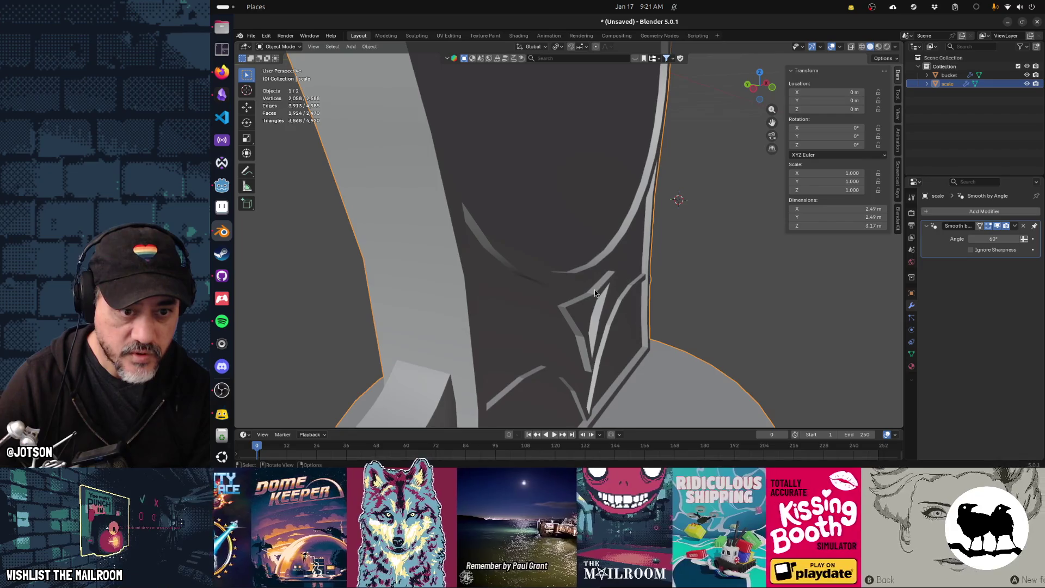
key("Tab")
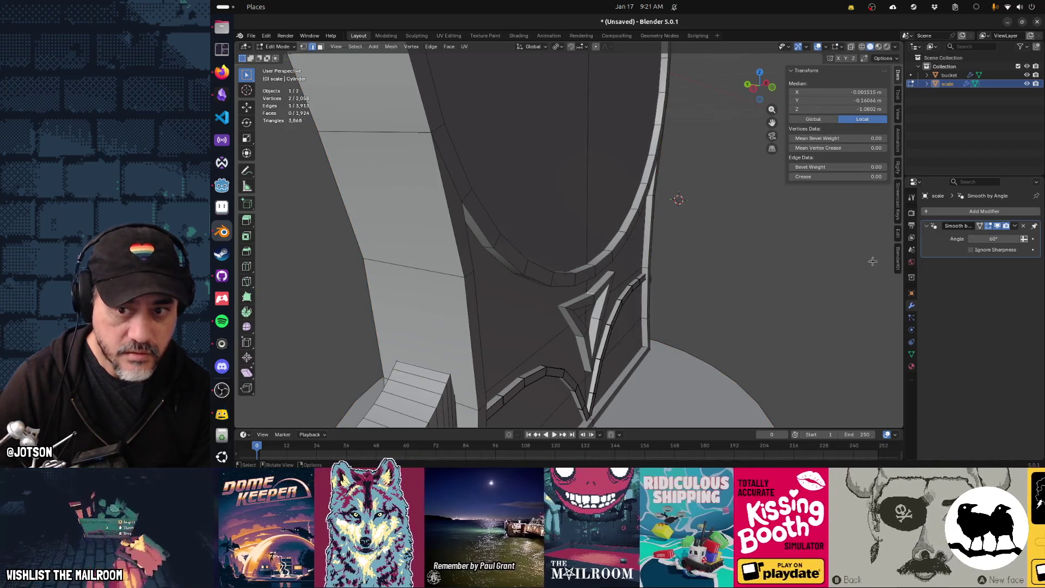
left_click(997, 226)
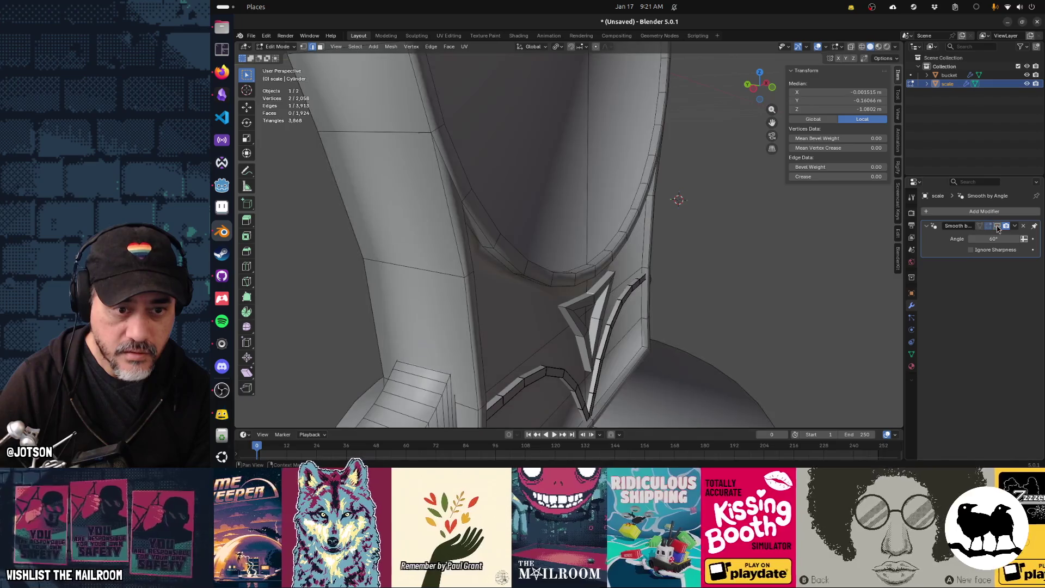
left_click(997, 226)
left_click(997, 226)
left_click(997, 226)
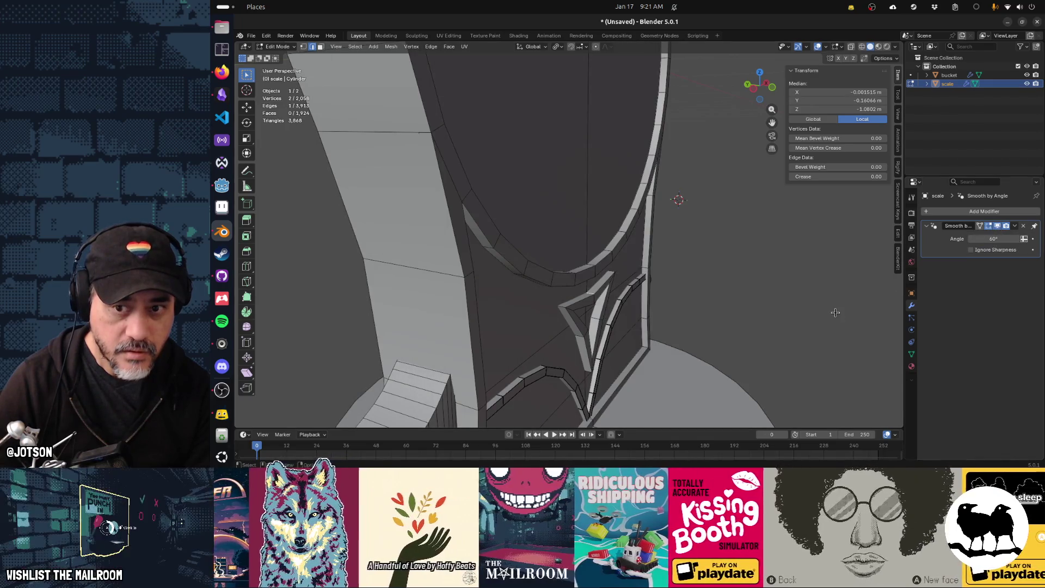
key("Tab")
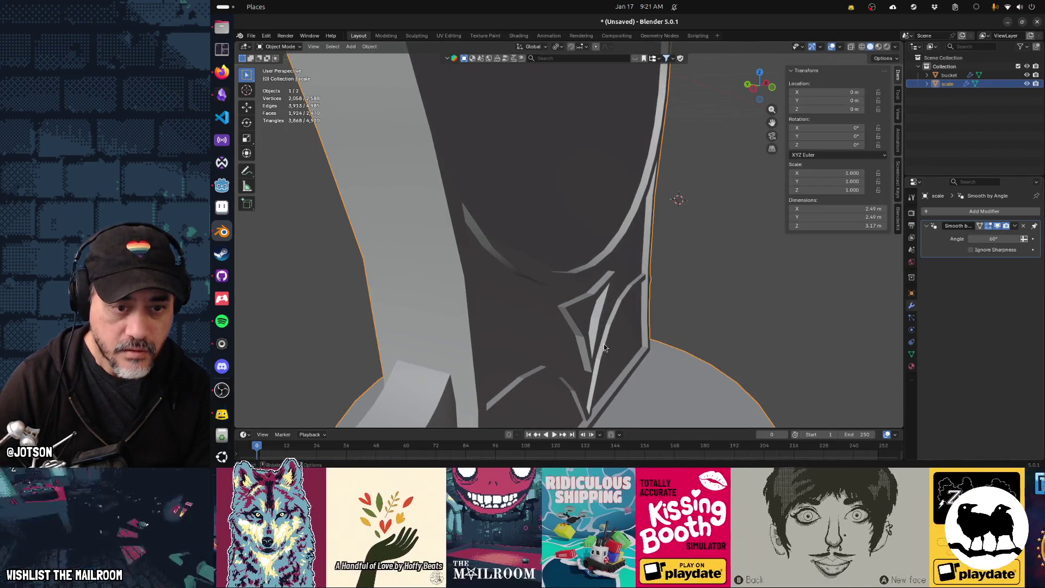
Select the linked emblem and curved trim pieces and merge them by distance
key("Tab")
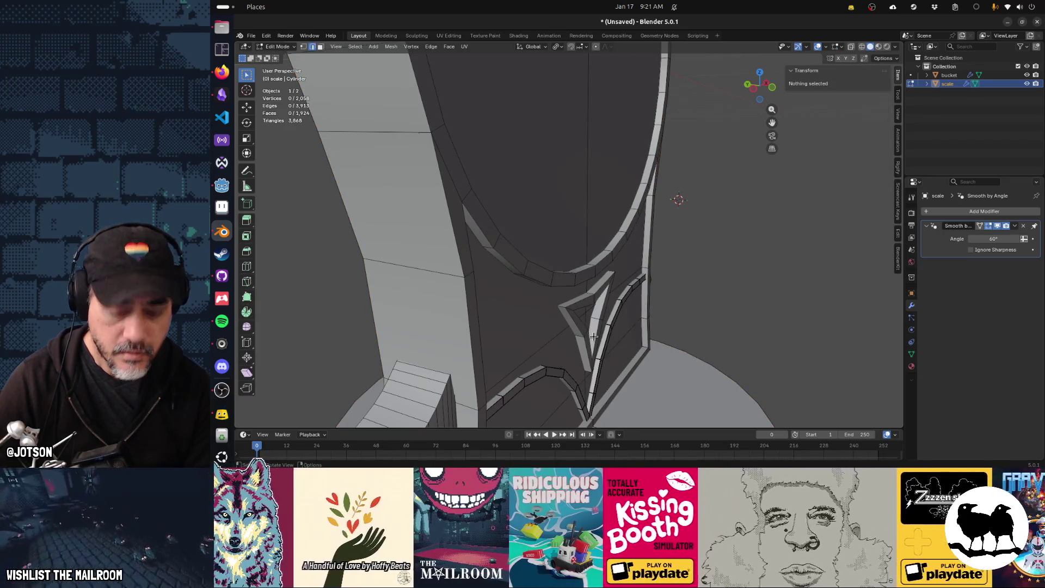
key("l")
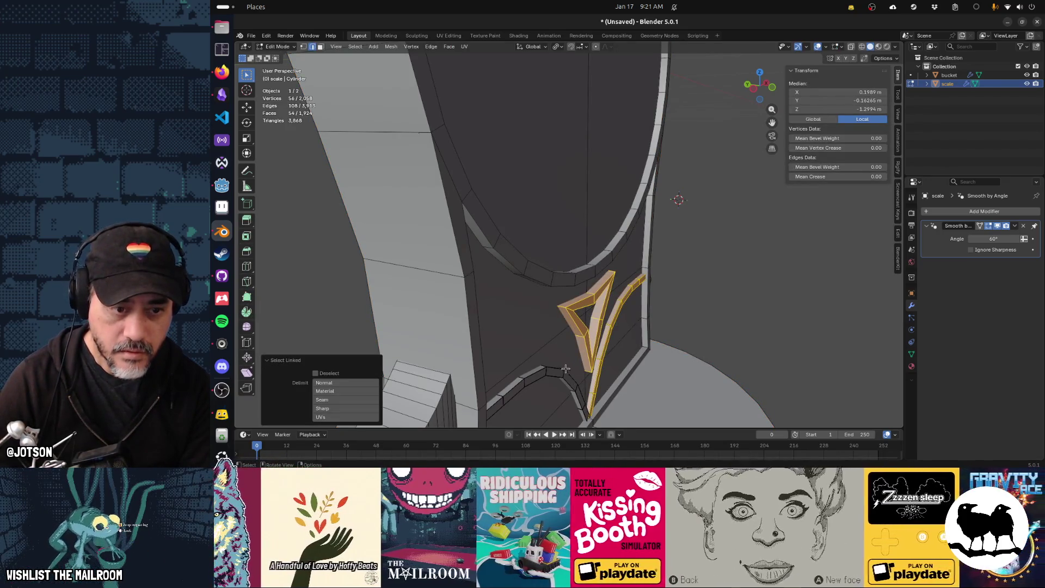
key("l")
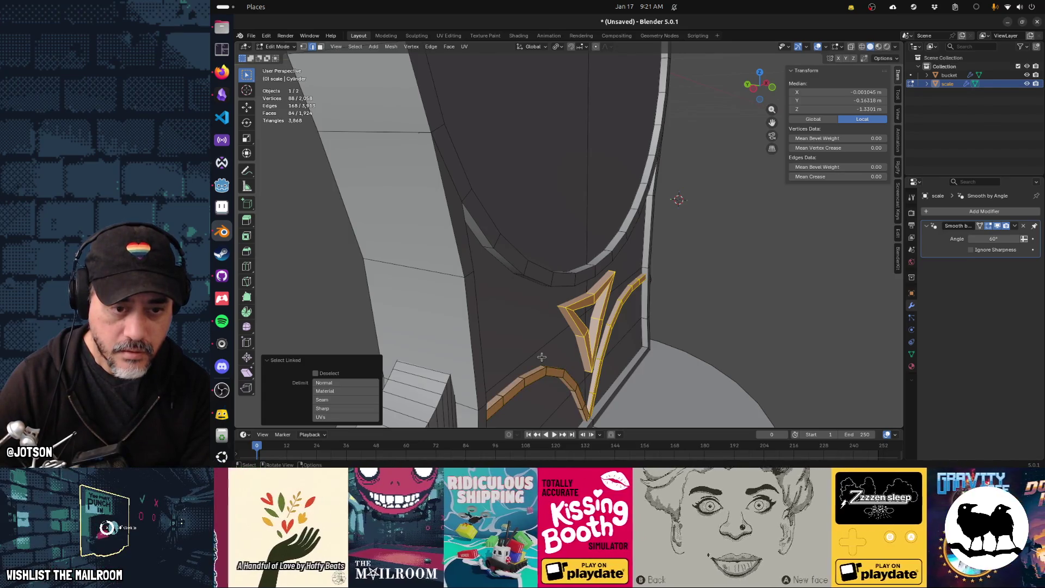
key("m")
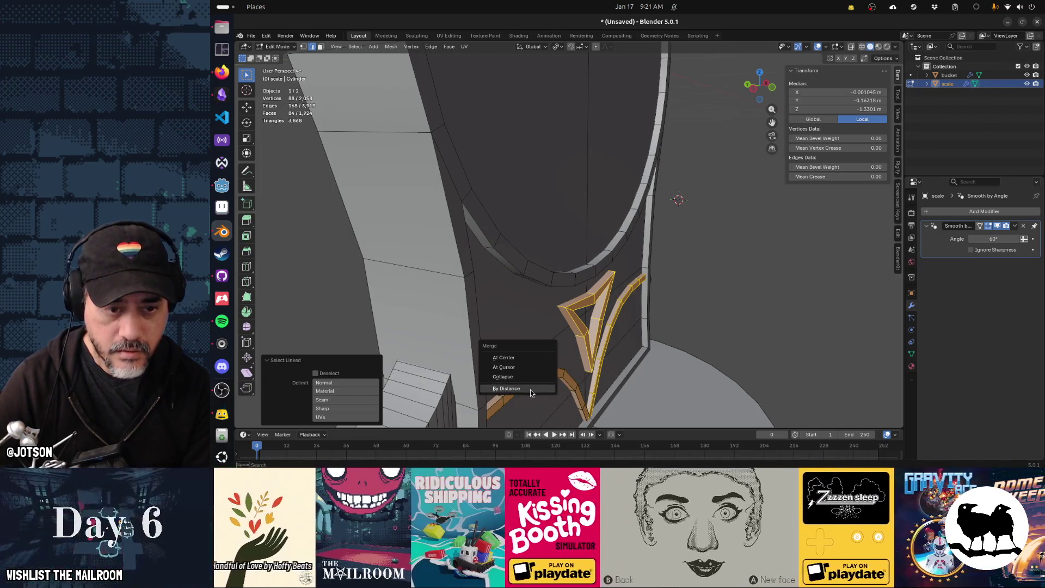
left_click(523, 381)
Select the whole mesh, merge duplicate vertices by distance, and return to Object Mode
key("alt+a")
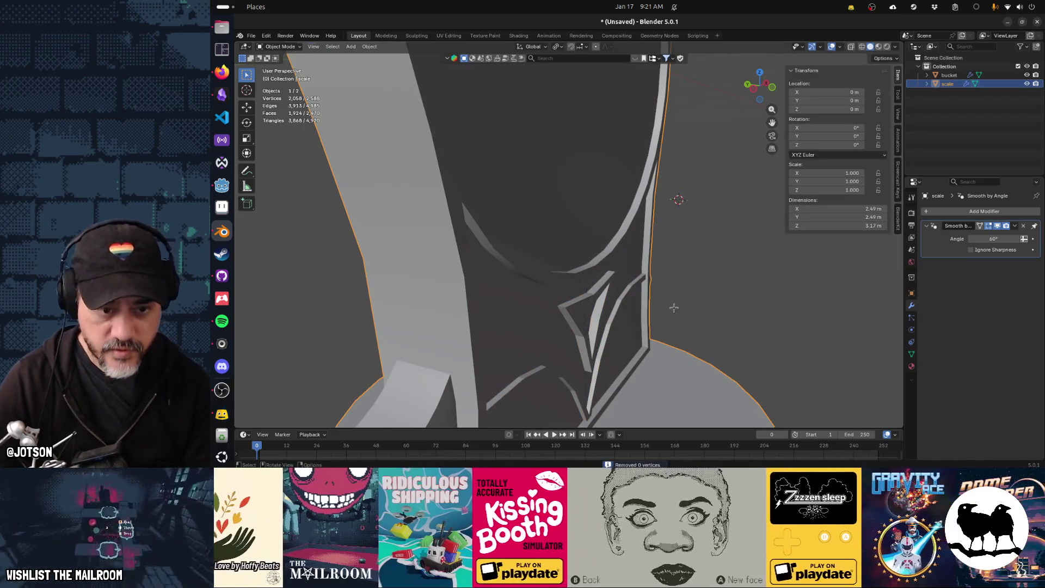
key("a")
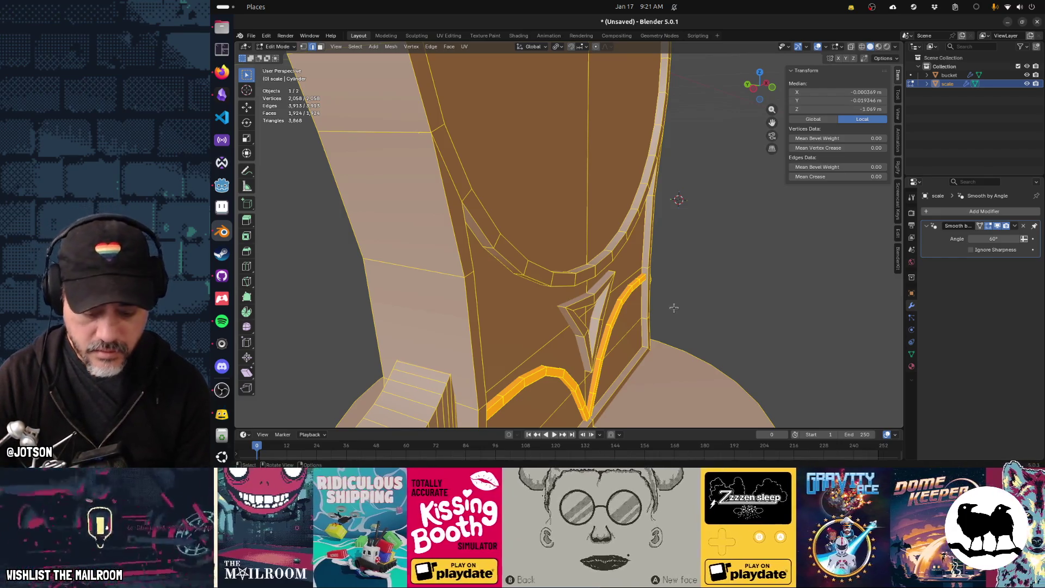
key("m")
left_click(674, 308)
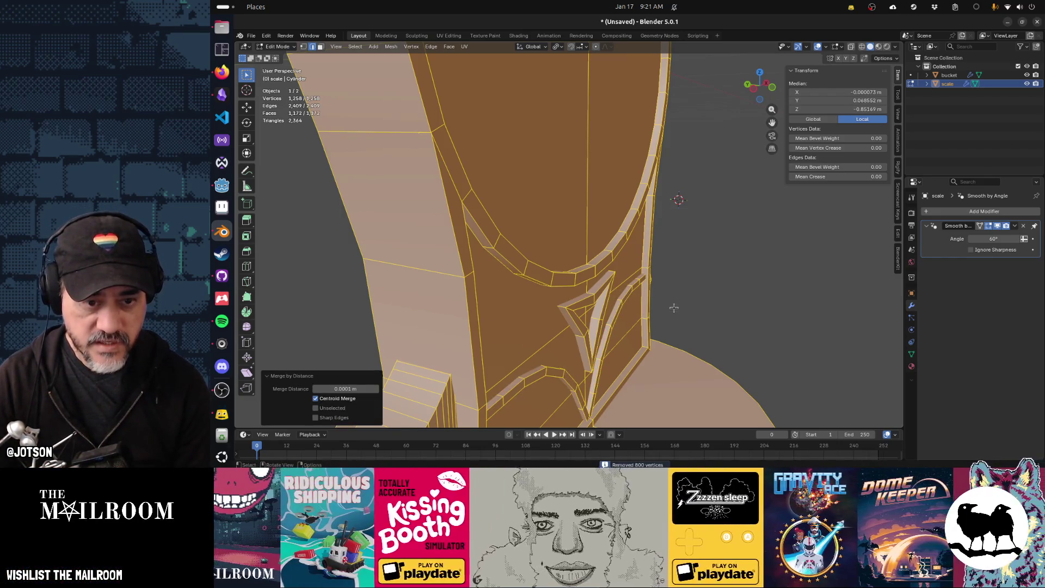
key("Tab")
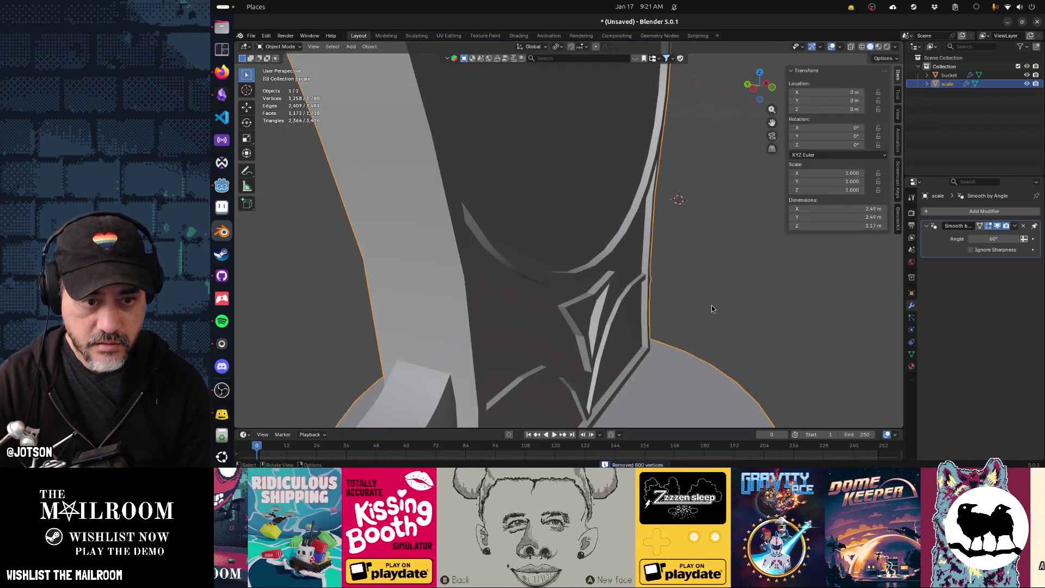
mouse_move(704, 315)
middle_mouse_down()
mouse_move(687, 329)
mouse_move(699, 325)
middle_mouse_up()
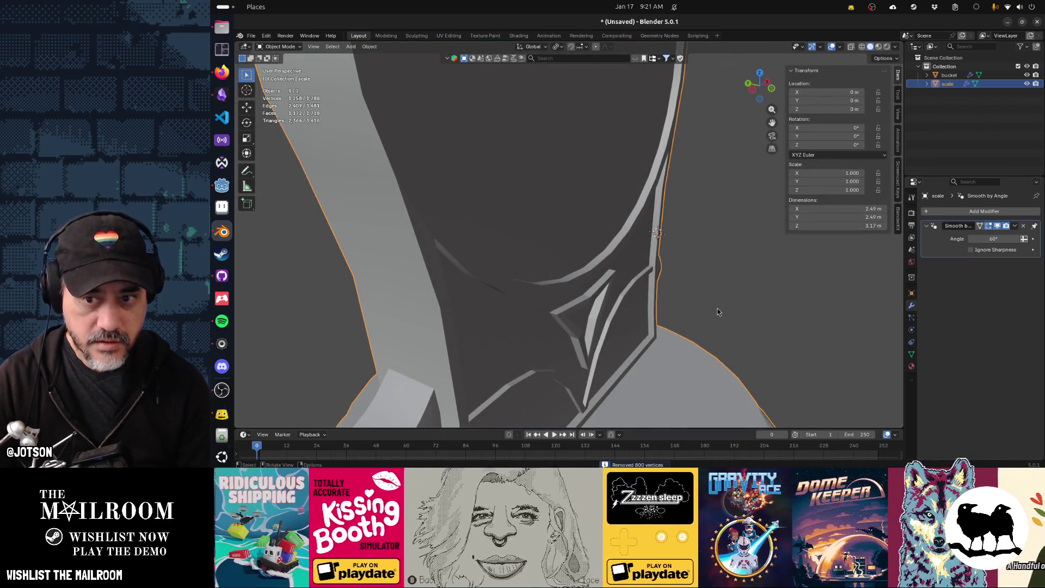
right_click(717, 312)
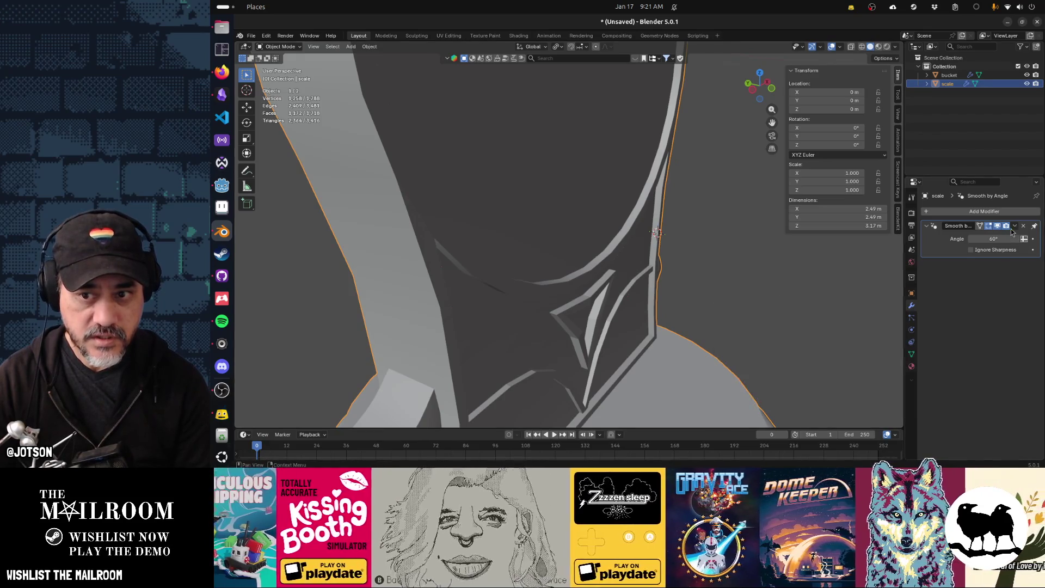
left_click(1024, 225)
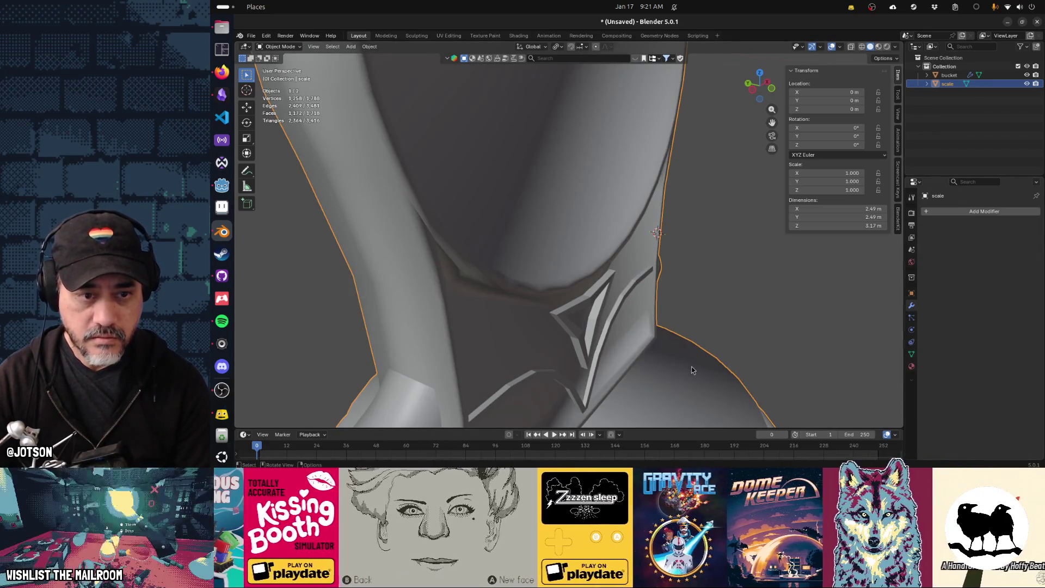
key("F3")
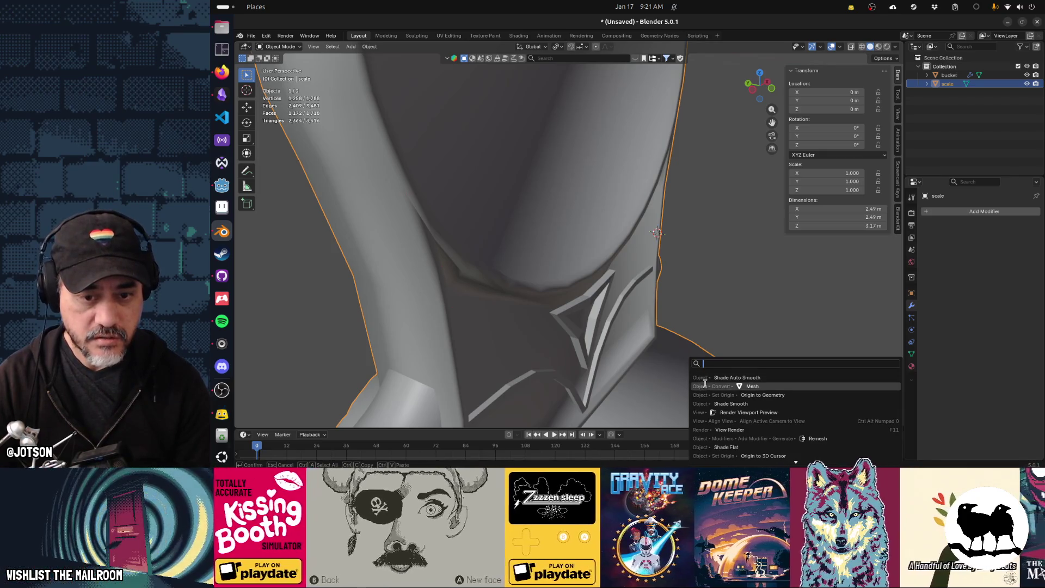
left_click(732, 447)
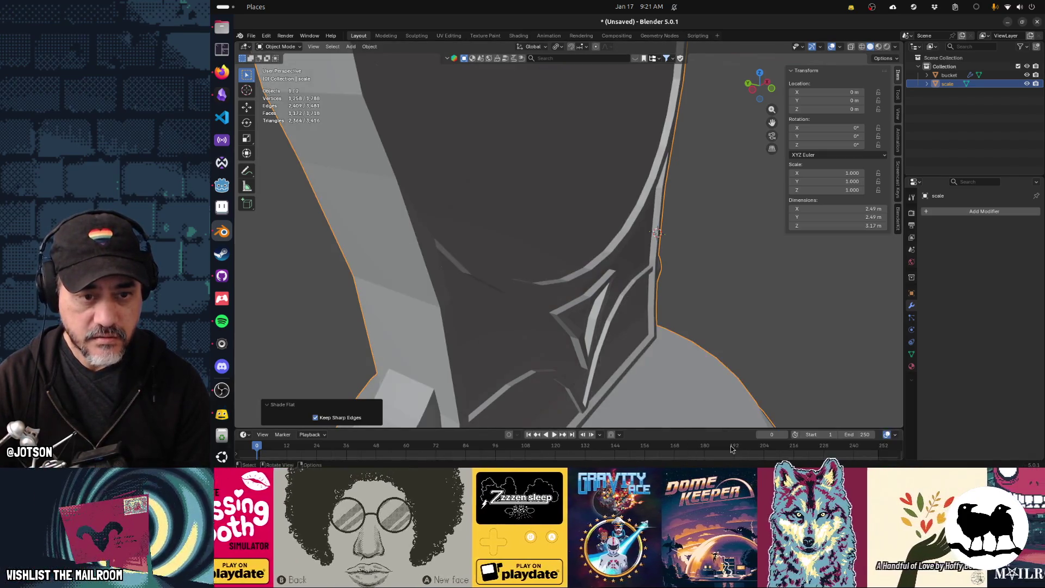
key("F3")
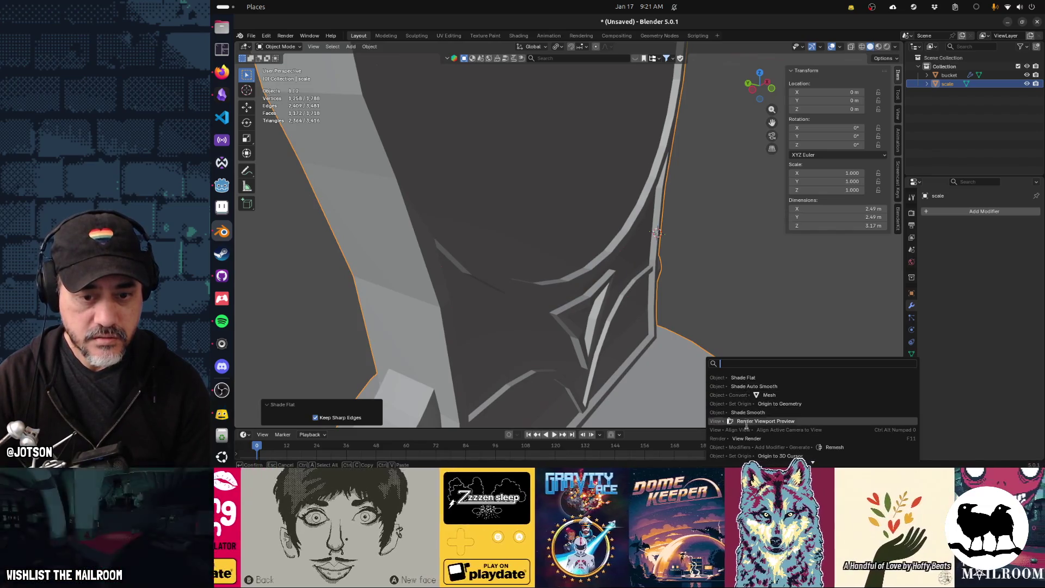
left_click(748, 412)
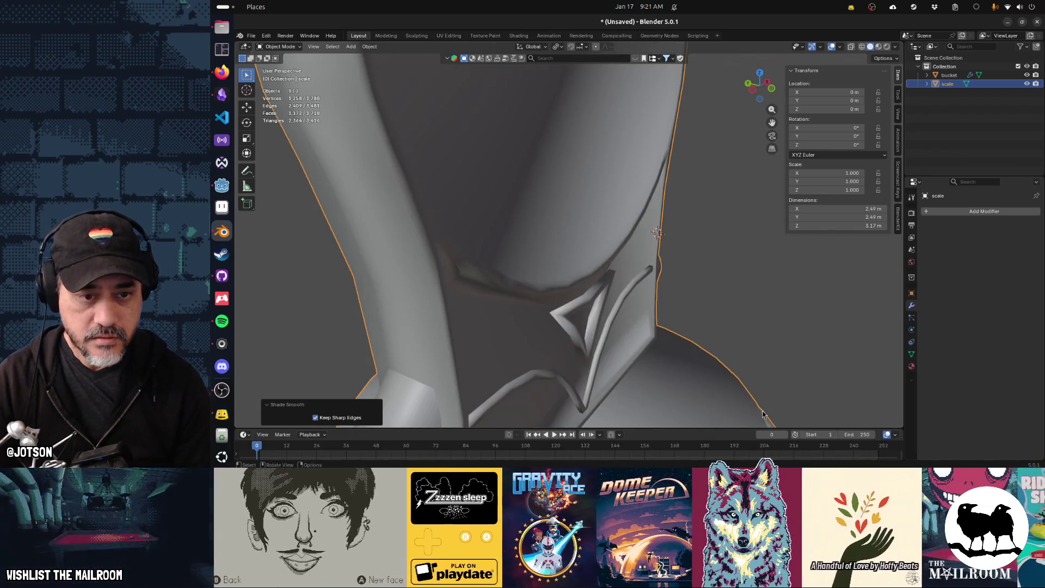
key("F3")
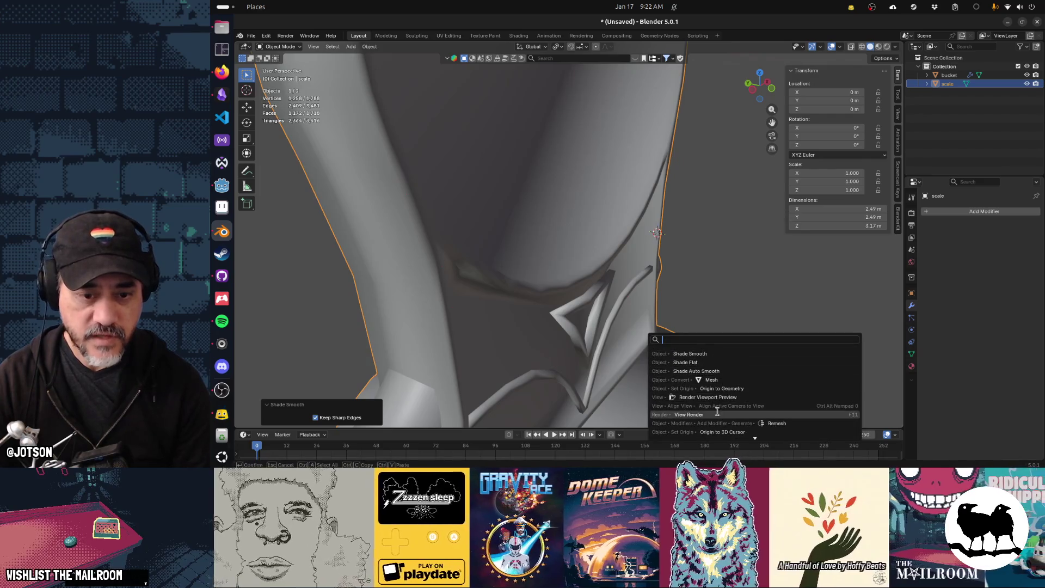
left_click(711, 363)
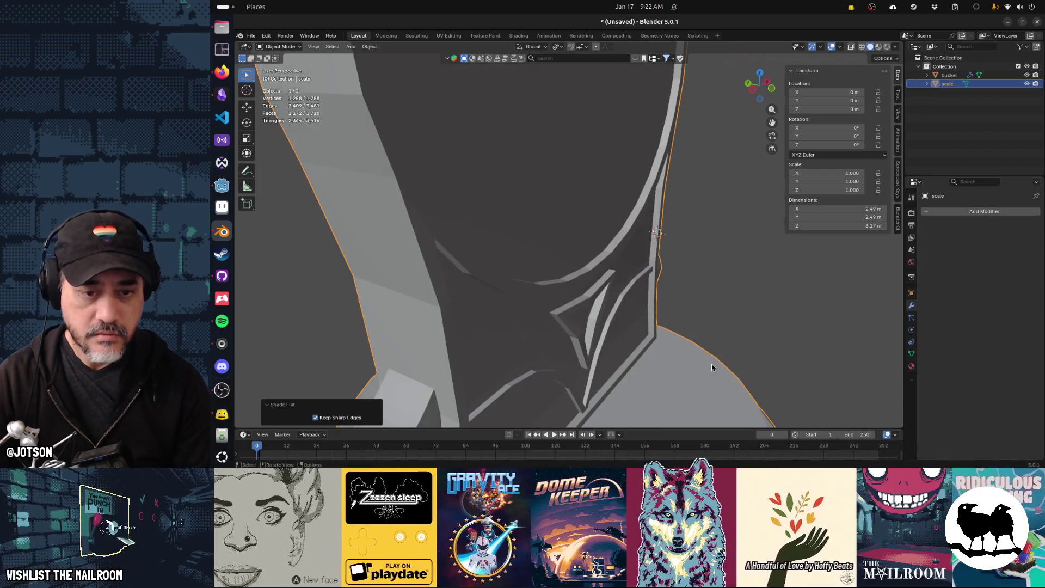
key("F3")
left_click(738, 393)
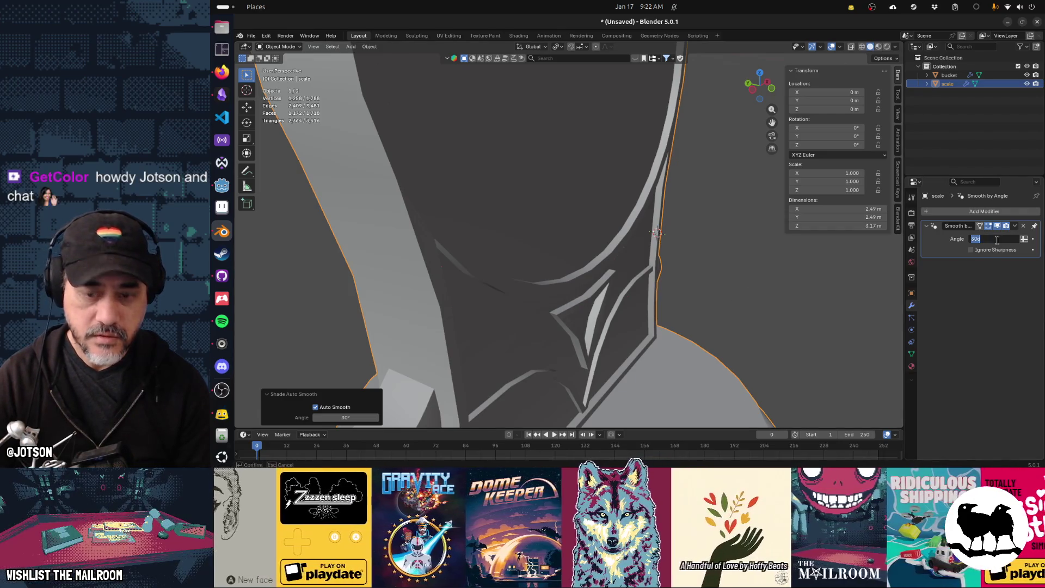
type("60")
key("Return")
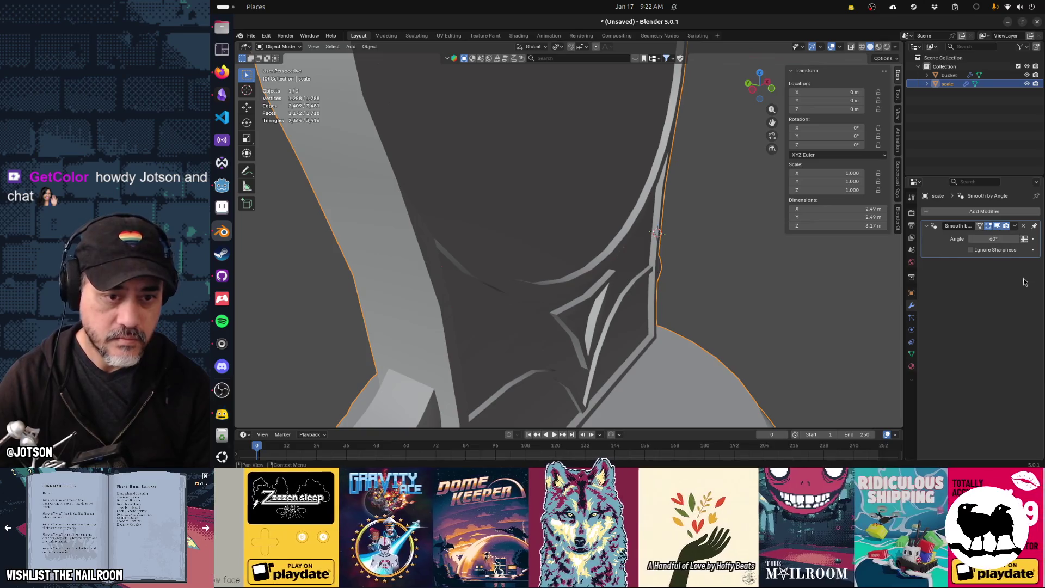
left_click(745, 324)
scroll(745, 323, "down", 5)
mouse_move(746, 323)
middle_mouse_down()
mouse_move(621, 323)
mouse_move(695, 306)
mouse_move(649, 307)
mouse_move(680, 309)
mouse_move(664, 339)
mouse_move(450, 321)
mouse_move(569, 320)
mouse_move(476, 322)
middle_mouse_up()
Zoom out to frame the whole scale, check the reference image, and split the 3D view in two
scroll(669, 313, "down", 3)
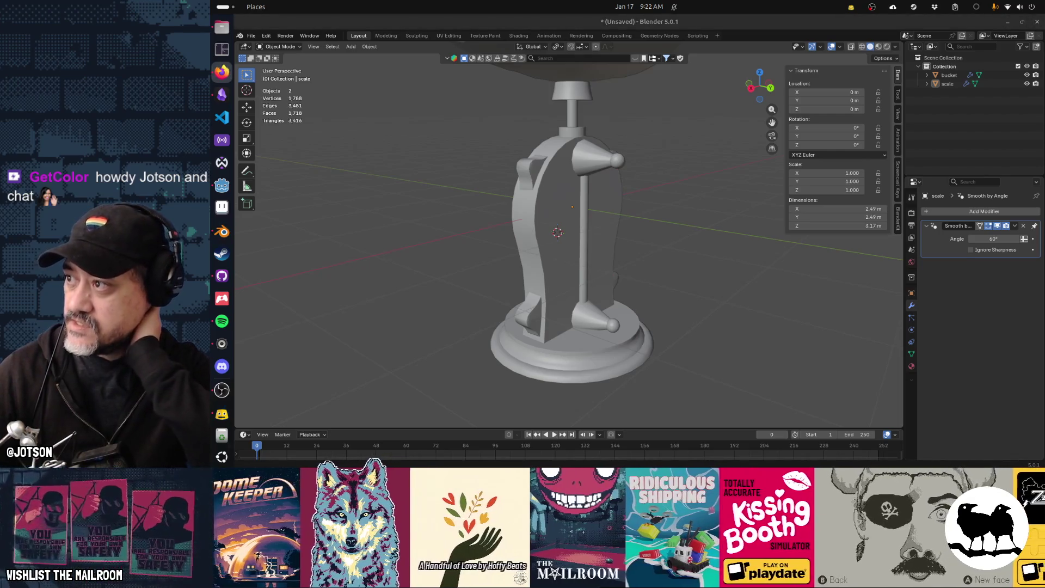
key("alt+Tab")
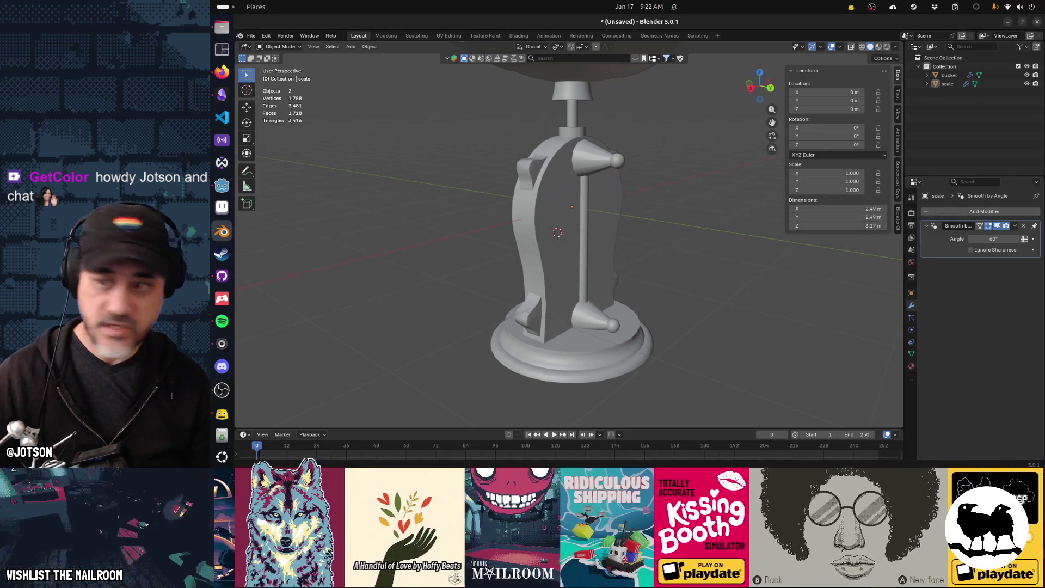
key("alt+Tab")
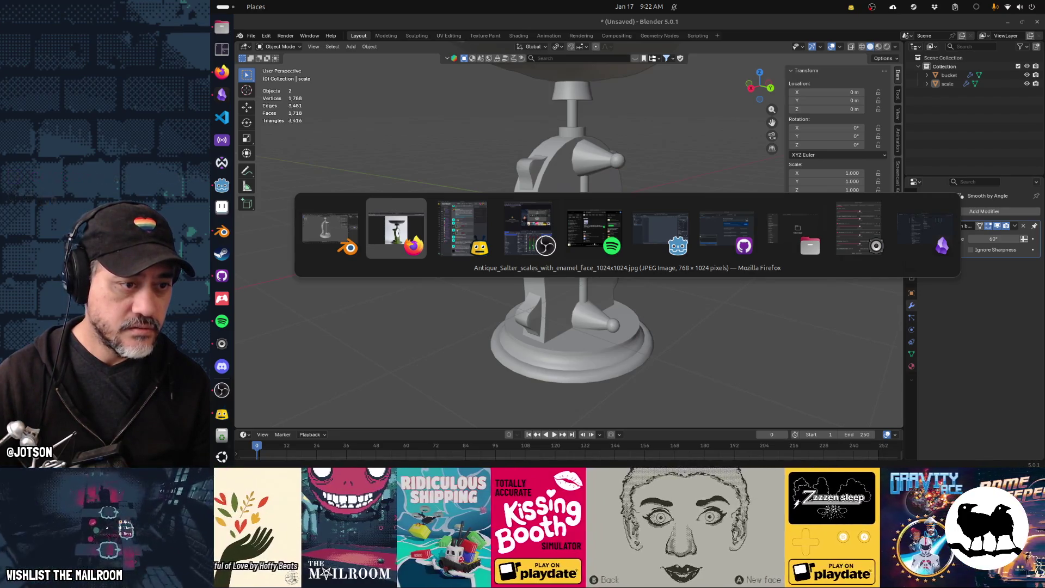
key("alt+Tab")
key("alt+Tab")
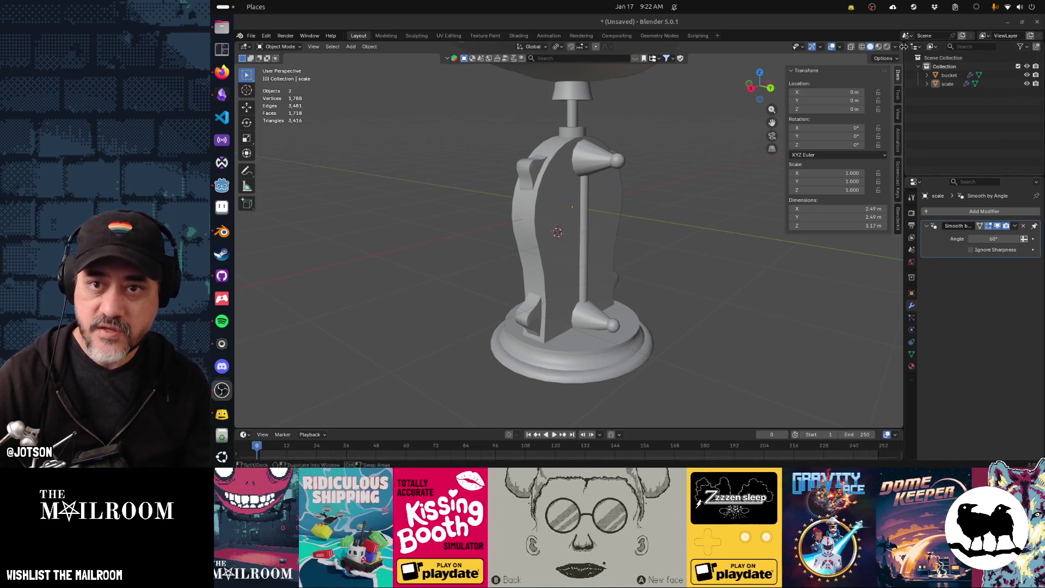
mouse_move(901, 47)
left_mouse_down()
mouse_move(733, 98)
mouse_move(743, 98)
mouse_move(595, 97)
left_mouse_up()
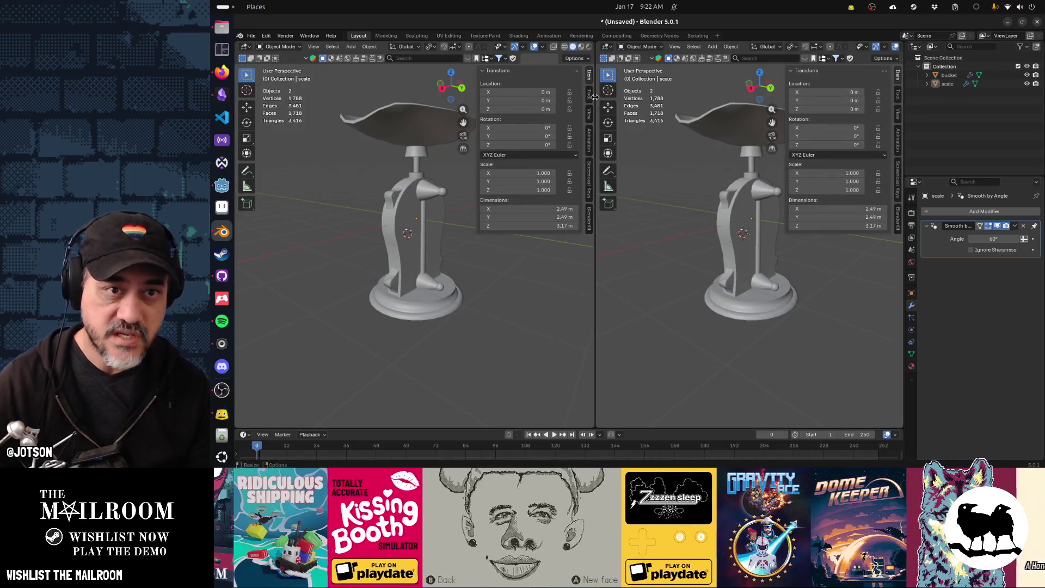
Turn the right area into a UV Editor and hide the left view's sidebar
left_click(607, 47)
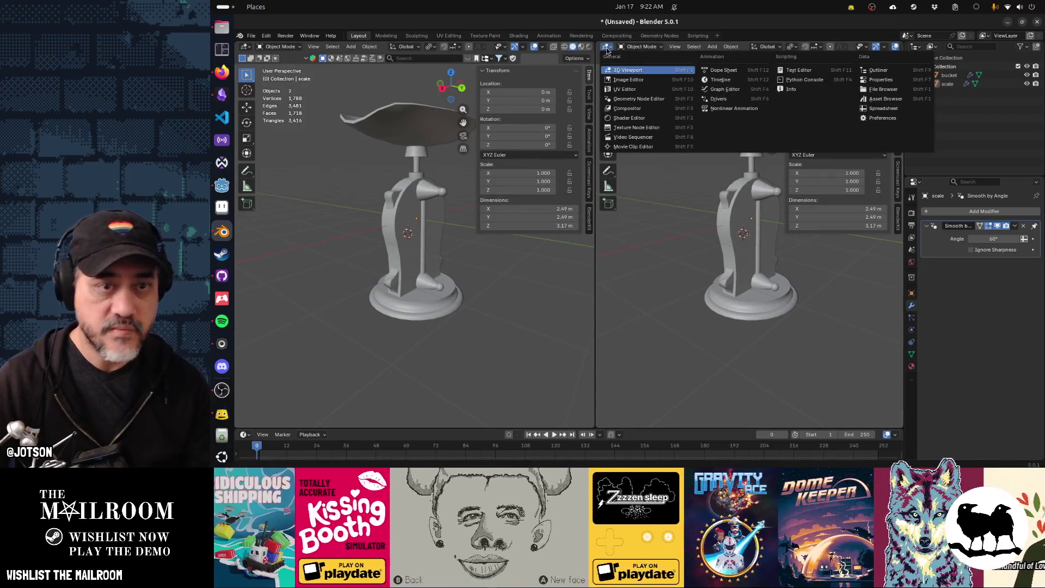
left_click(624, 89)
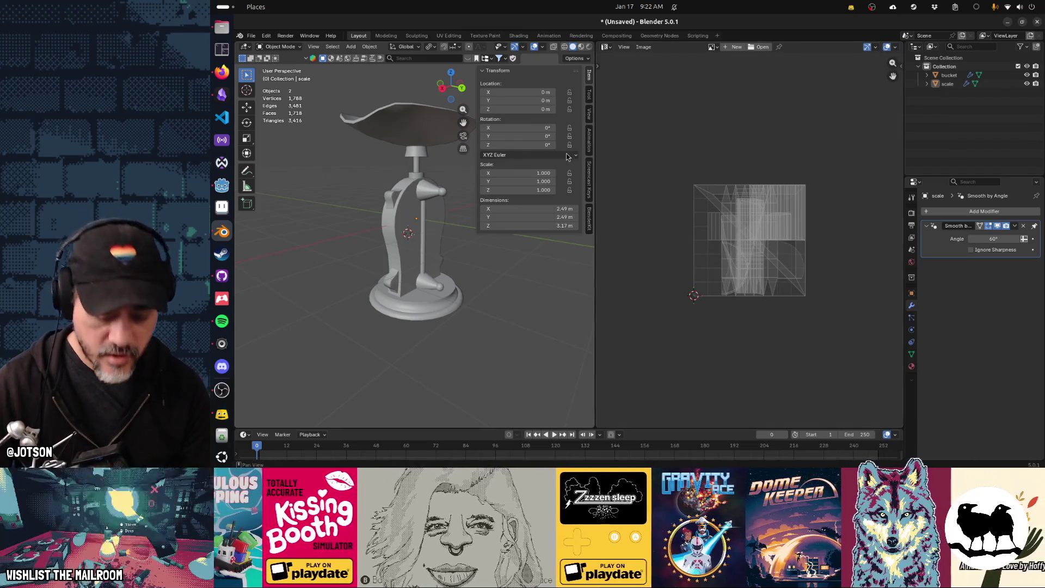
left_click_drag(480, 155, 563, 158)
key("n")
Select only the scale body so its UV layout appears in the UV Editor
middle_click_drag(468, 181, 515, 219)
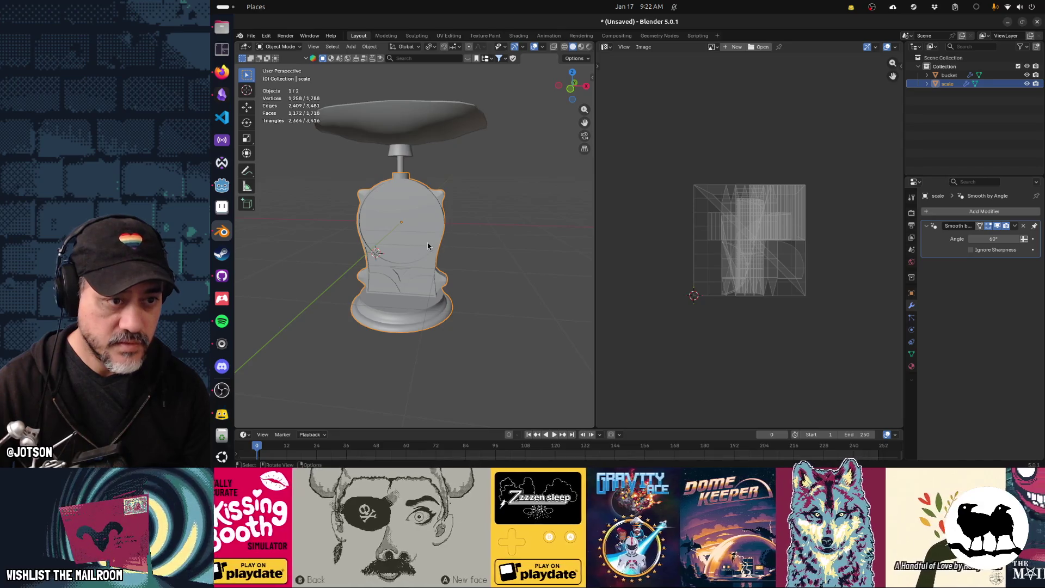
left_click(415, 134)
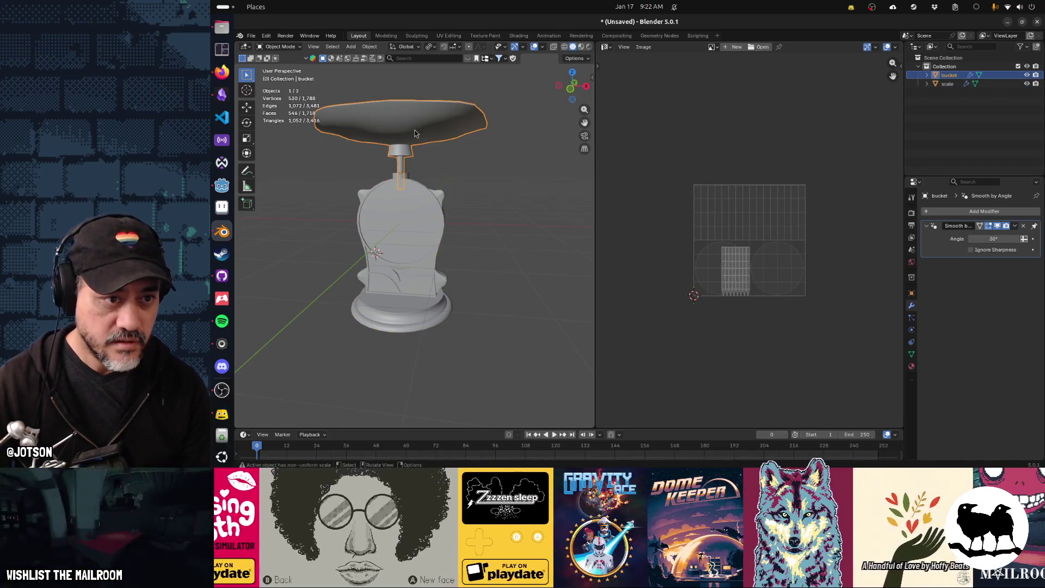
left_click(409, 222, "shift")
left_click(409, 221)
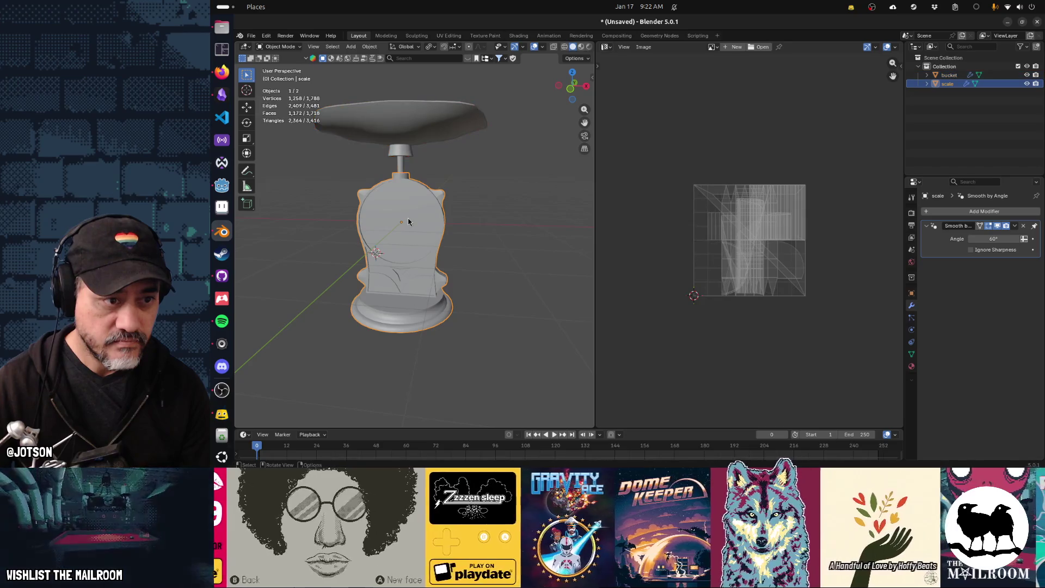
mouse_move(408, 222)
middle_mouse_down()
mouse_move(419, 227)
mouse_move(410, 229)
middle_mouse_up()
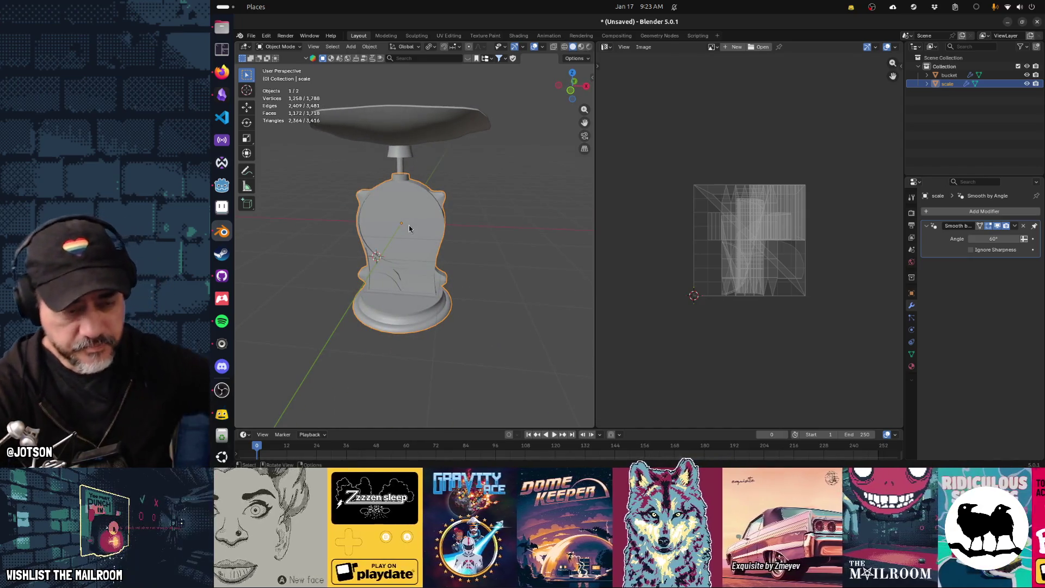
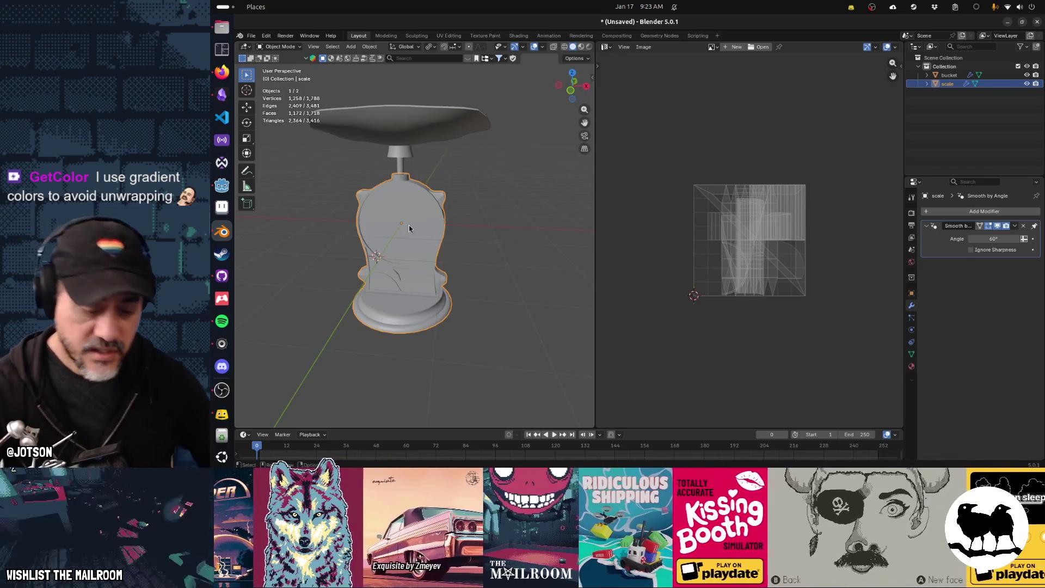
In Edit Mode face select, select both left and right halves of the scale's dial face
key("Tab")
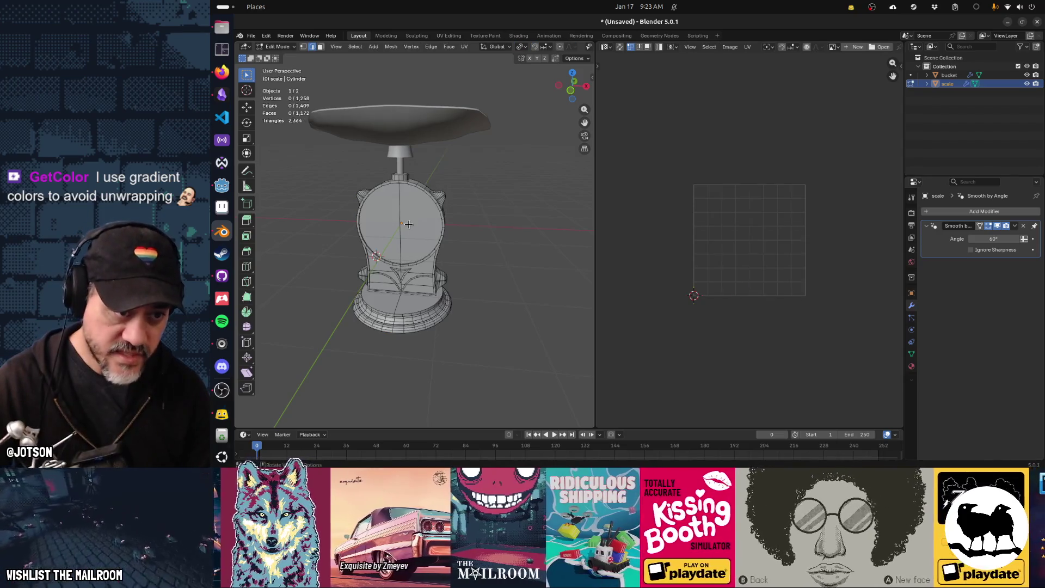
left_click(409, 224)
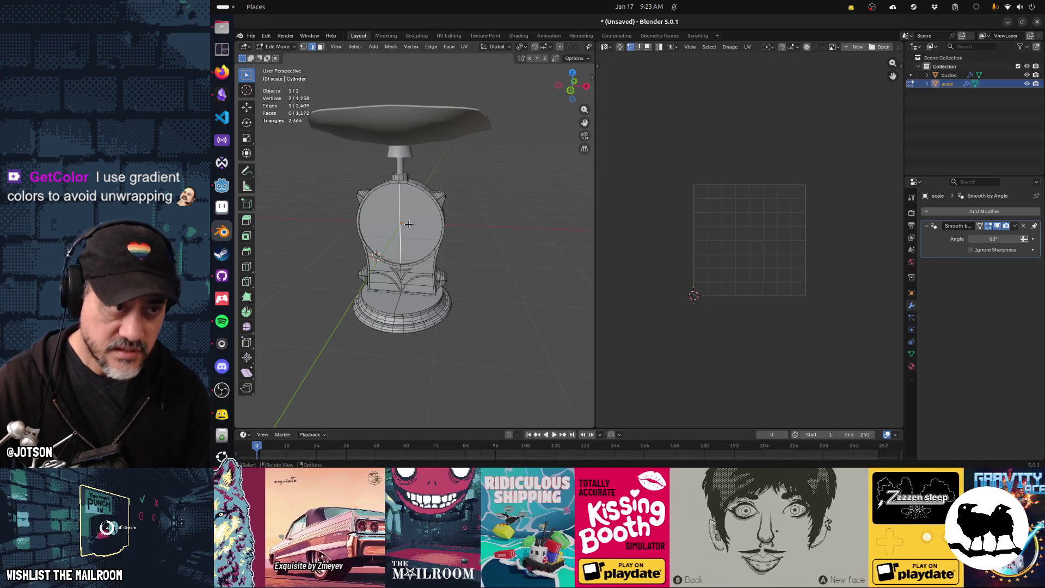
key("3")
left_click(411, 229, "shift")
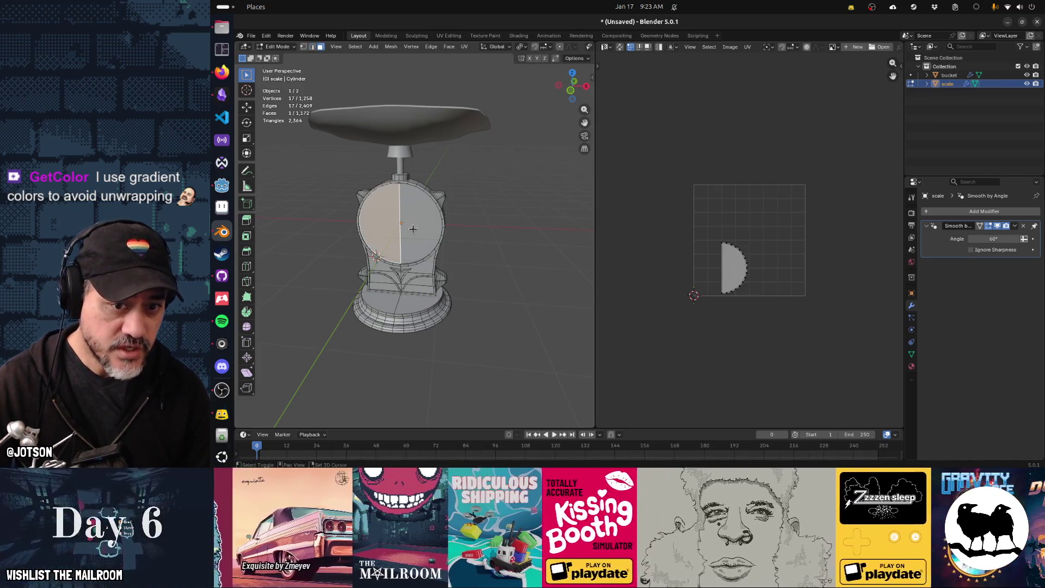
left_click(413, 228, "shift")
Bring up UV unwrapping, then reselect the dial halves so both are selected together
key("u")
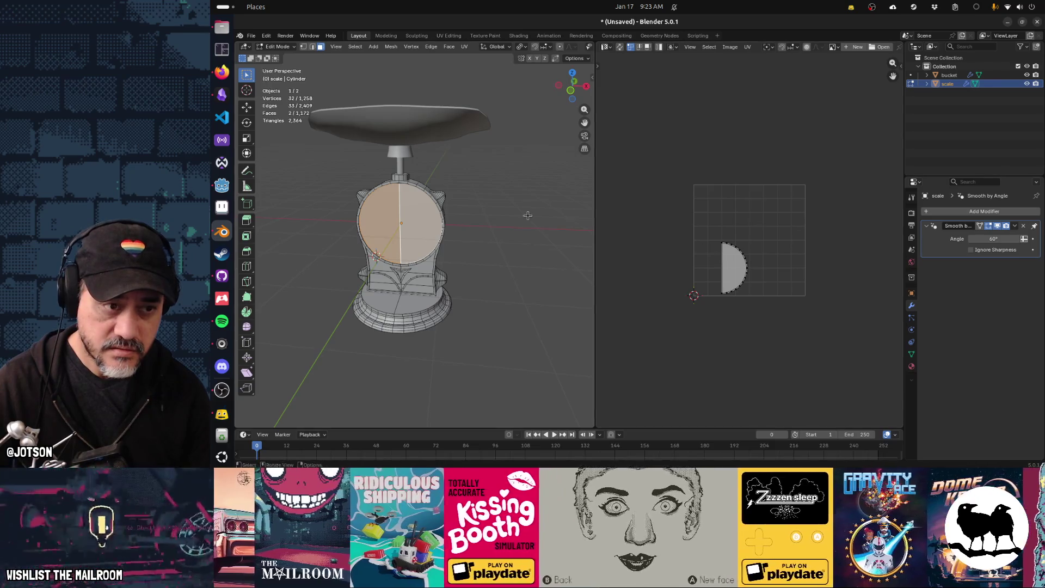
left_click(420, 221)
left_click(378, 216)
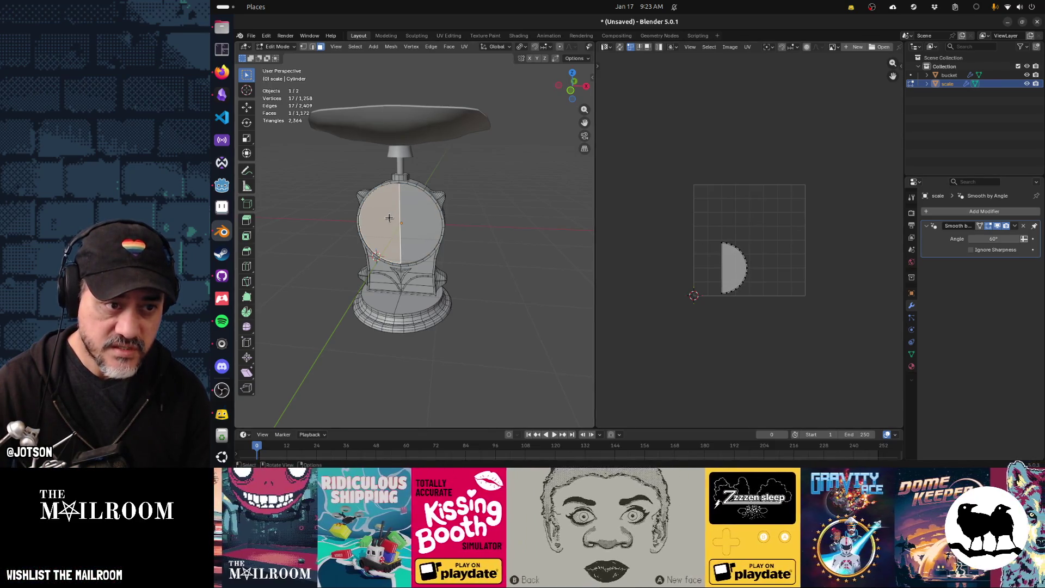
left_click(410, 223)
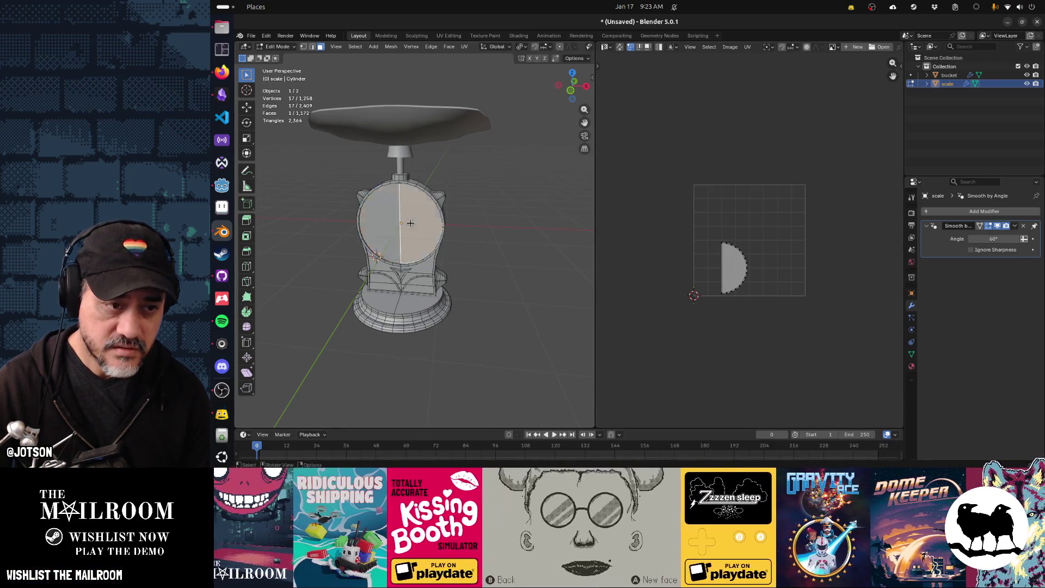
left_click(382, 223, "shift")
Unwrap the dial face Angle Based into a single circular UV island
key("u")
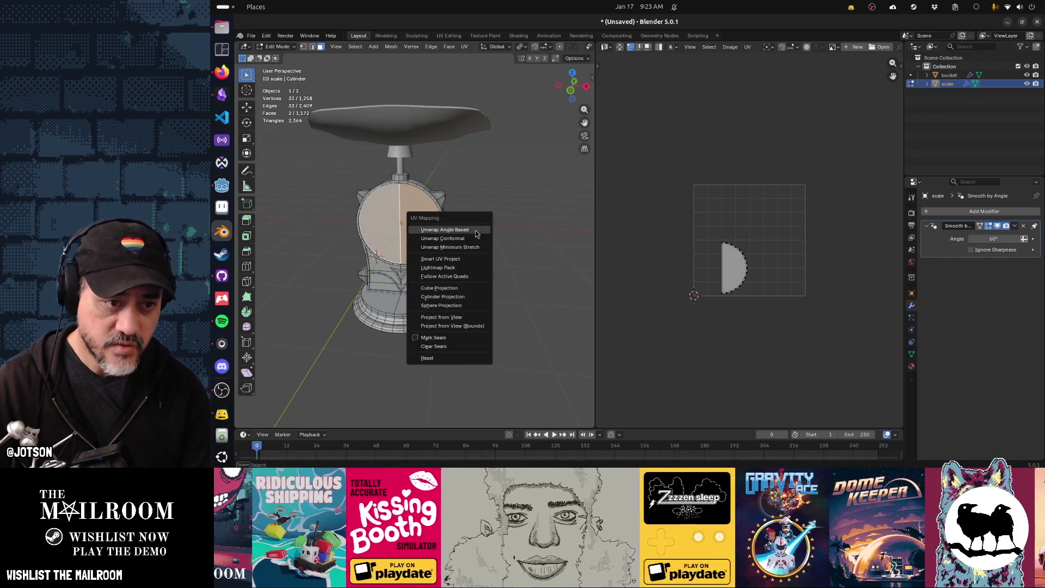
left_click(469, 229)
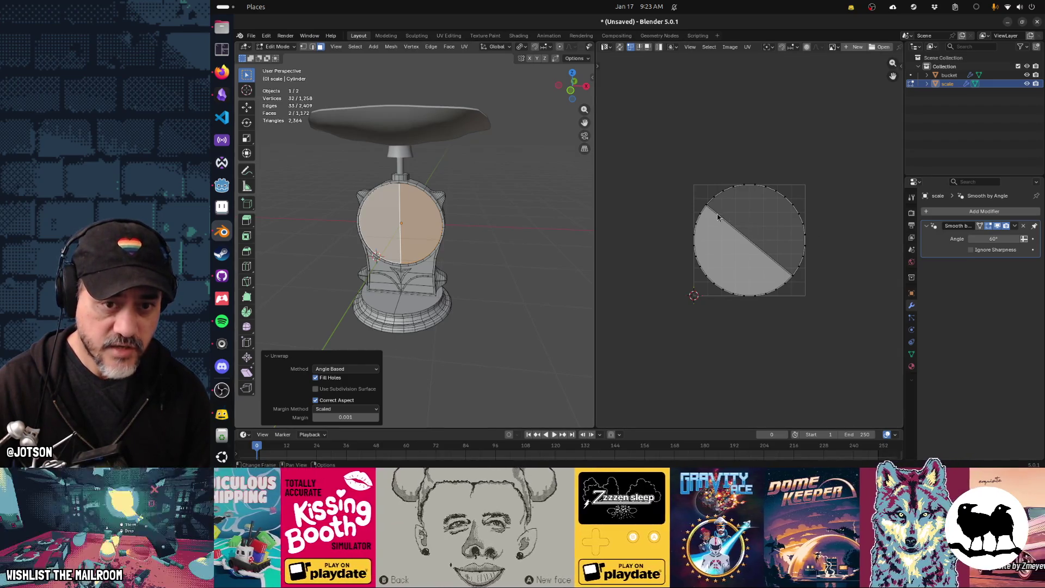
left_click(701, 203)
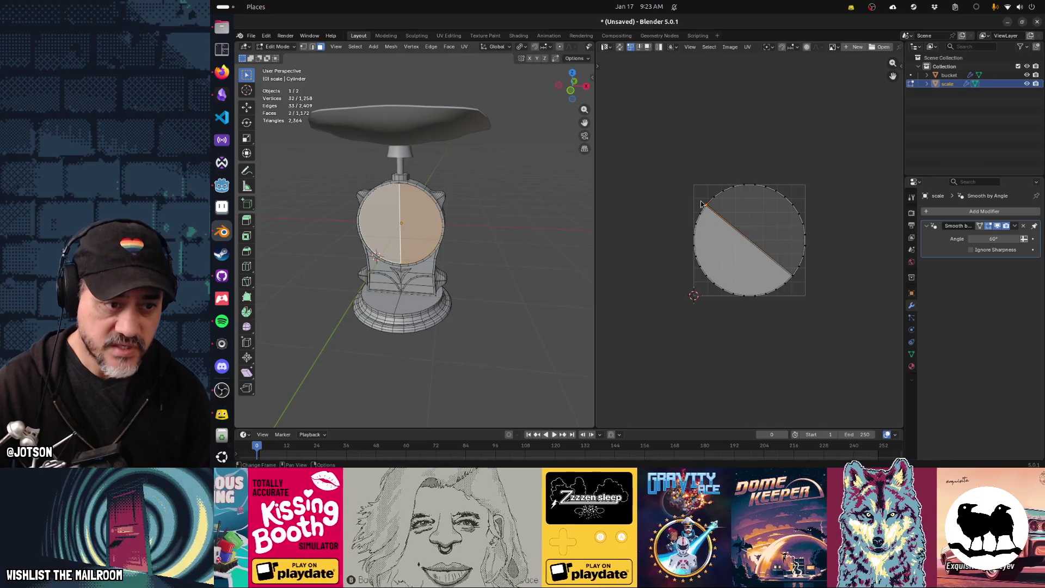
left_click(489, 213)
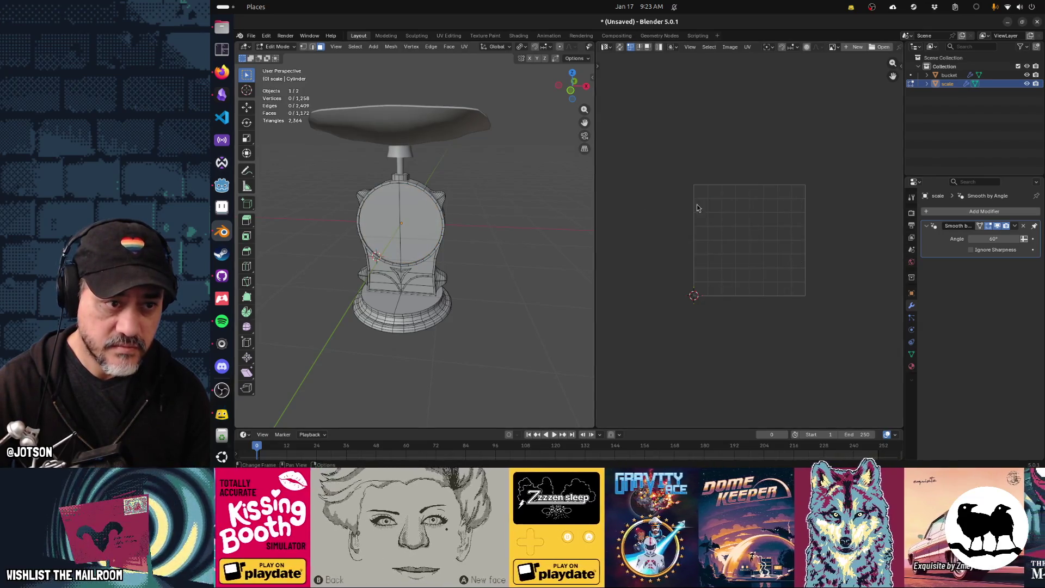
left_click(422, 228)
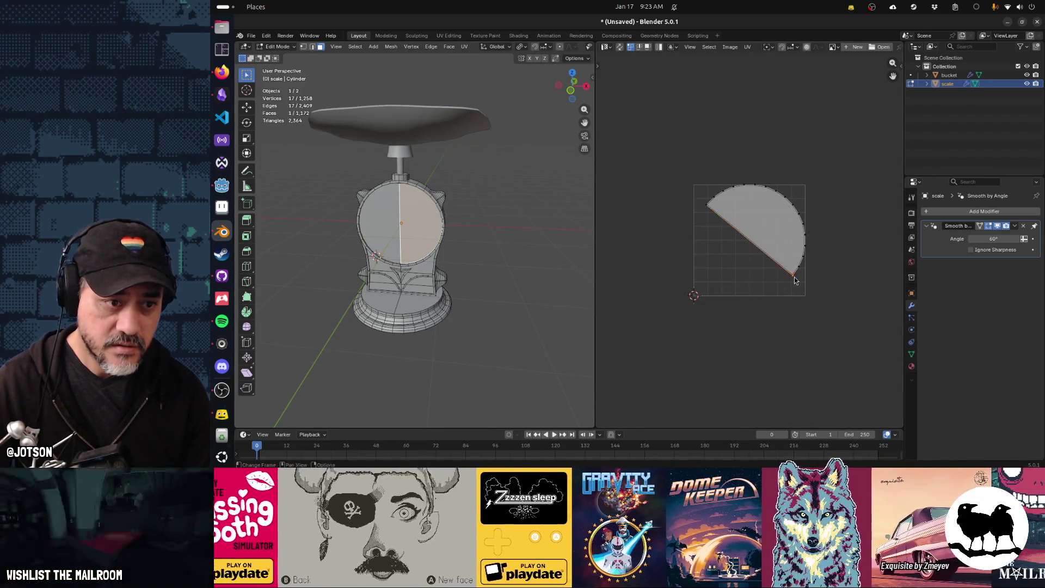
Inspect the island's edges and turn on UV Sync Selection to show every island
left_click(802, 270)
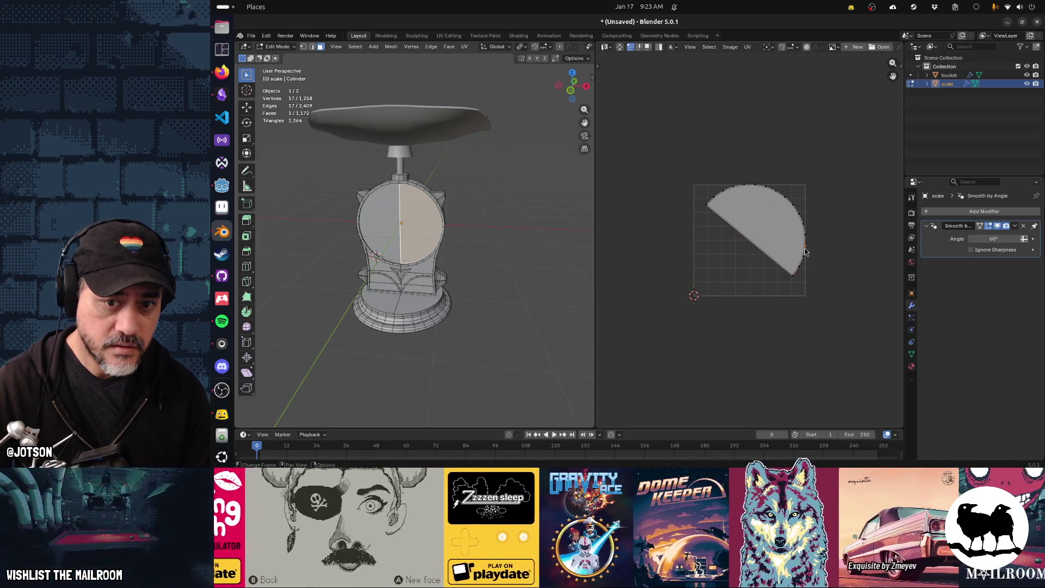
left_click(808, 238)
left_click(619, 47)
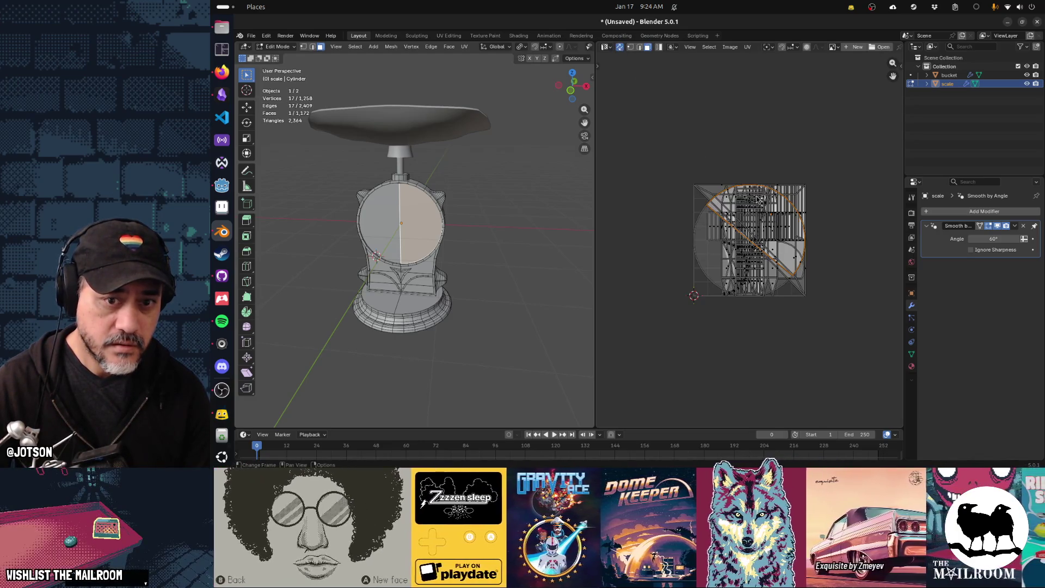
left_click(700, 207)
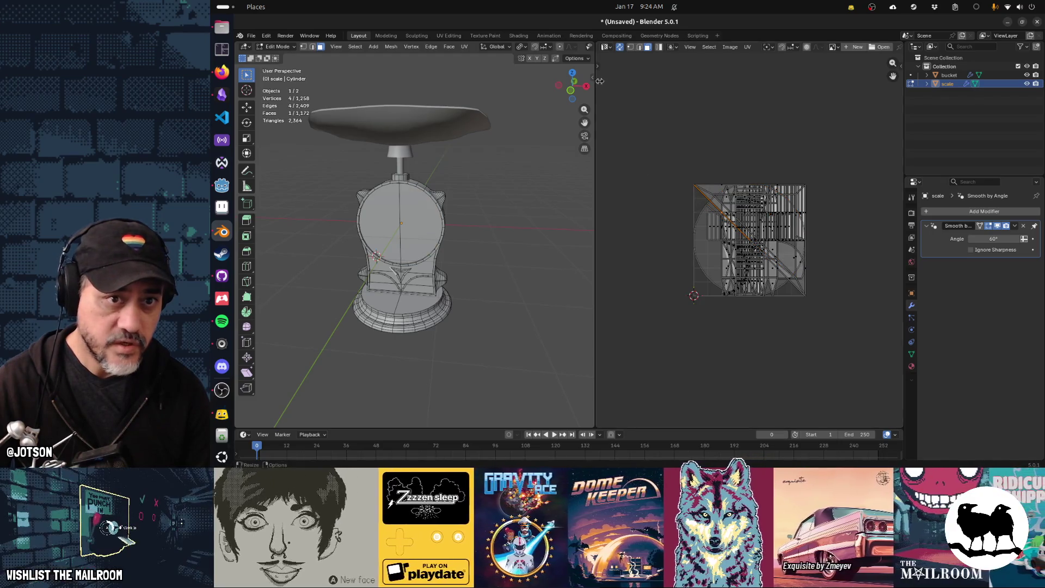
left_click(630, 48)
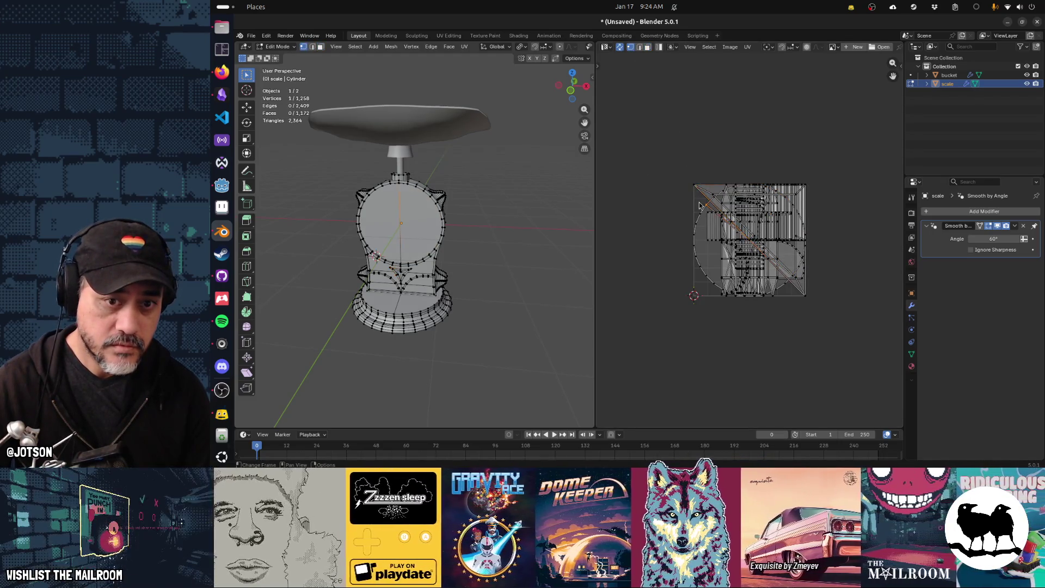
left_click(700, 206)
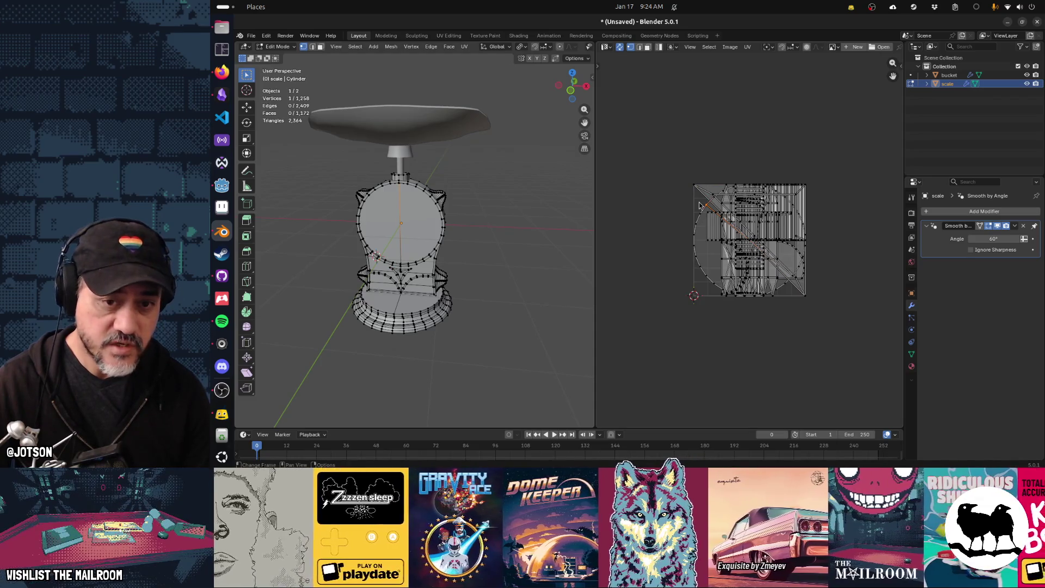
left_click(784, 294)
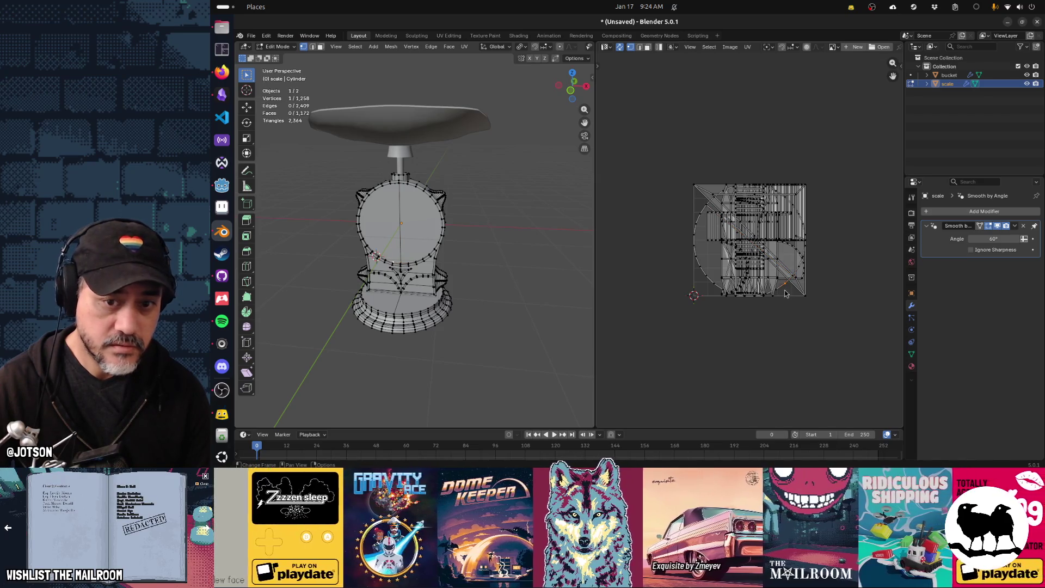
left_click(420, 245)
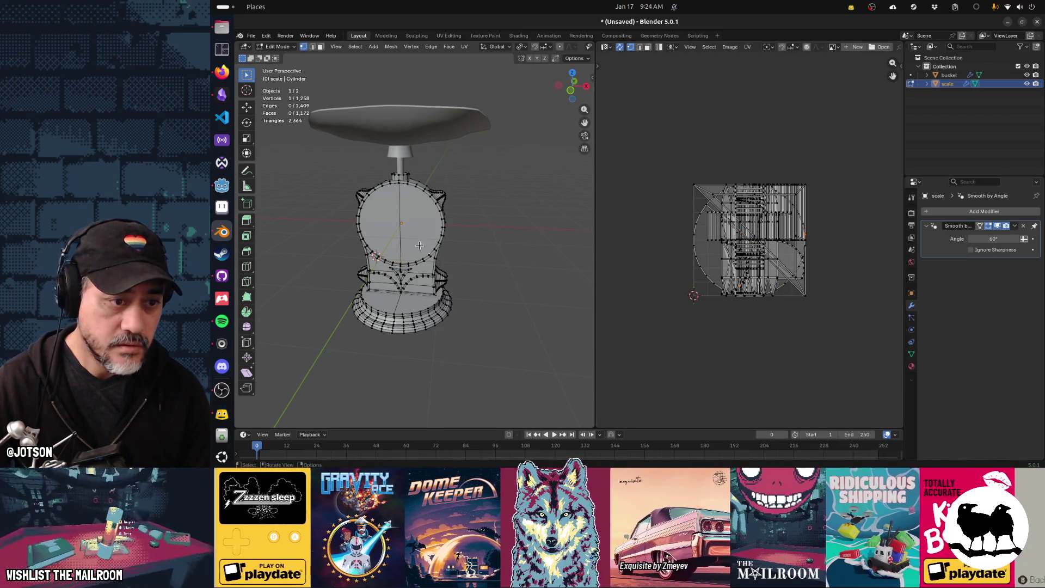
left_click(424, 250, "alt")
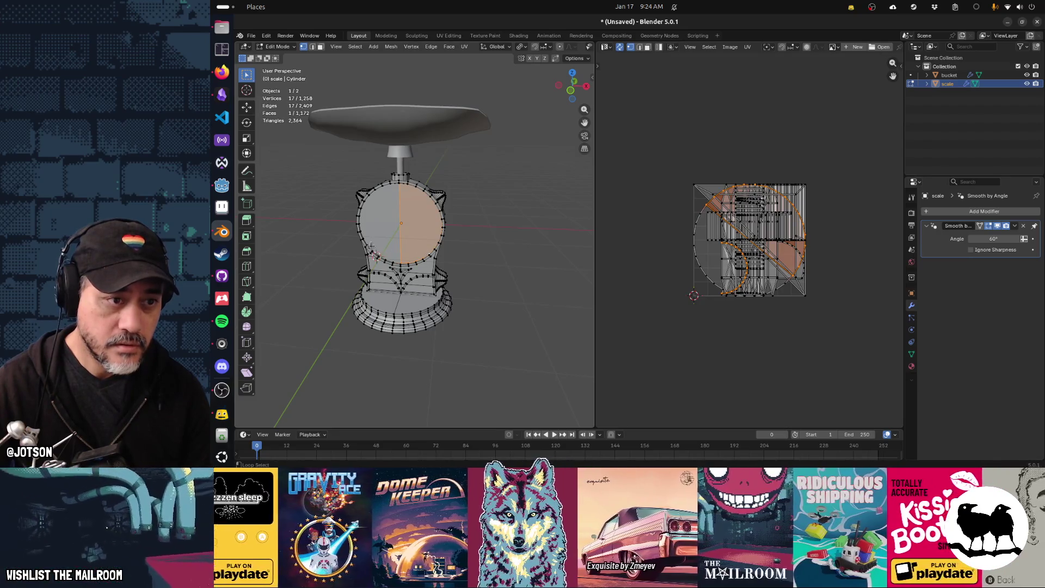
left_click(370, 248, "alt+shift")
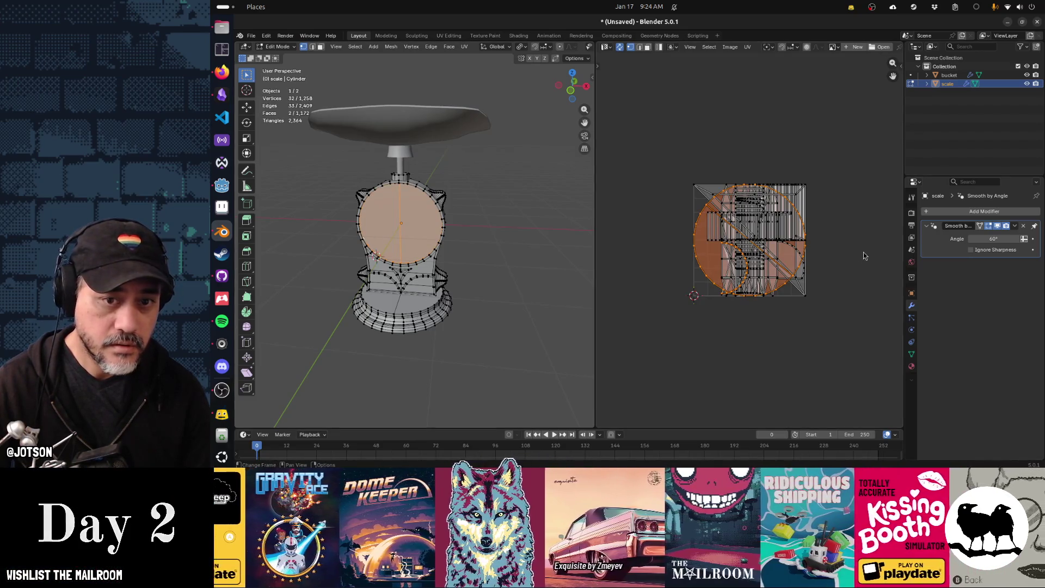
key("g")
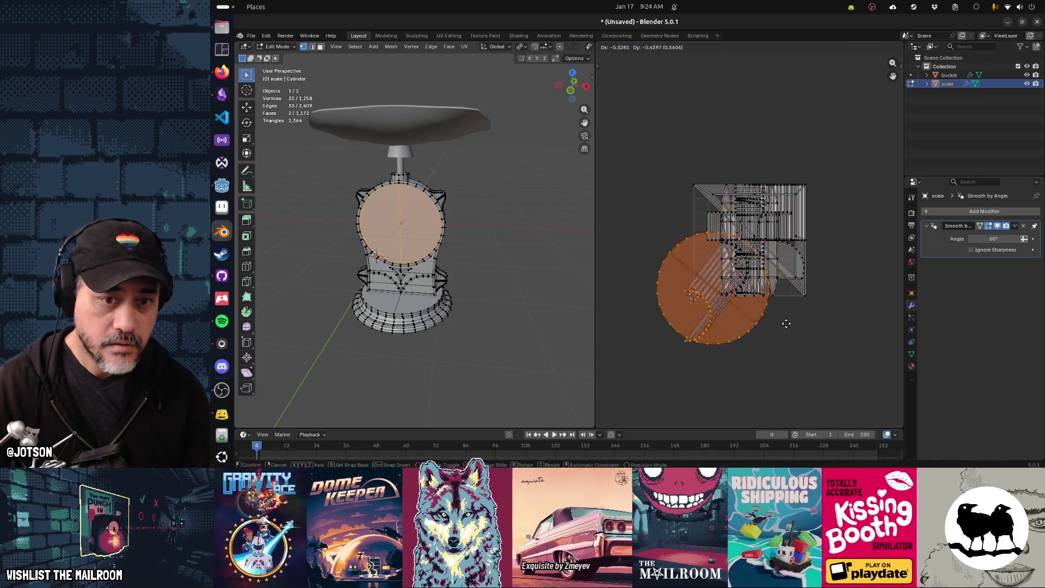
key("Escape")
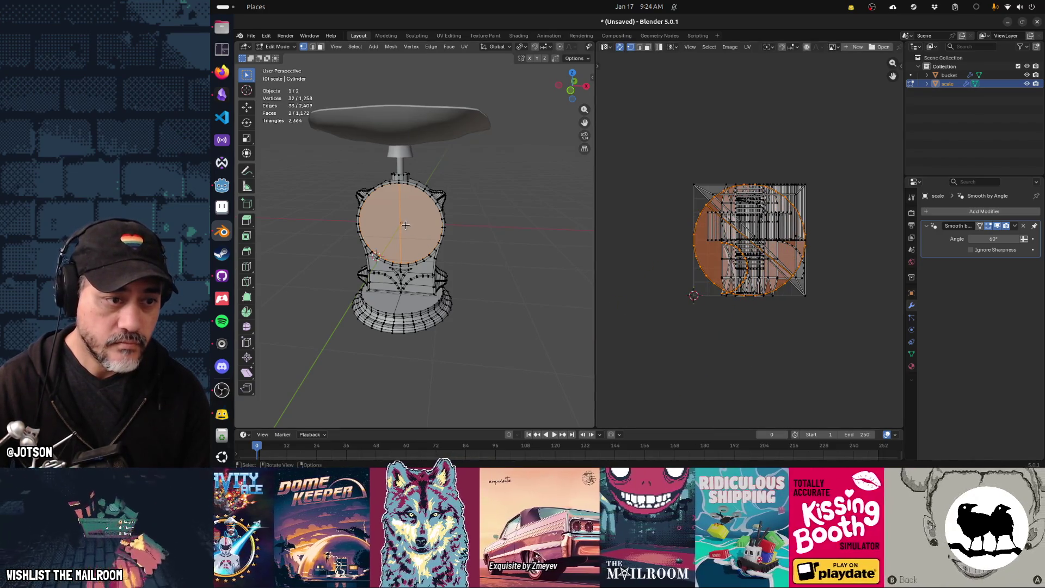
left_click(321, 48)
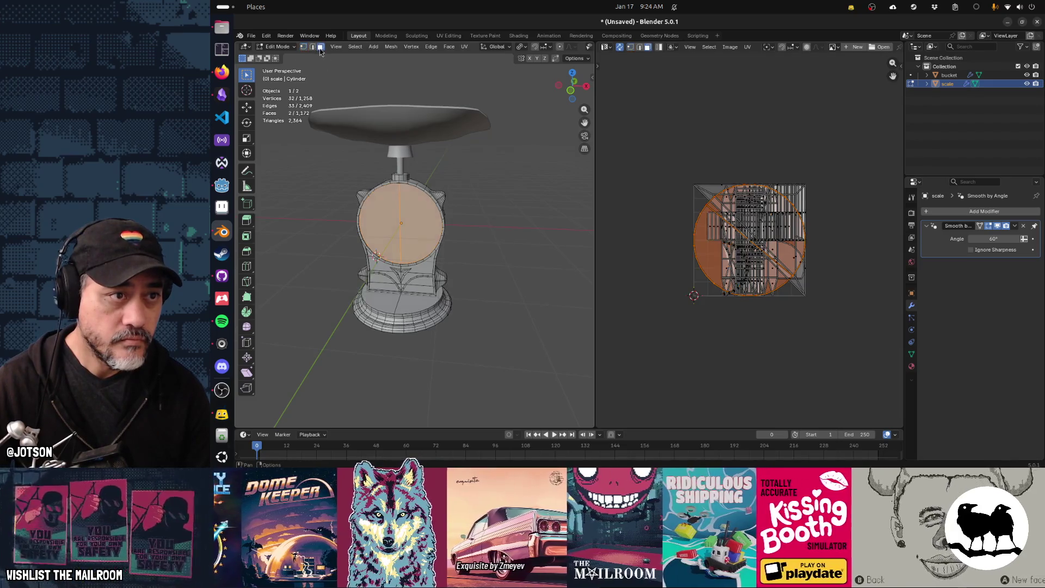
left_click(373, 212)
left_click(426, 220, "shift")
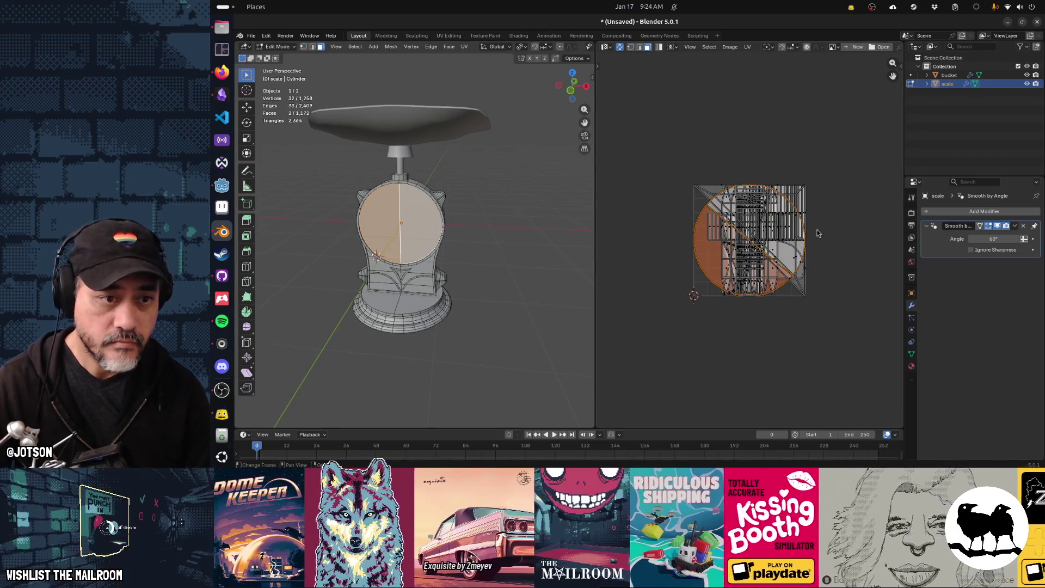
middle_click_drag(406, 215, 419, 200)
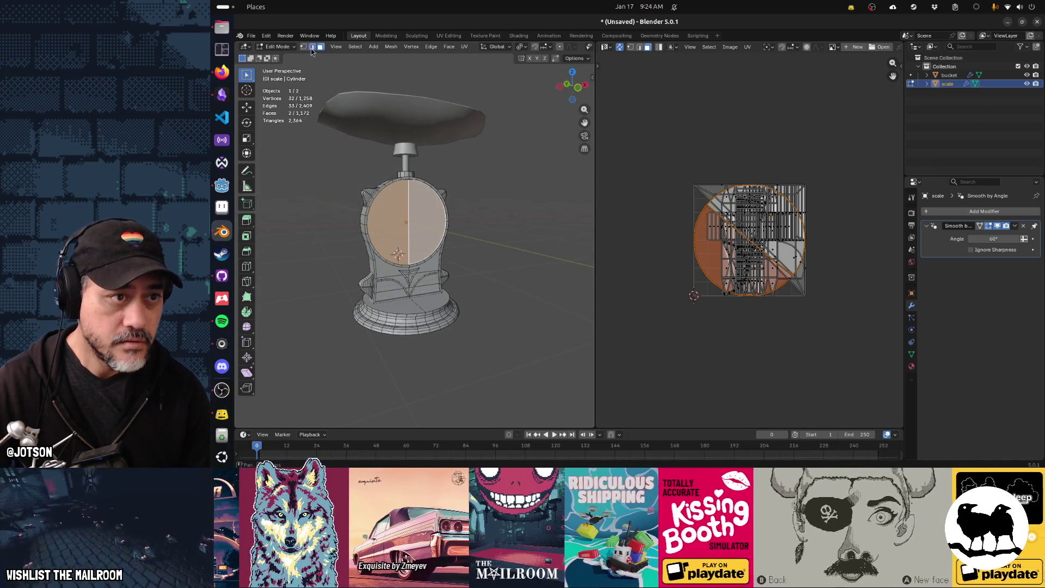
Dissolve the dial's vertical centre edge so the dial becomes one face
left_click(311, 47)
left_click(410, 207)
key("ctrl+x")
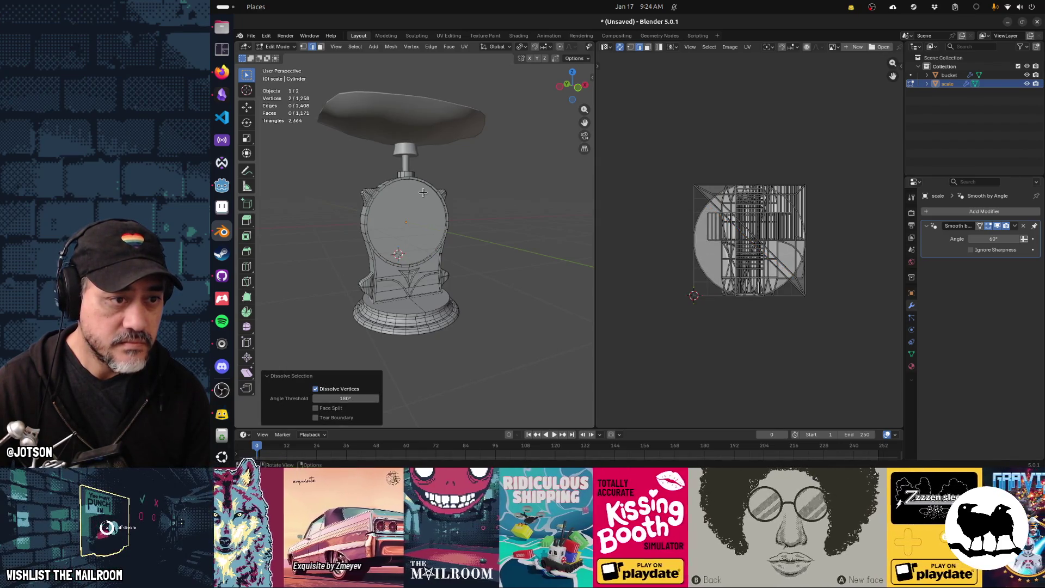
mouse_move(428, 194)
middle_mouse_down("ctrl")
mouse_move(445, 196)
mouse_move(421, 137)
middle_mouse_up("ctrl")
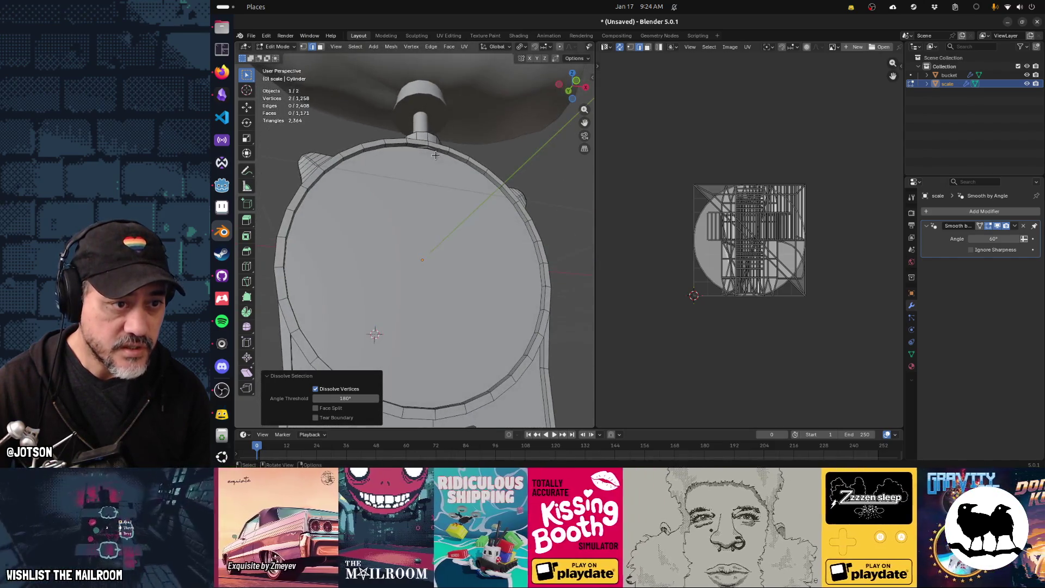
Raise the small rim edge loop 0.0207 m along Z, then select the round dial face
left_click(421, 137)
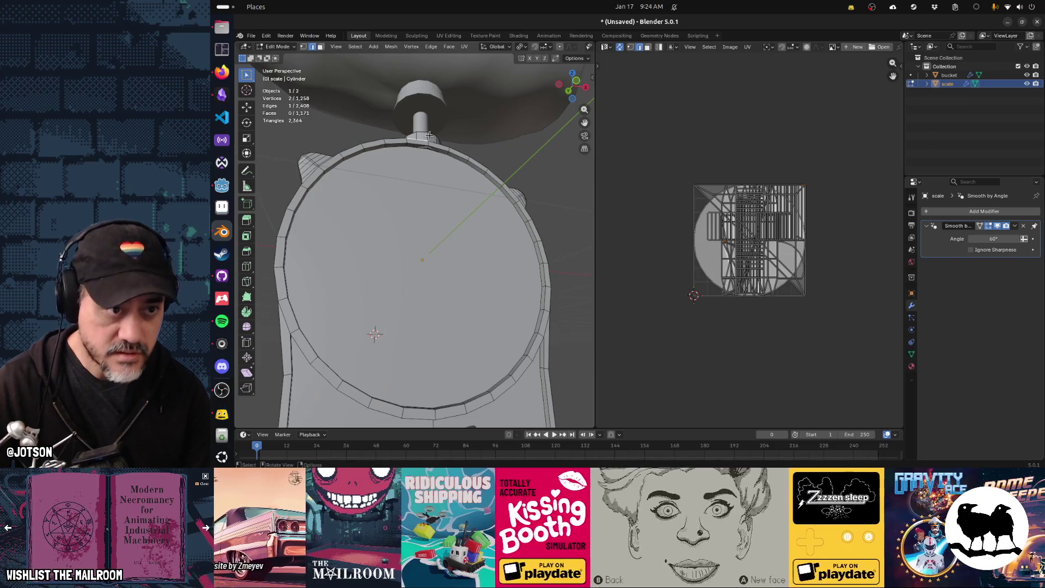
key("l")
left_click(432, 148, "alt")
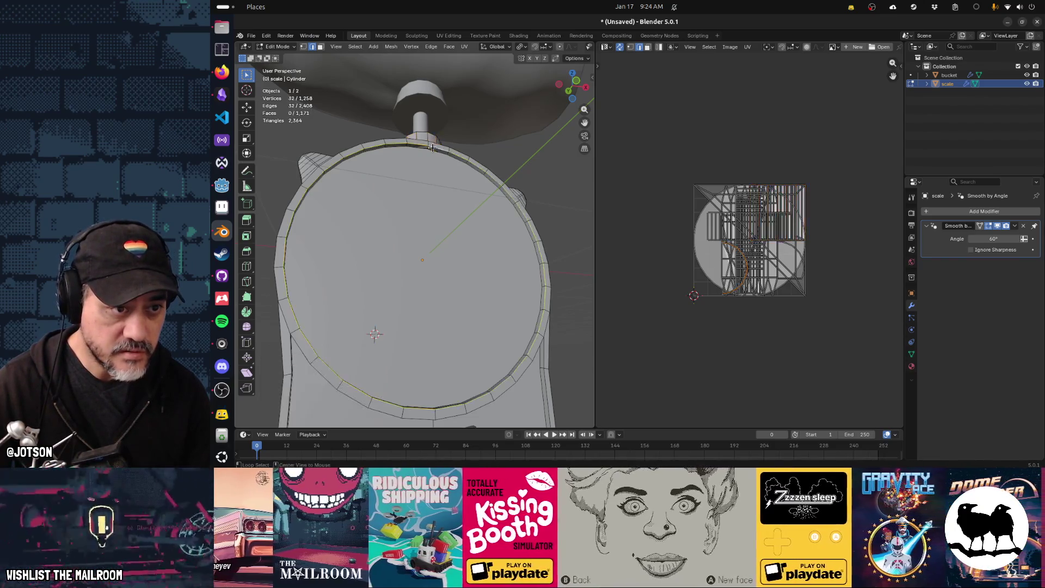
left_click(432, 148, "alt")
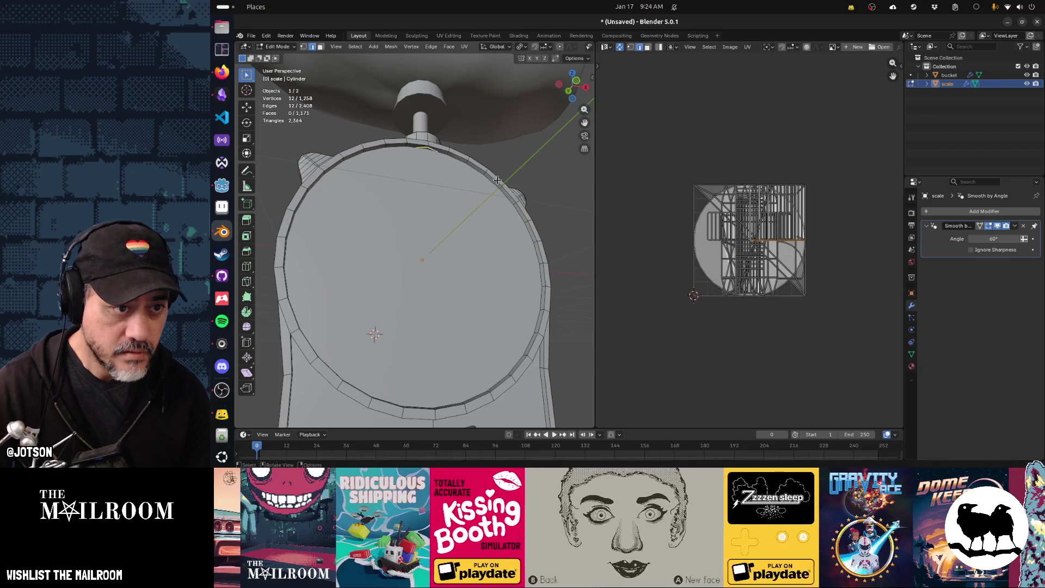
key("g")
key("z")
left_click(568, 190)
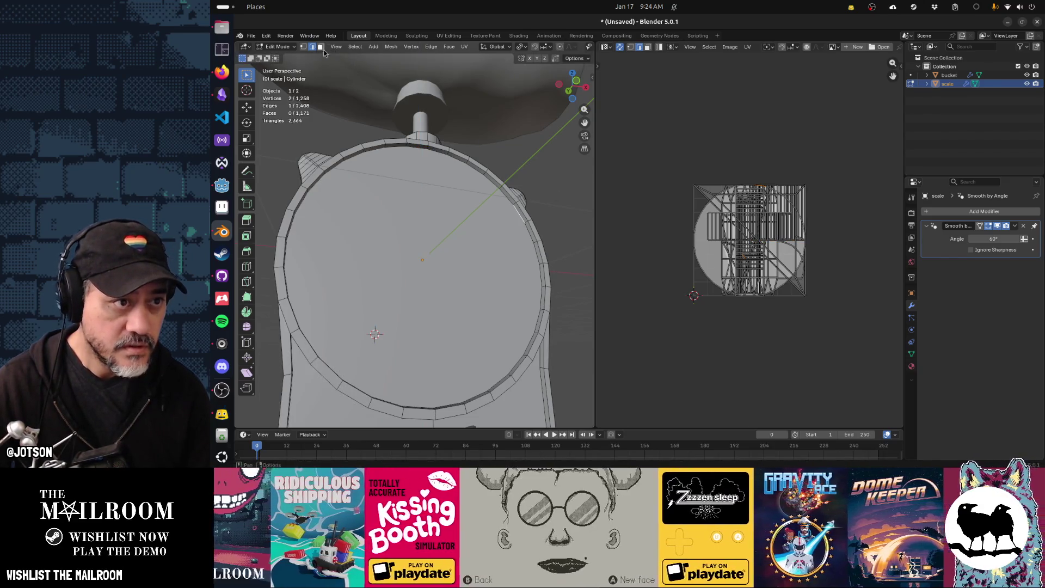
key("3")
left_click(477, 253)
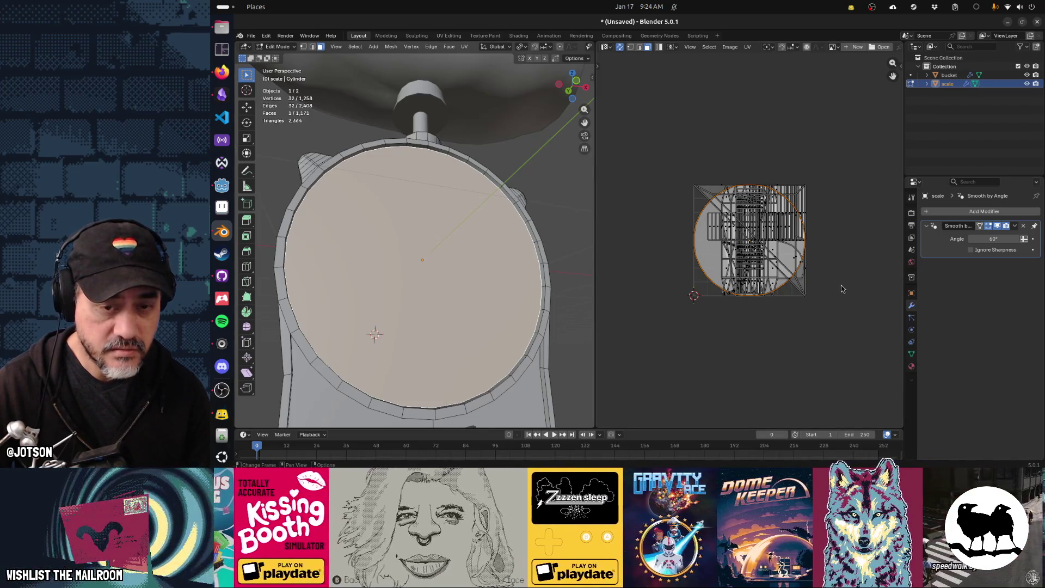
Move the dial's circular UV island up-left, outside the texture square
key("g")
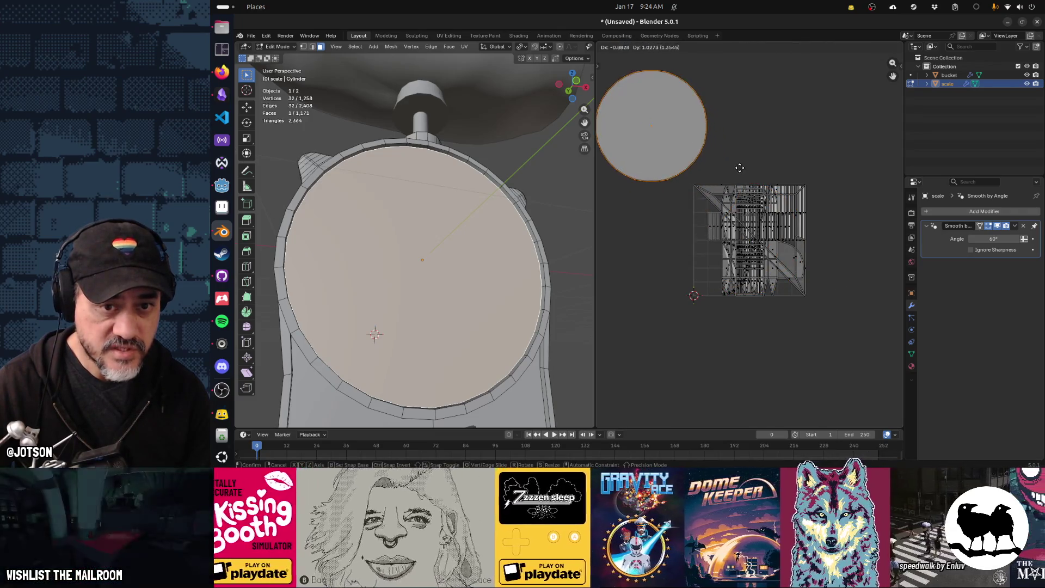
left_click(707, 114)
middle_click_drag(492, 275, 473, 300)
scroll(517, 273, "down", 4)
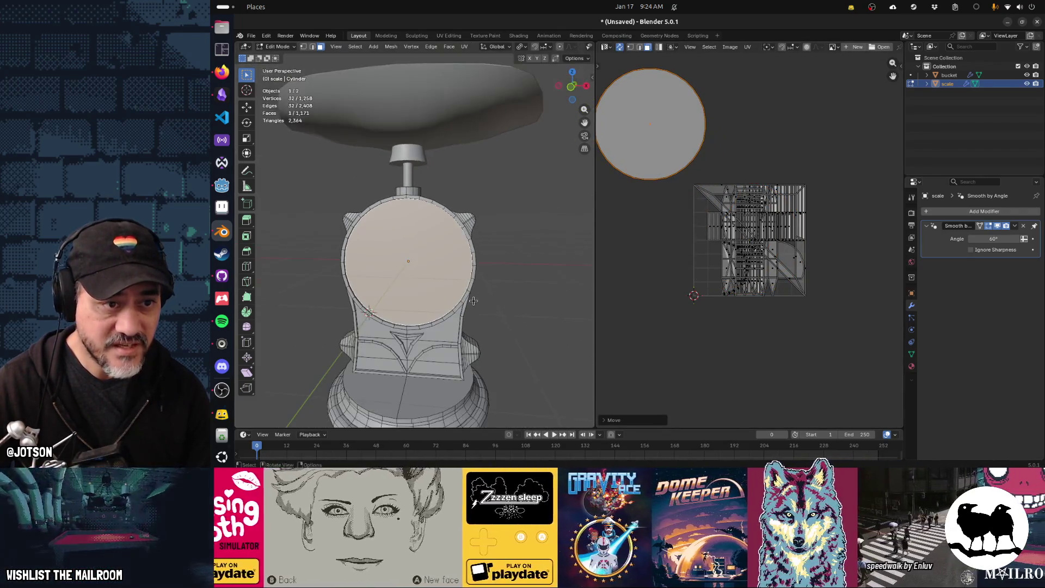
key("alt+Tab")
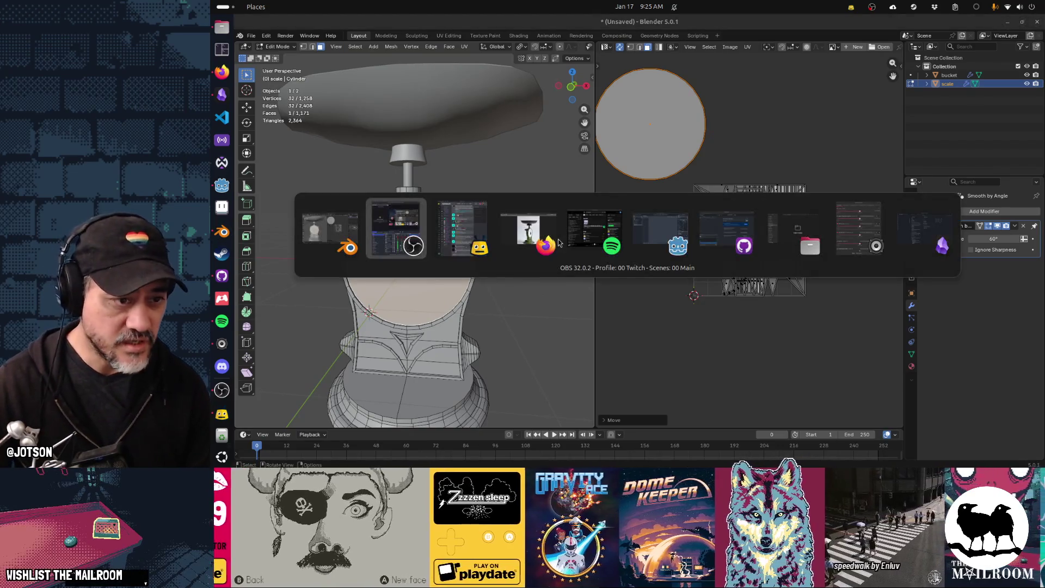
key("alt+Tab")
key("alt+Tab")
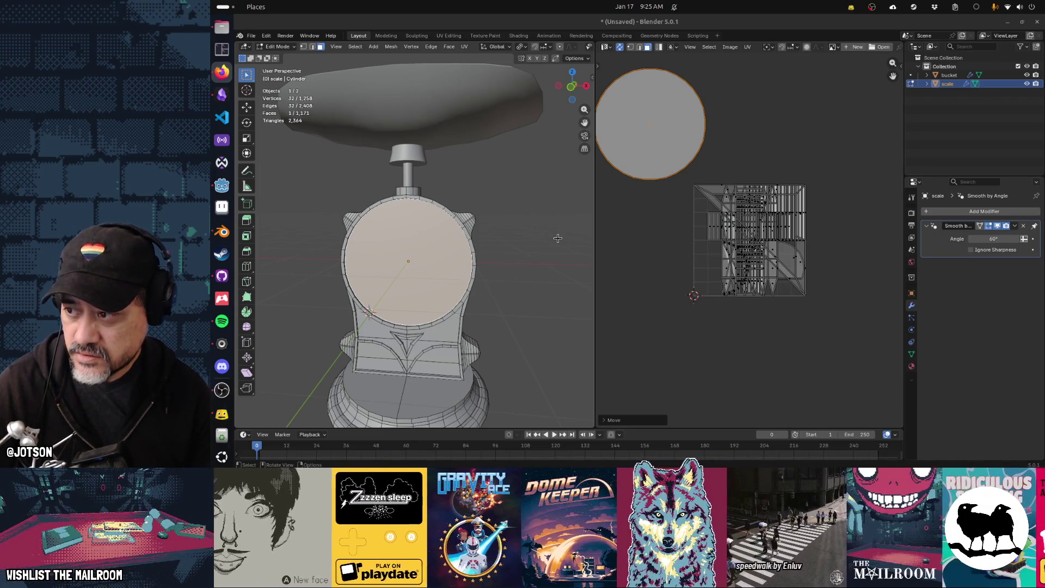
left_click(458, 341)
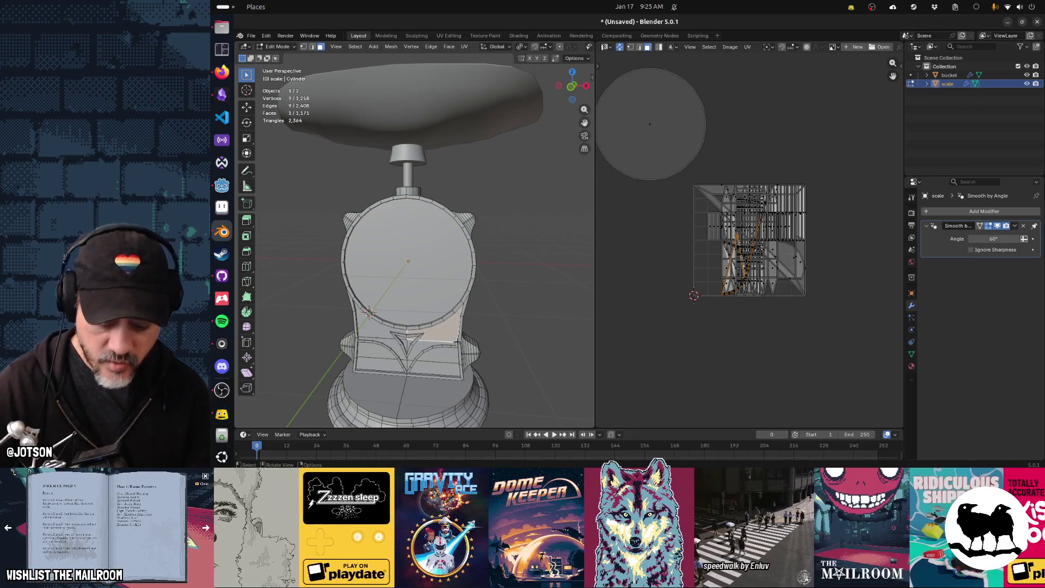
Select all the scale body pieces as linked parts, excluding the needle rod and cone
key("l")
key("l")
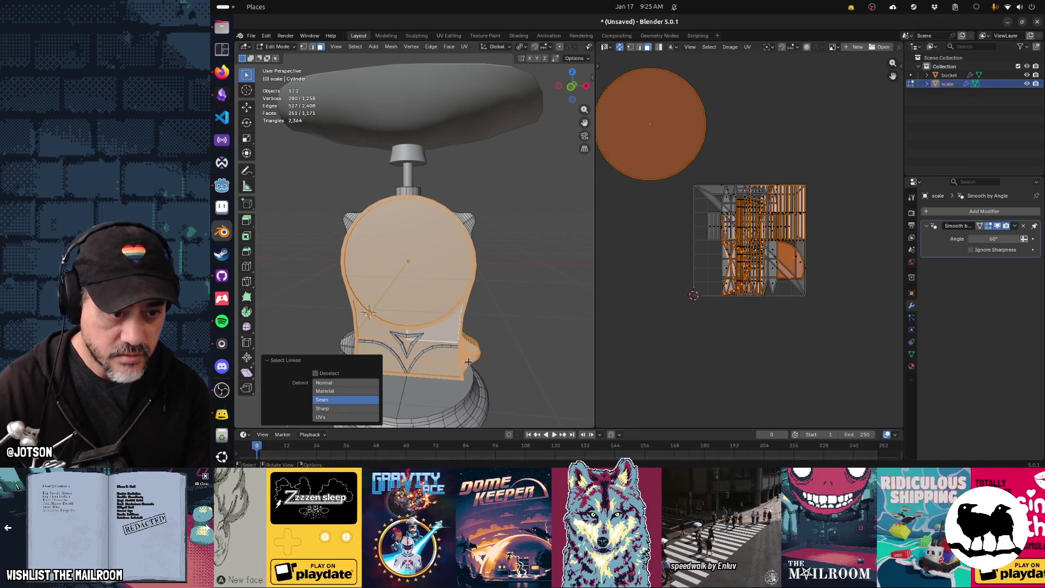
key("l")
key("l")
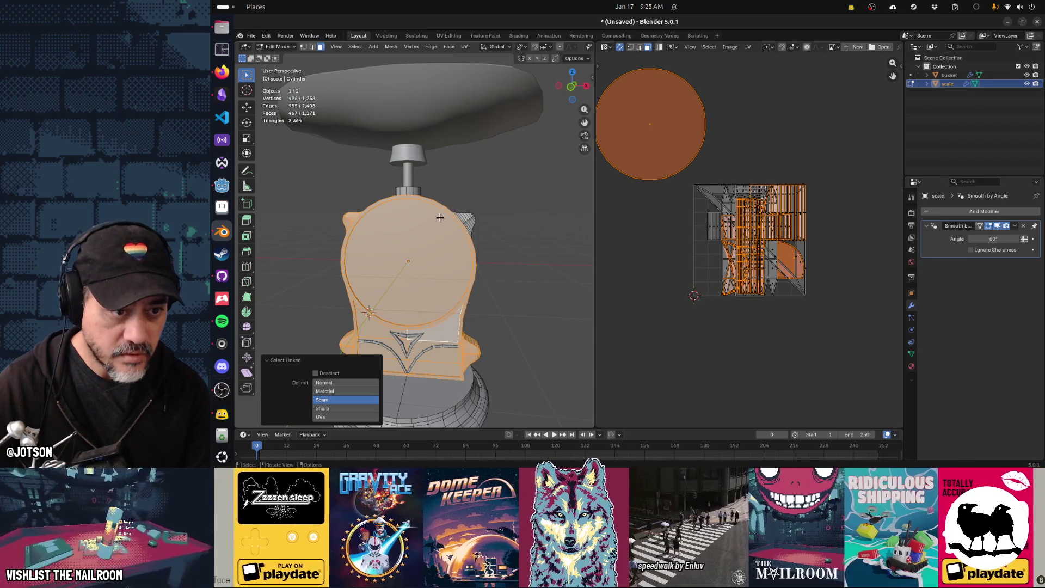
key("l")
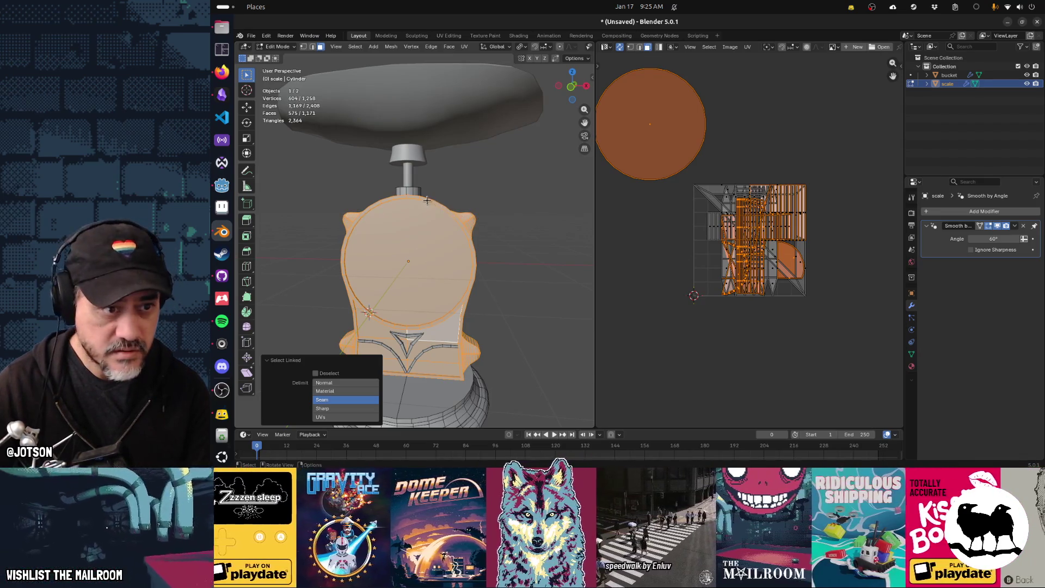
key("l")
key("l")
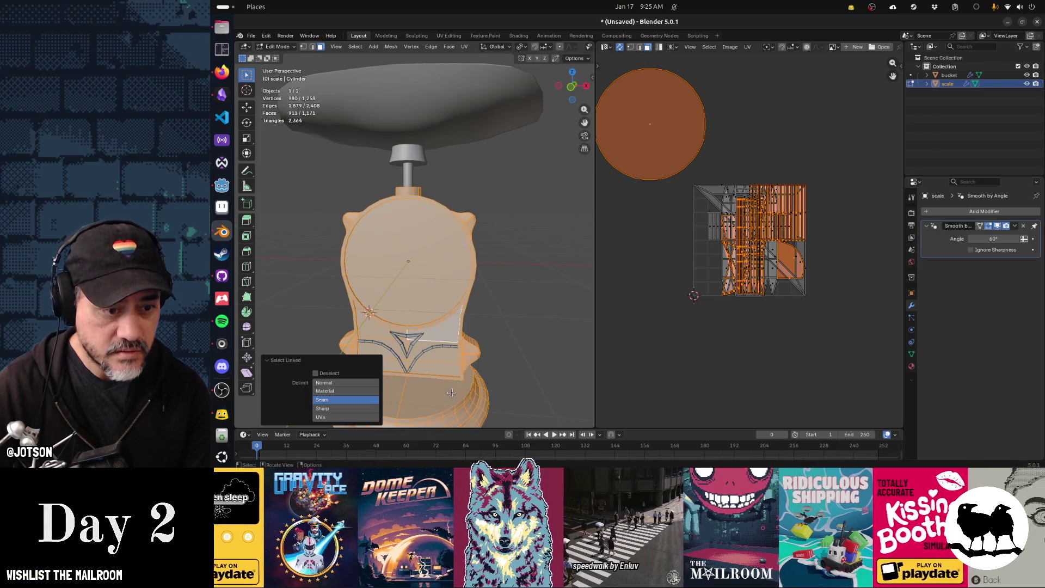
middle_click_drag(495, 353, 519, 308, "shift")
key("l")
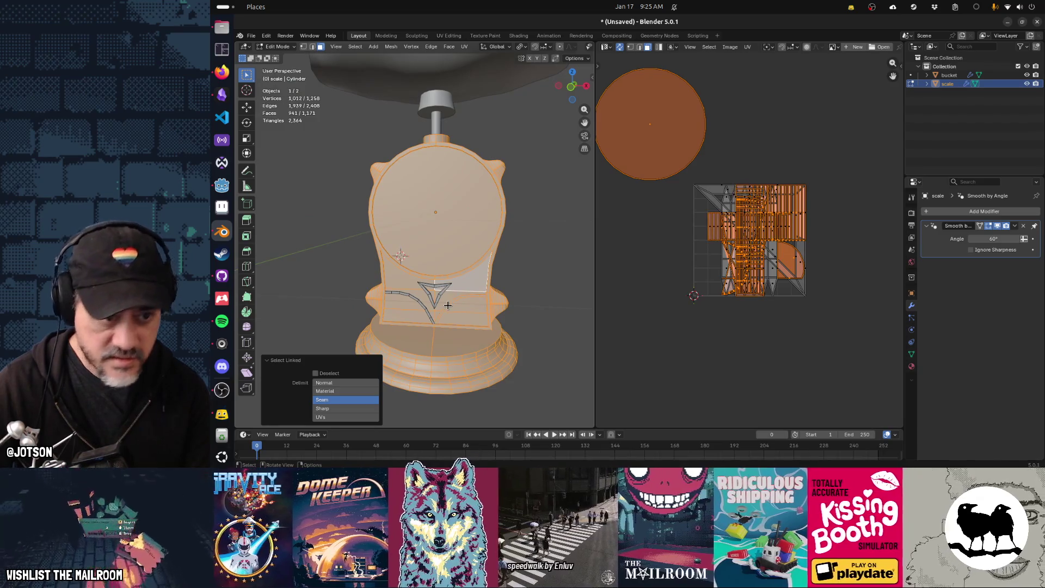
key("l")
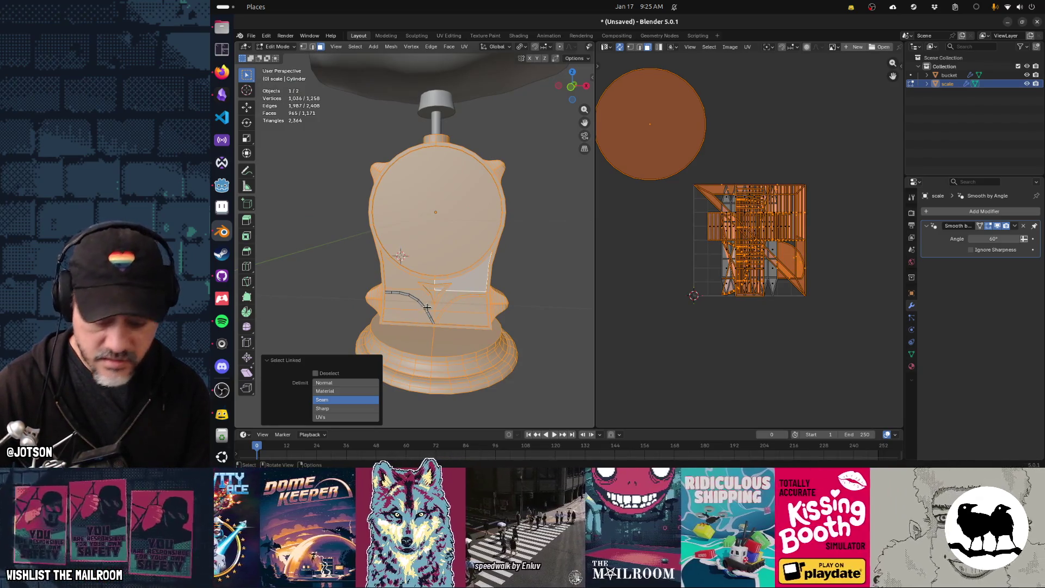
key("l")
middle_click_drag(428, 308, 430, 319)
key("l")
key("l")
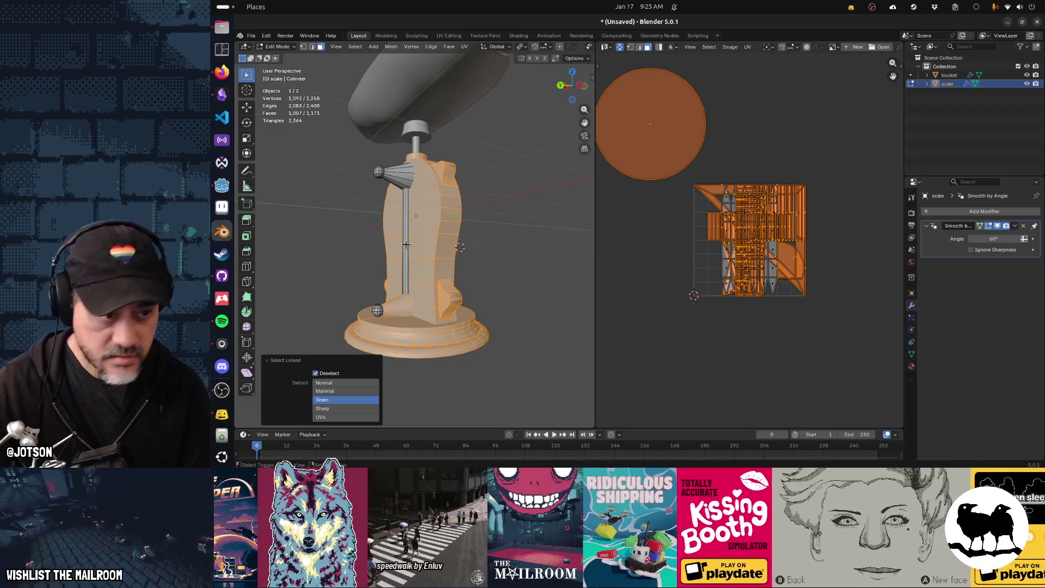
key("shift+l")
key("shift+l")
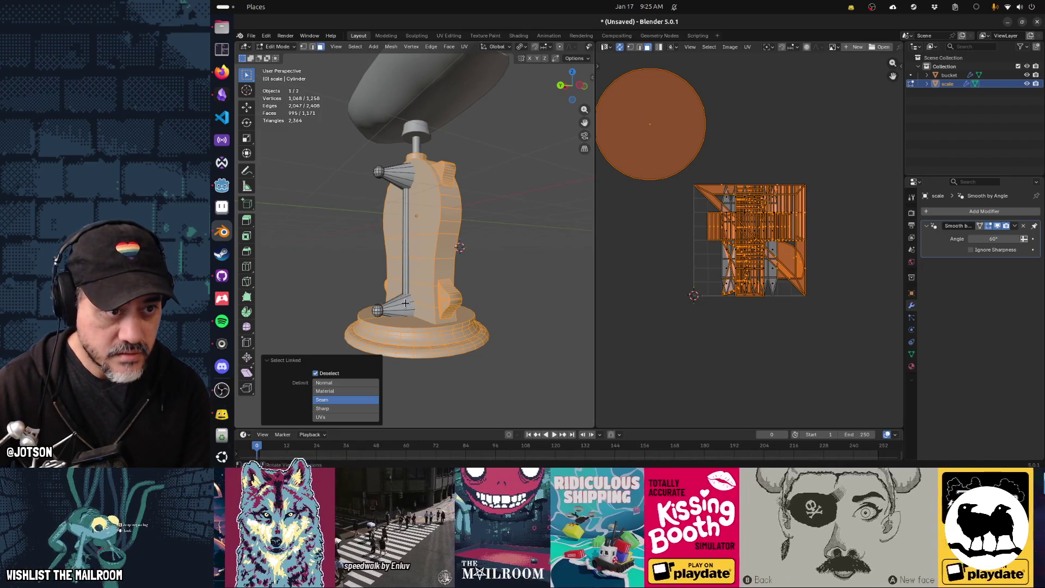
middle_click_drag(516, 292, 504, 294)
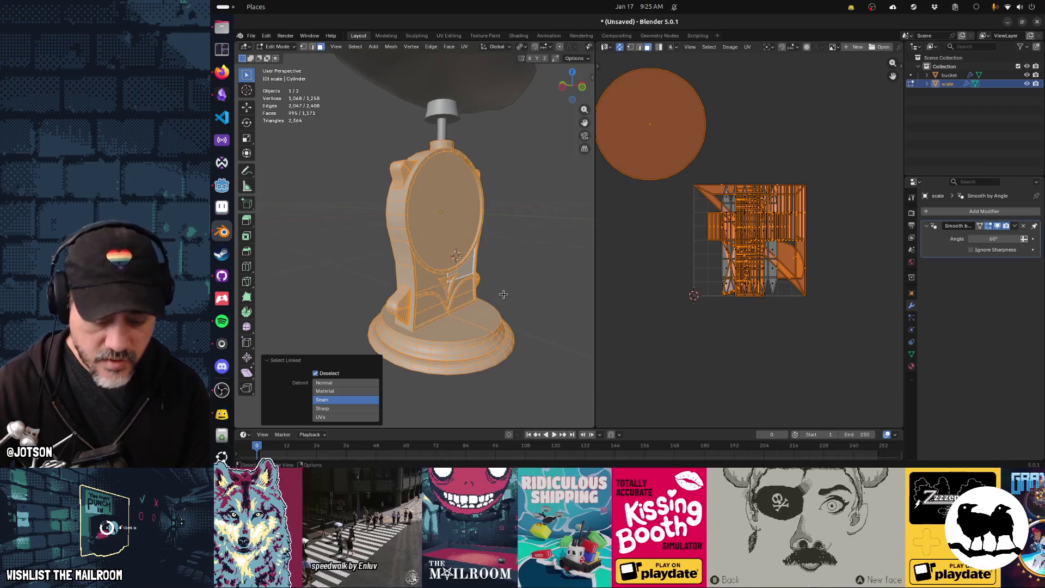
Unwrap them Conformal, place the islands below-right of the texture square, and return to Object Mode
key("u")
left_click(502, 294)
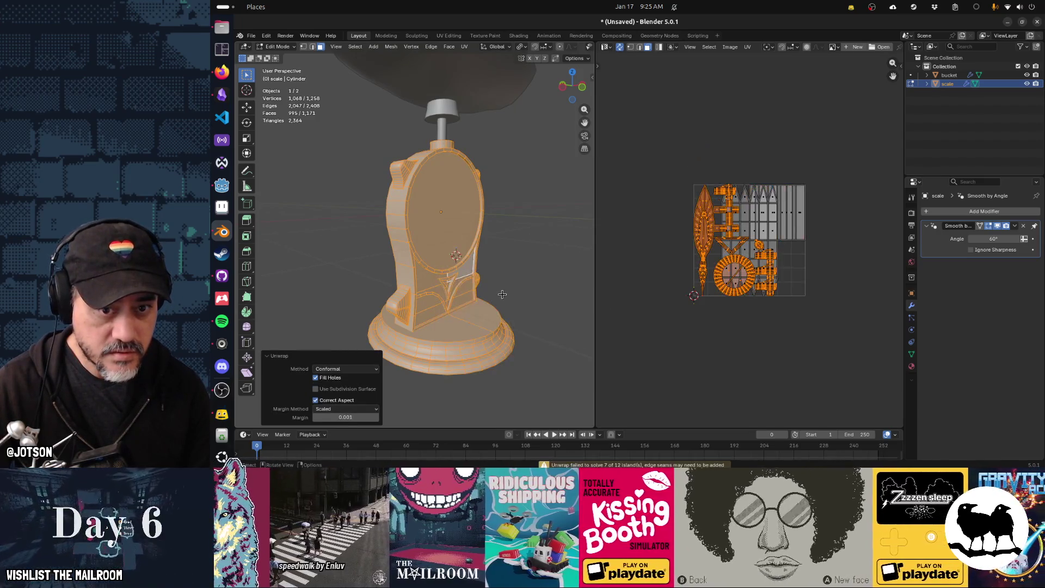
key("g")
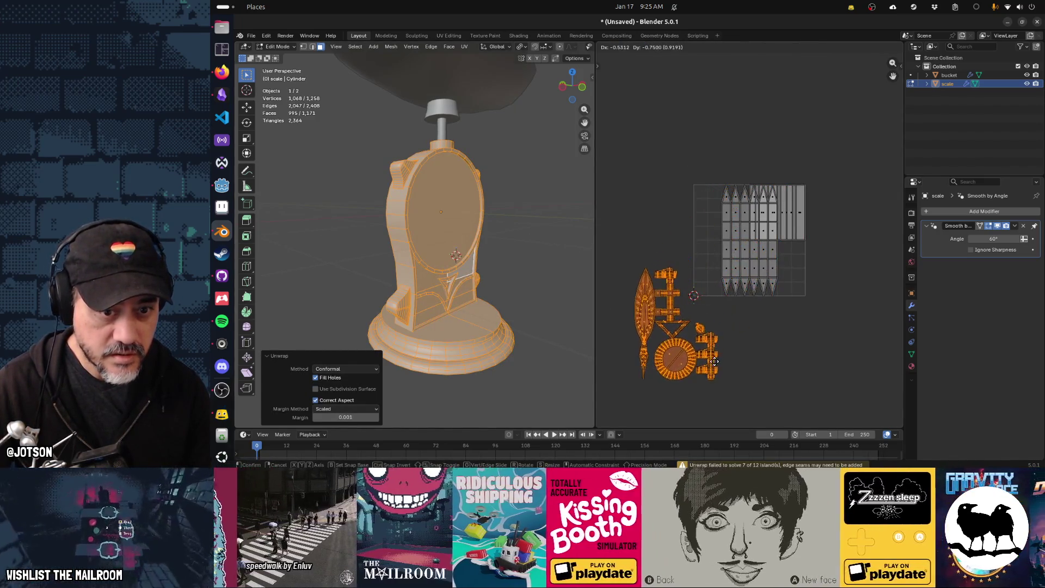
left_click(841, 402)
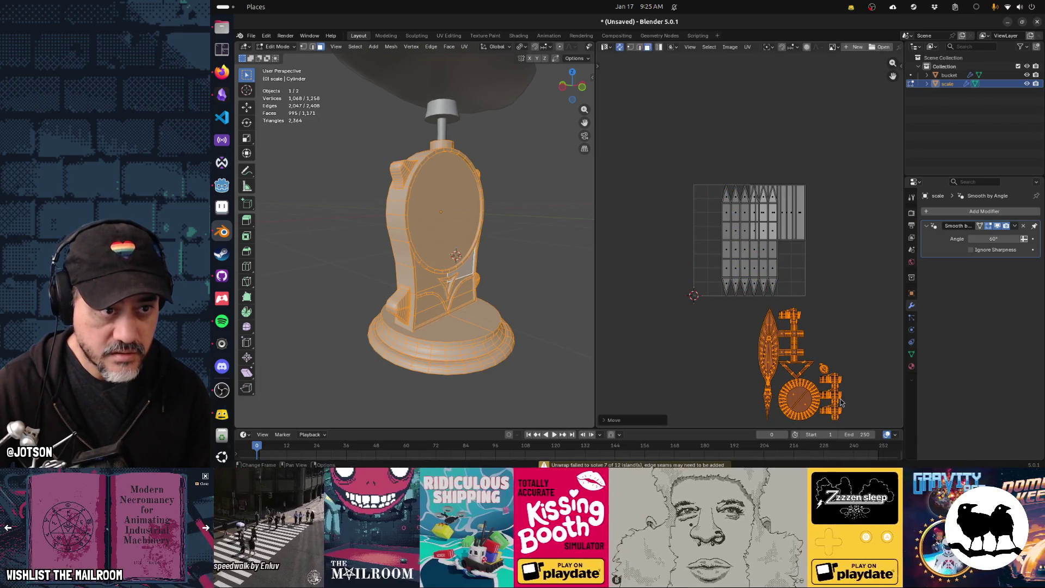
key("Tab")
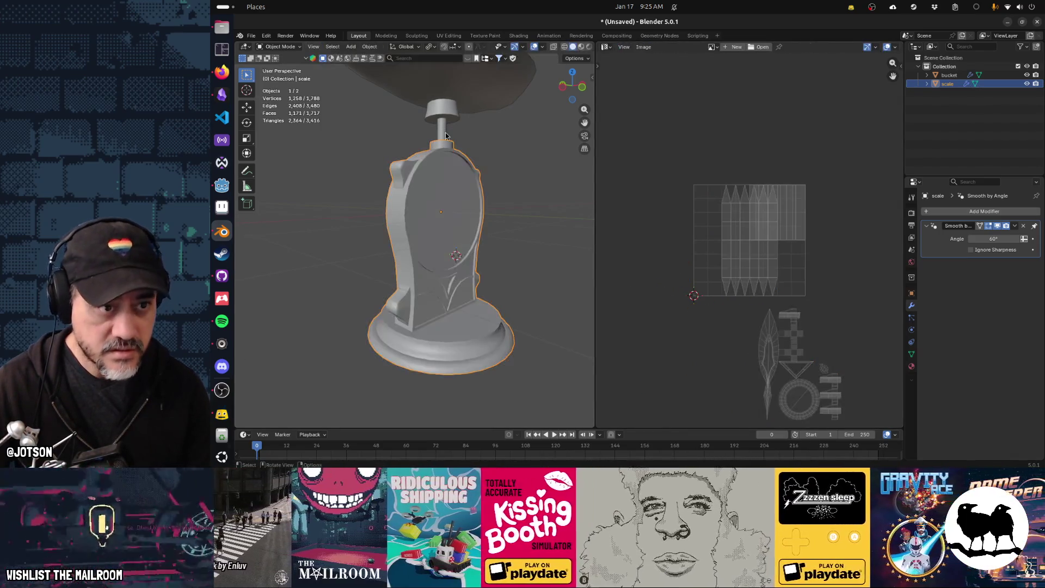
Select the bucket's stem, cap and dish in Edit Mode and unwrap them
left_click(445, 132)
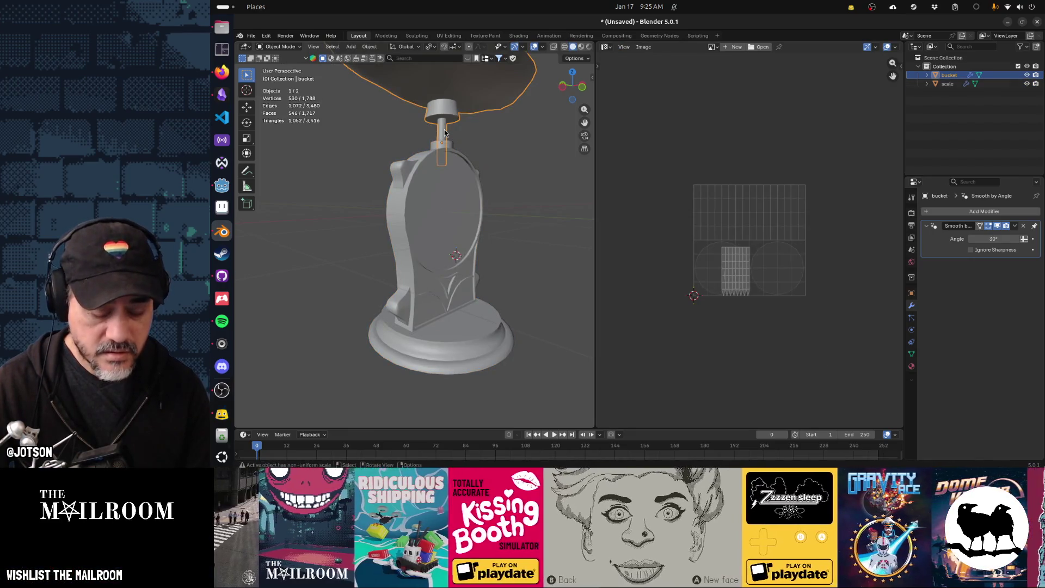
key("Tab")
key("l")
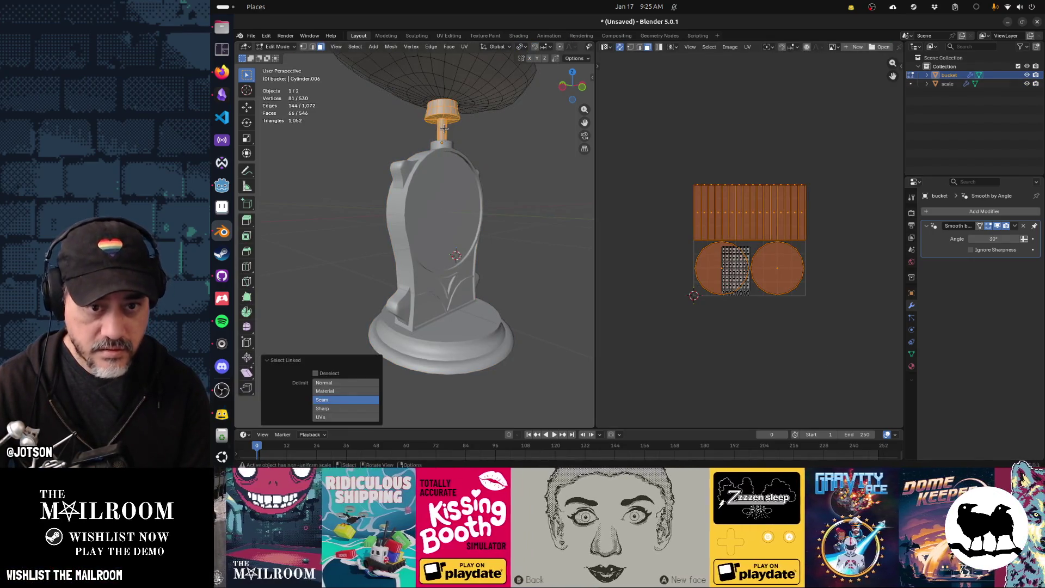
key("l")
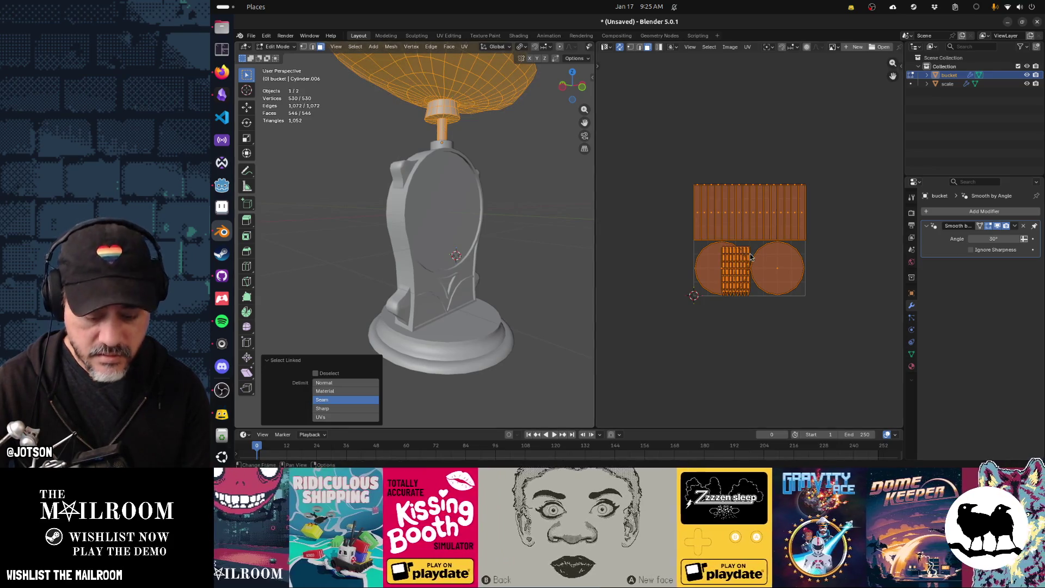
key("u")
left_click(656, 274)
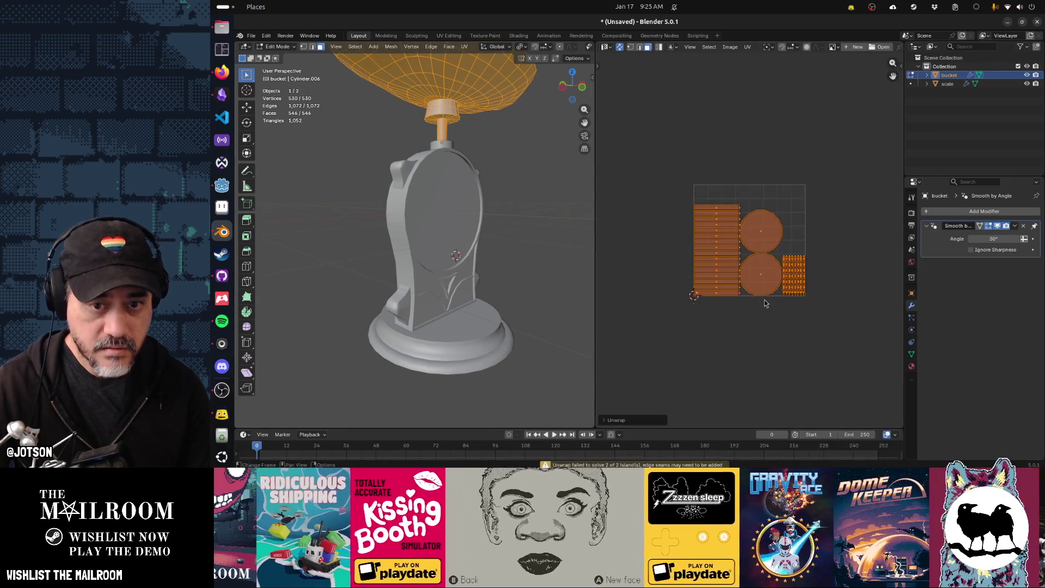
Shrink the bucket's UV islands, move them right of the texture square, and exit Edit Mode
key("s")
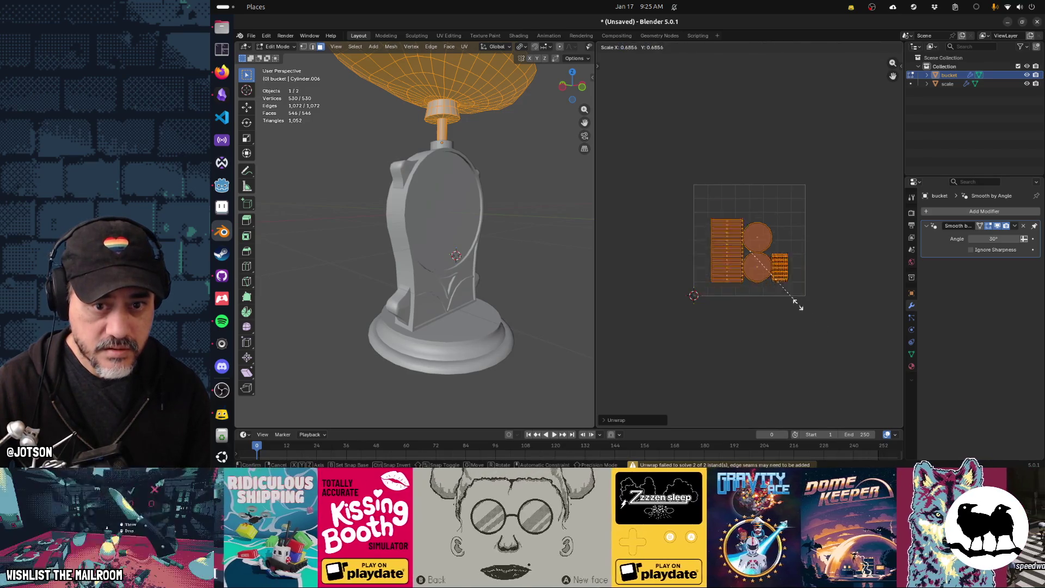
left_click(793, 305)
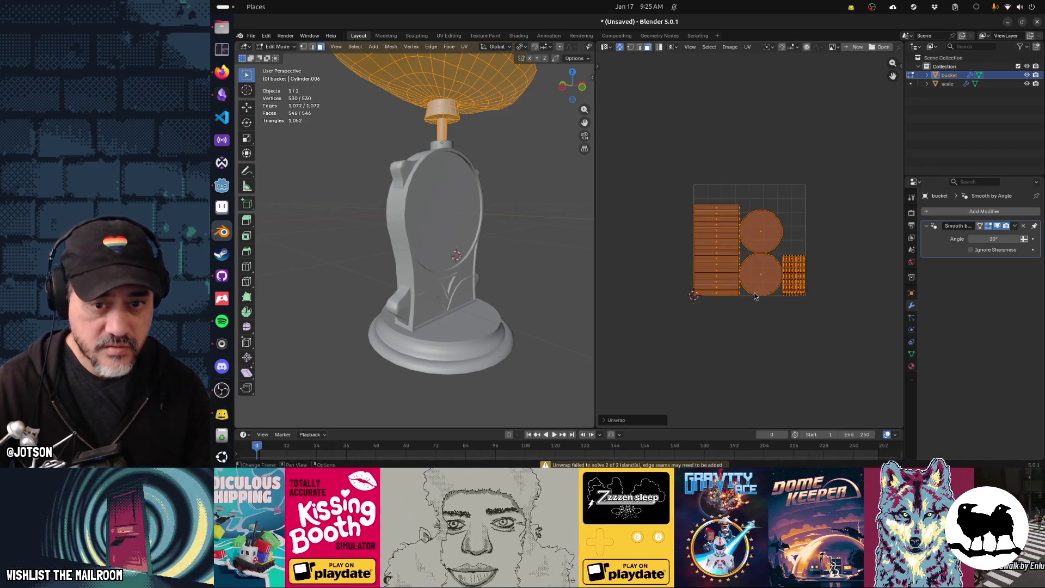
key("g")
key("Return")
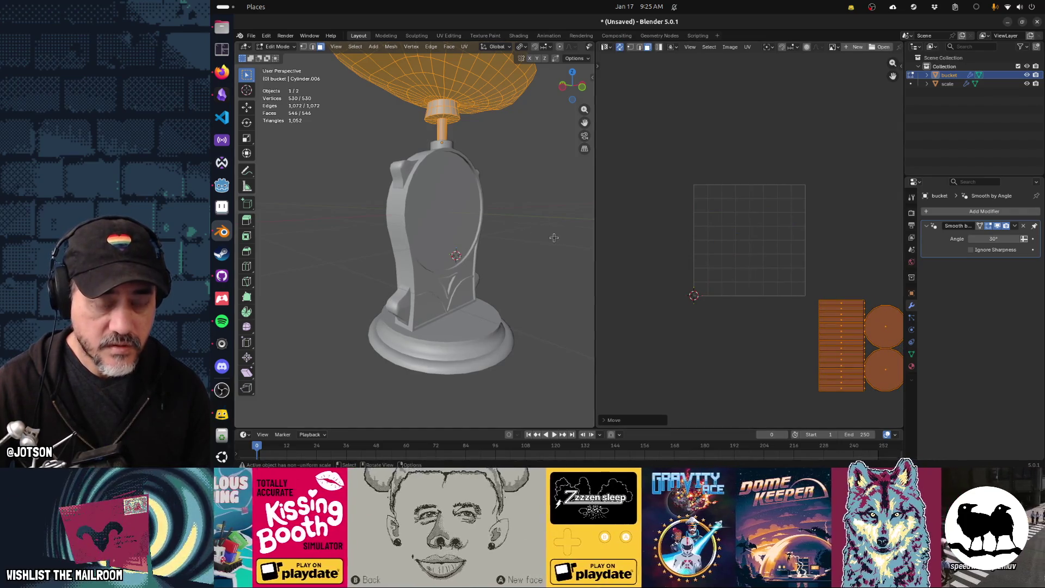
middle_click_drag(552, 236, 525, 237)
key("Tab")
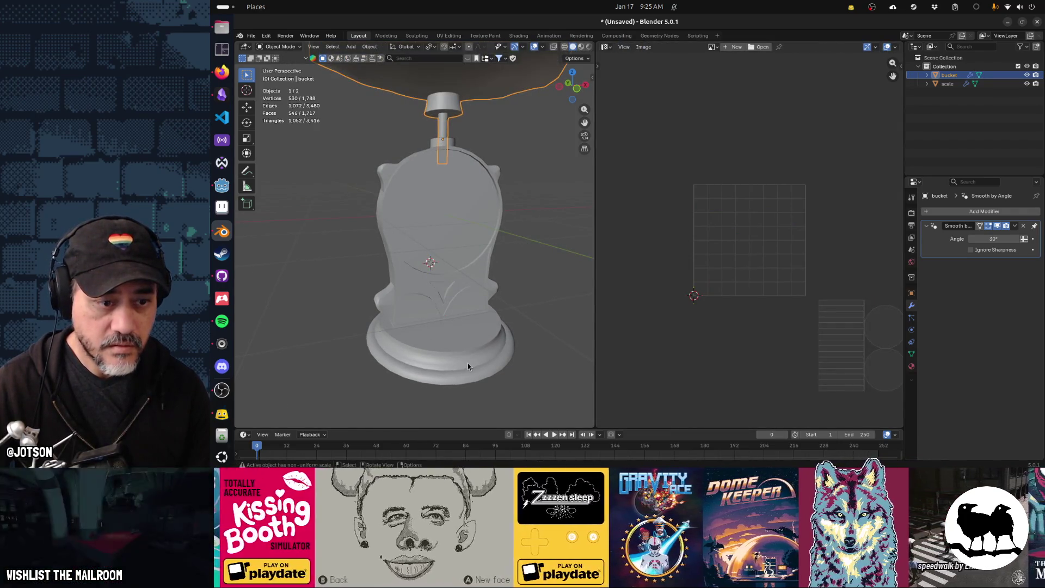
Enter Edit Mode on both the scale and the bucket, with the scale active
key("a")
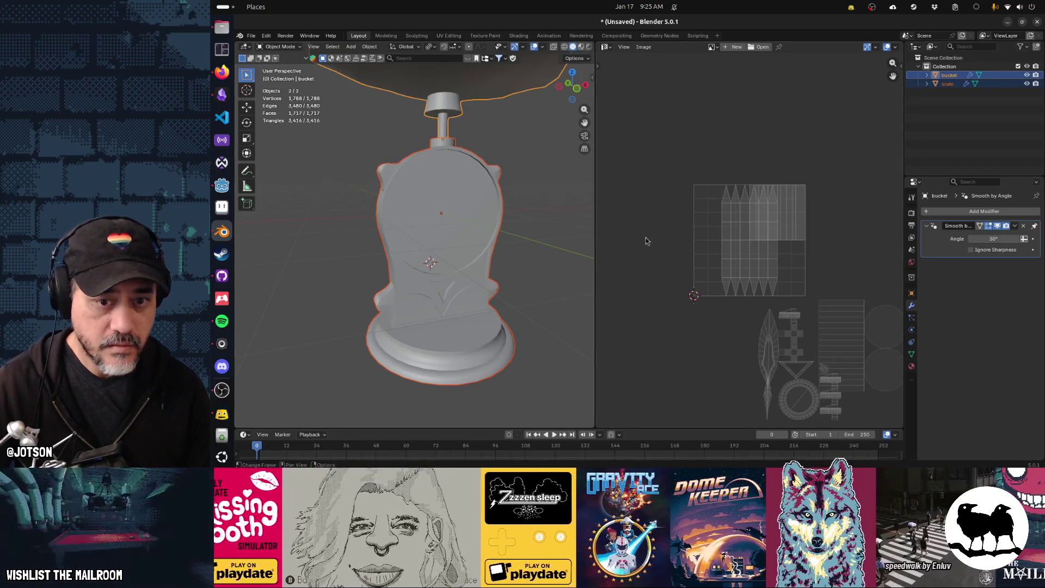
left_click(456, 240, "shift")
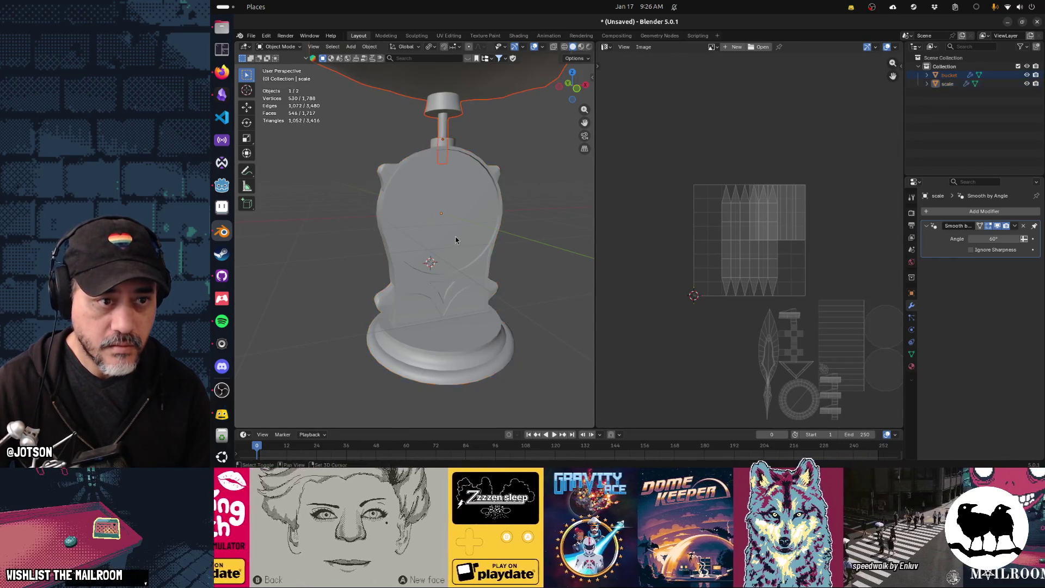
key("Tab")
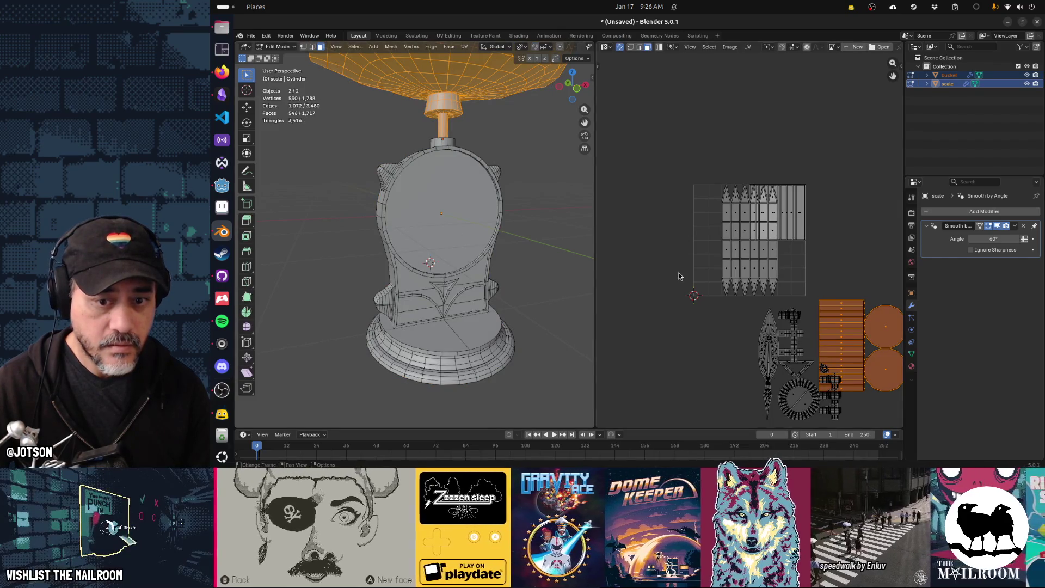
scroll(679, 276, "down", 3)
scroll(679, 276, "up", 1)
Unwrap the dial face Conformal and move its UV circle down-left of the other islands
left_click(408, 232)
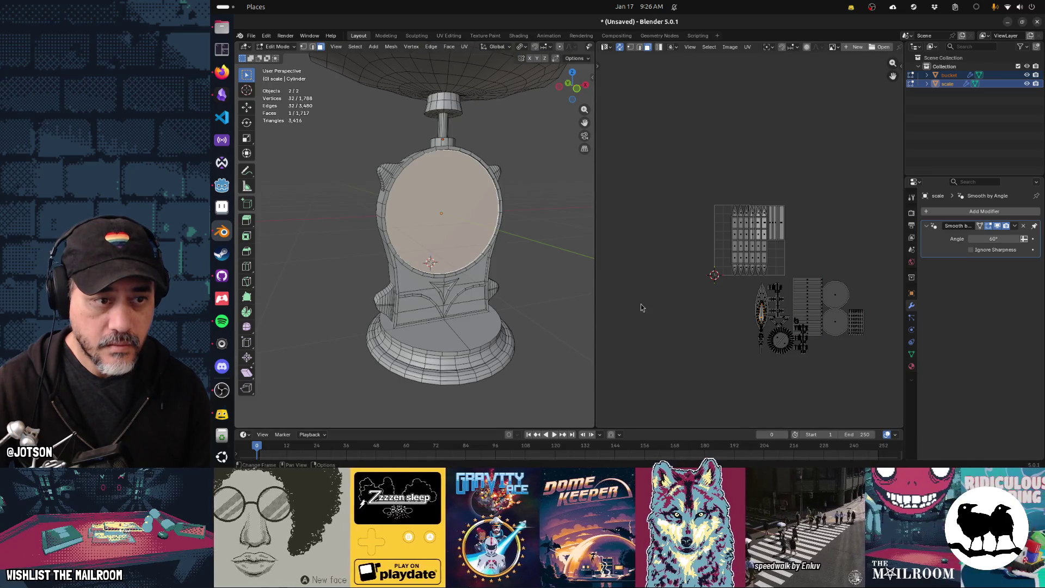
key("u")
left_click(425, 228)
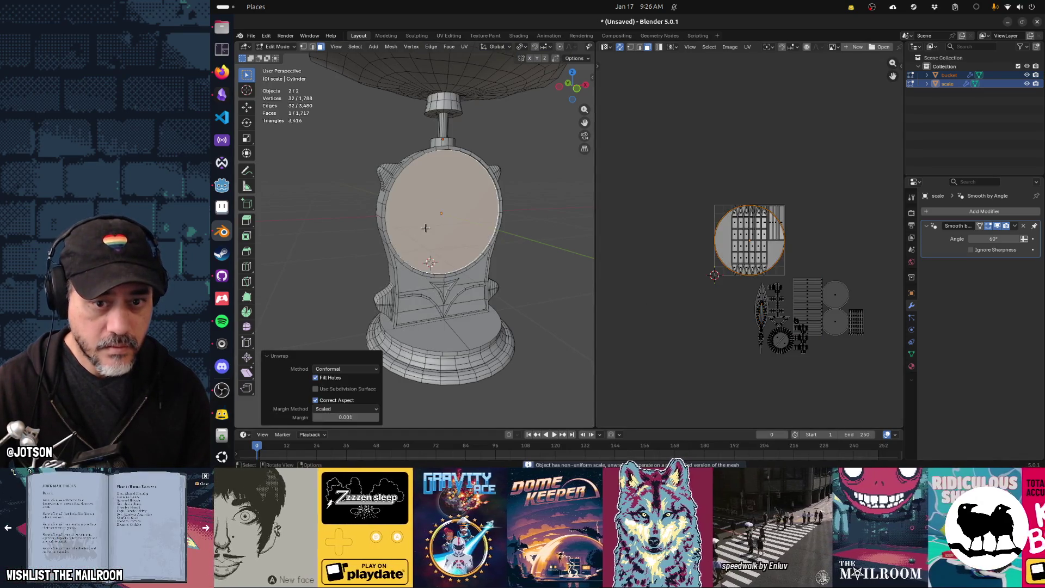
key("g")
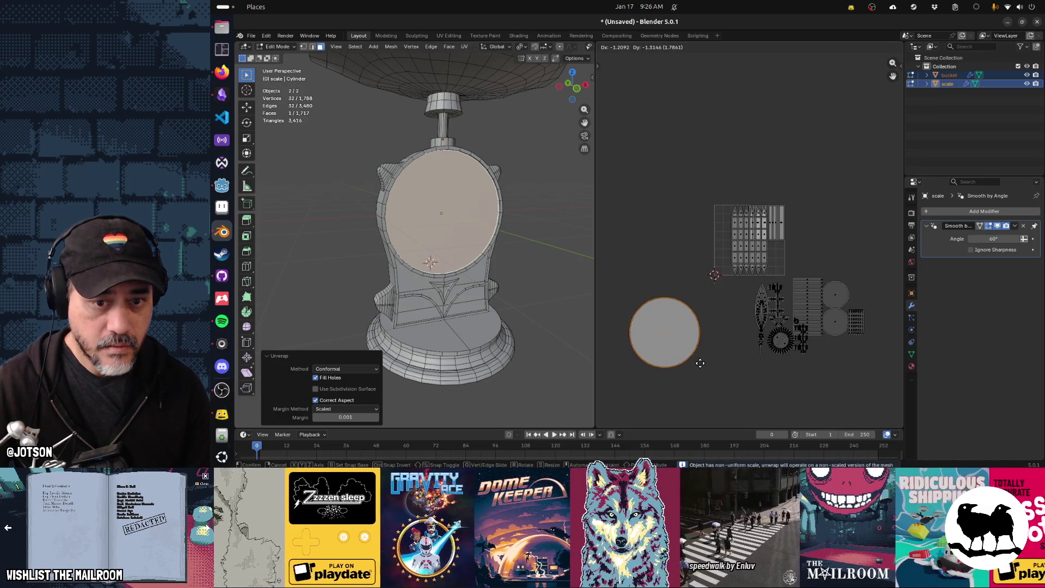
left_click(700, 347)
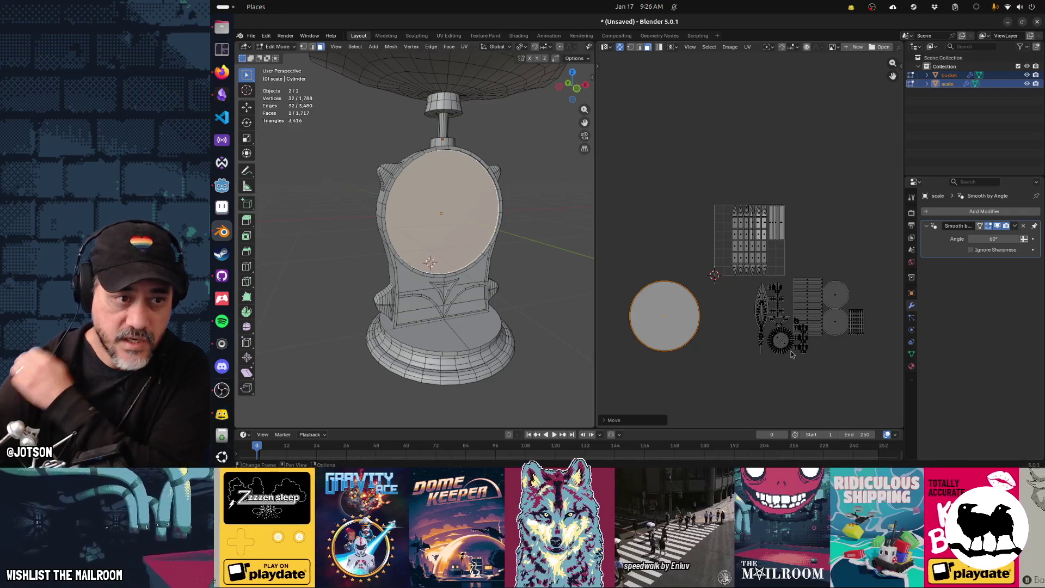
left_click(757, 250)
Select the bucket, stem, small base cone and side strip as linked pieces
key("l")
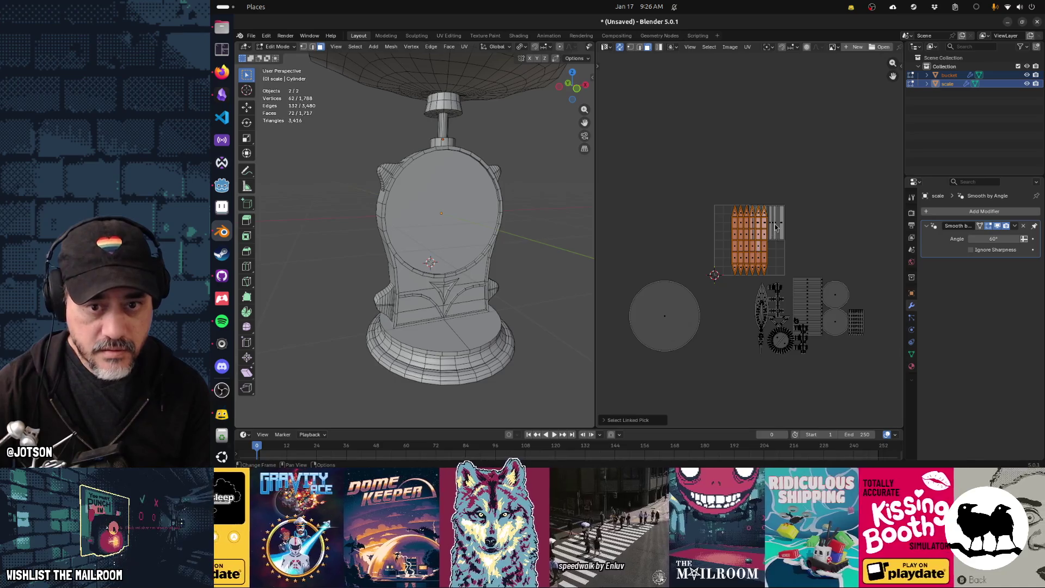
key("l")
mouse_move(461, 252)
middle_mouse_down()
mouse_move(561, 245)
mouse_move(538, 248)
middle_mouse_up()
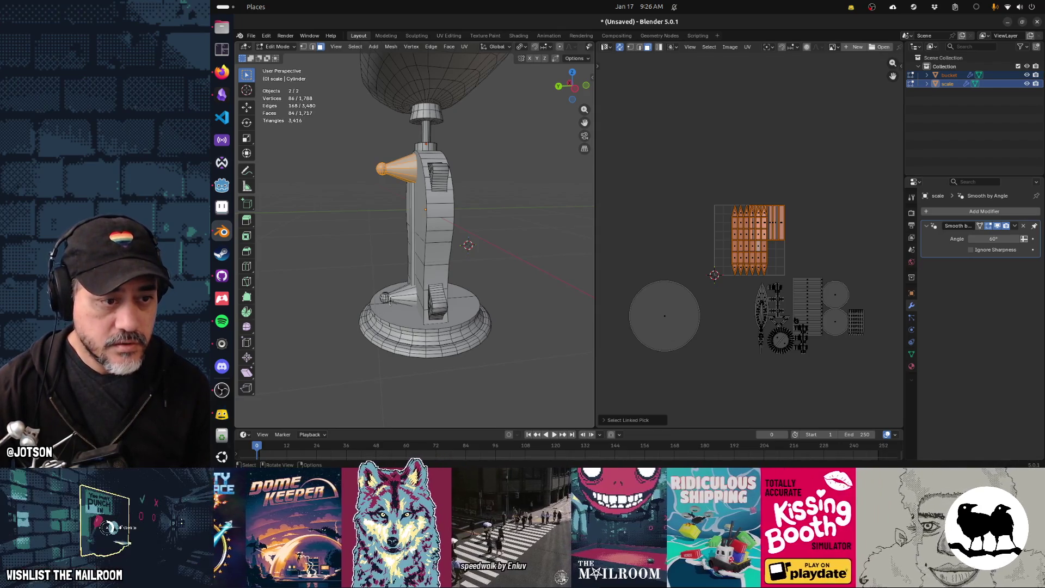
key("l")
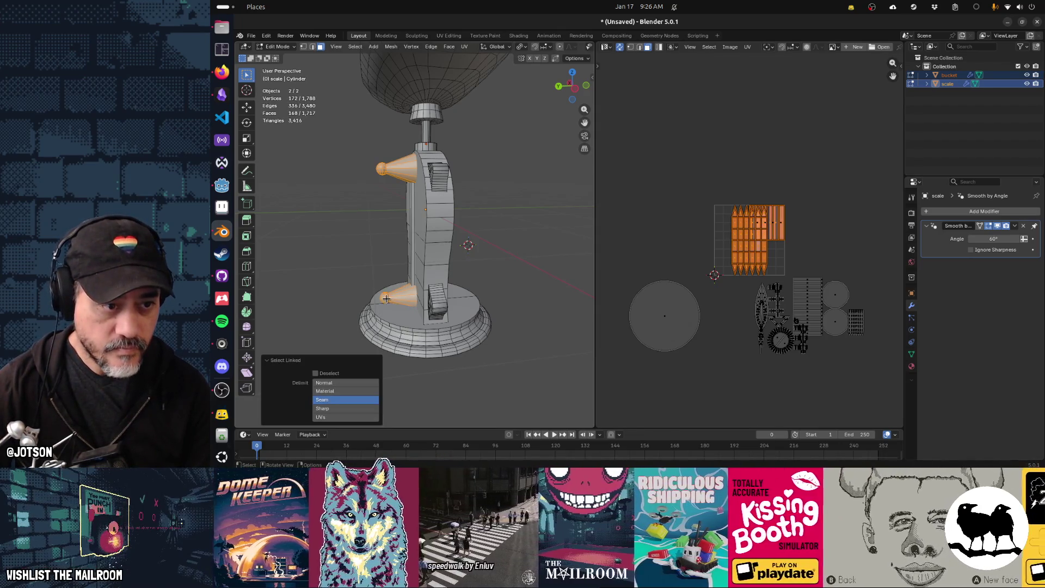
key("l")
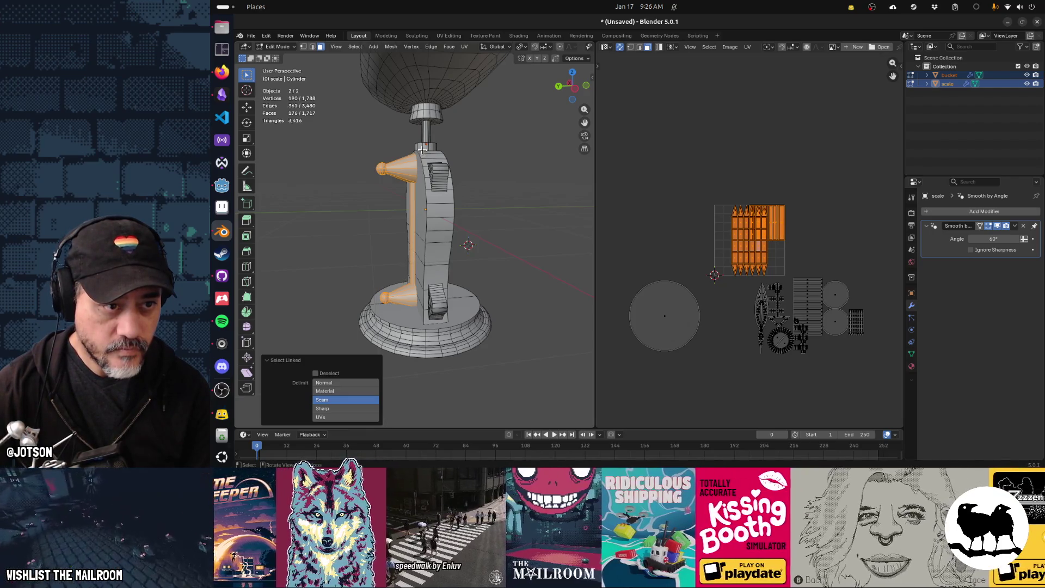
key("l")
key("l")
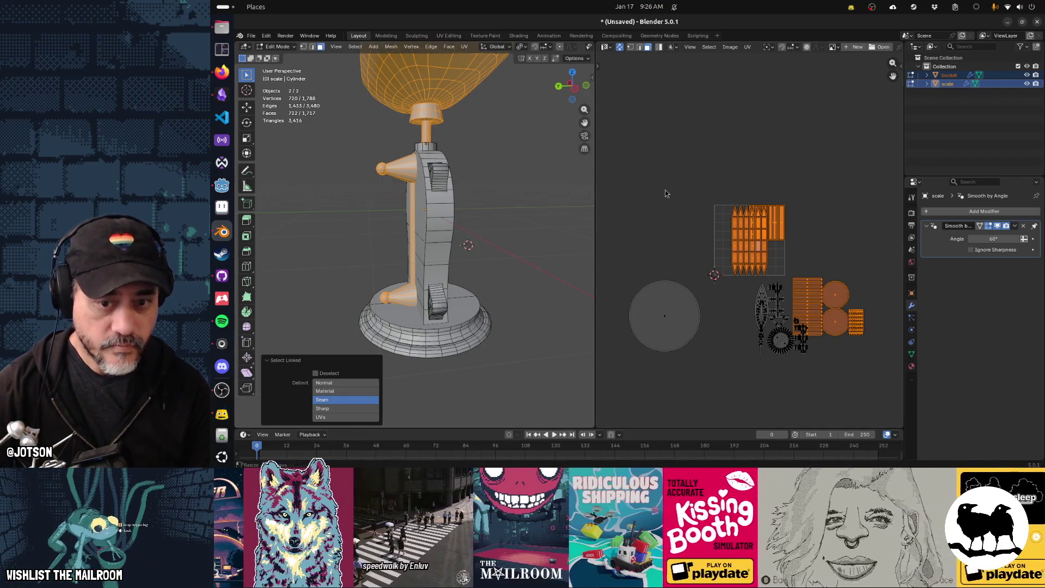
Unwrap them Conformal and park the islands above-right of the grid, then box-select the body islands
key("u")
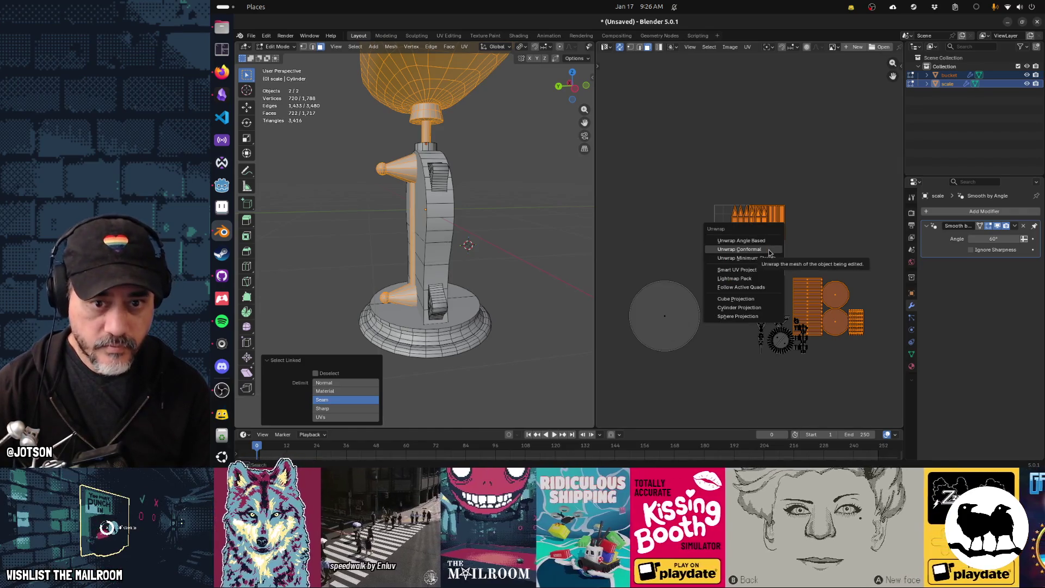
left_click(769, 252)
key("g")
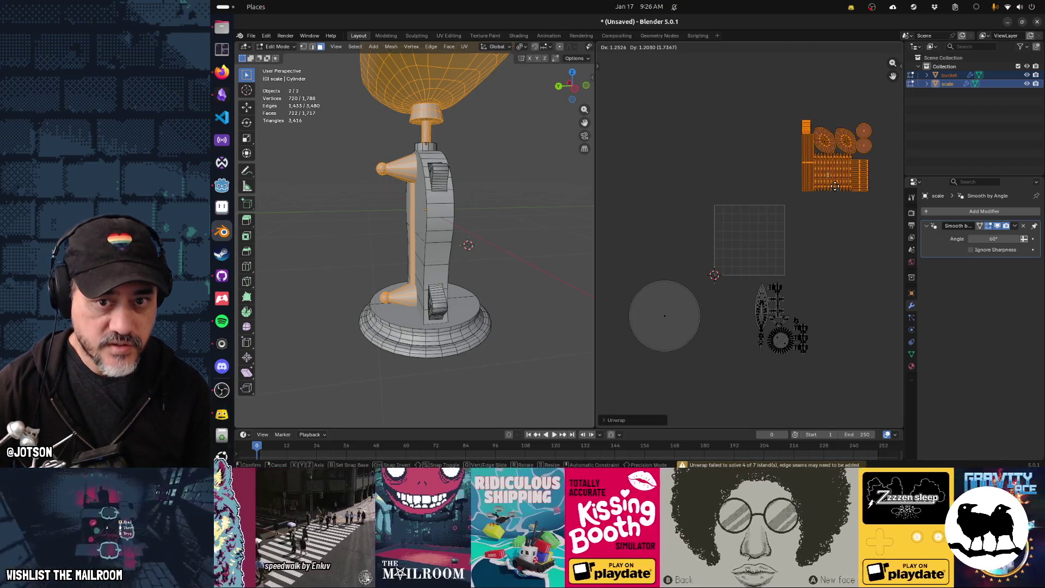
left_click(834, 187)
left_click_drag(731, 273, 833, 380)
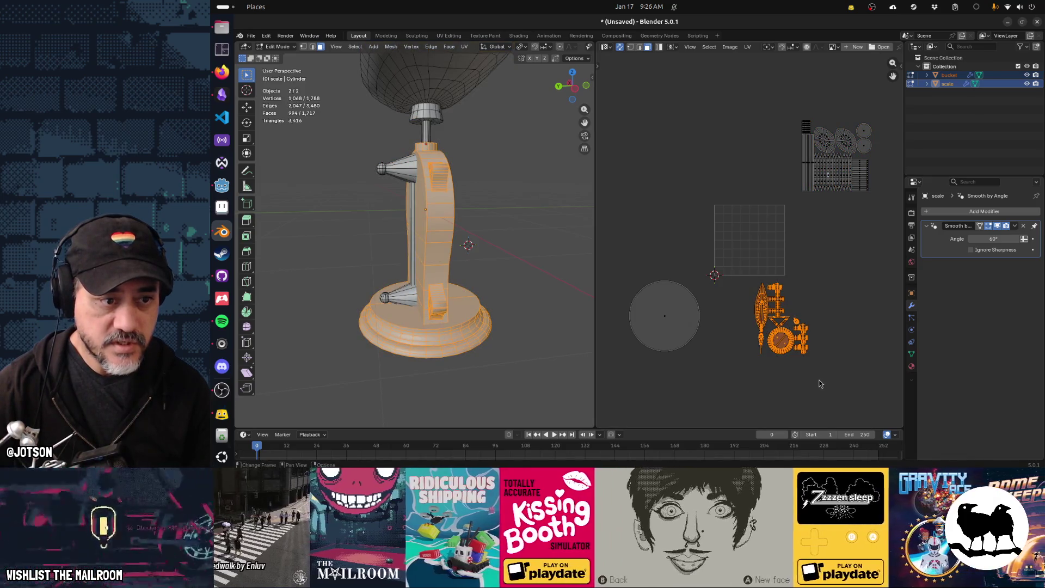
Re-unwrap the scale body islands Conformal and move them below-right of the texture square
mouse_move(534, 289)
middle_mouse_down()
mouse_move(477, 318)
mouse_move(463, 294)
middle_mouse_up()
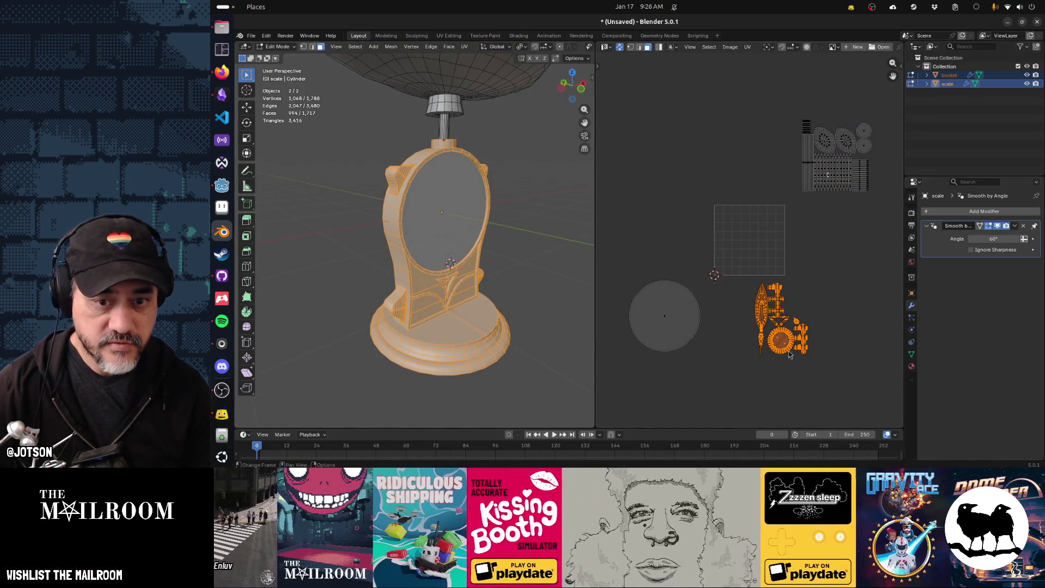
key("u")
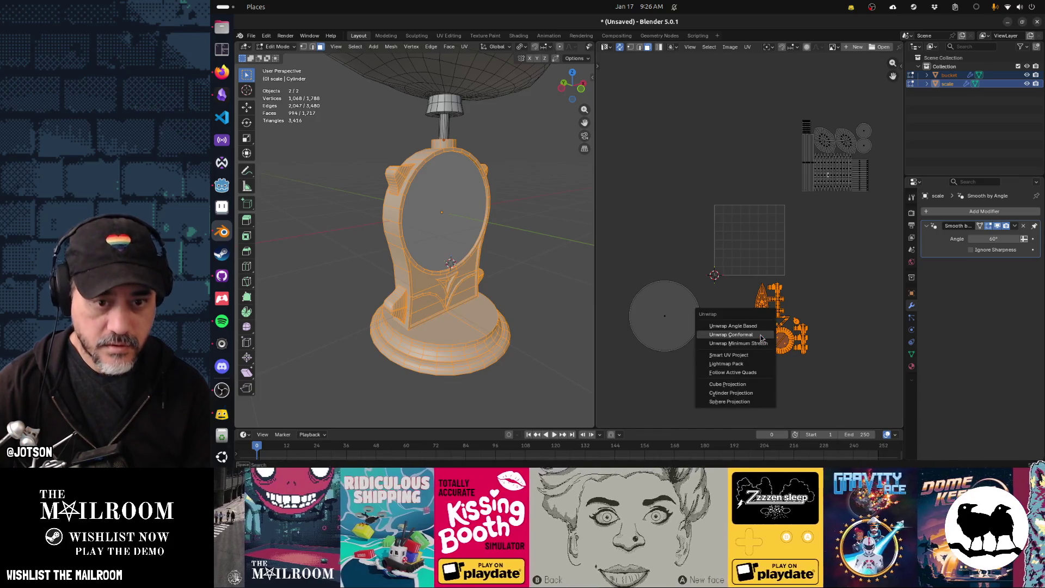
left_click(761, 339)
key("g")
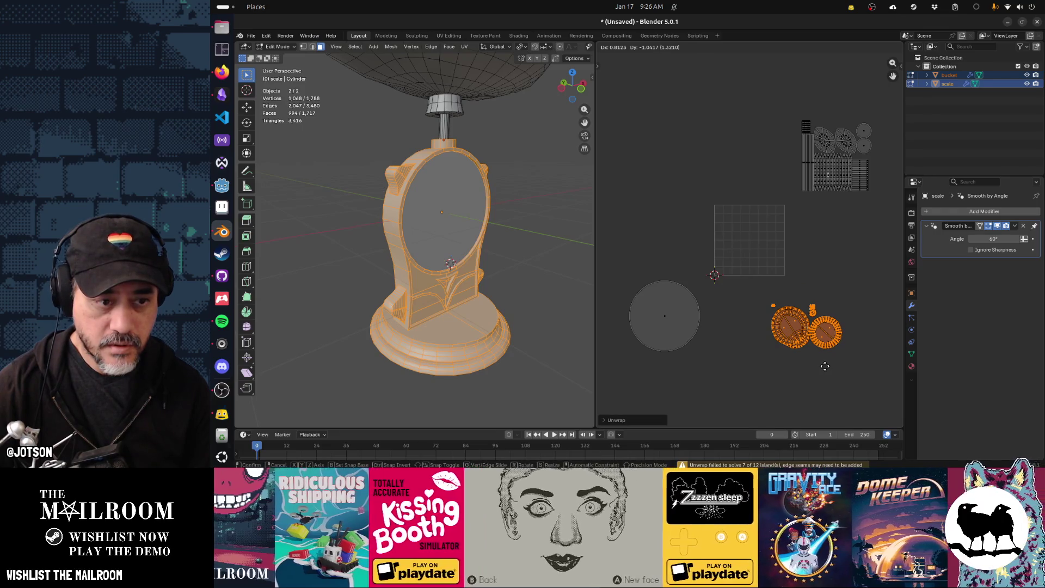
left_click(860, 365)
left_click(680, 340)
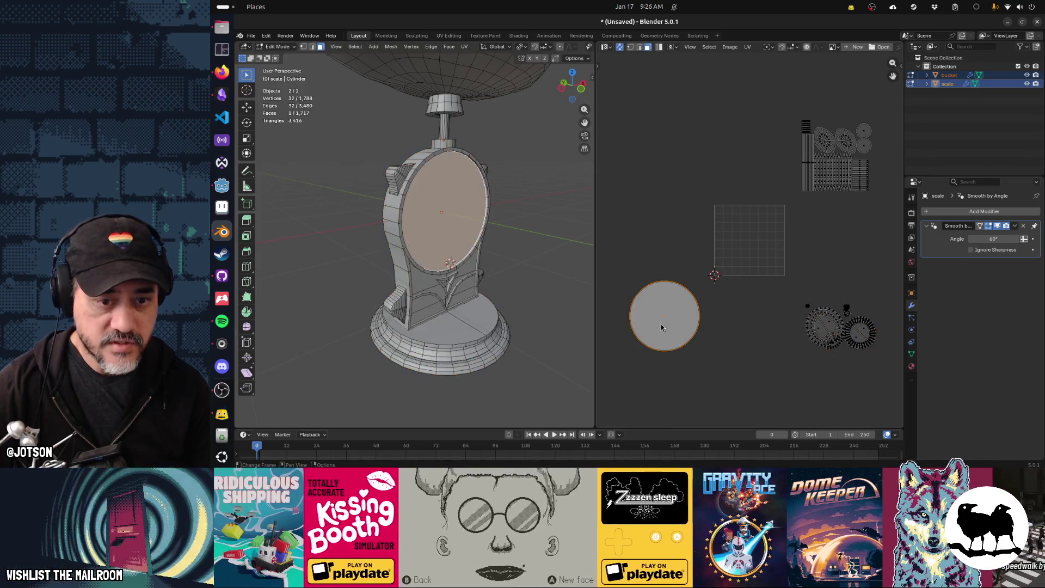
Enlarge the dial's UV circle and fit it inside the 0–1 texture square, covering most of it
middle_click_drag(680, 341, 742, 287, "ctrl")
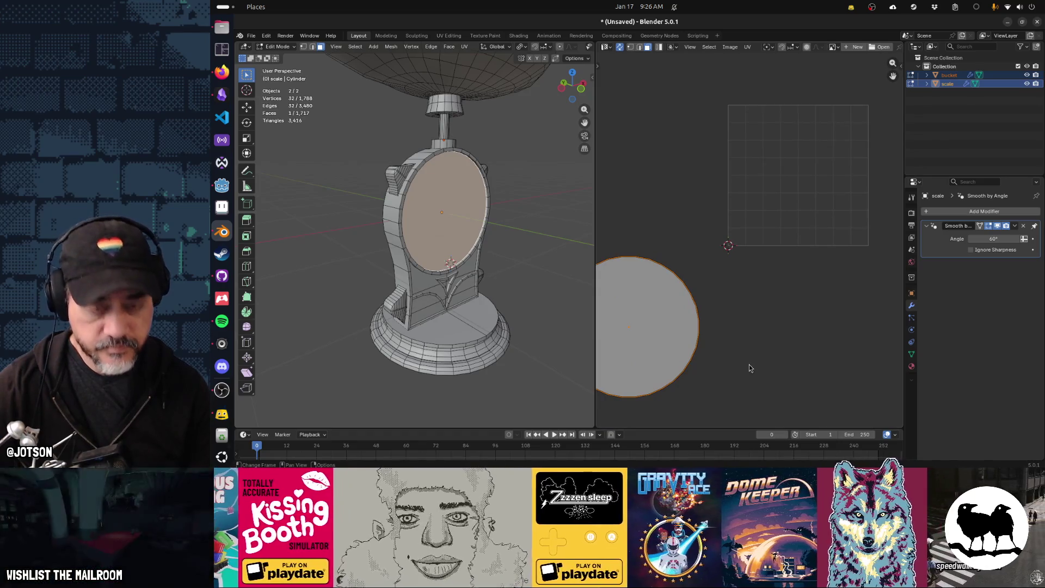
key("s")
left_click(707, 344)
key("g")
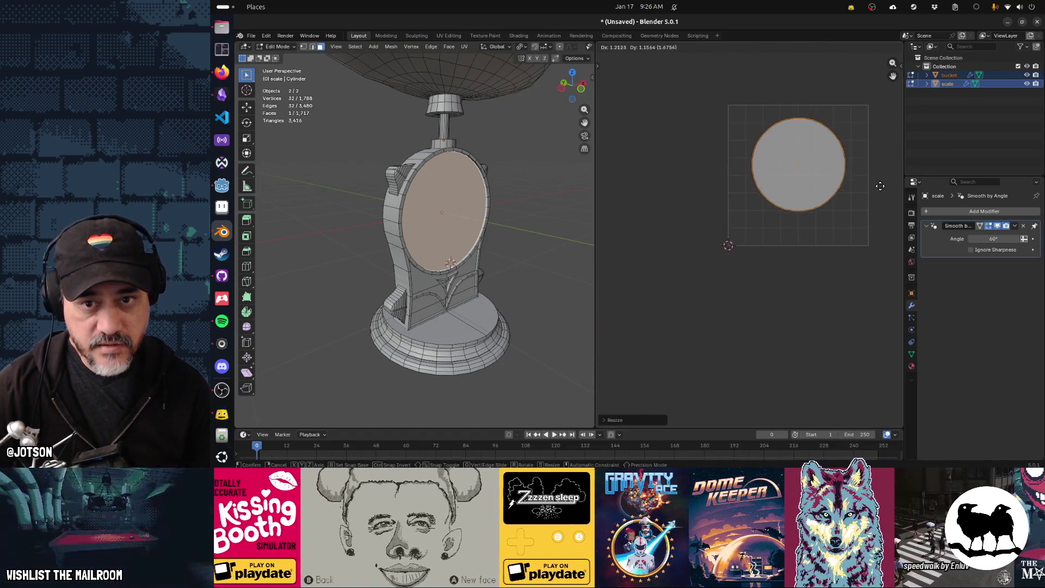
left_click(861, 177)
key("s")
left_click(869, 177)
key("g")
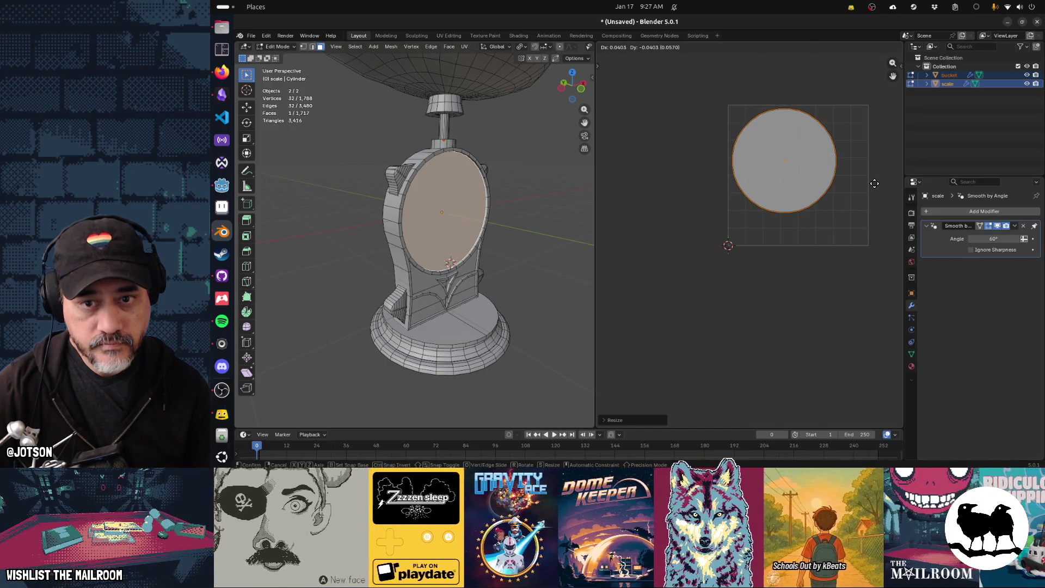
left_click(874, 183)
middle_click_drag(840, 223, 739, 279)
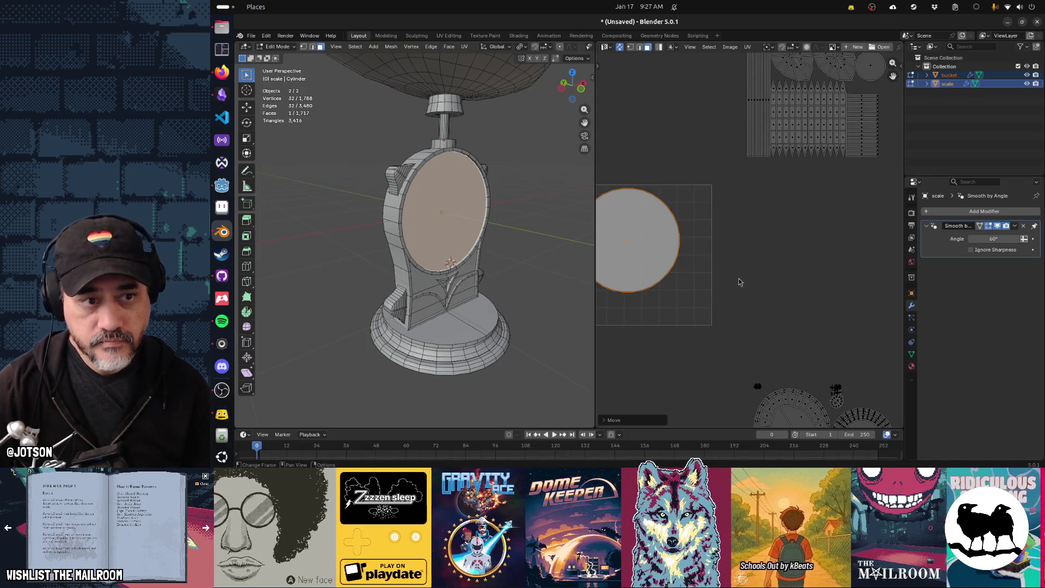
Box-select the bucket's UV islands and test-scale them
scroll(749, 275, "down", 3)
left_click_drag(738, 97, 836, 219)
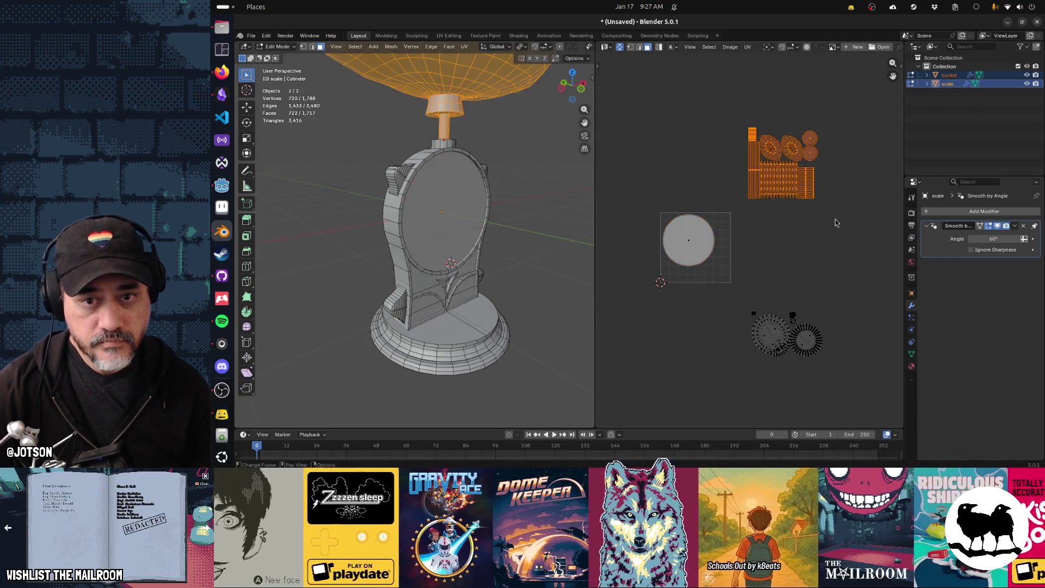
key("s")
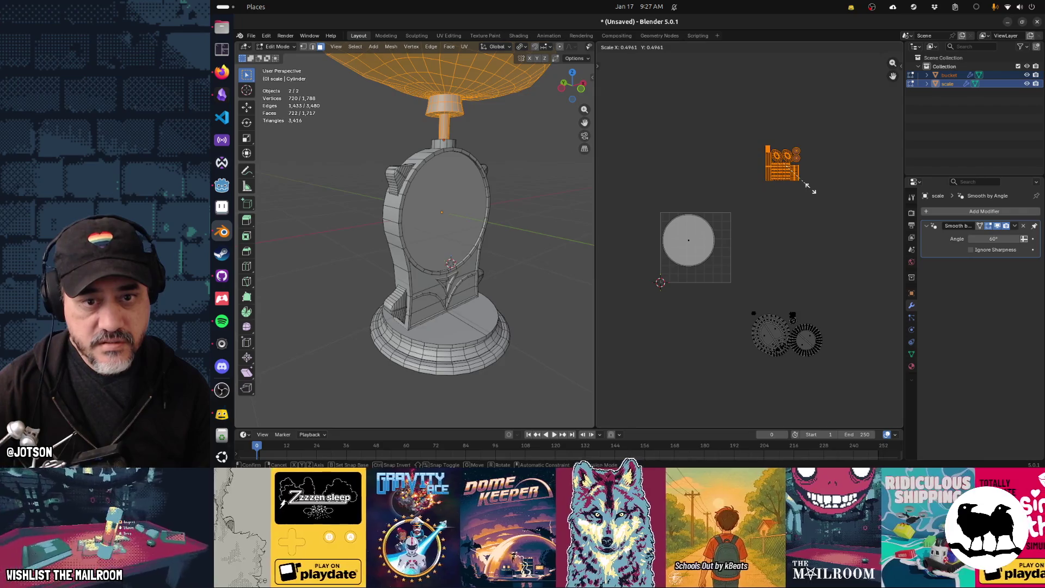
left_click(818, 209)
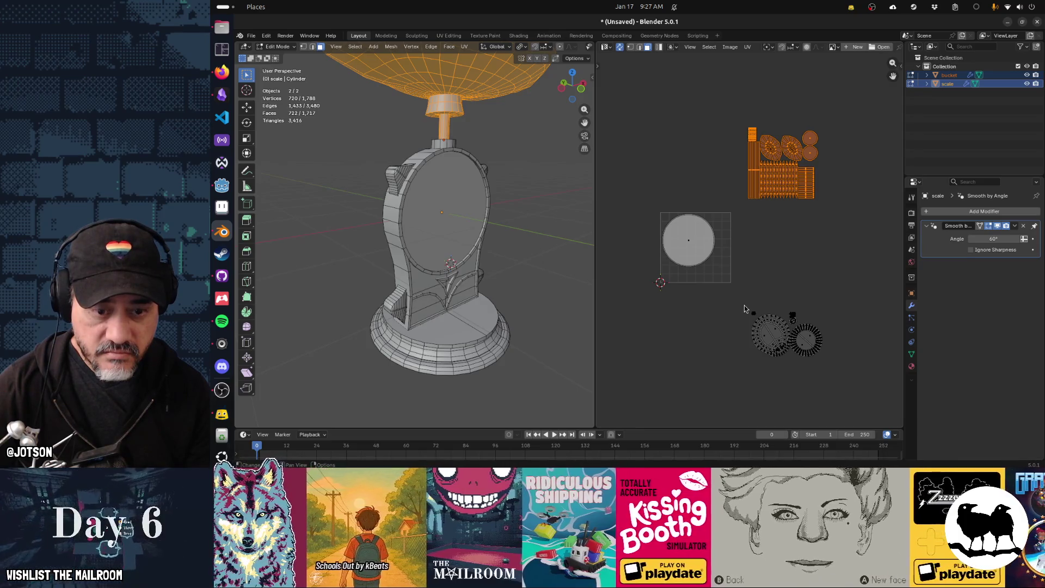
Select only the dial's circular UV island and scale it up to nearly fill the grid
left_click(721, 267)
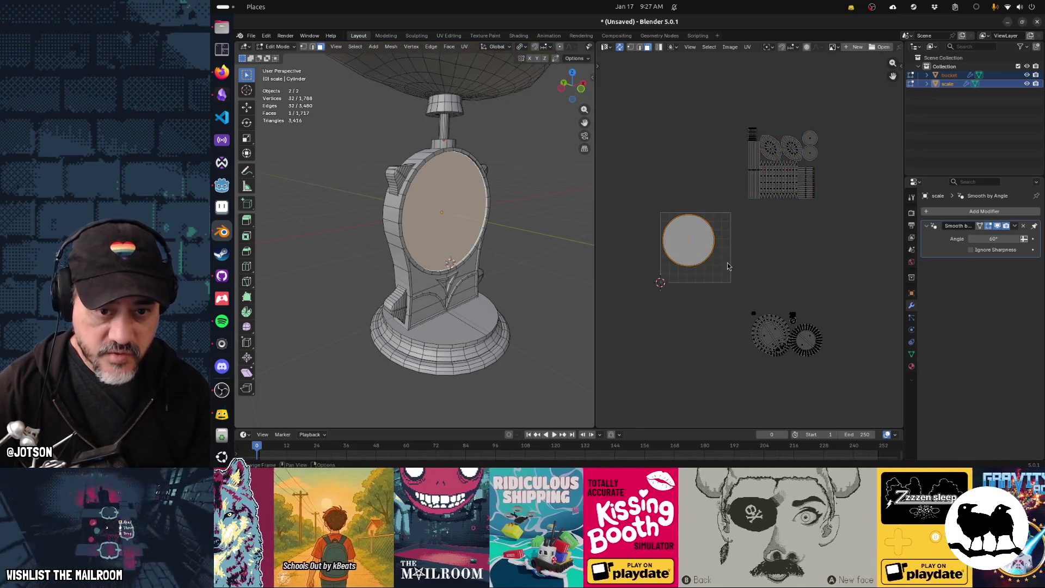
key("s")
left_click(736, 271)
key("g")
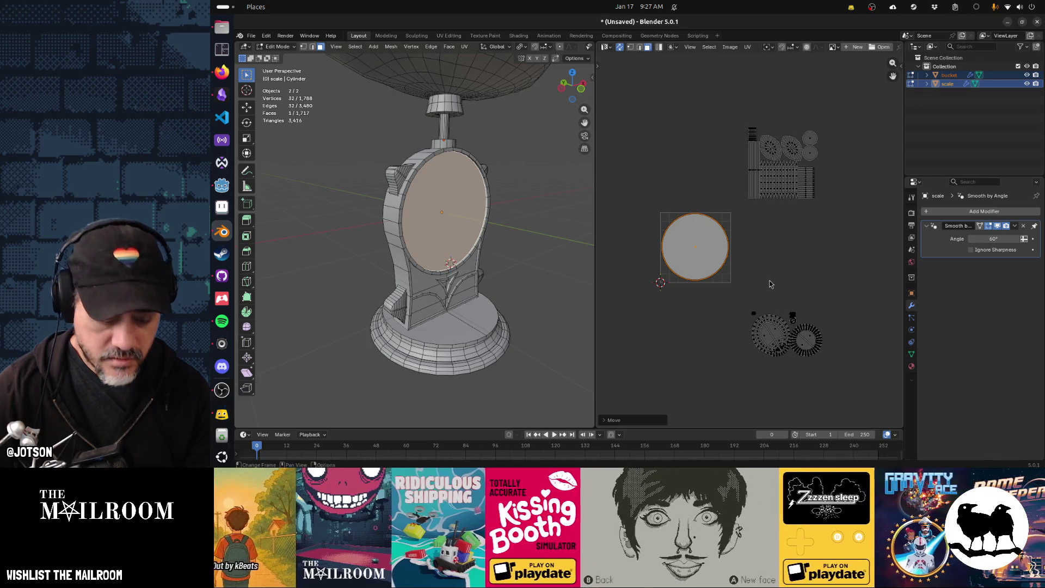
Position the enlarged dial circle inside the UV grid square, keeping its size
right_click(767, 282)
key("g")
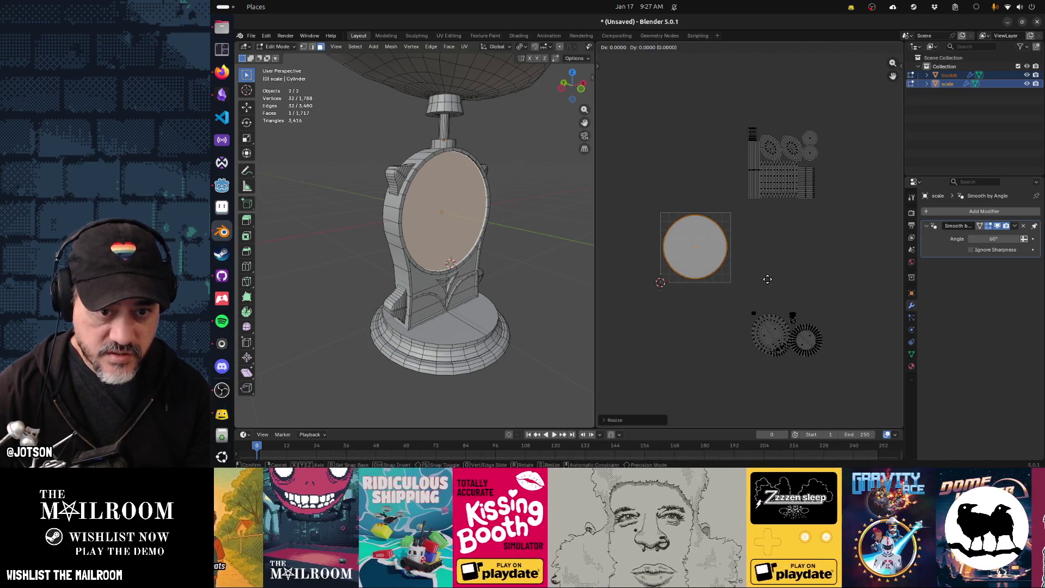
left_click(776, 285)
Move the bucket's UV islands to the right of the circle and shrink them
mouse_move(850, 242)
left_mouse_down()
mouse_move(747, 114)
mouse_move(752, 130)
left_mouse_up()
key("g")
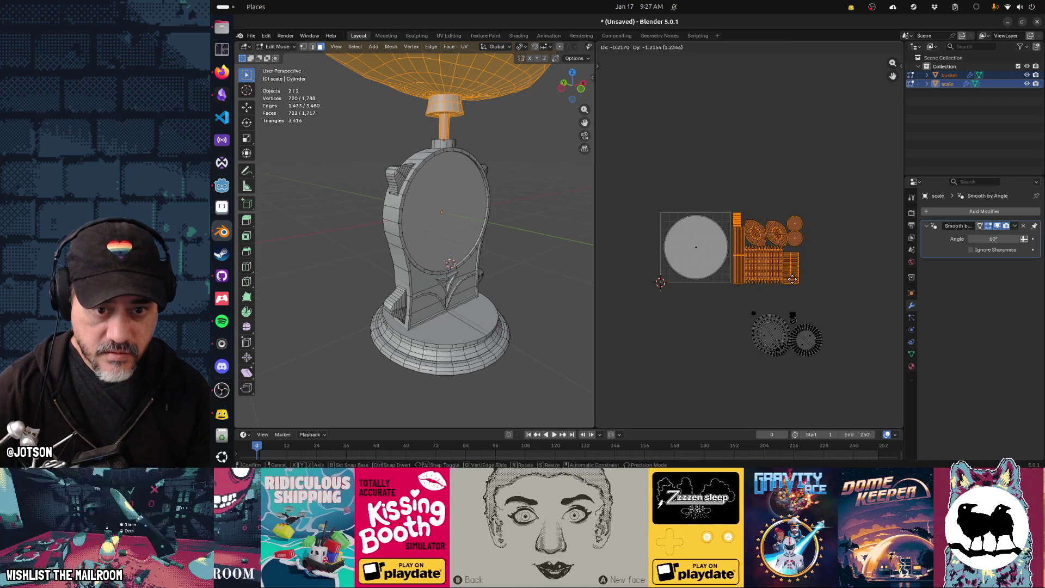
left_click(792, 279)
key("s")
left_click(810, 282)
Box-select the scale body's UV islands, move them toward the grid, and re-unwrap them conformally
key("b")
left_click_drag(734, 298, 853, 381)
left_click_drag(901, 411, 893, 406)
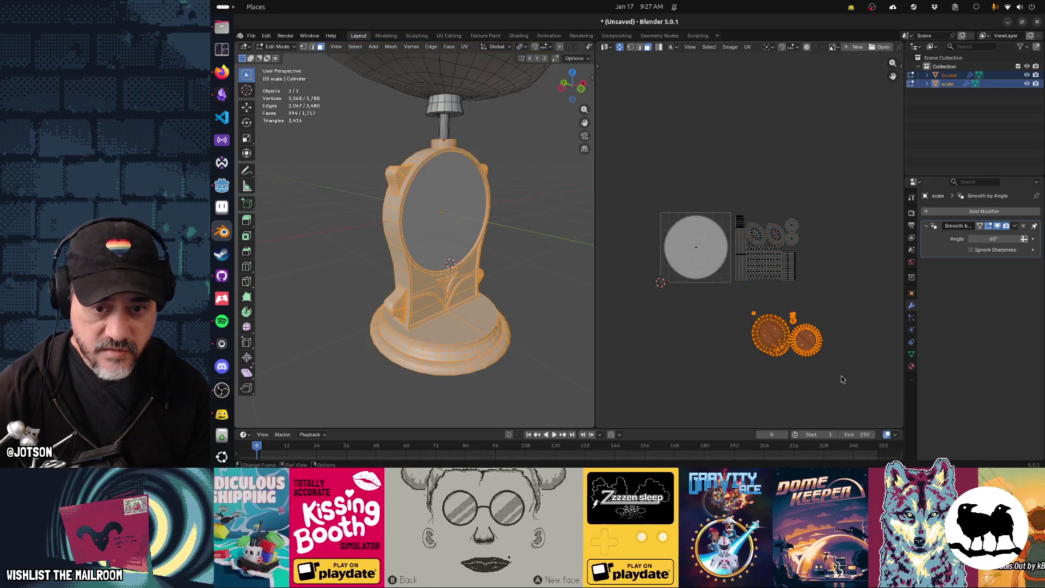
key("g")
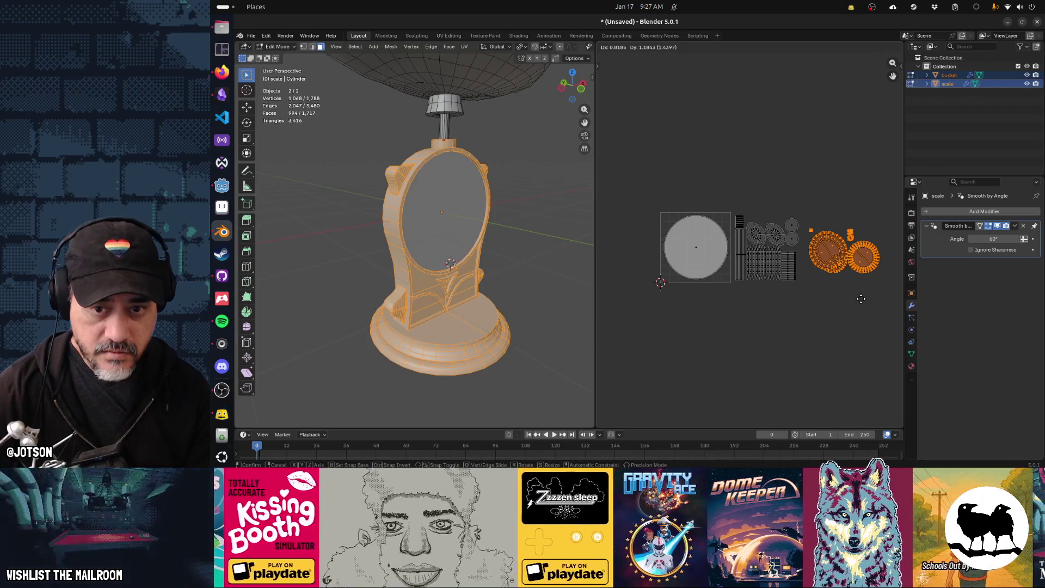
left_click(862, 299)
middle_click_drag(854, 324, 775, 346)
key("u")
left_click(775, 348)
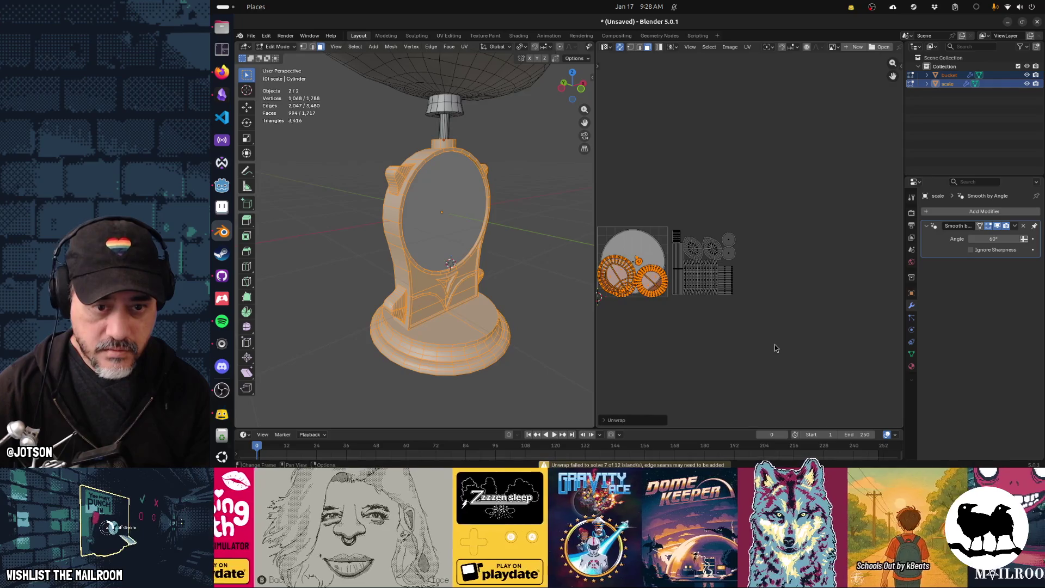
Undo the conformal unwrap and re-unwrap the selected UV islands
key("g")
key("g")
key("Escape")
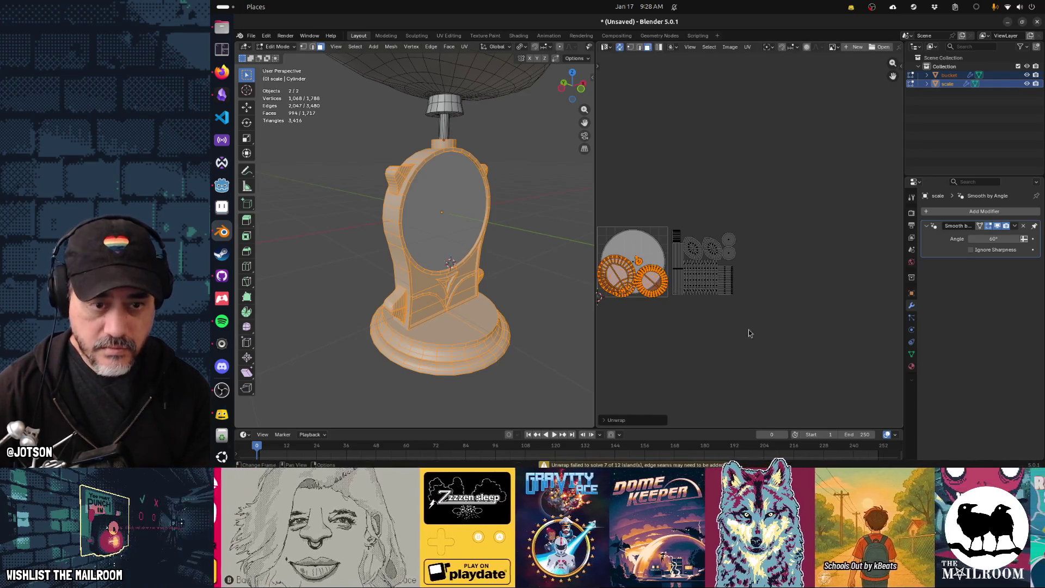
key("ctrl+z")
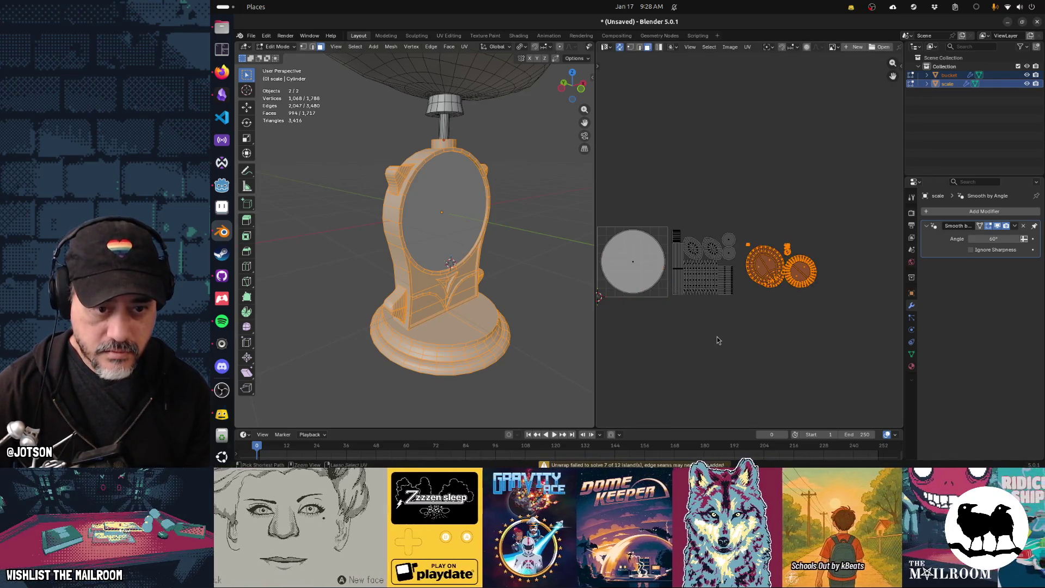
key("u")
left_click(718, 337)
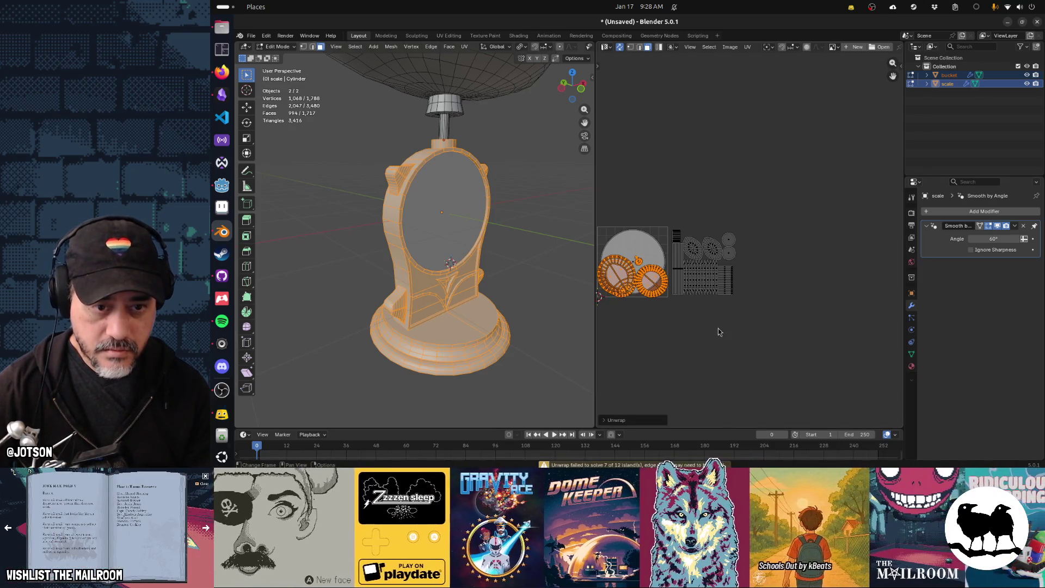
Enlarge the re-unwrapped islands and shift them horizontally along X
key("s")
key("g")
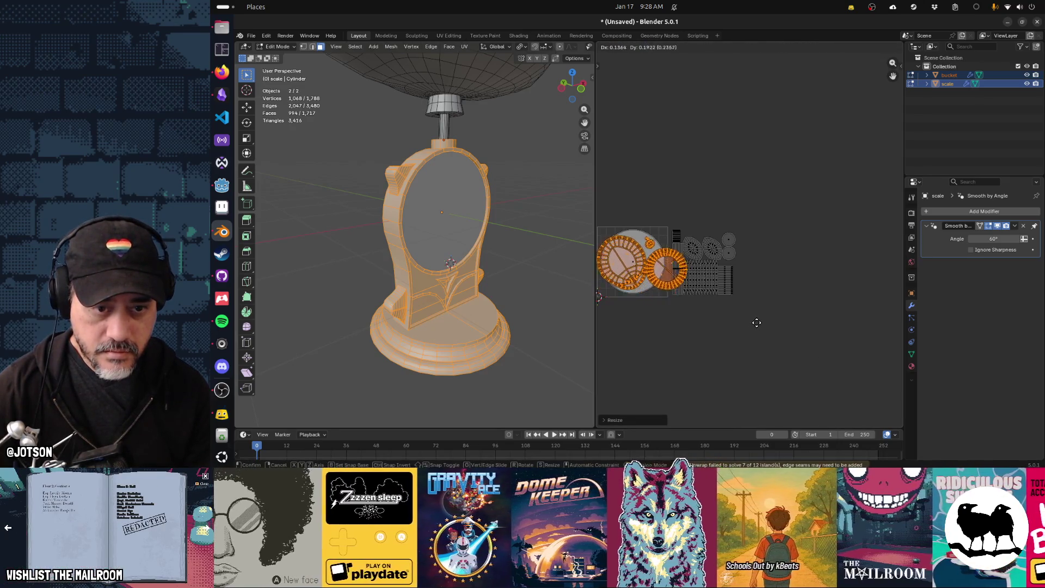
left_click(758, 331)
key("s")
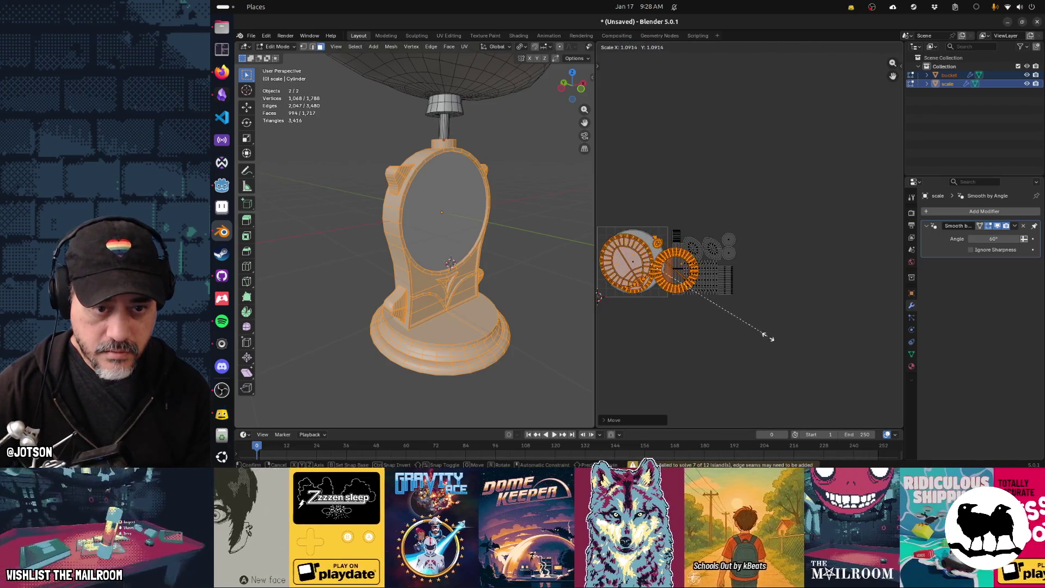
left_click(765, 334)
key("g")
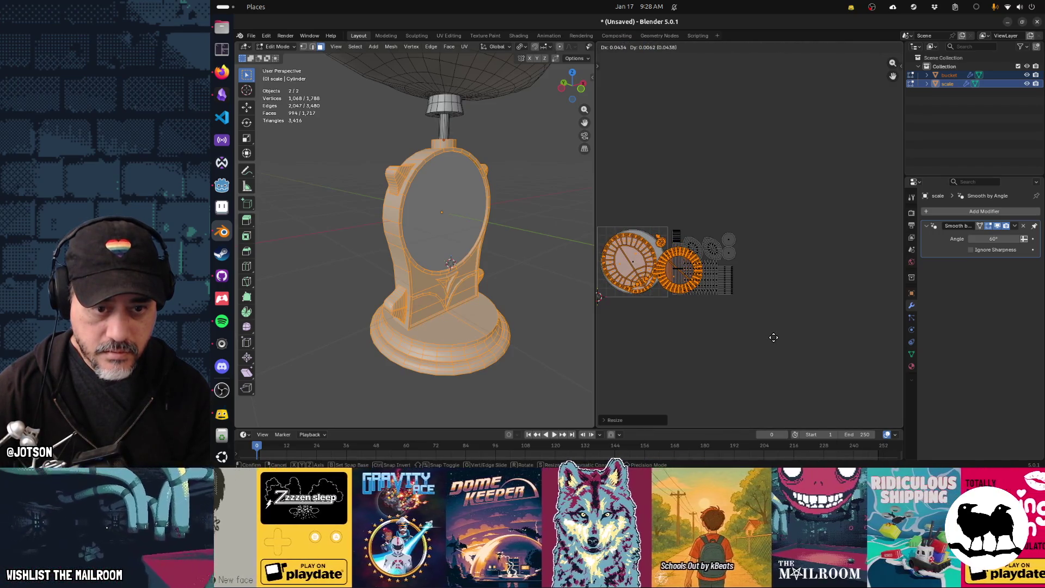
left_click(774, 337)
key("g")
key("x")
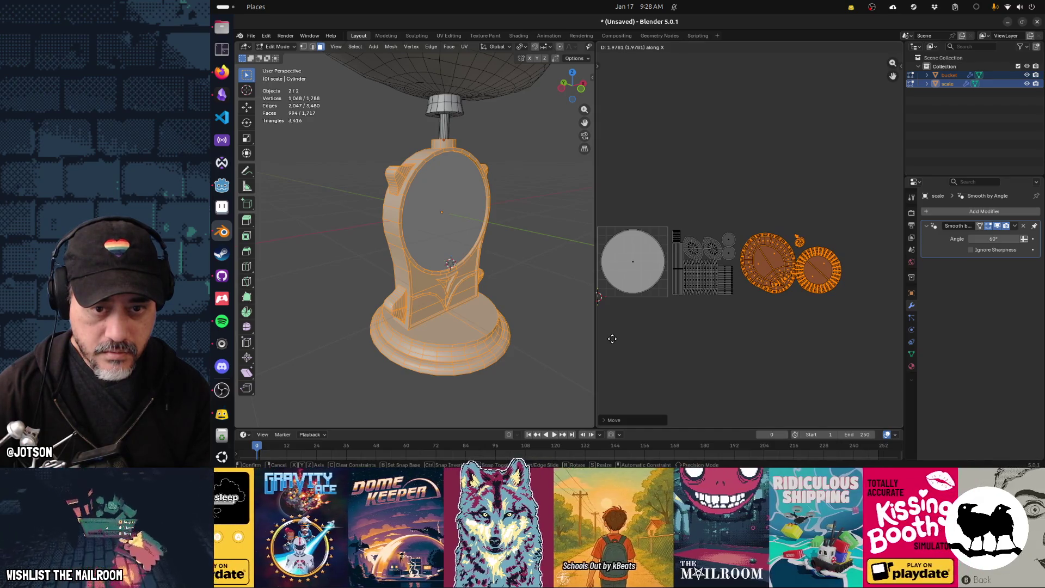
left_click(612, 338)
Place the orange disc islands below the UV square, beneath the grey dial circle
middle_click_drag(659, 336, 697, 312)
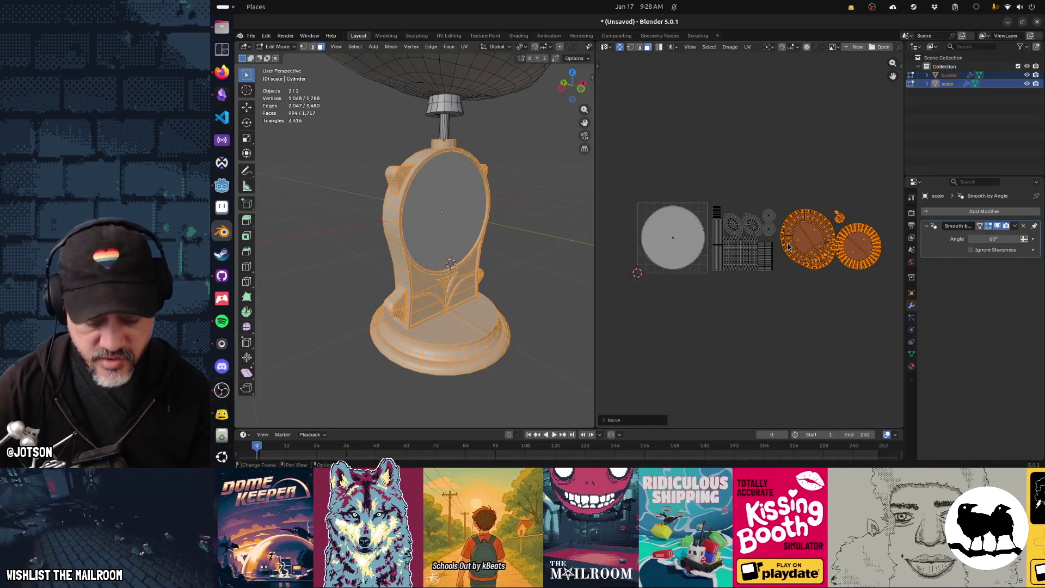
key("g")
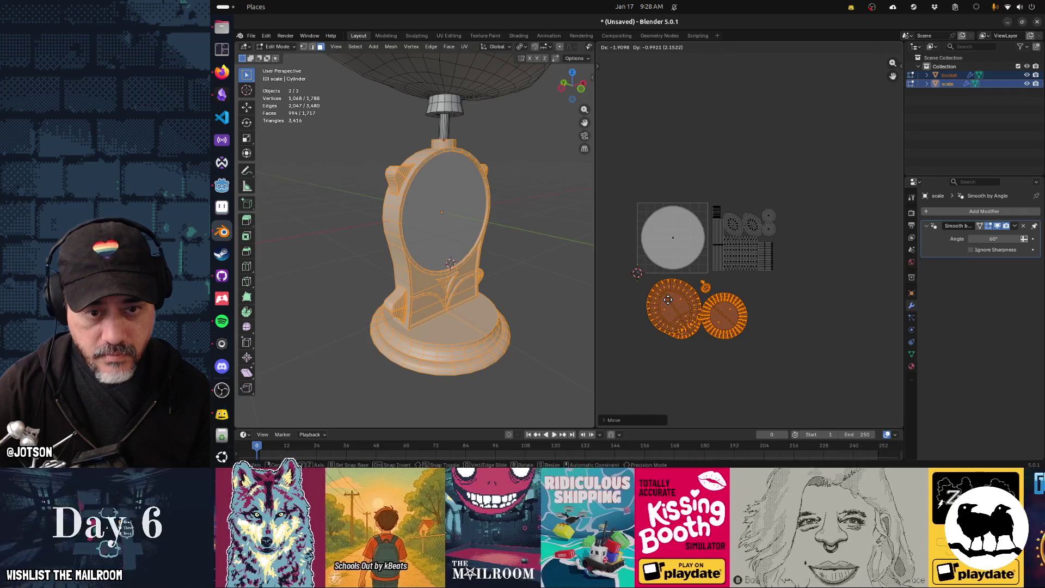
left_click(669, 300)
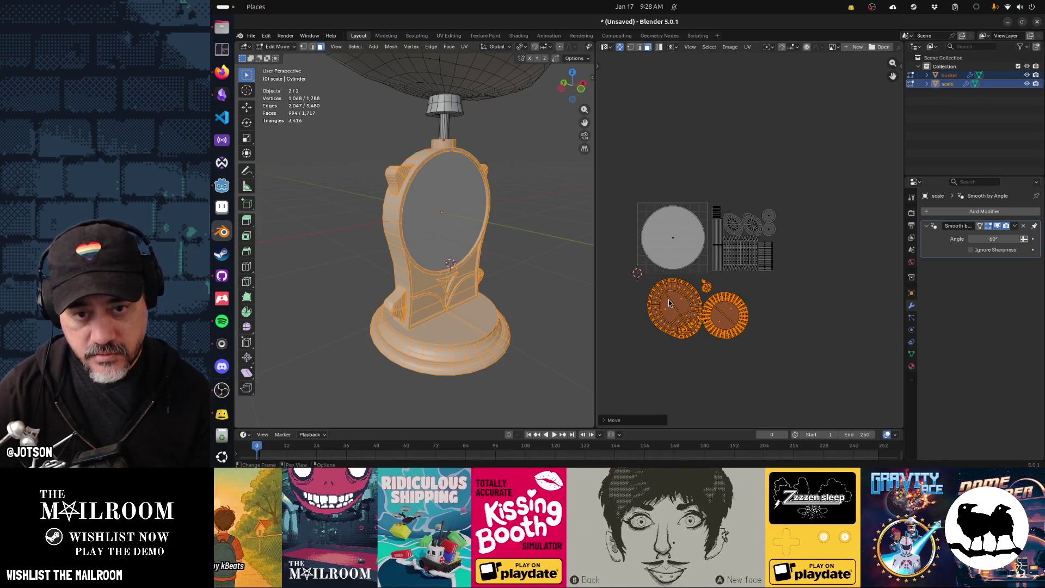
key("alt+Tab")
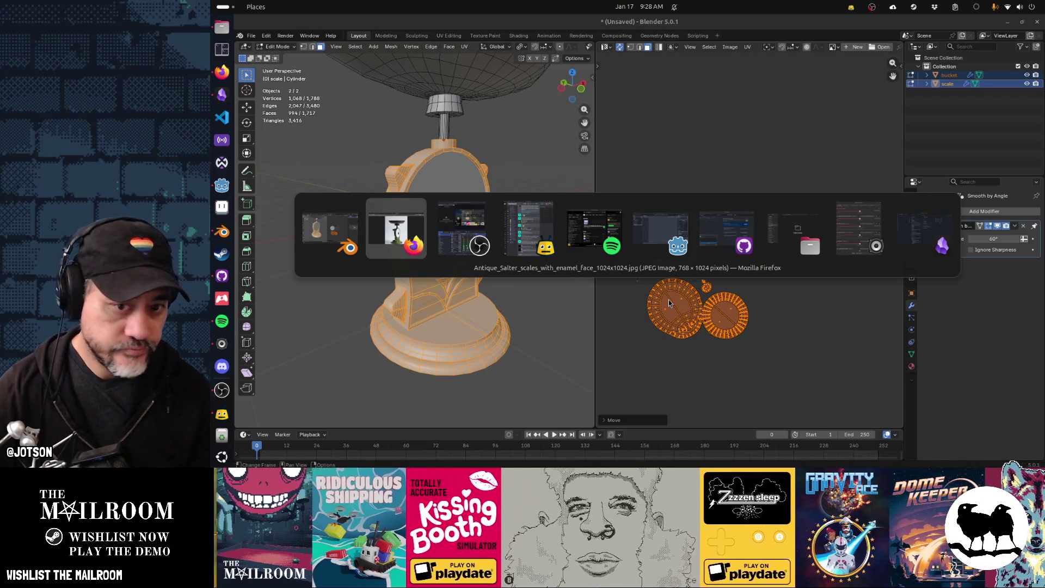
key("Escape")
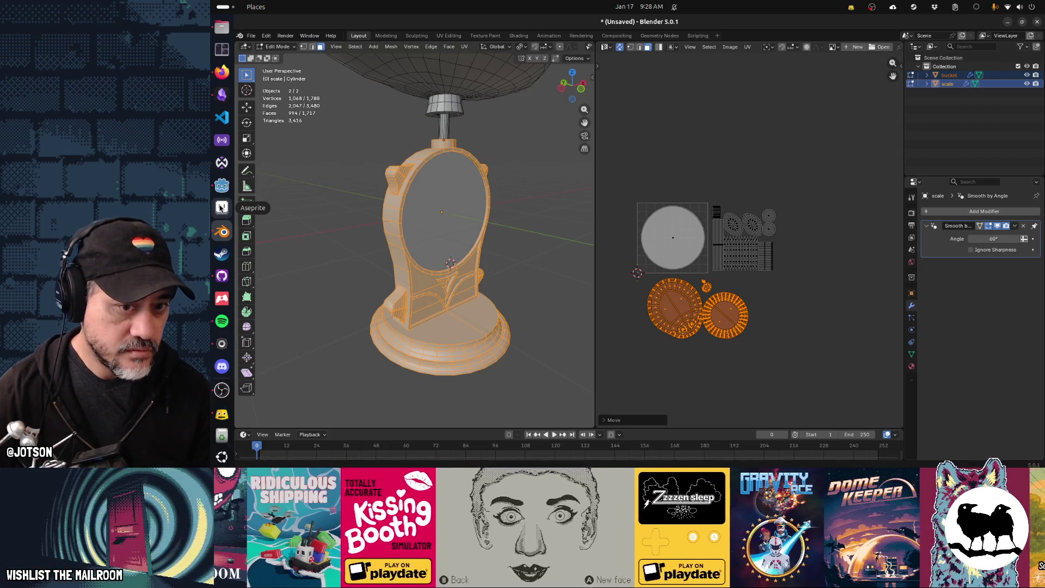
Launch Aseprite and create a new 512×512 sprite
left_click(221, 207)
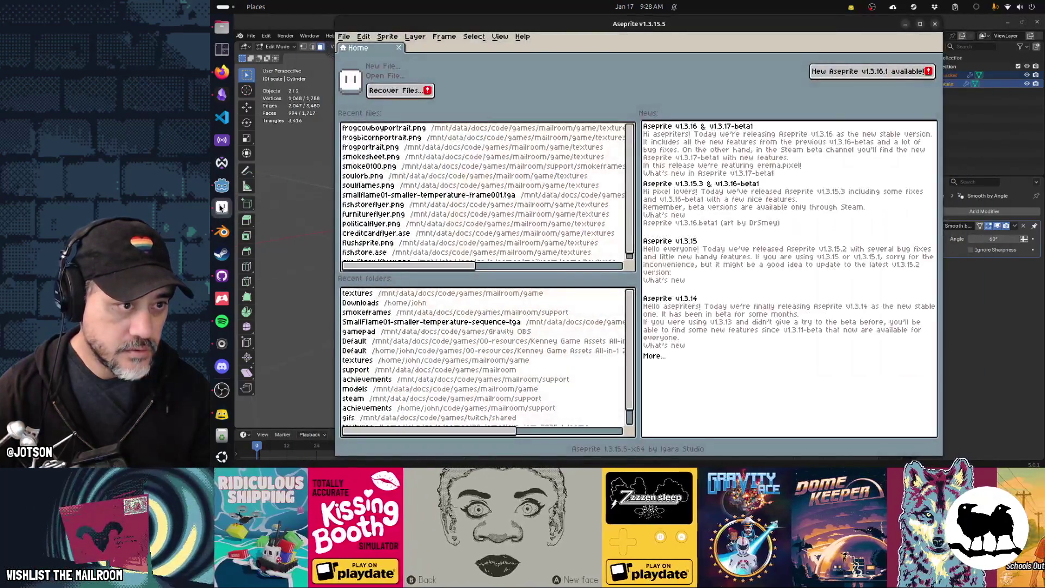
key("ctrl+n")
type("512")
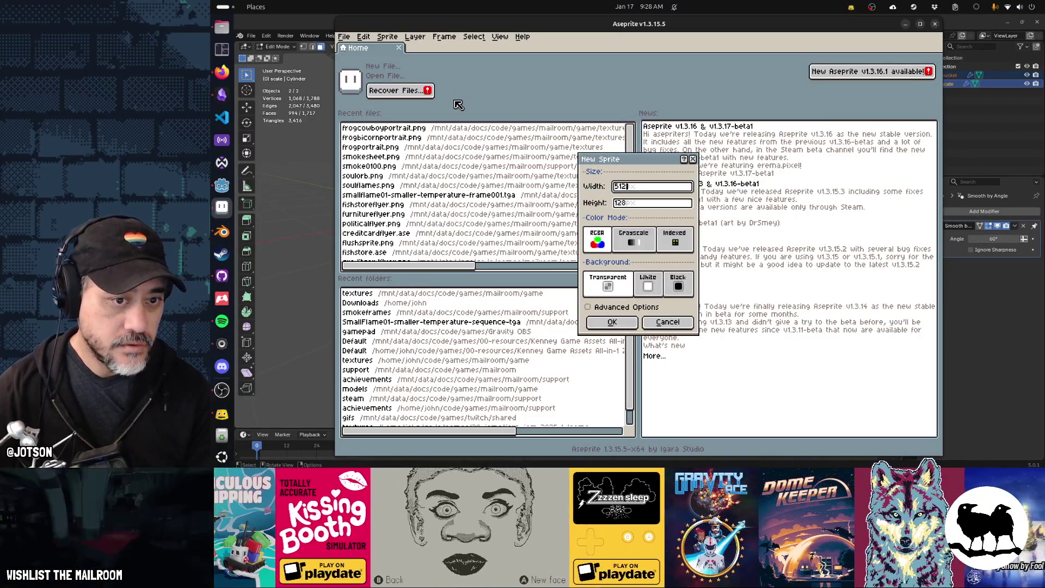
key("Tab")
type("512")
key("Return")
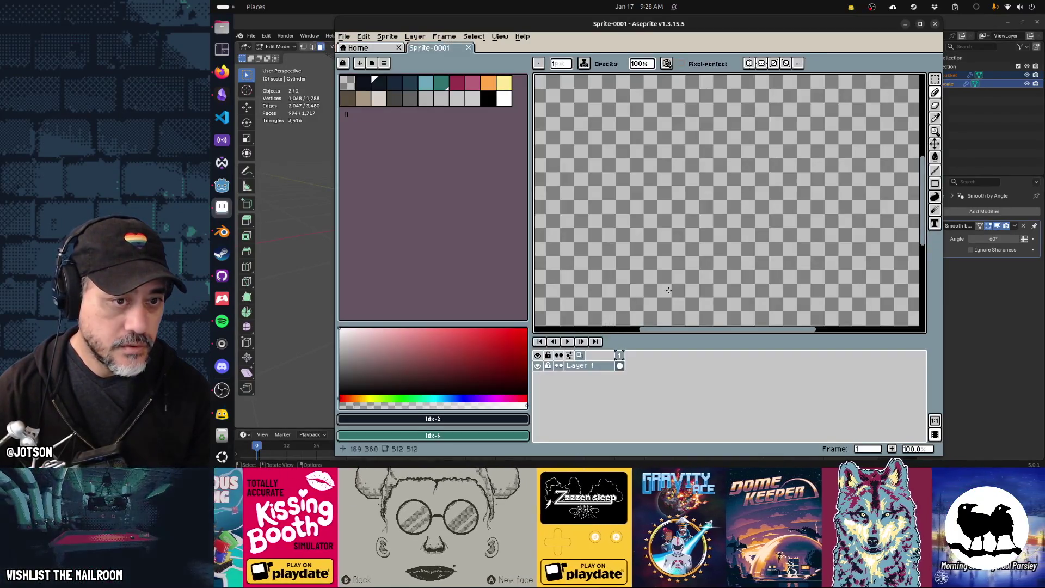
Fill the canvas's top-left quarter with white using a filled rectangle
scroll(676, 261, "down", 2)
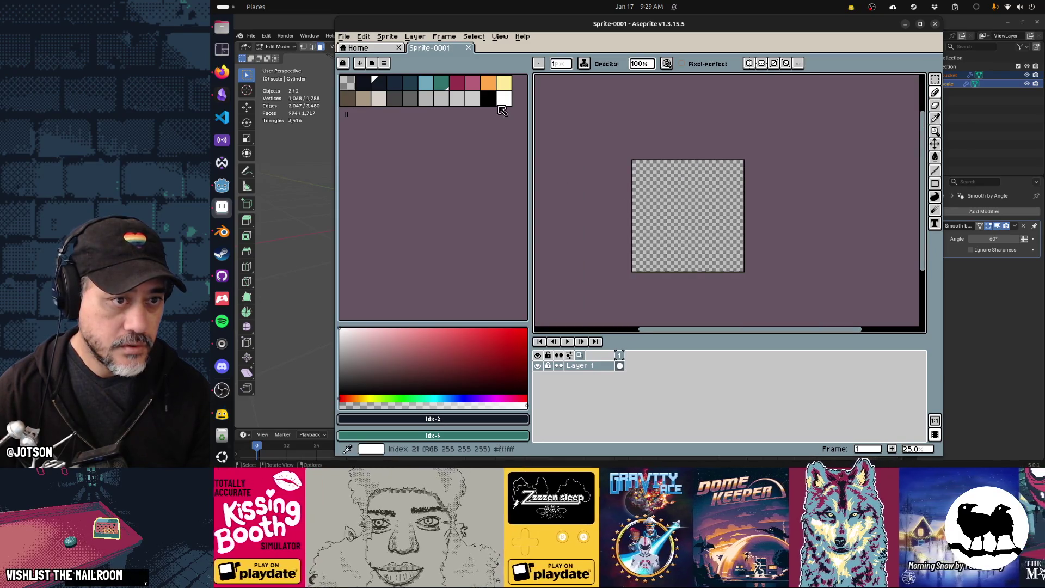
left_click(500, 106)
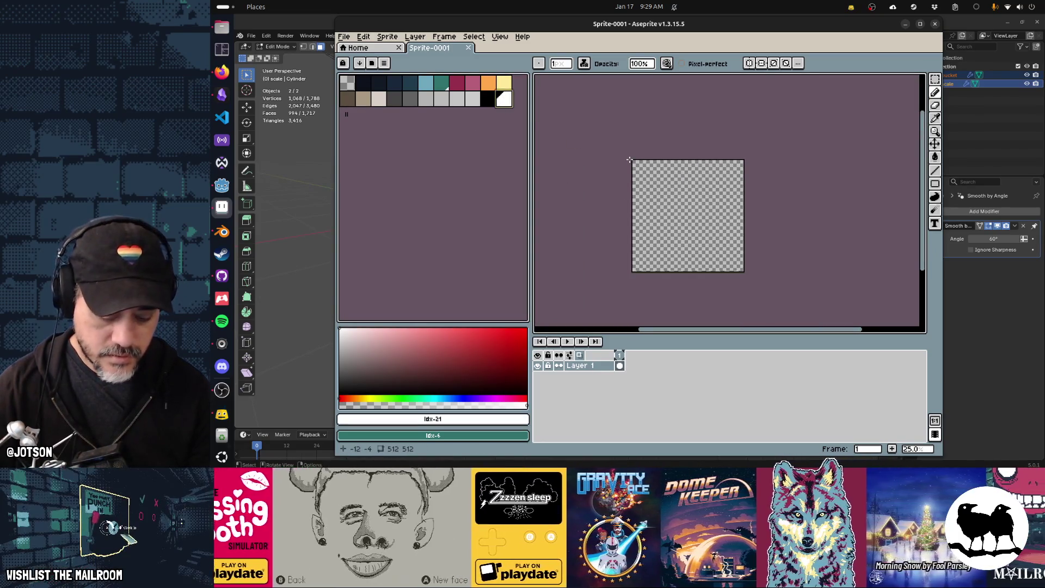
key("shift+u")
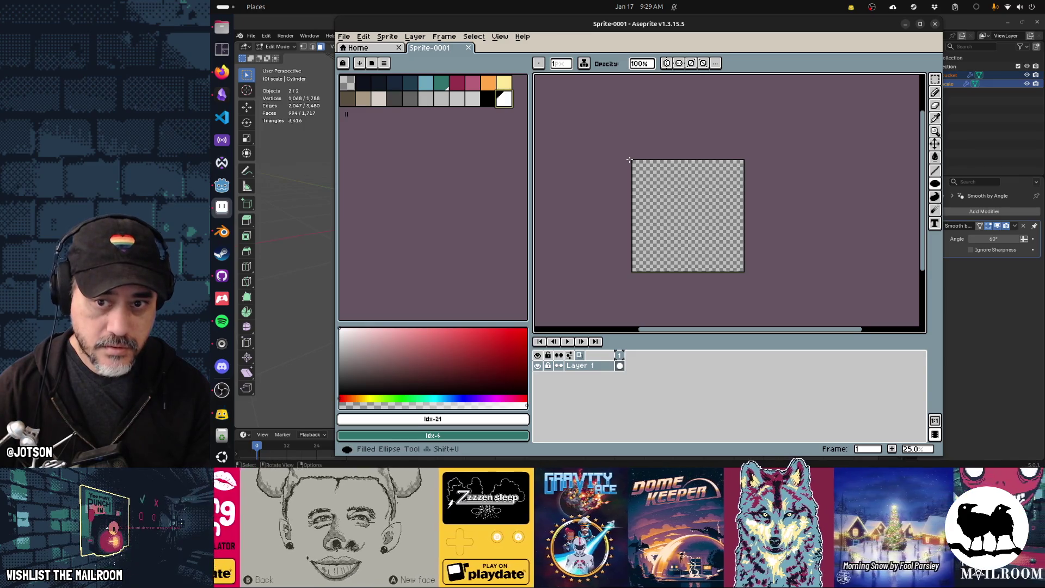
left_click_drag(627, 154, 695, 235)
key("u")
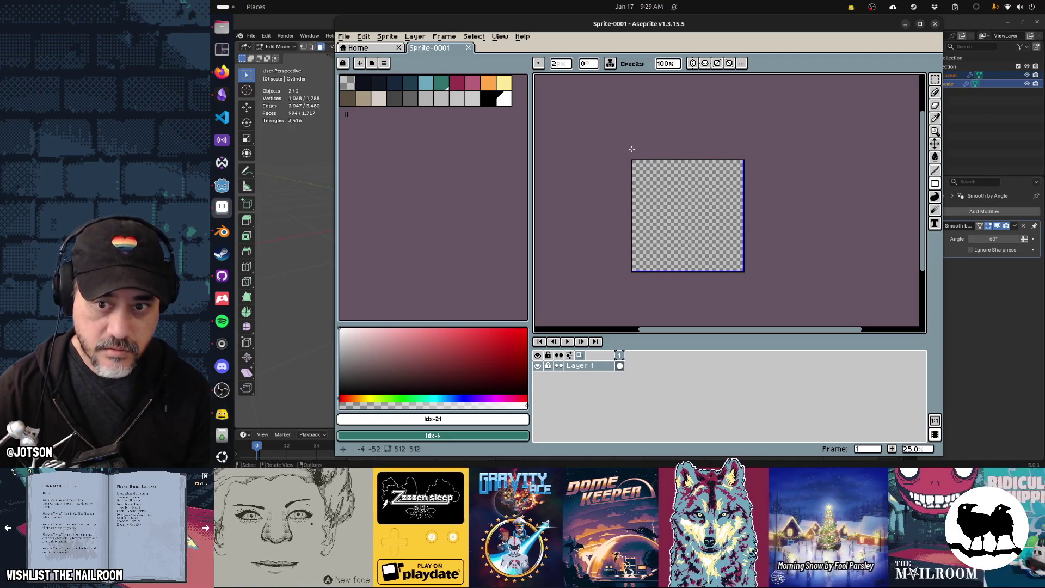
key("u")
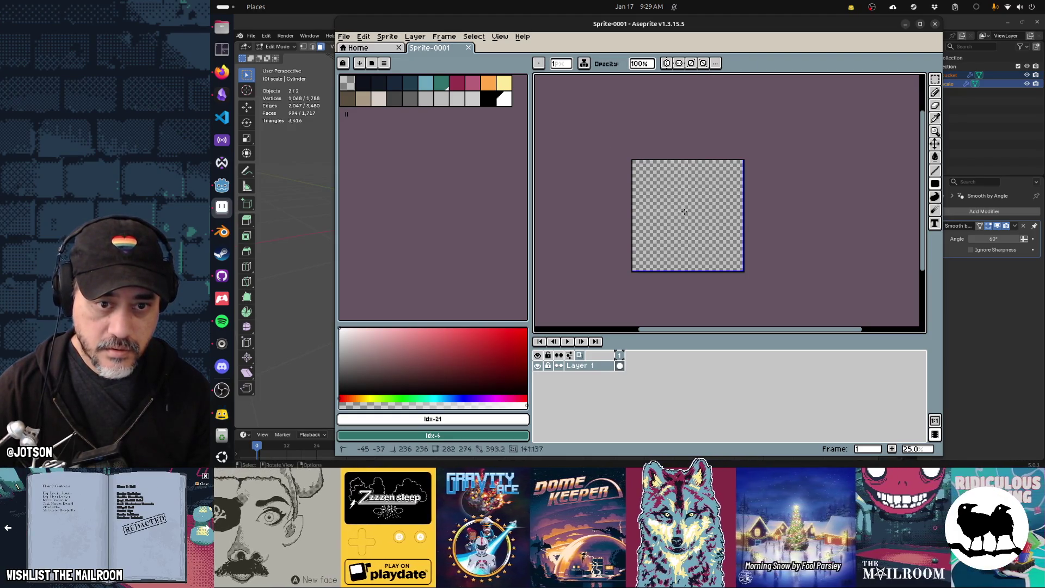
left_click_drag(689, 220, 689, 220)
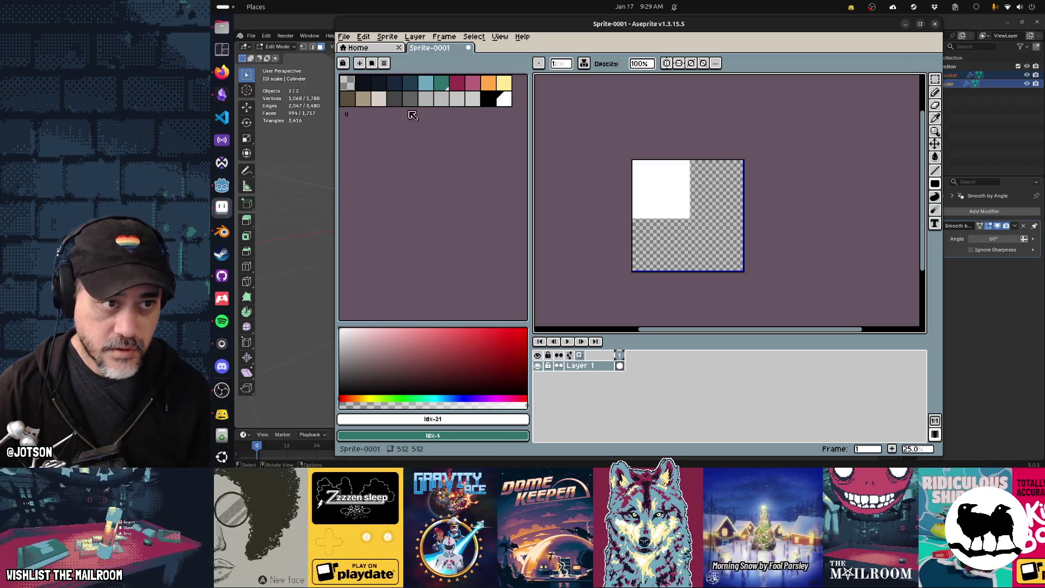
Fill the top-right quarter with dark blue and the bottom half with teal
left_click(381, 85)
left_click_drag(769, 145, 689, 219)
left_click(444, 86)
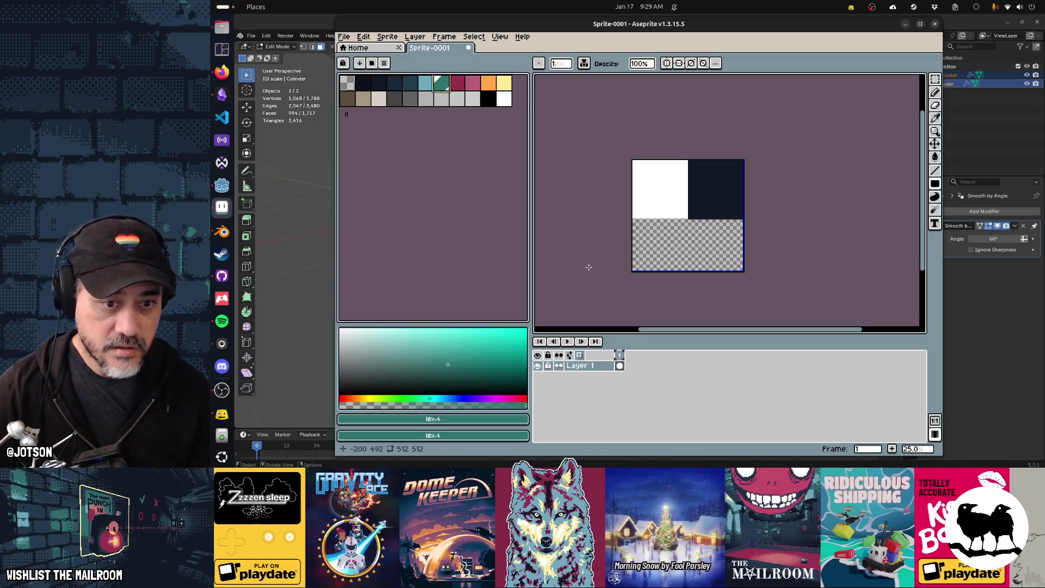
left_click_drag(605, 283, 794, 235)
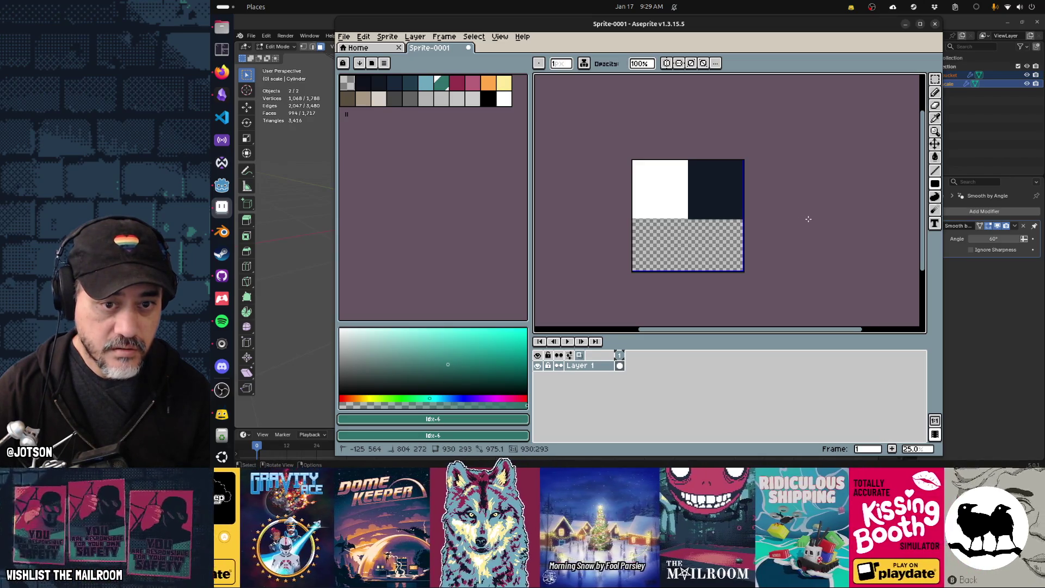
left_click_drag(810, 218, 810, 218)
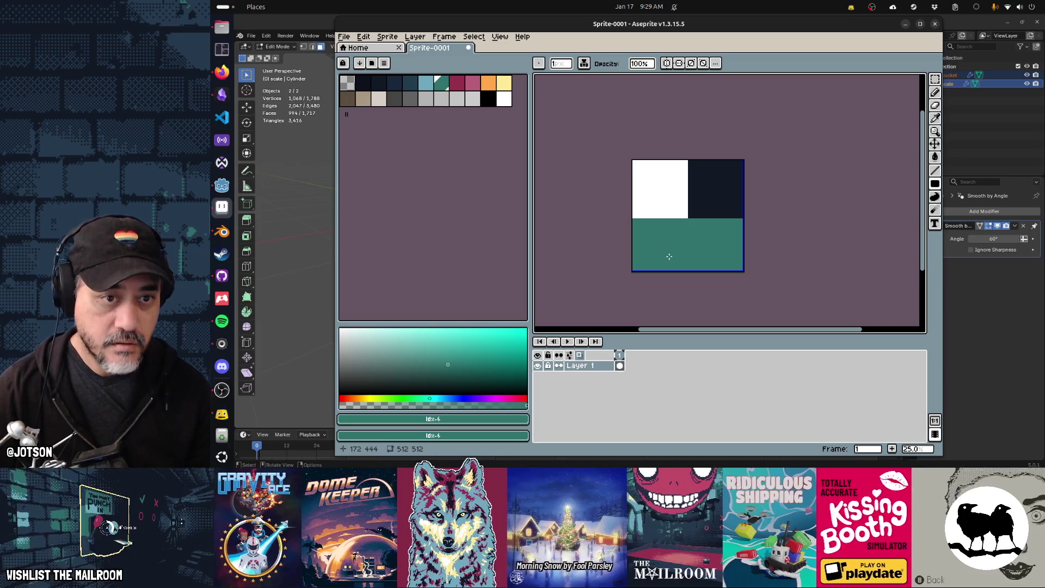
Save the image as scale.png and return to Blender
key("ctrl+s")
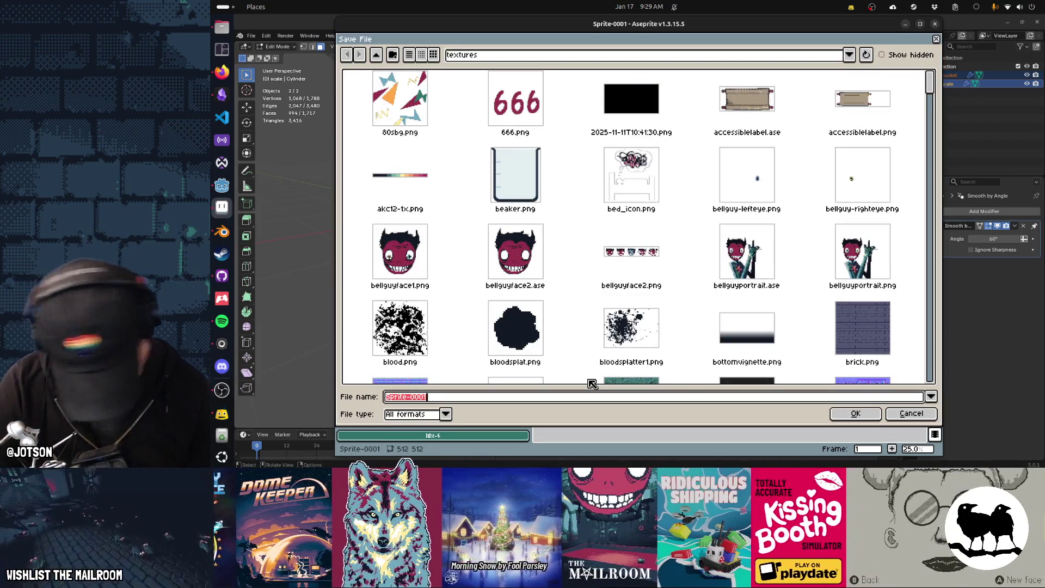
type("scale.png")
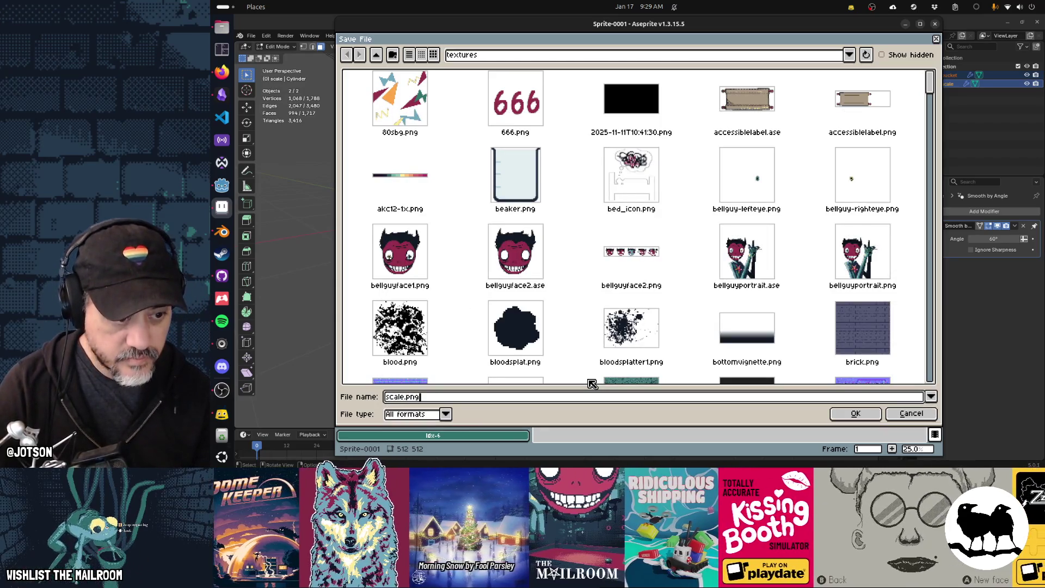
key("Return")
key("alt+Tab")
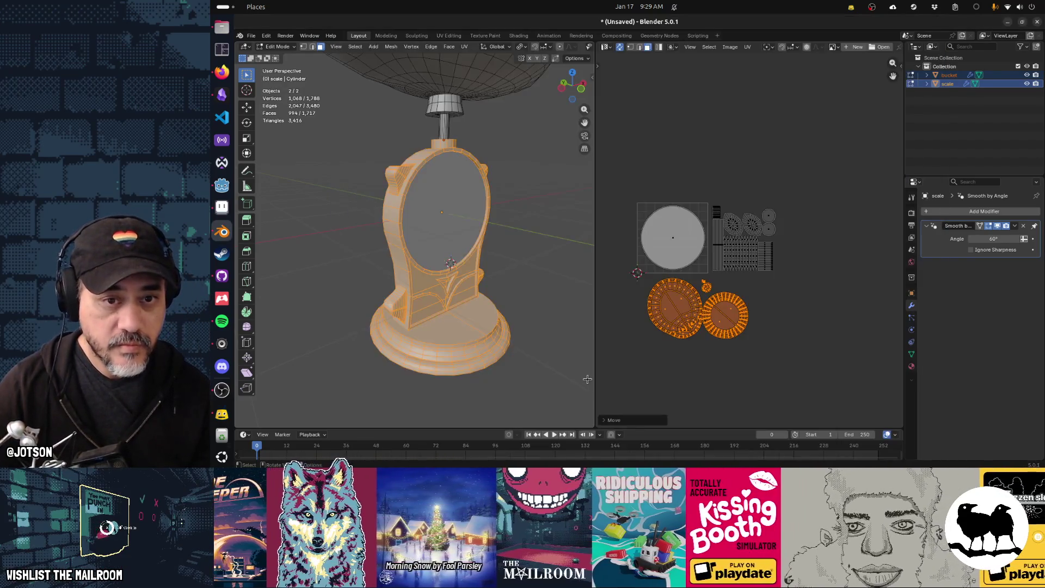
Return to Object Mode and assign the existing 'scale' material to the scale
left_click(727, 48)
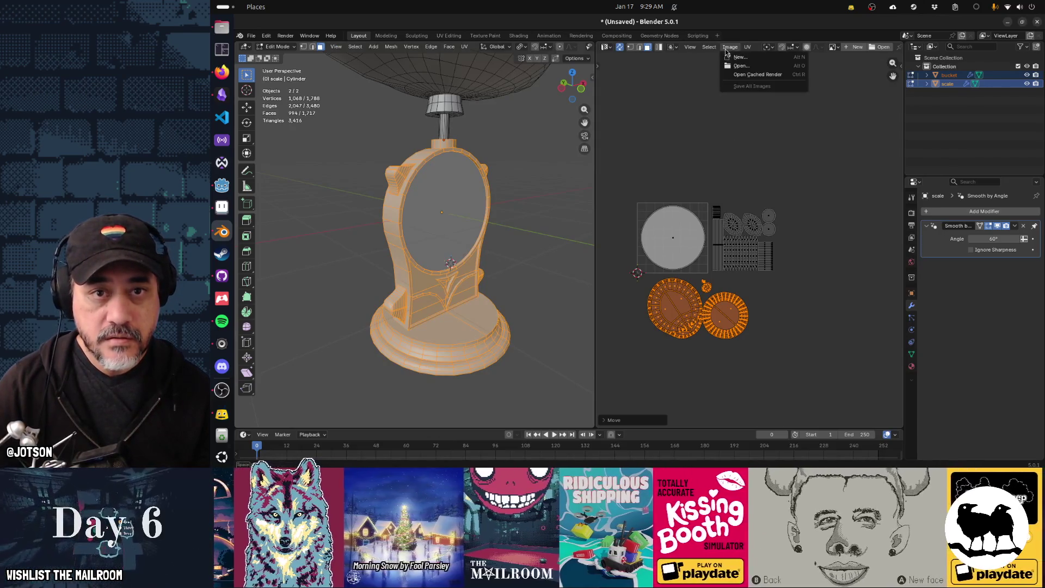
left_click(730, 48)
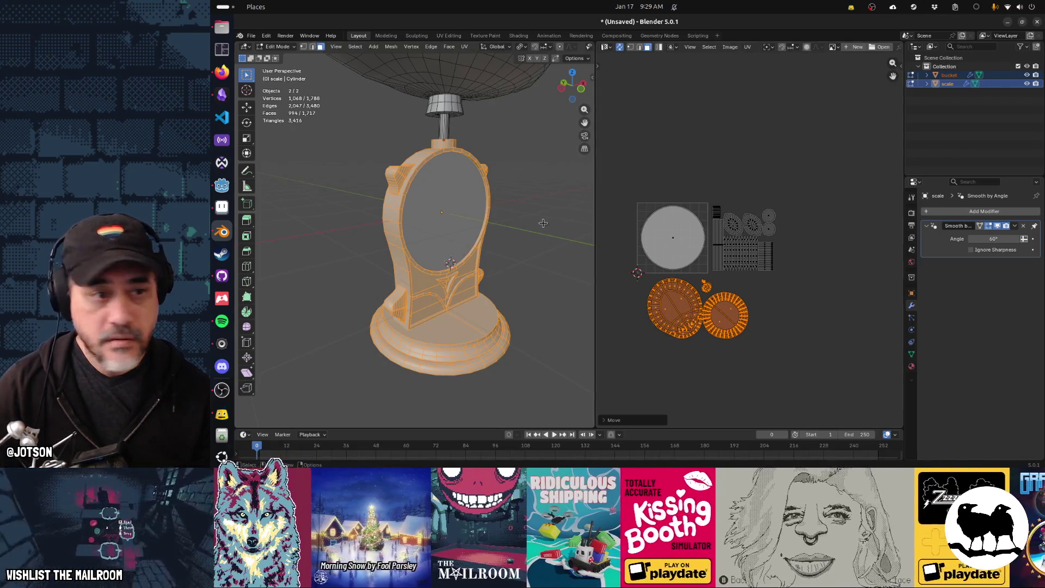
key("Tab")
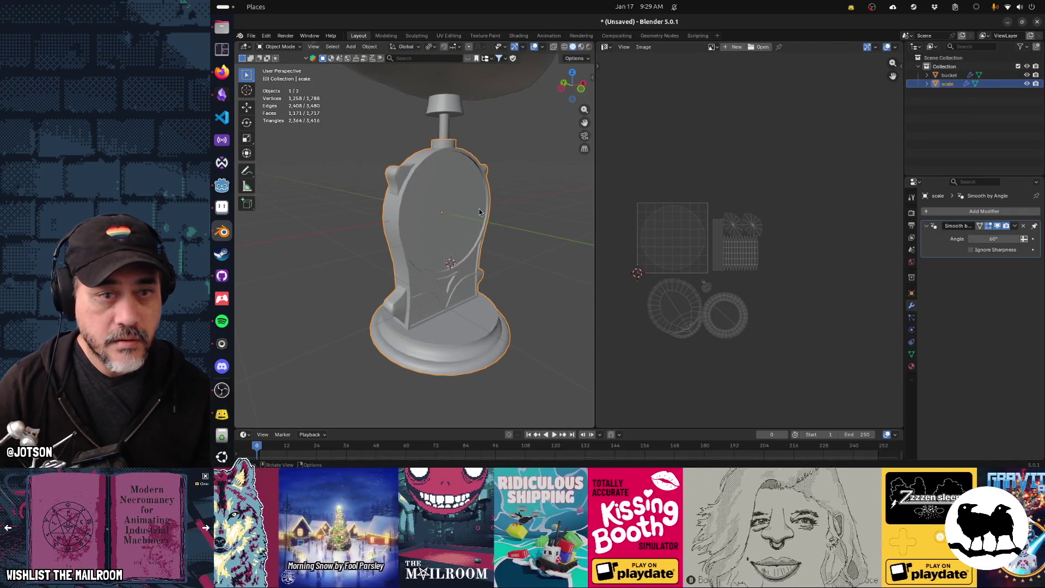
left_click(912, 366)
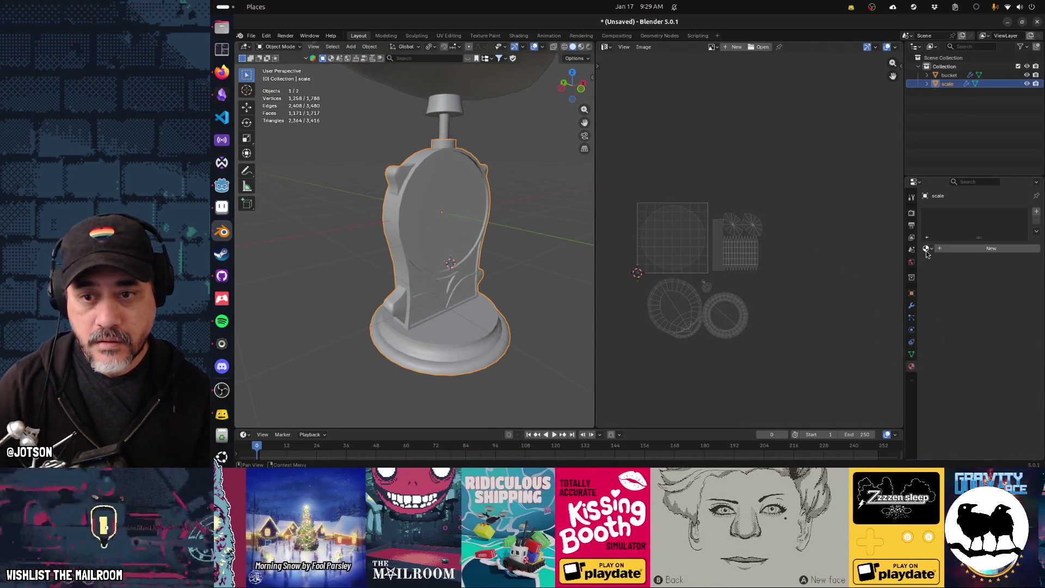
left_click(925, 248)
left_click(911, 261)
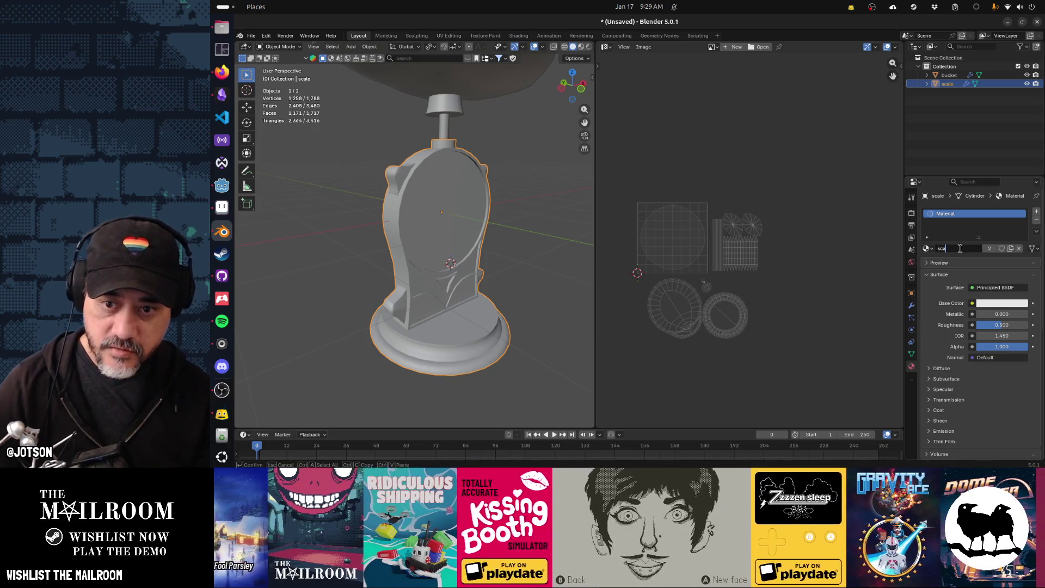
Feed the material's Base Color from an Image Texture and bring up its image file browser
left_click(974, 304)
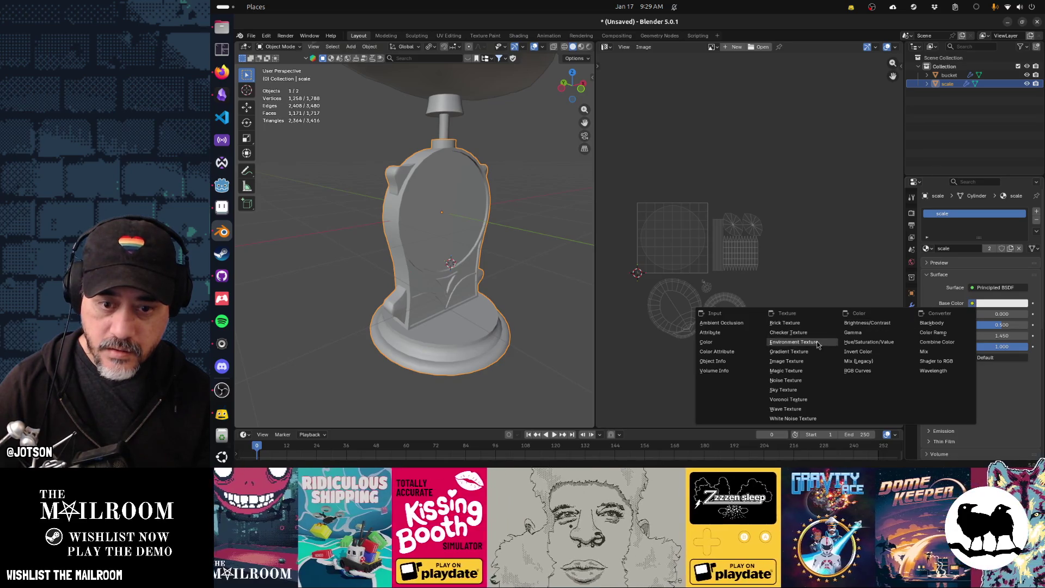
left_click(786, 361)
left_click(1012, 315)
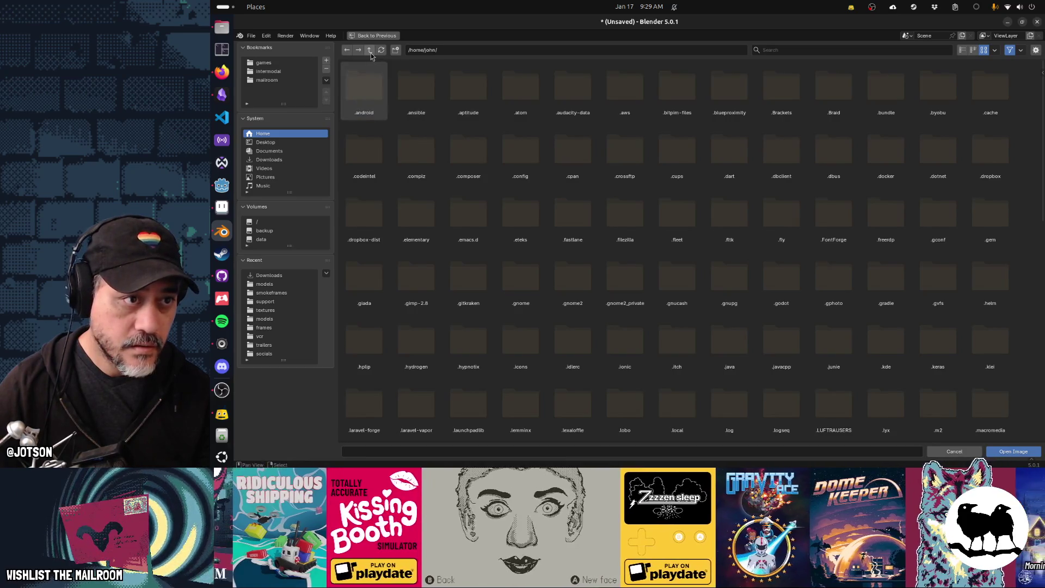
Browse to mailroom/game/textures and load scale.png as the Base Color texture
left_click(263, 81)
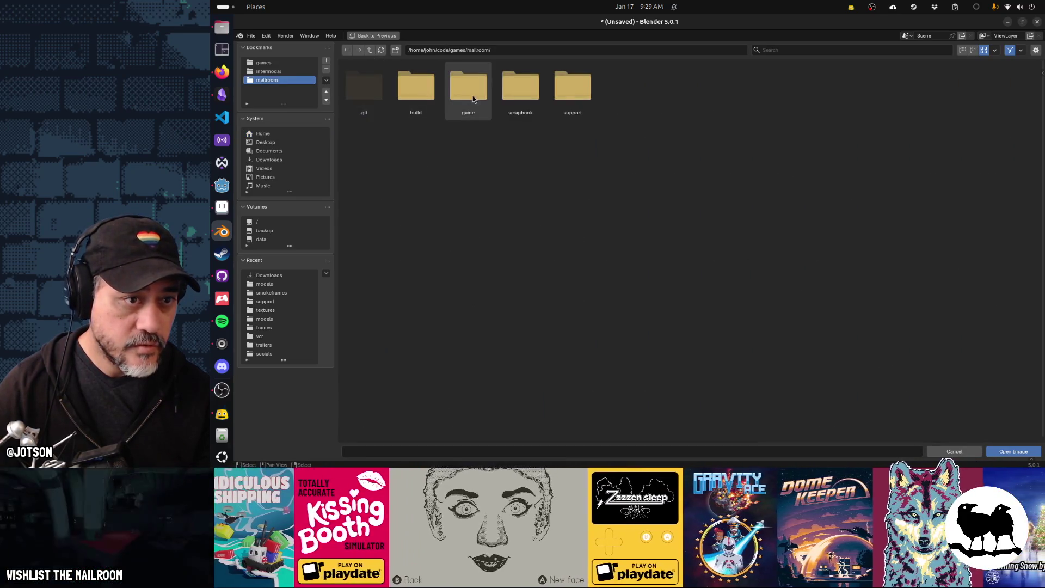
double_click(467, 90)
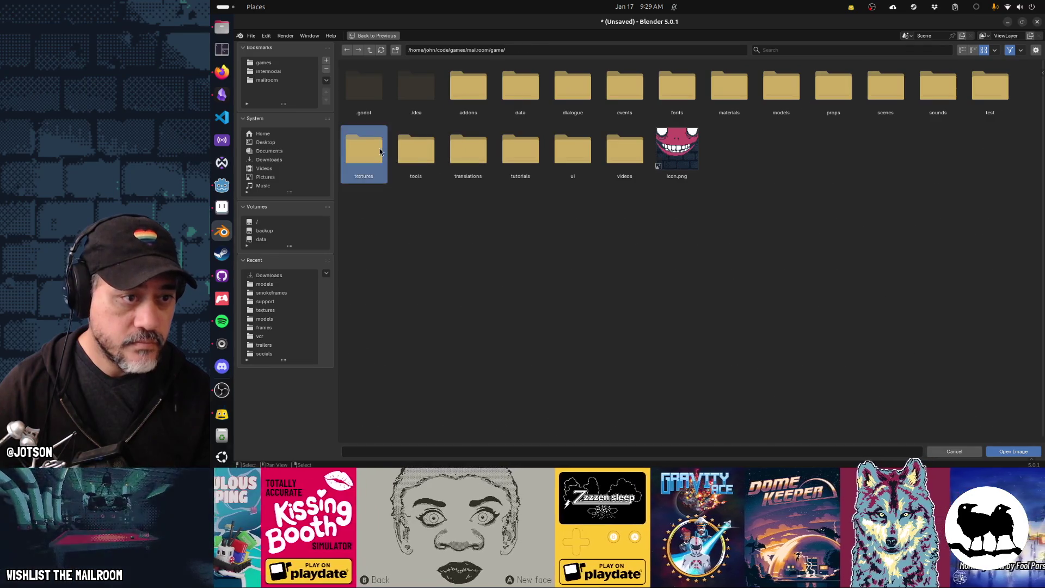
double_click(364, 148)
scroll(677, 267, "down", 15)
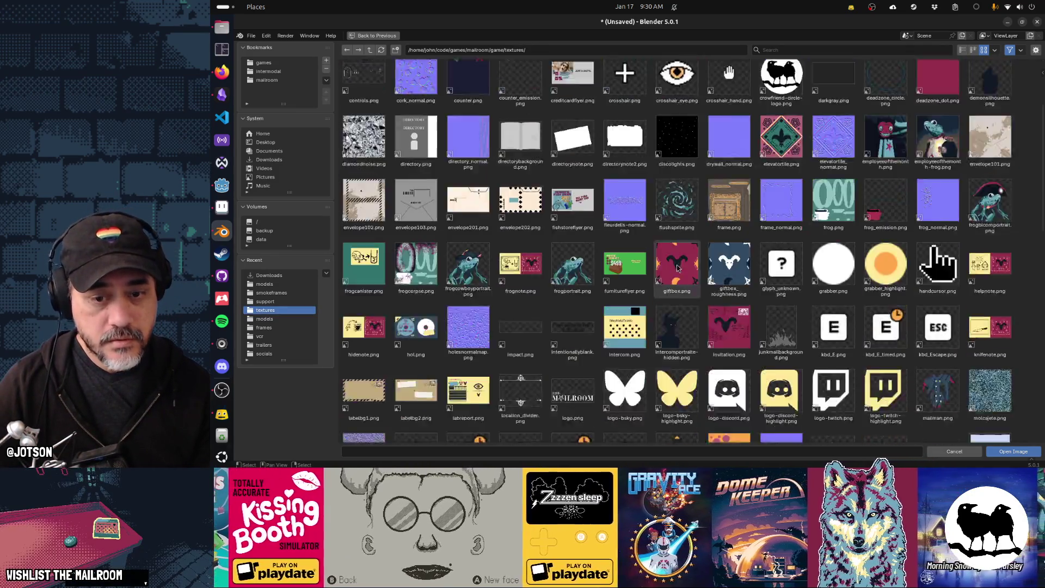
scroll(677, 267, "down", 5)
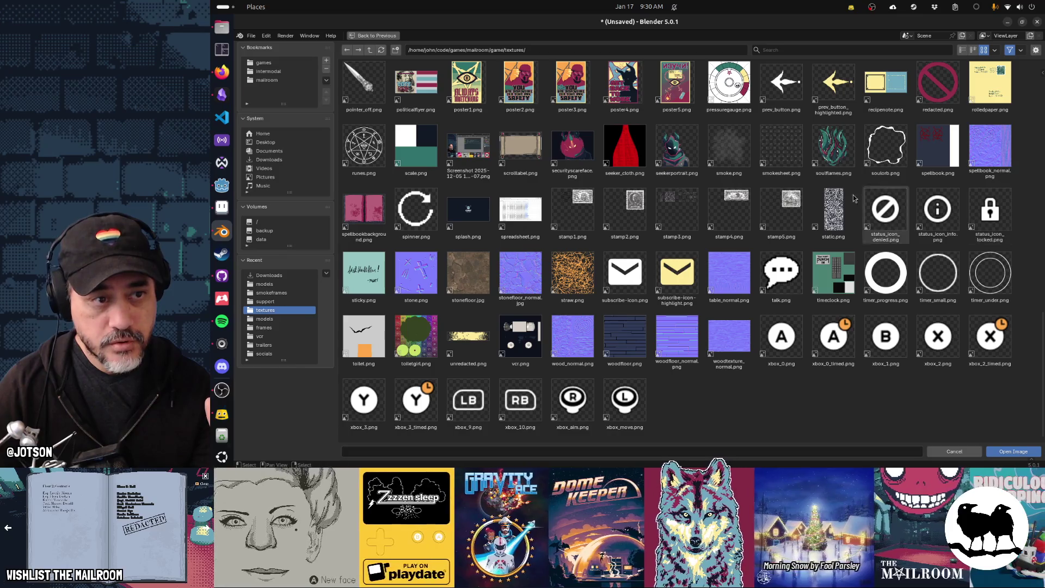
key("Escape")
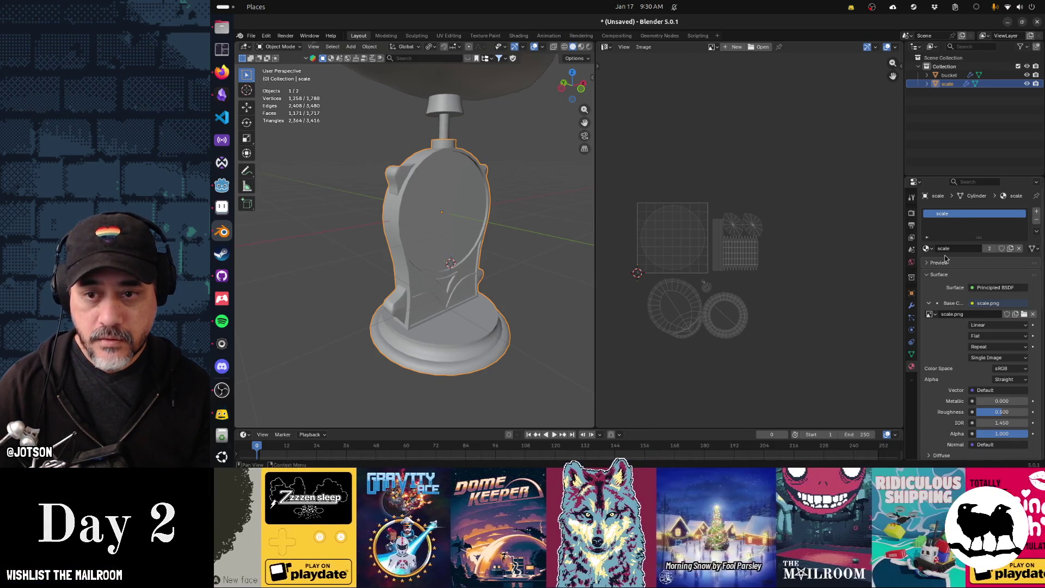
Show scale.png behind the UV layout in the image editor
left_click(711, 46)
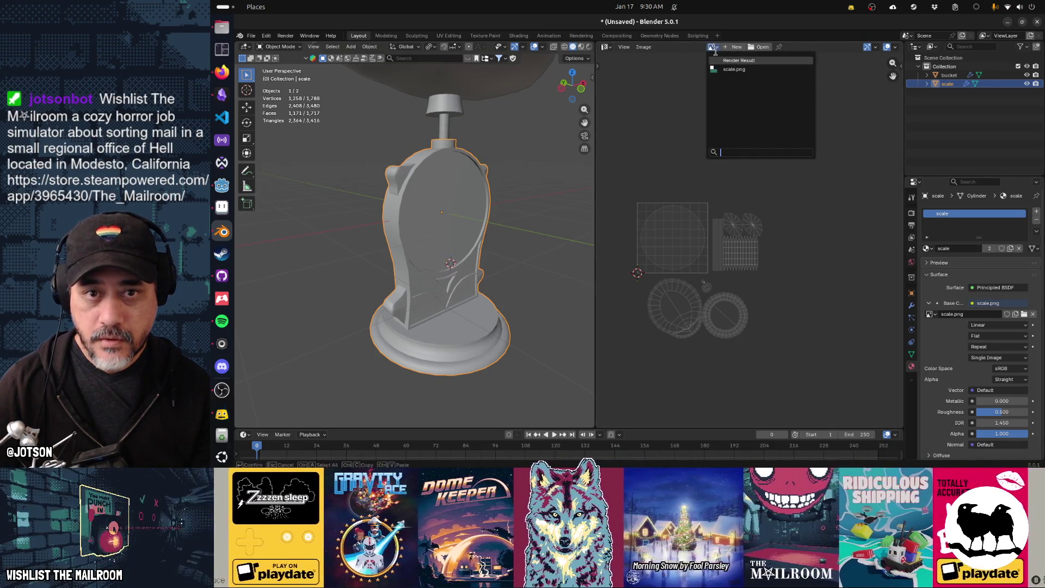
left_click(730, 73)
scroll(801, 198, "down", 2)
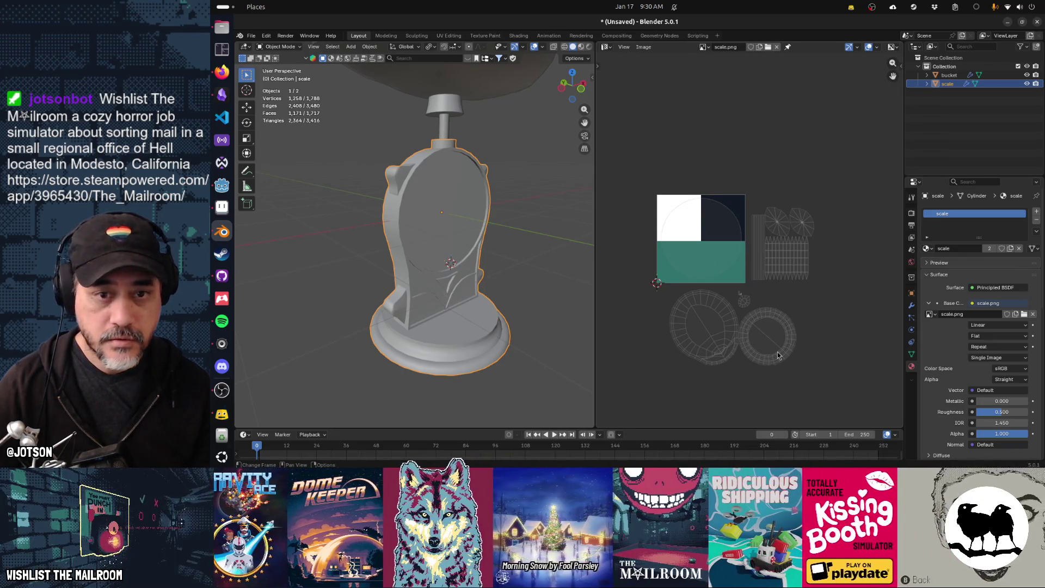
Select the bucket with the scale and enter Edit Mode with all UVs selected
key("Tab")
key("Tab")
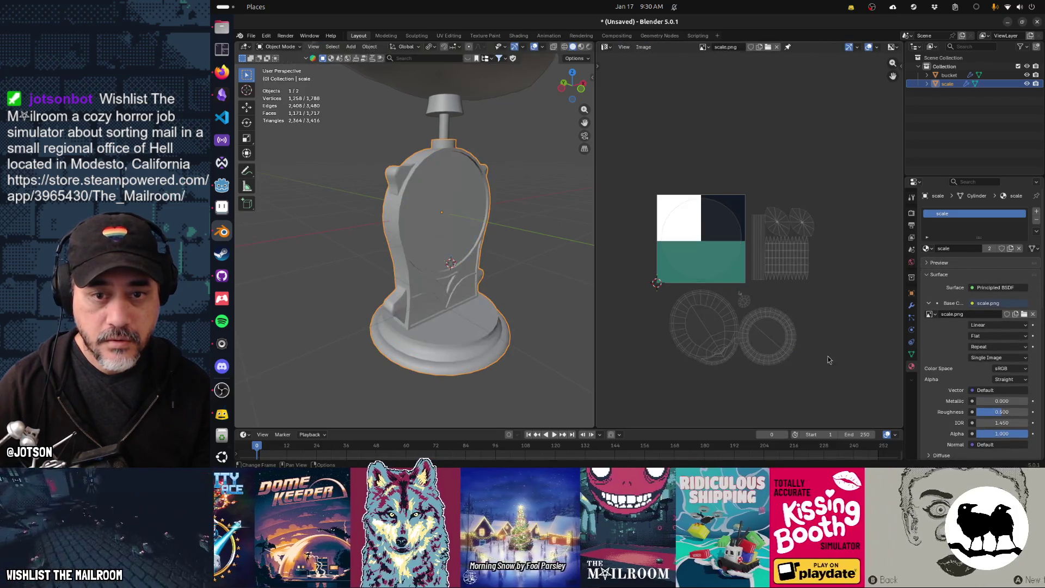
key("Tab")
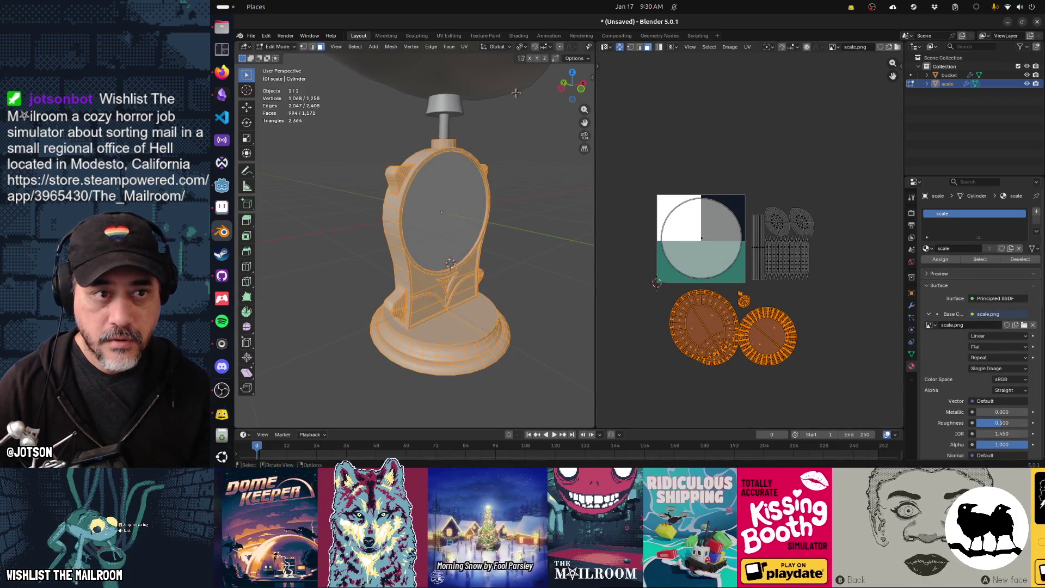
key("Tab")
key("a")
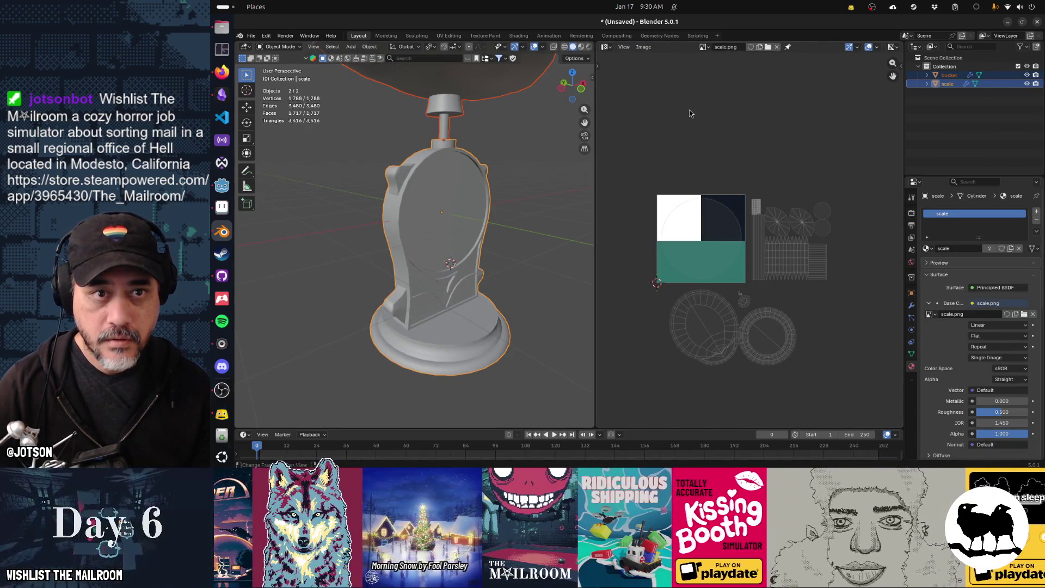
key("Tab")
key("a")
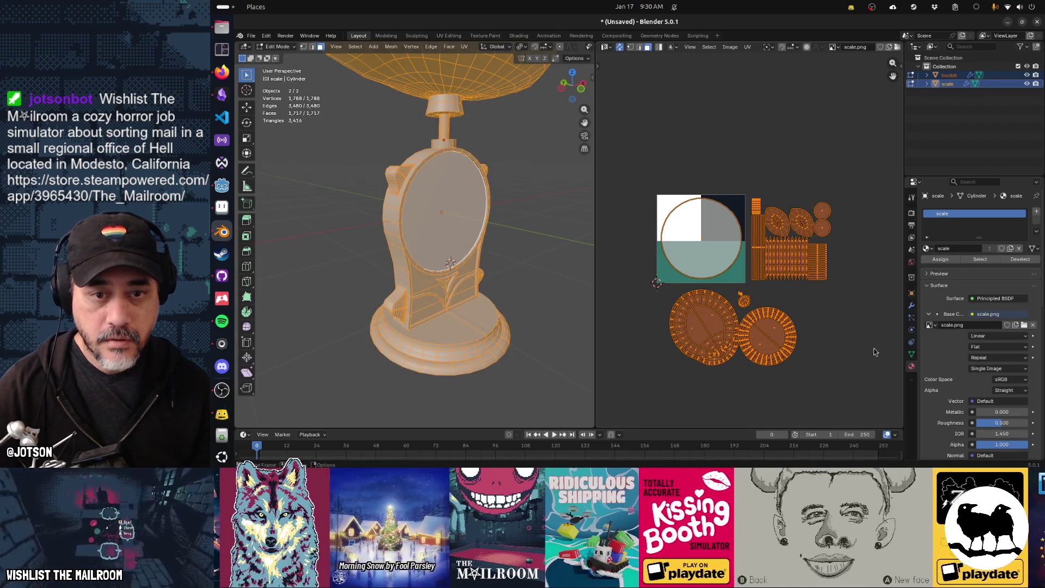
Shrink and reposition all UV islands to fit over the scale.png image
key("s")
left_click(773, 276)
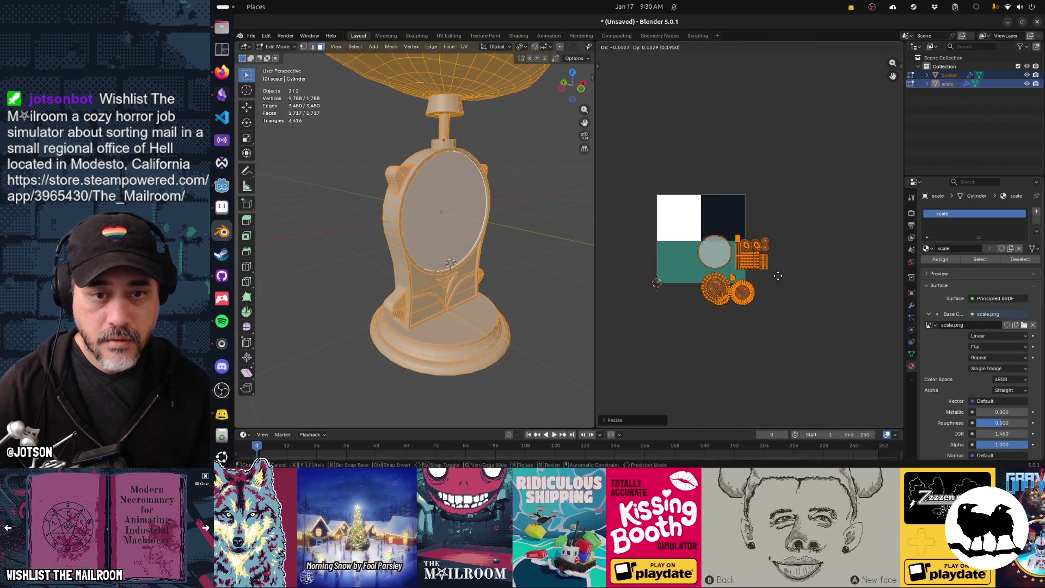
key("g")
left_click(762, 261)
key("s")
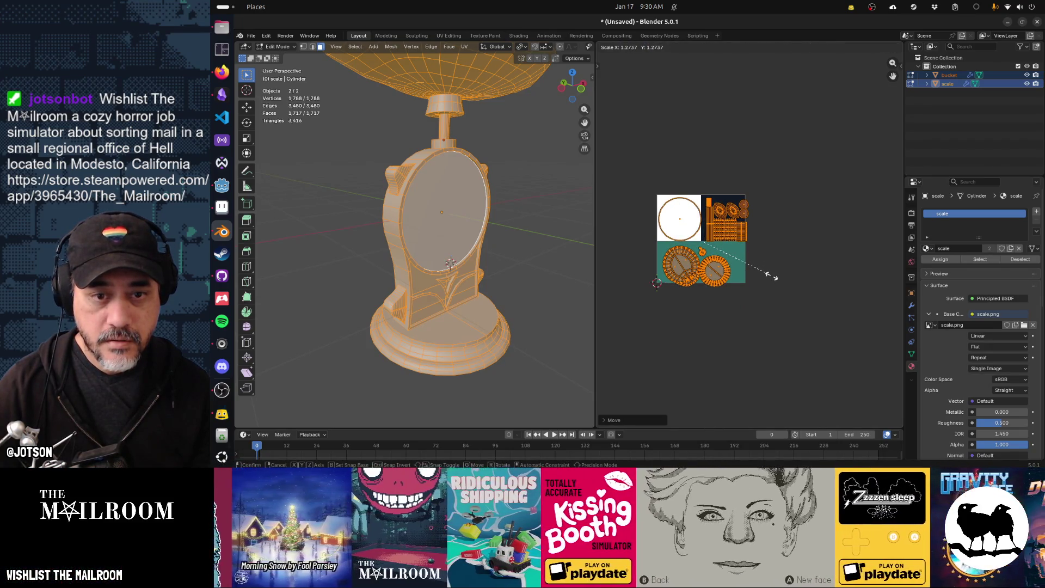
left_click(768, 274)
key("g")
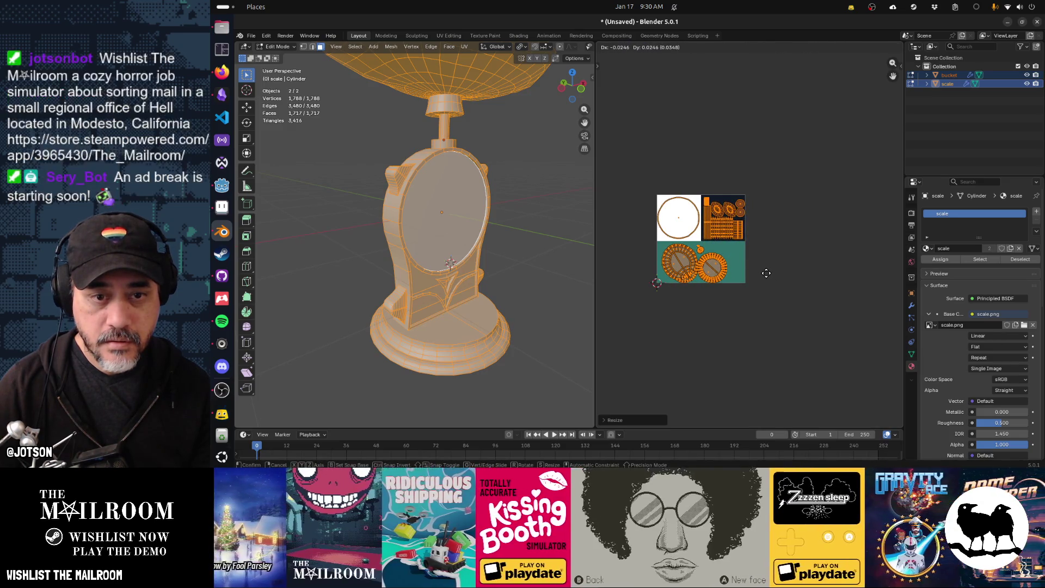
left_click(763, 280)
Fit the gear-shaped disc islands into the teal half of the image, then deselect
left_click_drag(661, 262, 642, 242)
key("g")
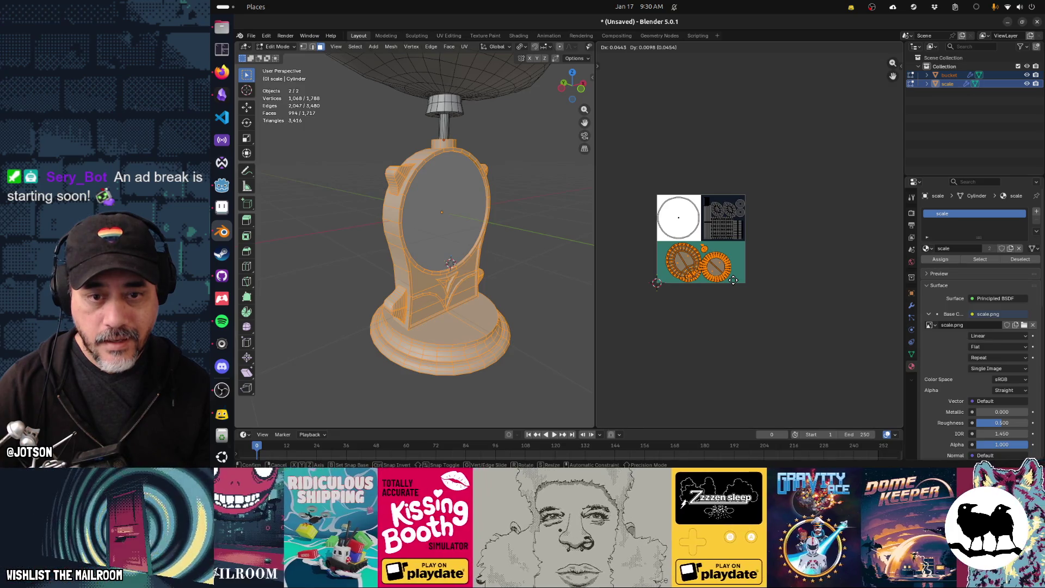
left_click(734, 280)
key("s")
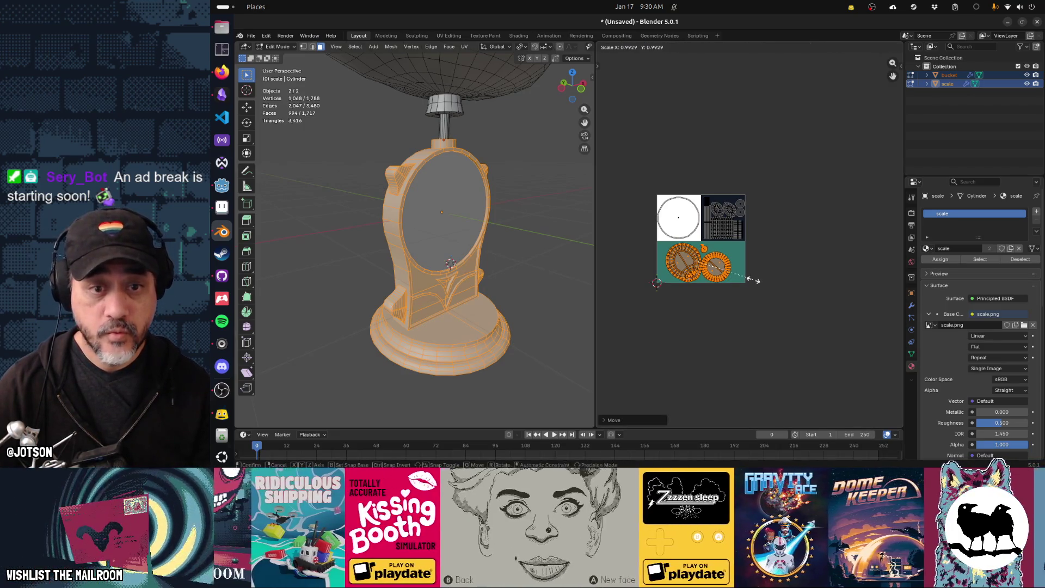
left_click(757, 280)
key("g")
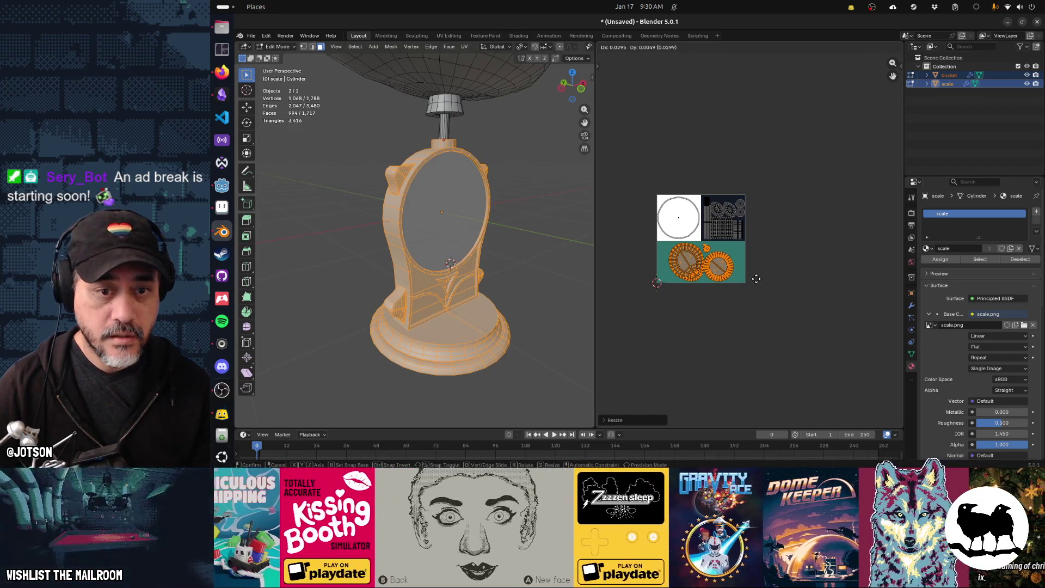
left_click(756, 280)
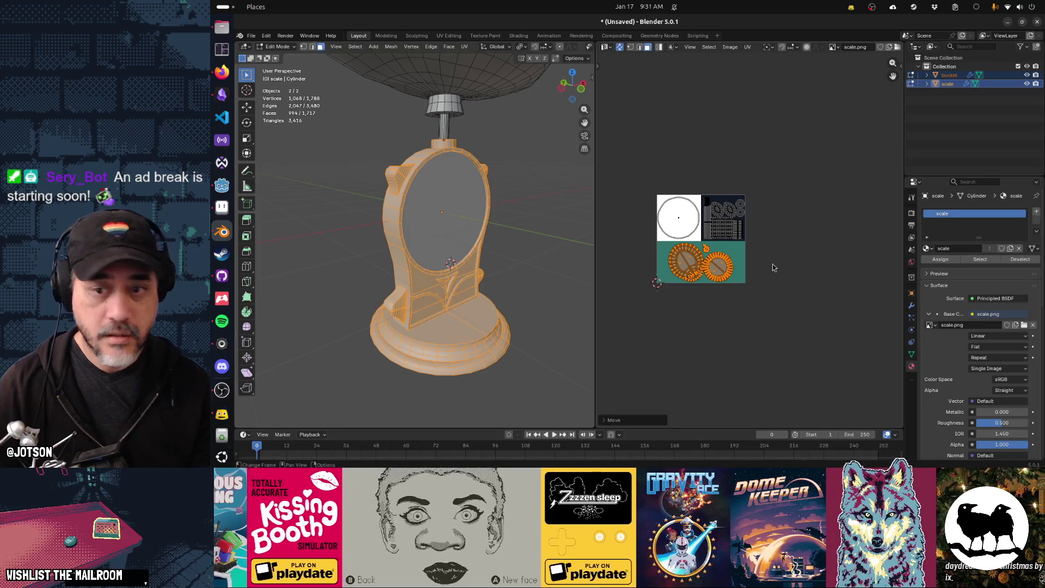
left_click(773, 264)
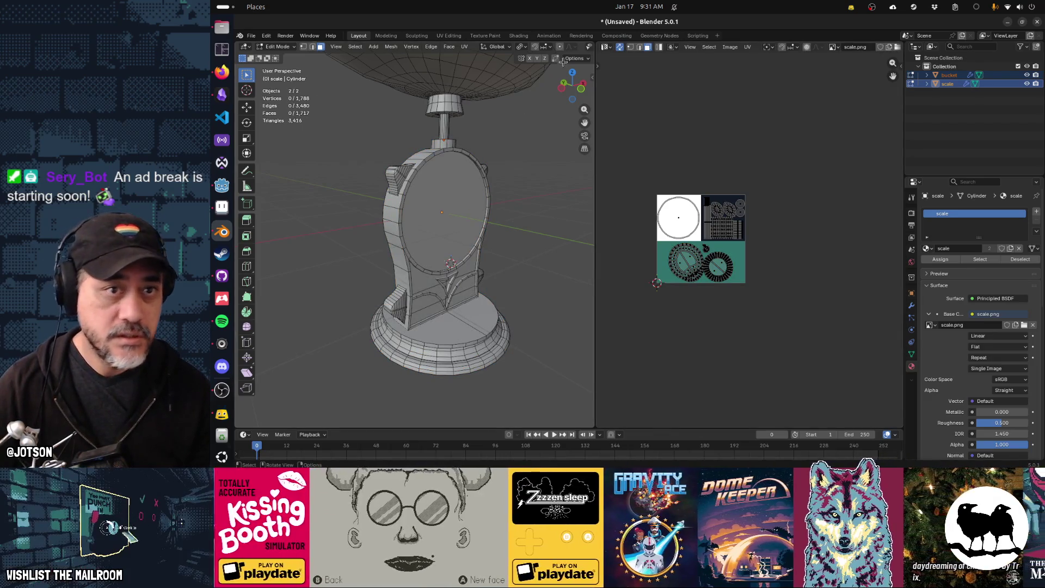
Switch the viewport to textured preview, widen the 3D view, and return to Object Mode
middle_click_drag(581, 51, 444, 53)
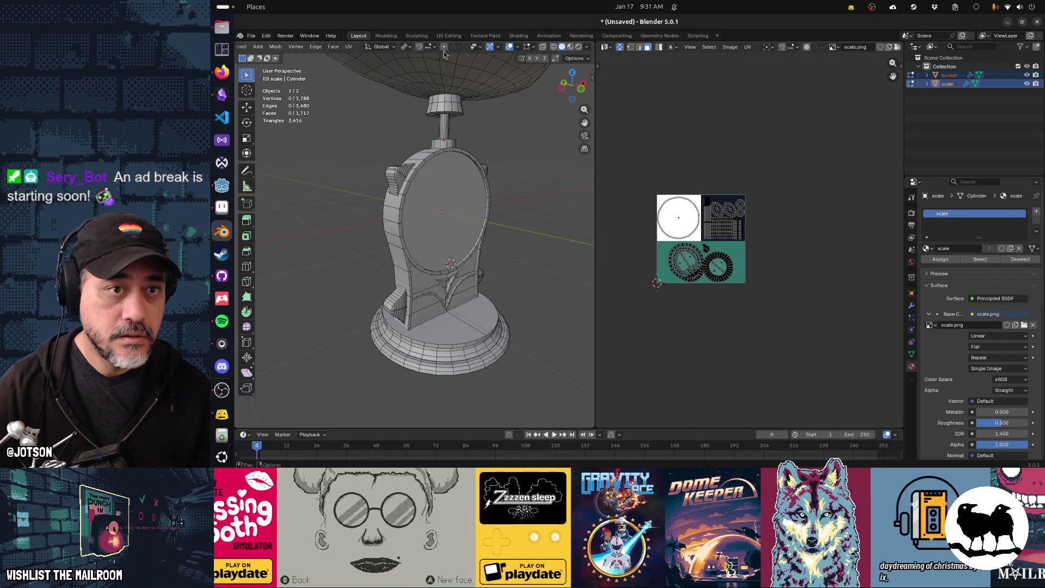
left_click(571, 47)
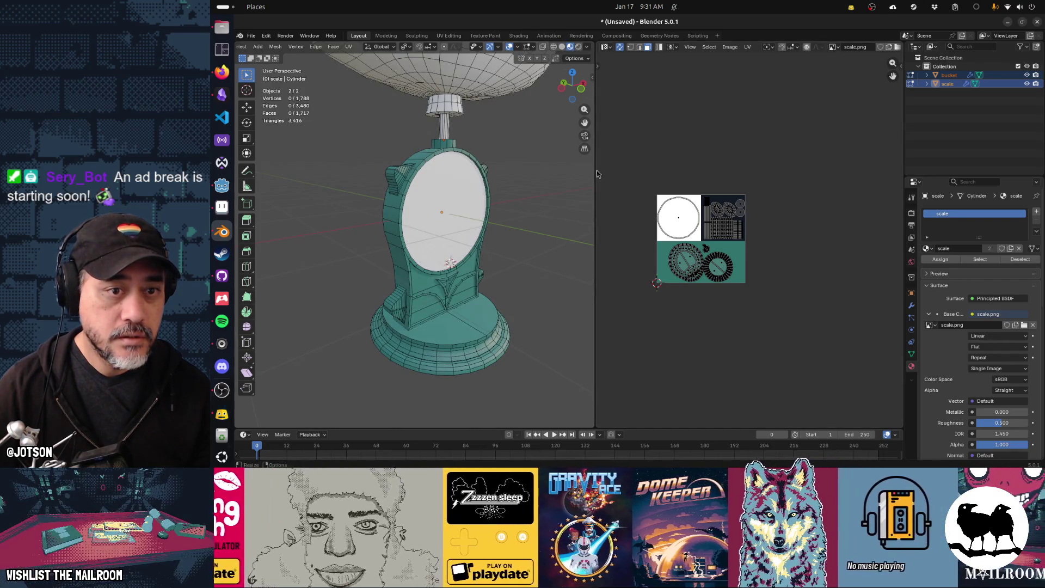
left_click_drag(597, 172, 694, 177)
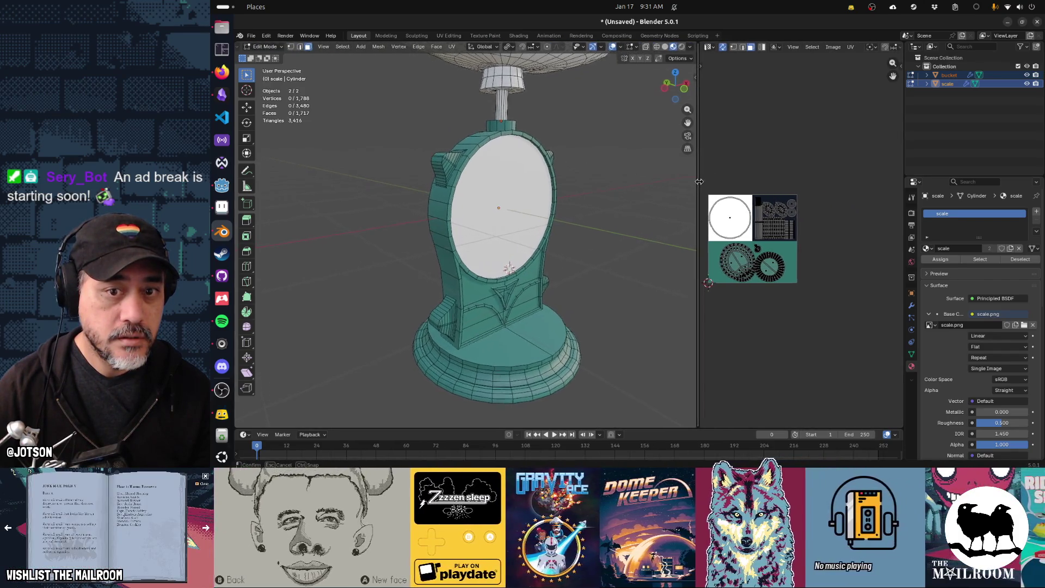
middle_click_drag(754, 238, 798, 233)
scroll(799, 233, "up", 1)
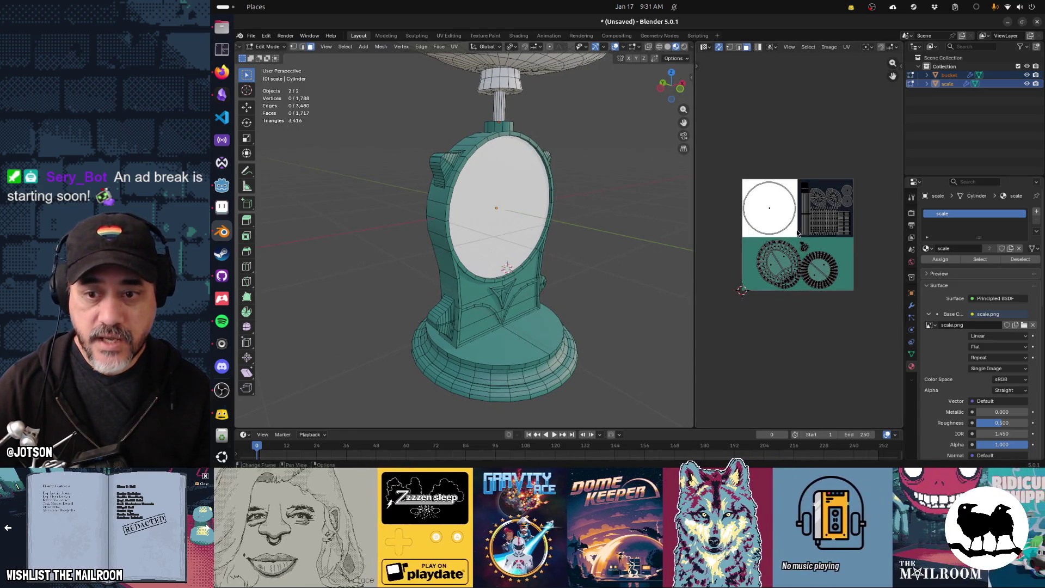
mouse_move(592, 267)
middle_mouse_down()
mouse_move(503, 217)
mouse_move(567, 239)
mouse_move(562, 225)
middle_mouse_up()
scroll(503, 216, "down", 2)
key("Tab")
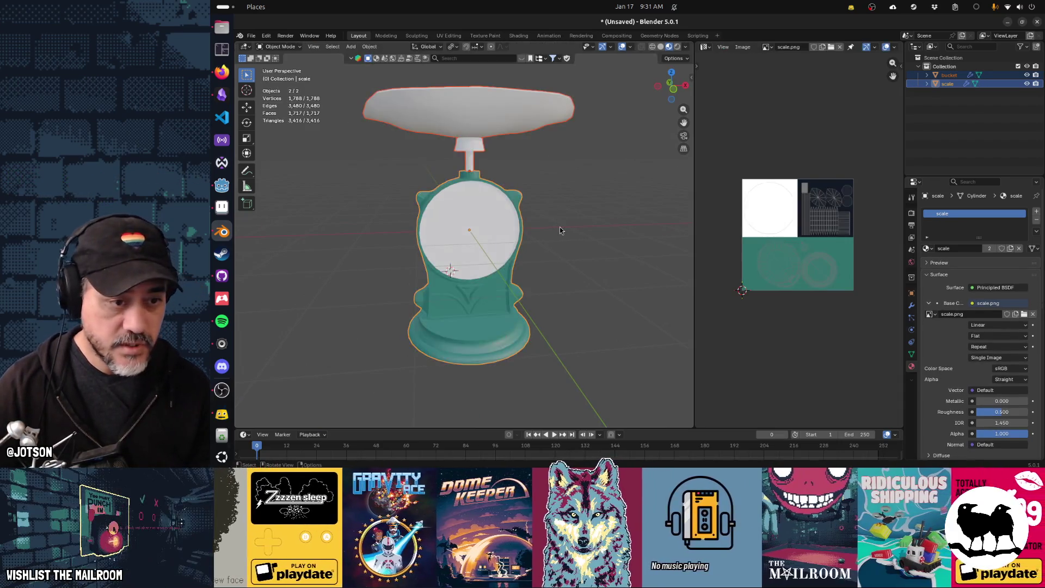
mouse_move(549, 237)
middle_mouse_down()
mouse_move(560, 242)
mouse_move(555, 252)
mouse_move(599, 262)
mouse_move(511, 253)
mouse_move(584, 252)
mouse_move(550, 240)
middle_mouse_up()
Give the bucket the 'scale' material and view the model facing the white dial
left_click(504, 170)
mouse_move(526, 173)
middle_mouse_down()
mouse_move(467, 153)
mouse_move(500, 167)
middle_mouse_up()
left_click(927, 249)
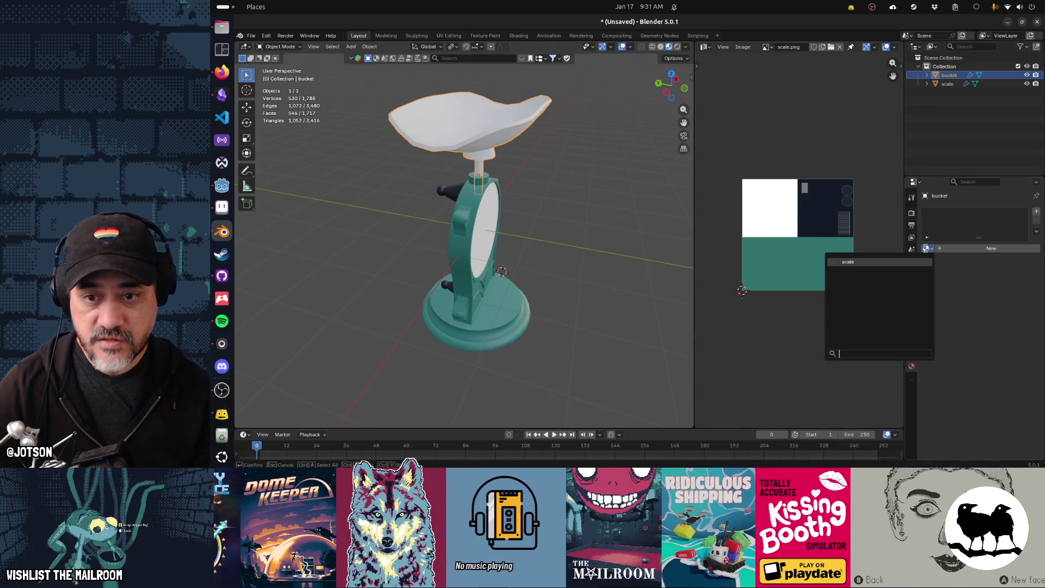
left_click(892, 261)
left_click(641, 269)
mouse_move(641, 268)
middle_mouse_down()
mouse_move(414, 260)
mouse_move(606, 254)
mouse_move(479, 280)
mouse_move(563, 276)
mouse_move(534, 291)
mouse_move(559, 280)
mouse_move(454, 258)
mouse_move(531, 252)
mouse_move(434, 286)
mouse_move(497, 276)
mouse_move(470, 278)
middle_mouse_up()
mouse_move(387, 276)
middle_mouse_down()
mouse_move(514, 277)
mouse_move(479, 275)
middle_mouse_up()
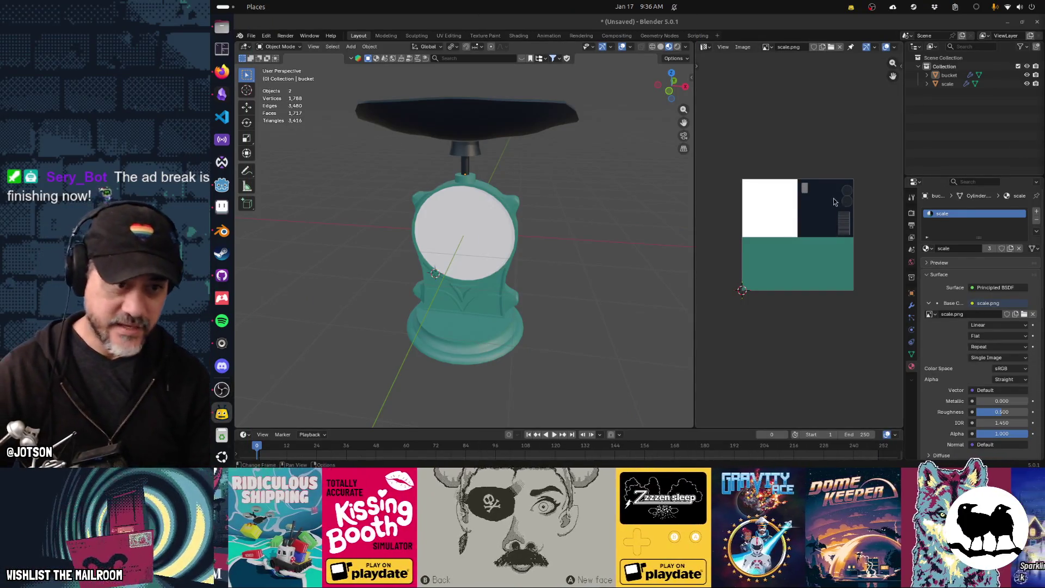
In vertex Edit Mode on the scale, select the dial's circle UV island and rotate it
left_click(482, 236)
key("Tab")
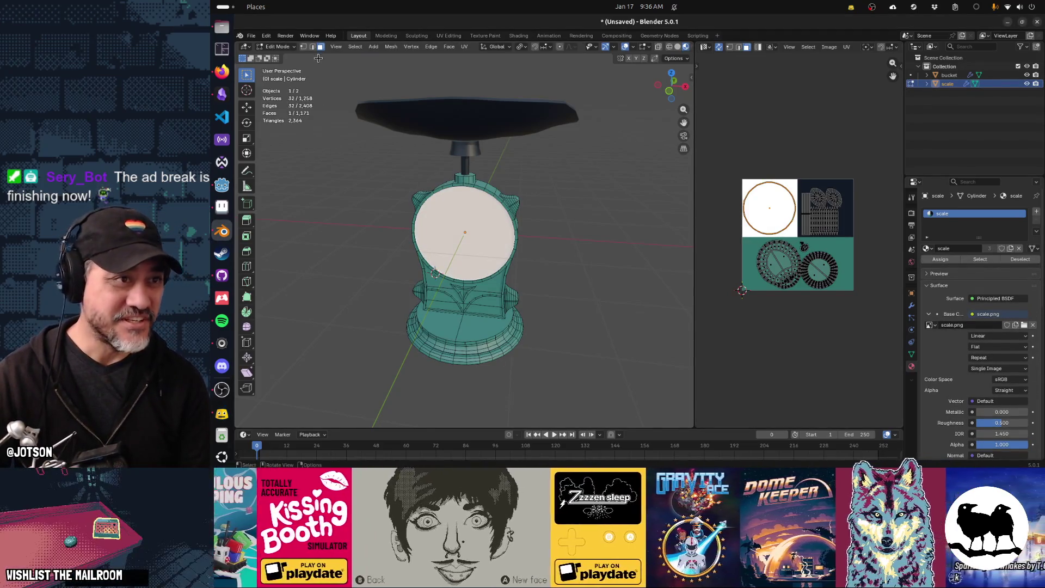
left_click(304, 48)
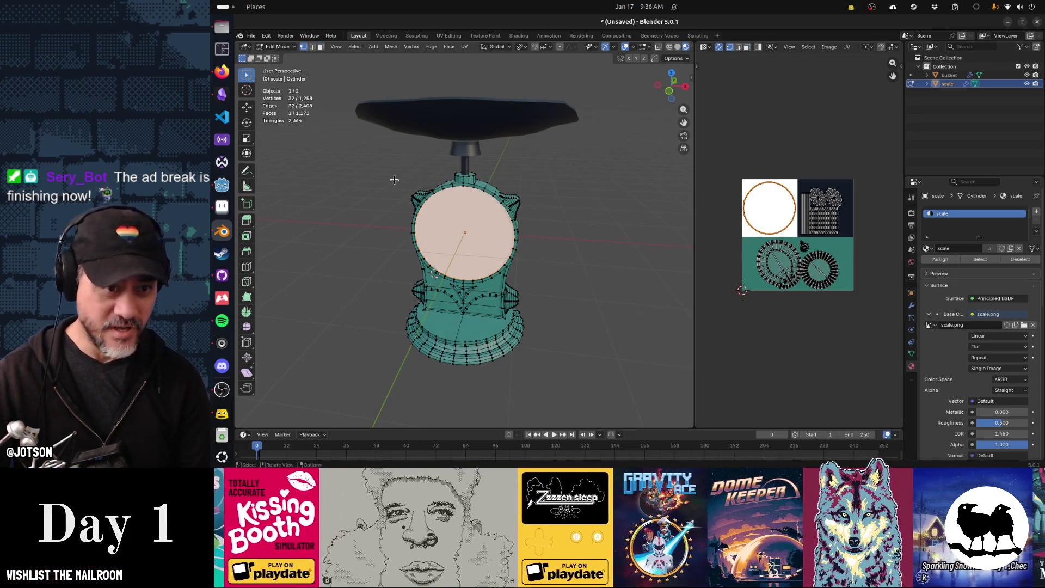
left_click(462, 192)
middle_click_drag(467, 207, 470, 181)
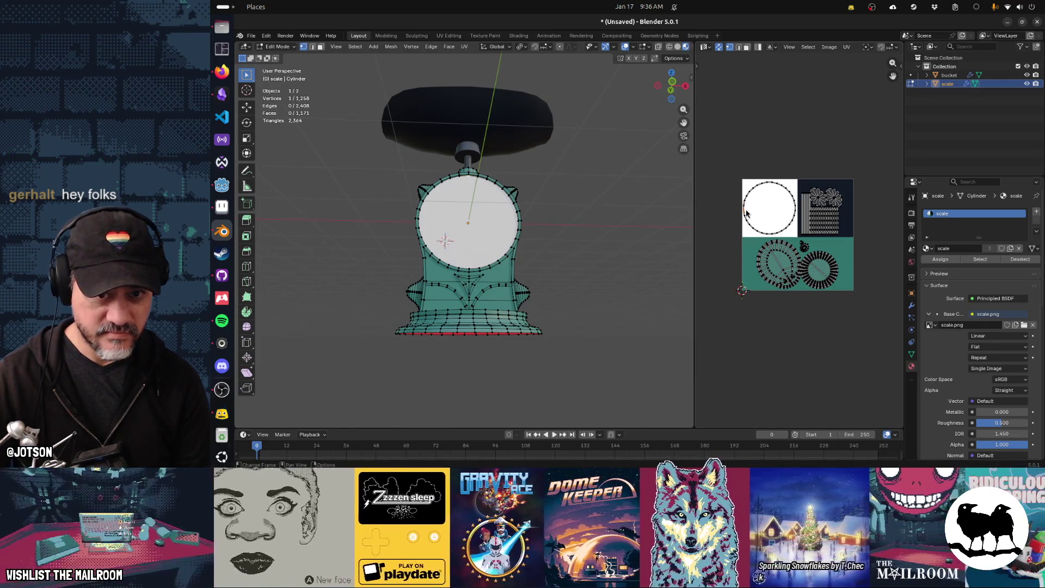
key("a")
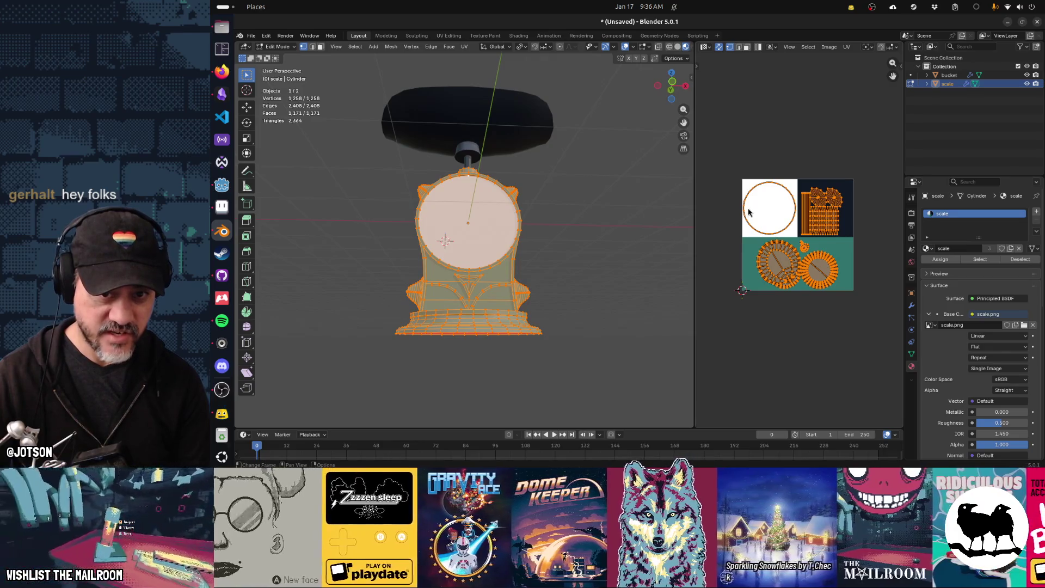
left_click(748, 211)
key("l")
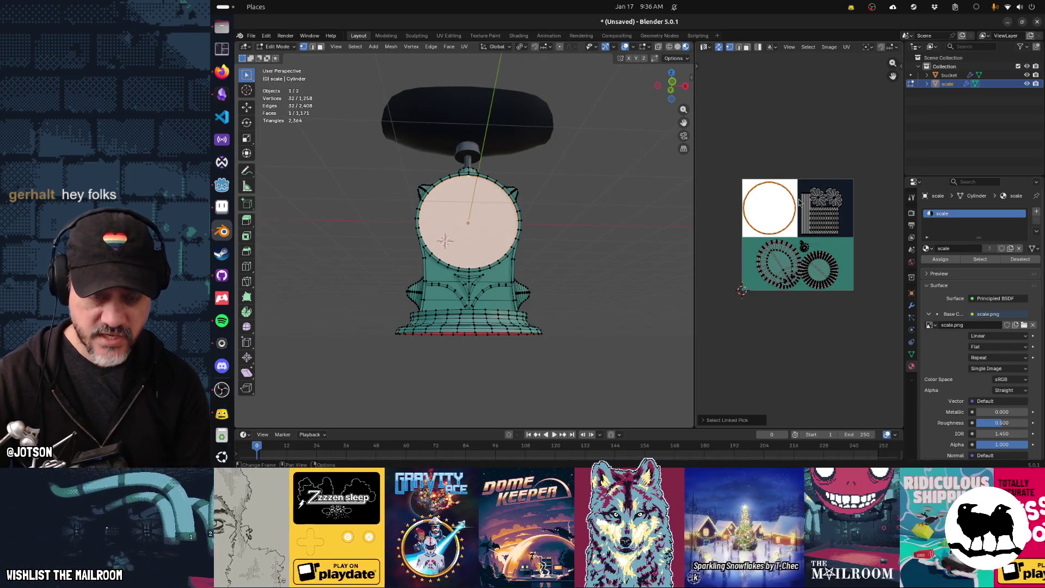
key("r")
key("Return")
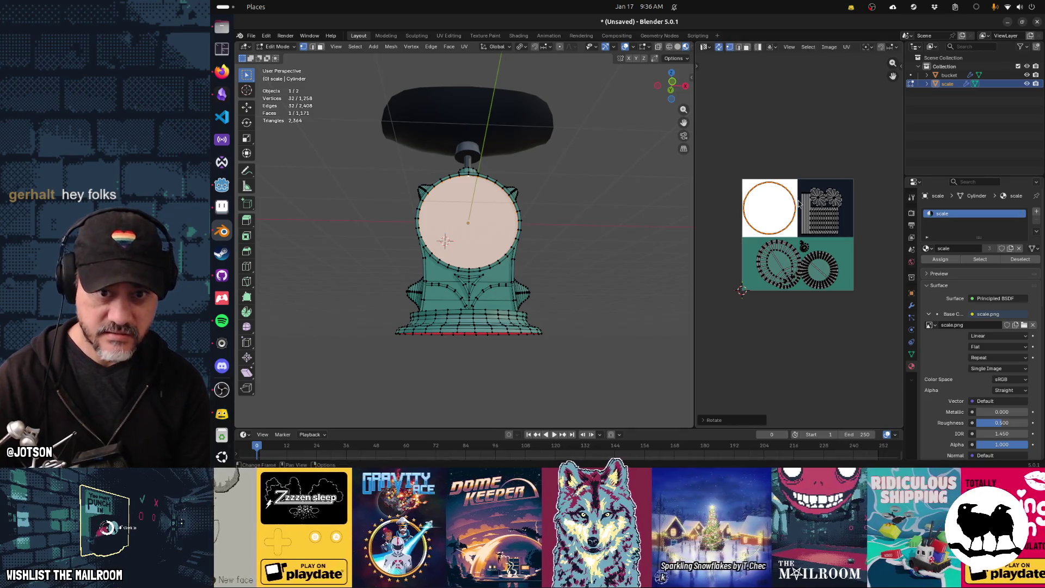
Reselect the linked circle UV island and rotate it again
scroll(770, 190, "up", 3)
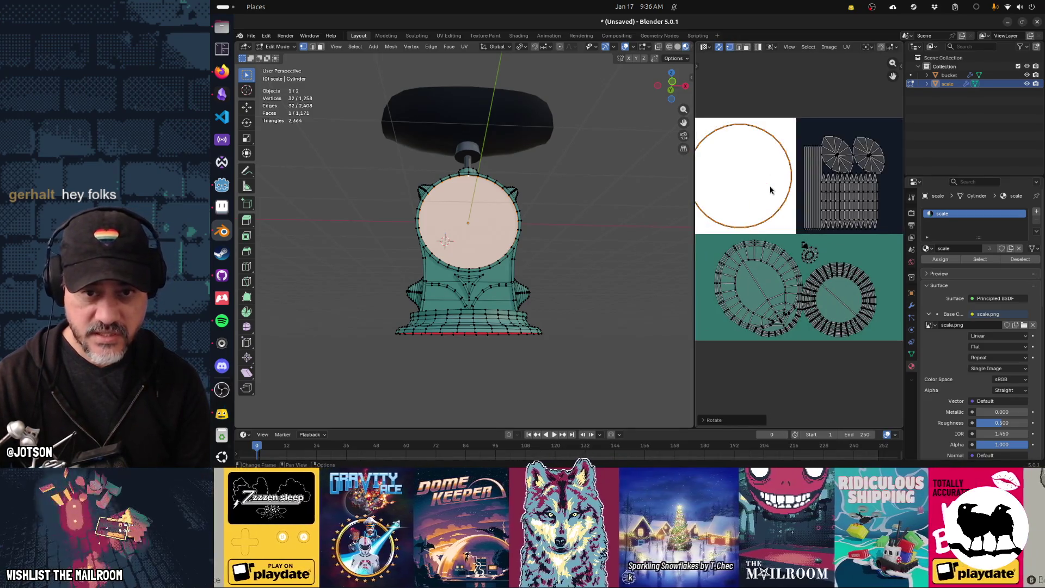
left_click(741, 130)
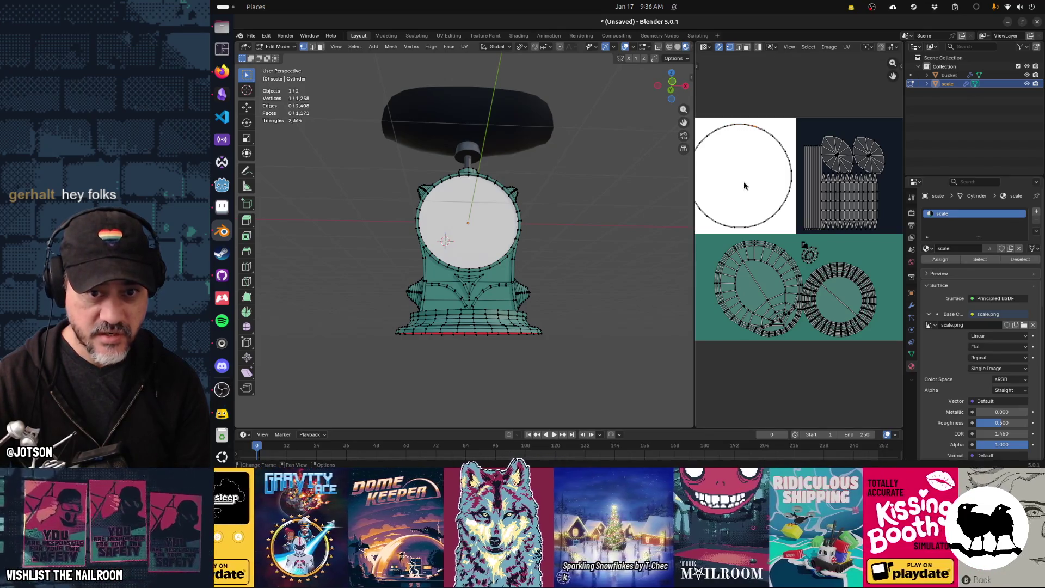
mouse_move(500, 223)
middle_mouse_down()
mouse_move(490, 232)
mouse_move(554, 249)
mouse_move(572, 221)
middle_mouse_up()
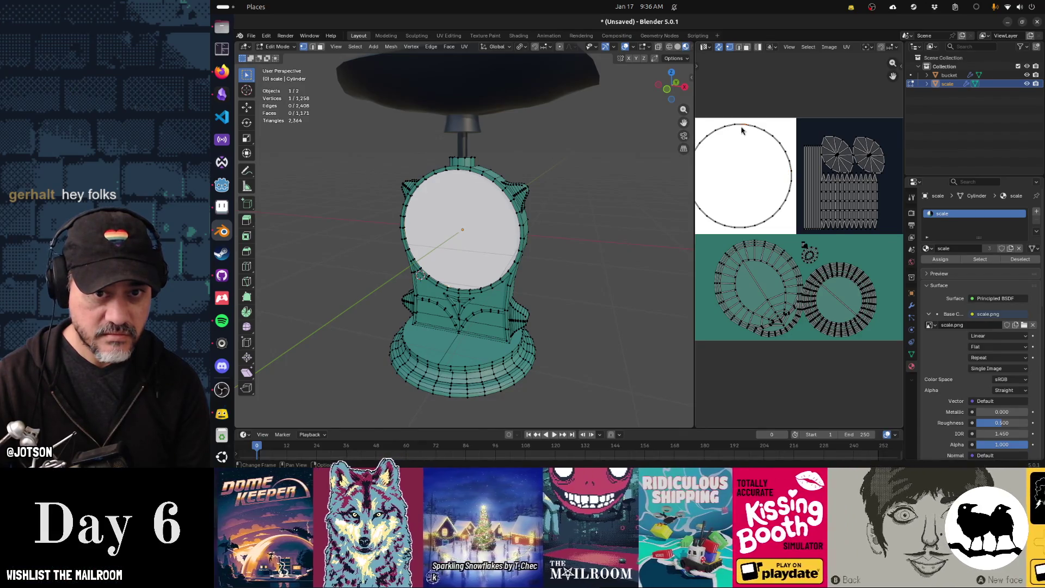
middle_click_drag(542, 237, 577, 202)
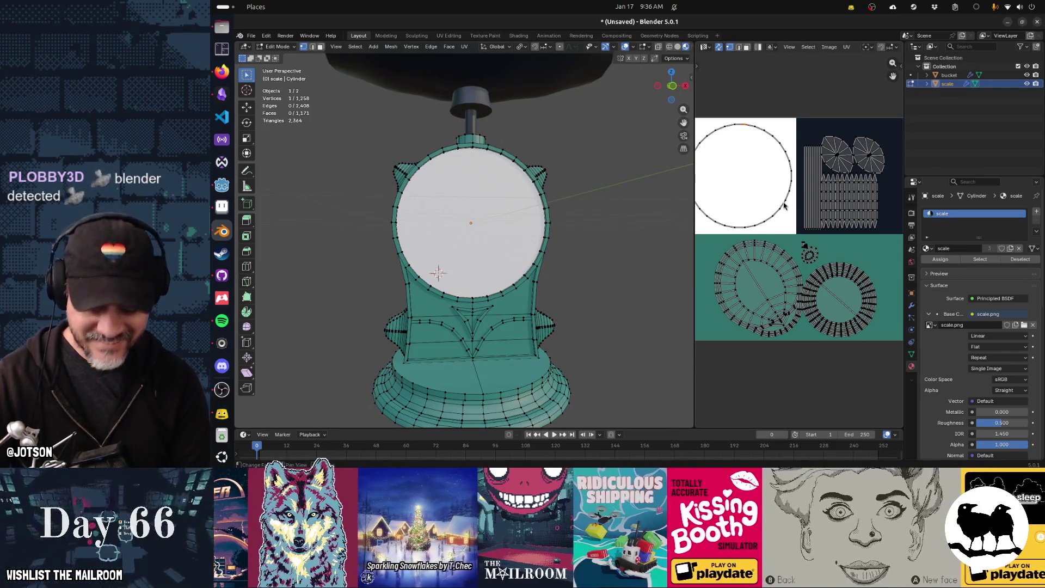
key("l")
key("r")
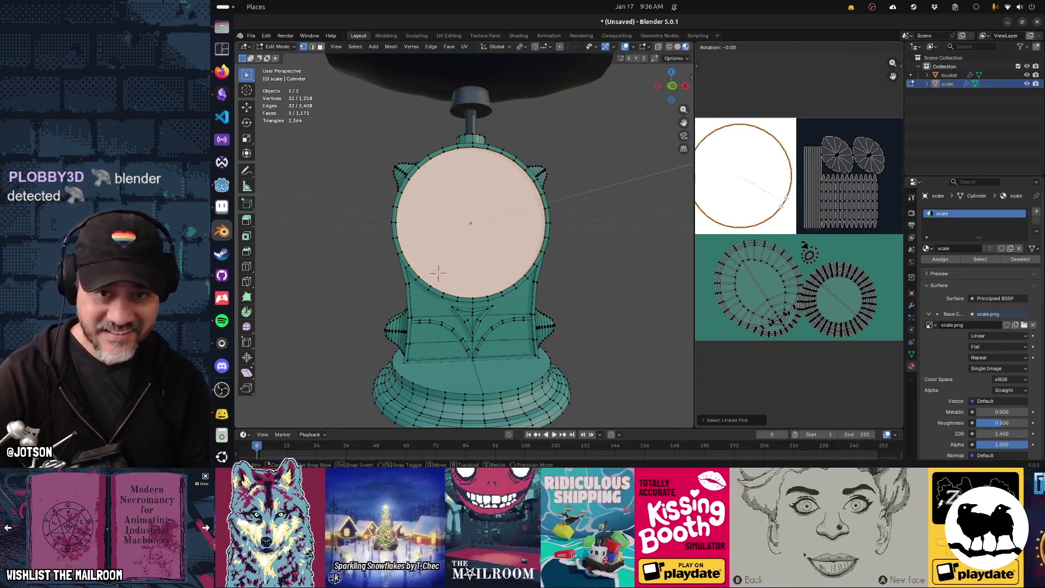
left_click(784, 205)
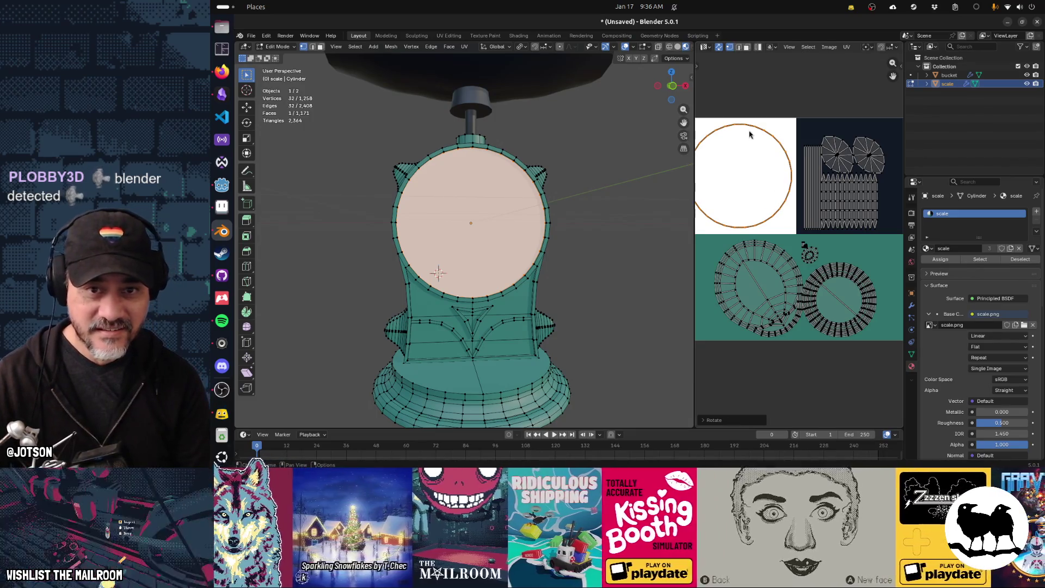
left_click(745, 129)
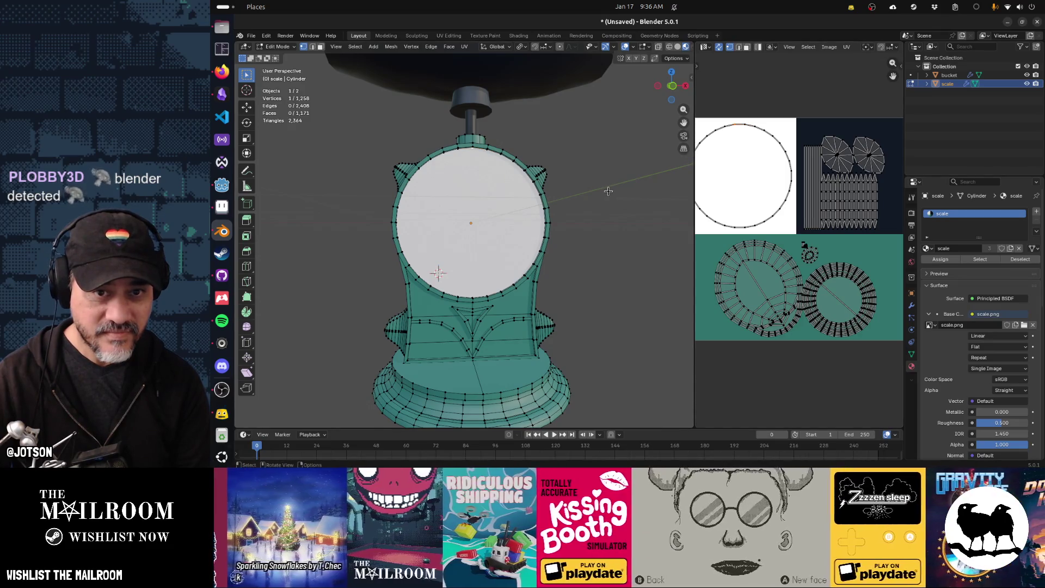
Turn the circle island a few more degrees, then bring up the save file browser
scroll(735, 183, "up", 3)
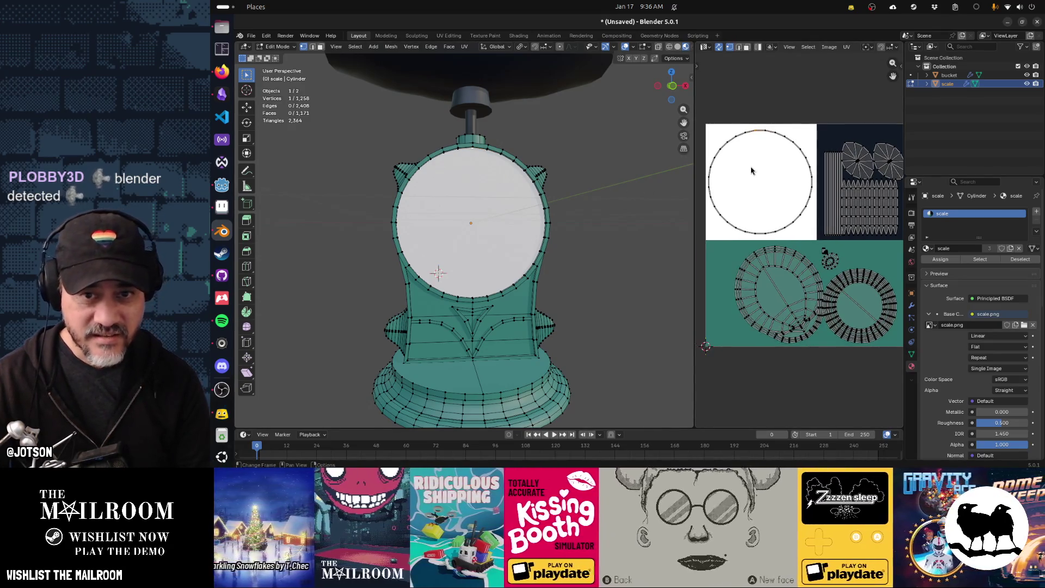
key("l")
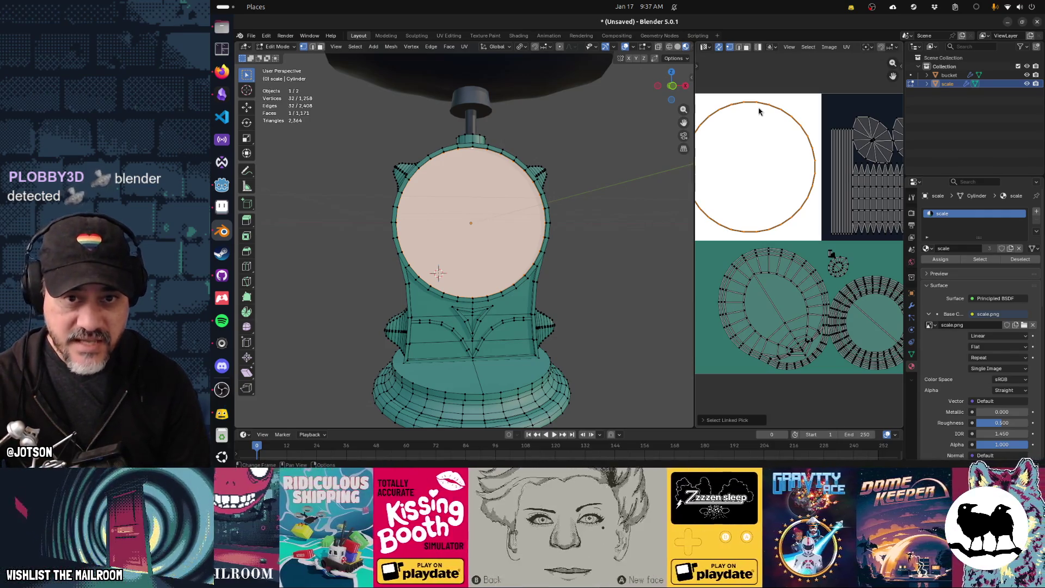
key("r")
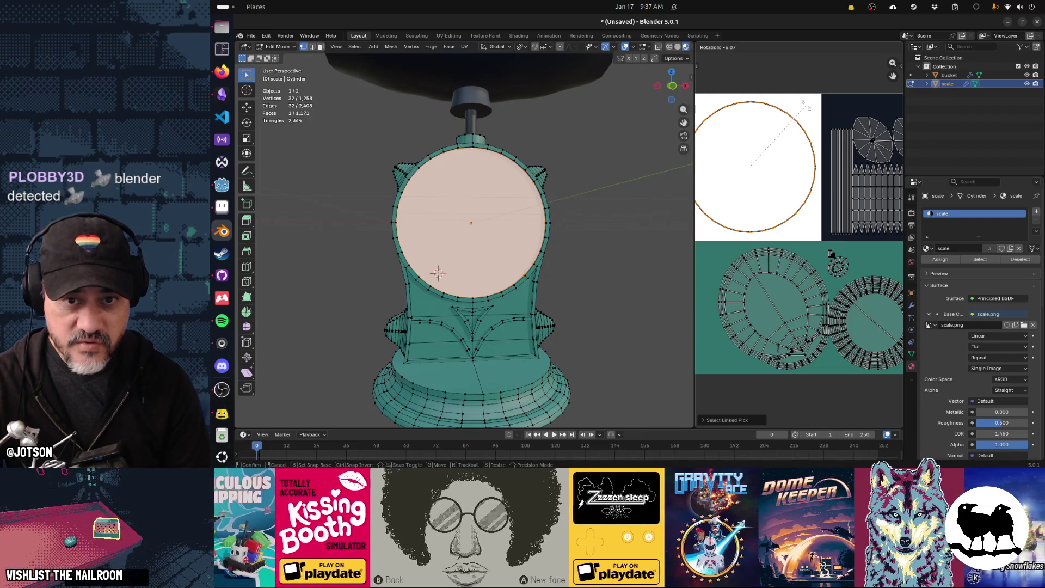
left_click(806, 106)
left_click(750, 106)
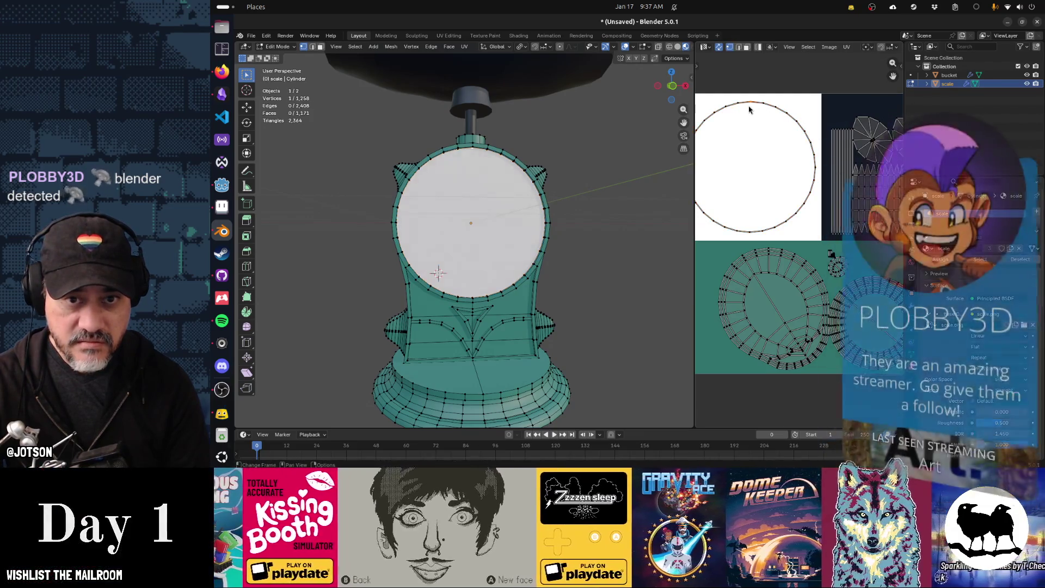
mouse_move(626, 218)
middle_mouse_down()
mouse_move(591, 215)
mouse_move(612, 223)
middle_mouse_up()
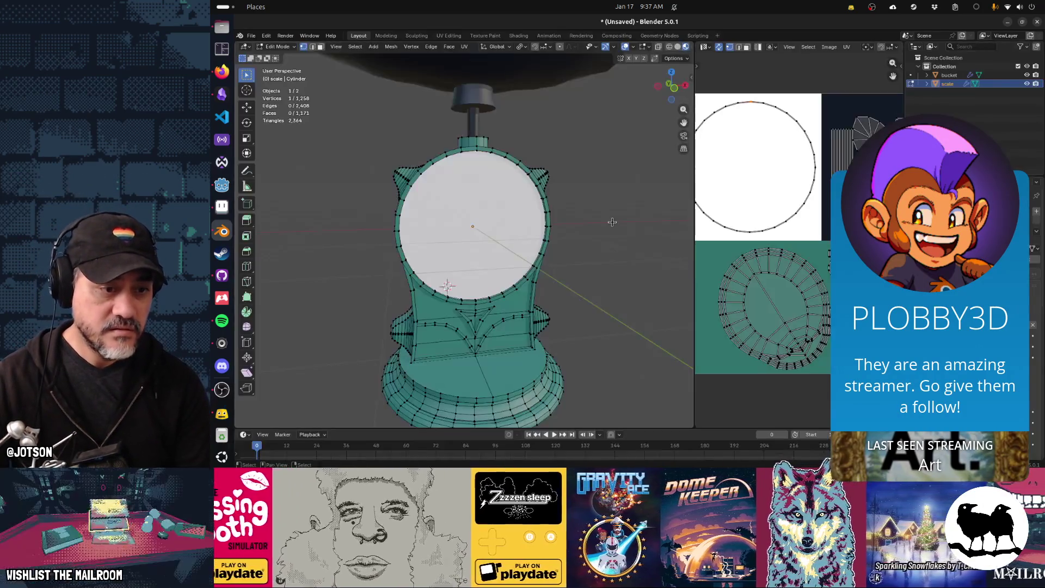
key("ctrl+o")
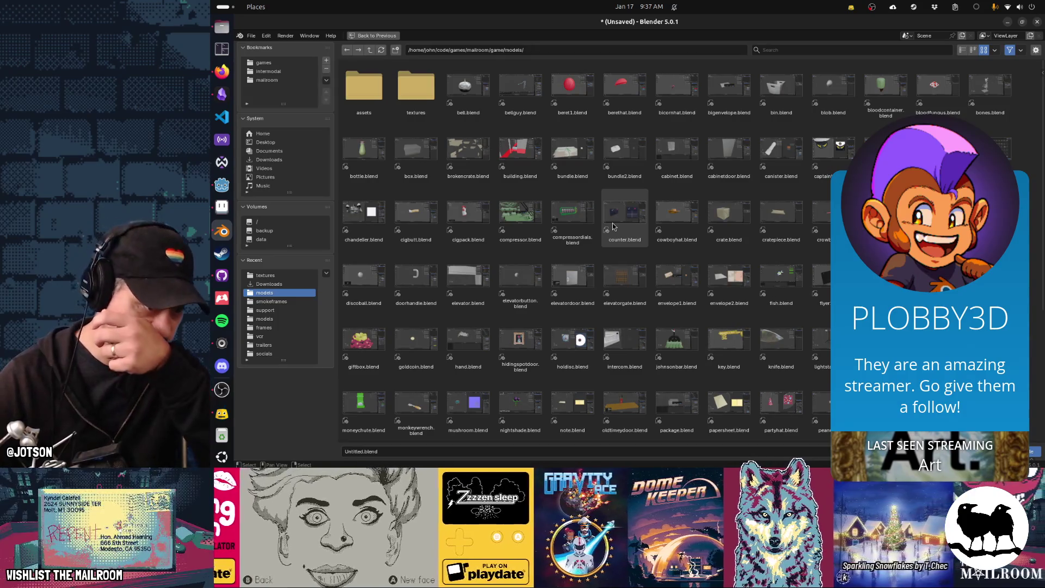
Save the project as scale.blend in the models folder and return to Object Mode
left_click(484, 449)
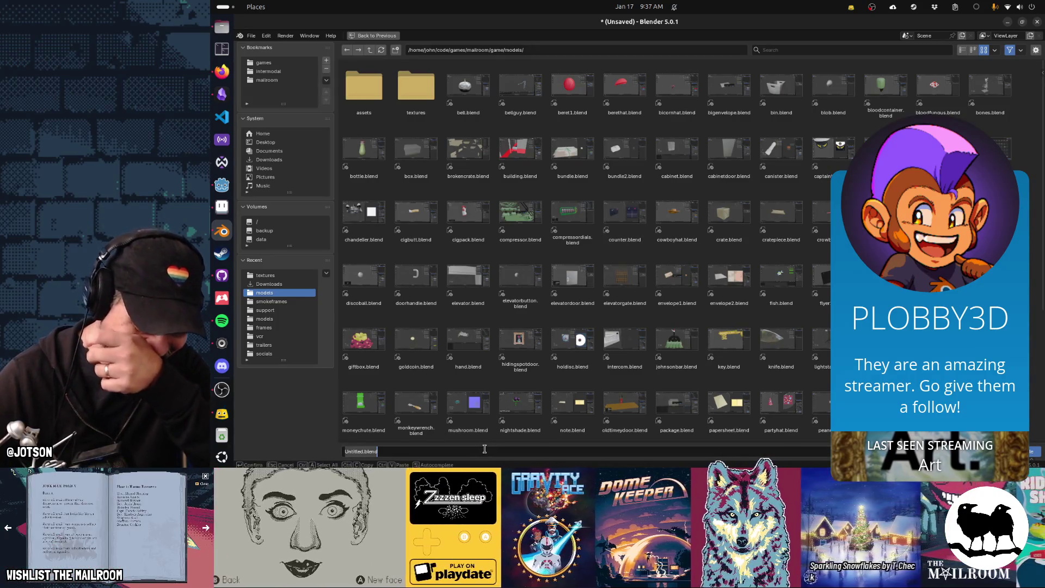
type("scale.blend")
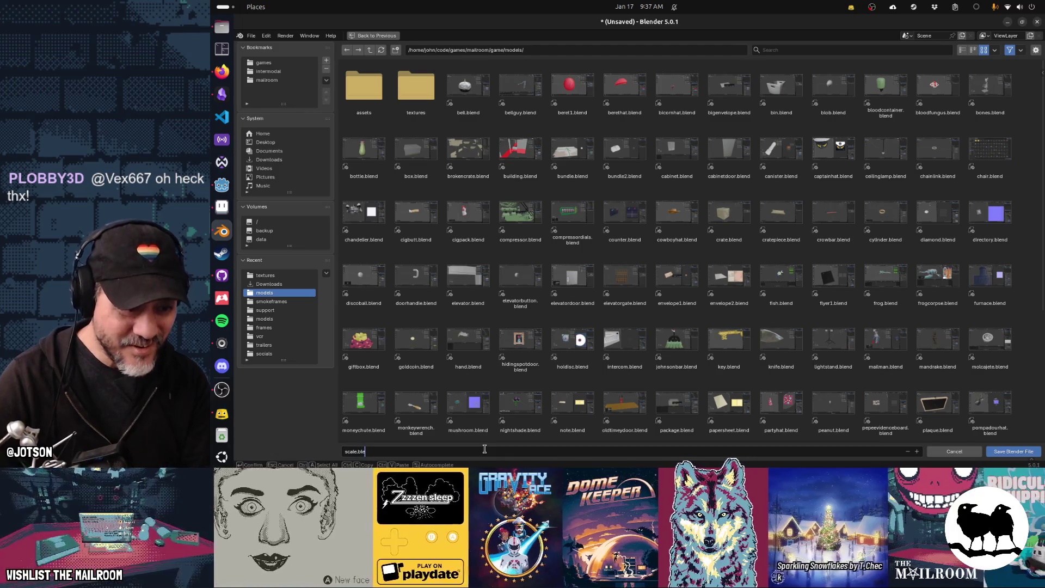
key("Return")
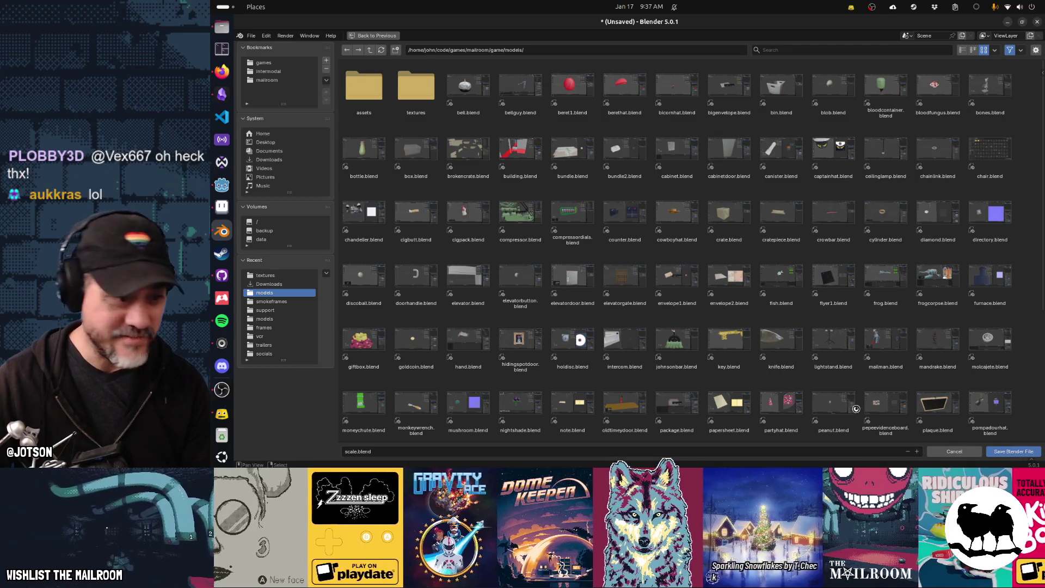
key("Return")
key("Tab")
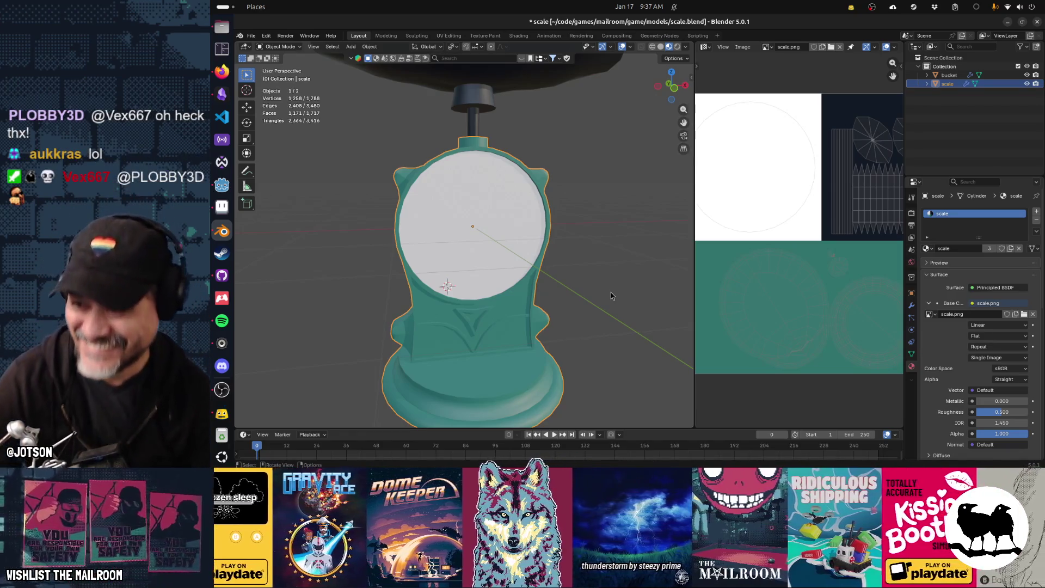
scroll(554, 329, "up", 1)
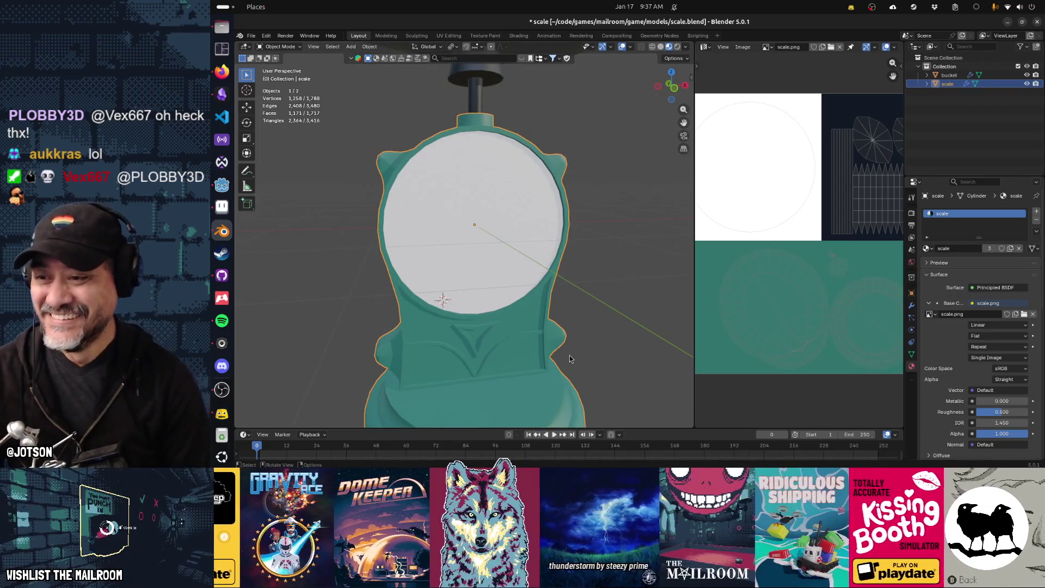
scroll(552, 280, "down", 1)
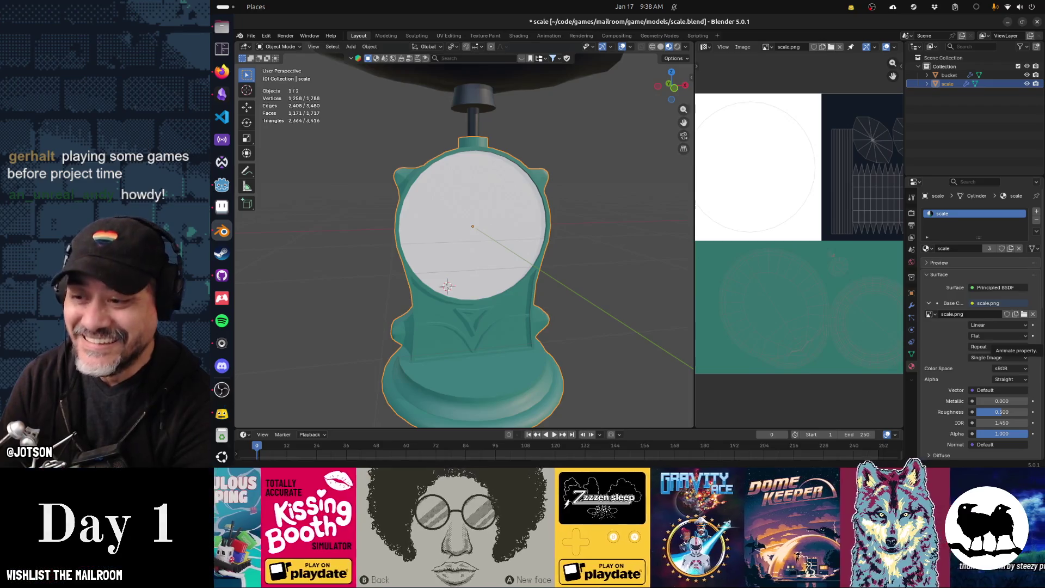
mouse_move(659, 322)
middle_mouse_down()
mouse_move(587, 335)
mouse_move(572, 299)
mouse_move(526, 298)
mouse_move(562, 303)
mouse_move(504, 321)
mouse_move(556, 329)
mouse_move(535, 337)
mouse_move(557, 327)
mouse_move(448, 323)
mouse_move(485, 296)
mouse_move(564, 307)
mouse_move(561, 330)
mouse_move(478, 342)
mouse_move(547, 301)
mouse_move(518, 334)
mouse_move(406, 299)
mouse_move(516, 295)
mouse_move(465, 319)
mouse_move(521, 312)
mouse_move(517, 322)
middle_mouse_up()
mouse_move(431, 267)
middle_mouse_down()
mouse_move(517, 247)
mouse_move(550, 276)
mouse_move(525, 283)
mouse_move(492, 273)
mouse_move(374, 217)
mouse_move(392, 221)
middle_mouse_up()
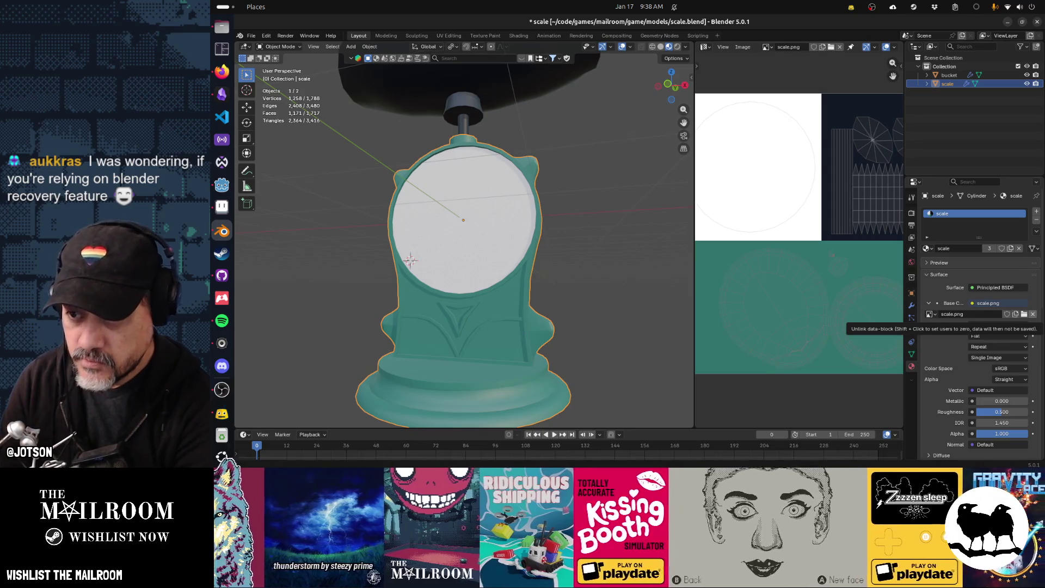
mouse_move(423, 318)
middle_mouse_down()
mouse_move(601, 323)
mouse_move(560, 278)
mouse_move(517, 287)
middle_mouse_up()
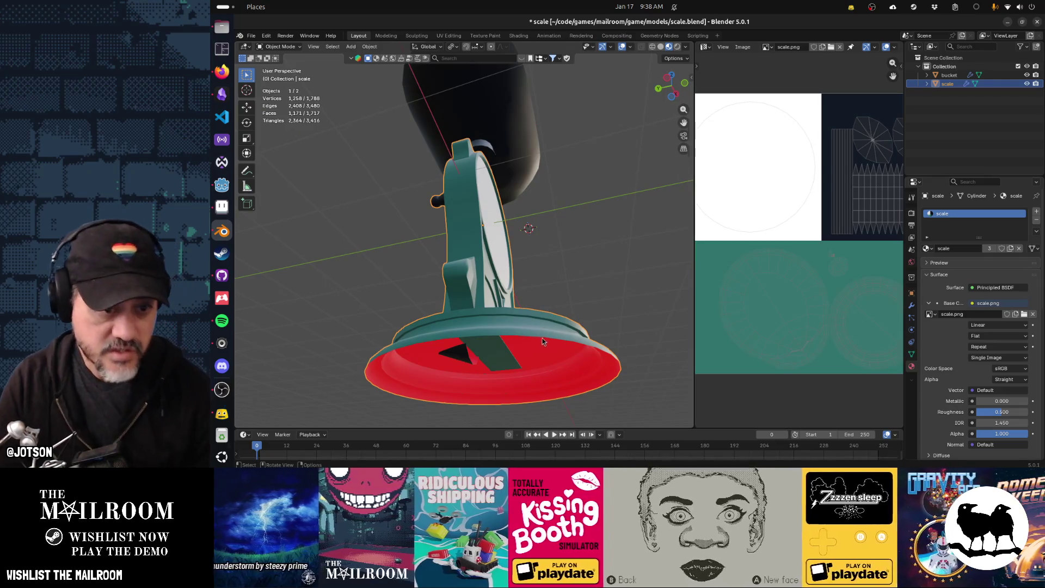
key("Tab")
Inspect the scale from the front and side, then save scale.blend with Ctrl+S
key("3")
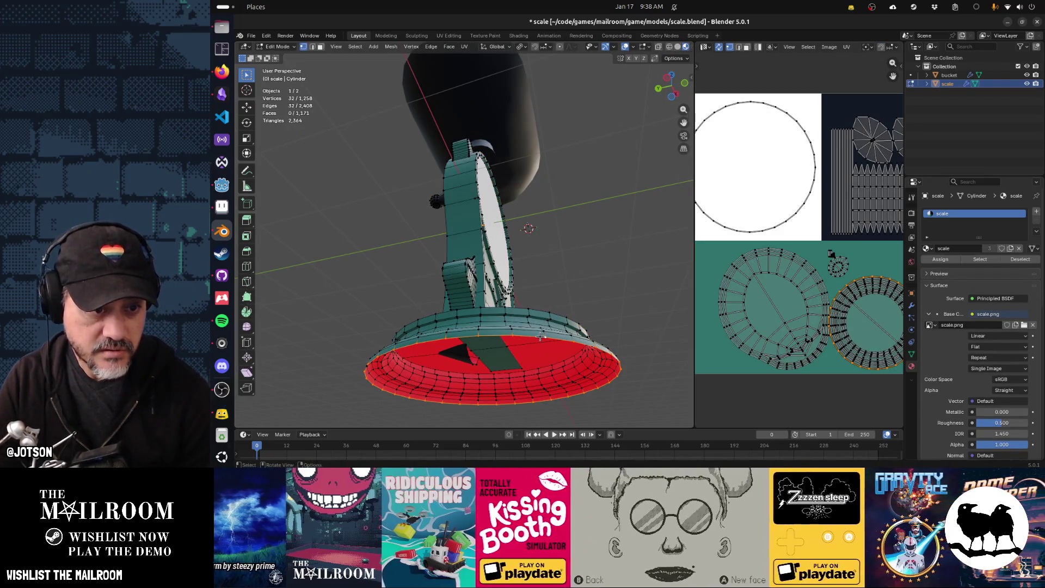
left_click(541, 338)
left_click(565, 315)
middle_click_drag(602, 280, 537, 308)
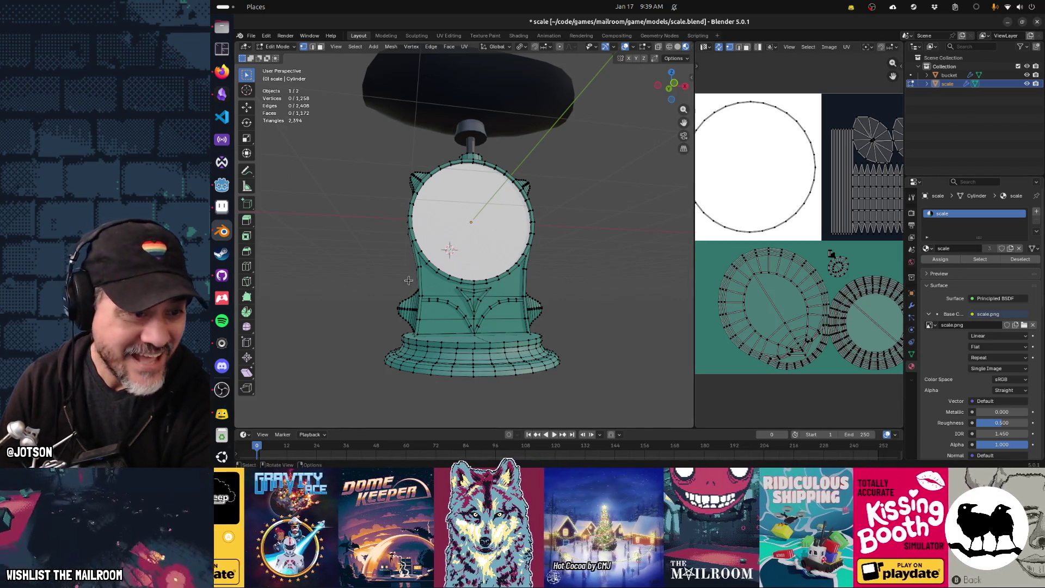
middle_click_drag(380, 281, 554, 290)
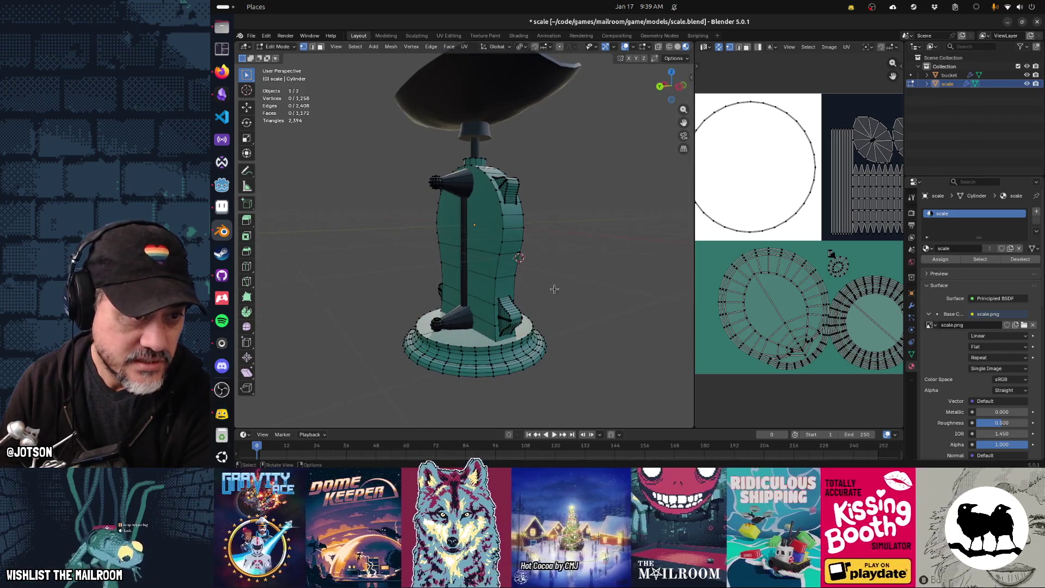
mouse_move(560, 223)
middle_mouse_down()
mouse_move(392, 228)
mouse_move(417, 228)
mouse_move(407, 224)
middle_mouse_up()
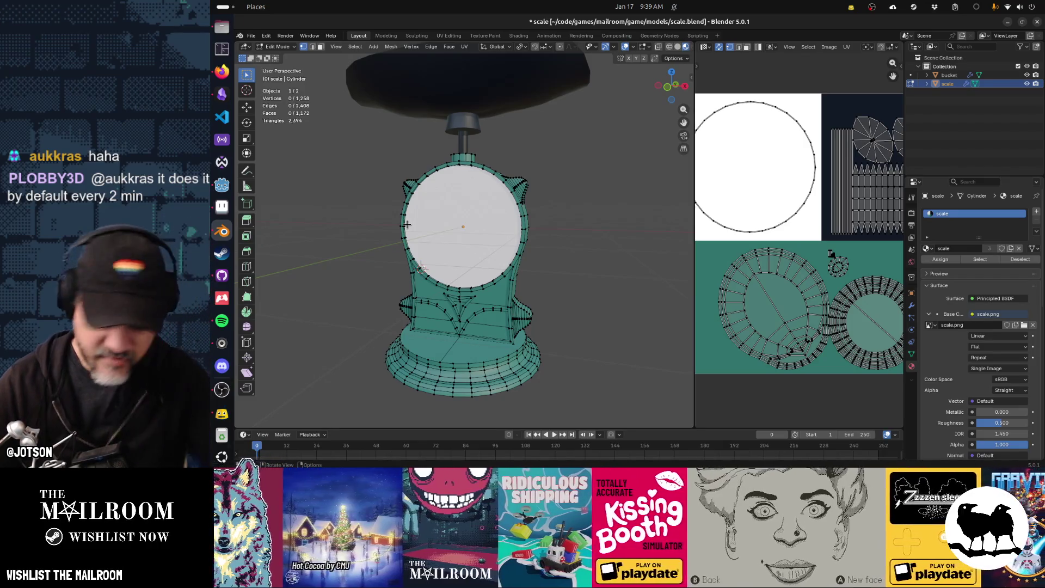
key("ctrl+s")
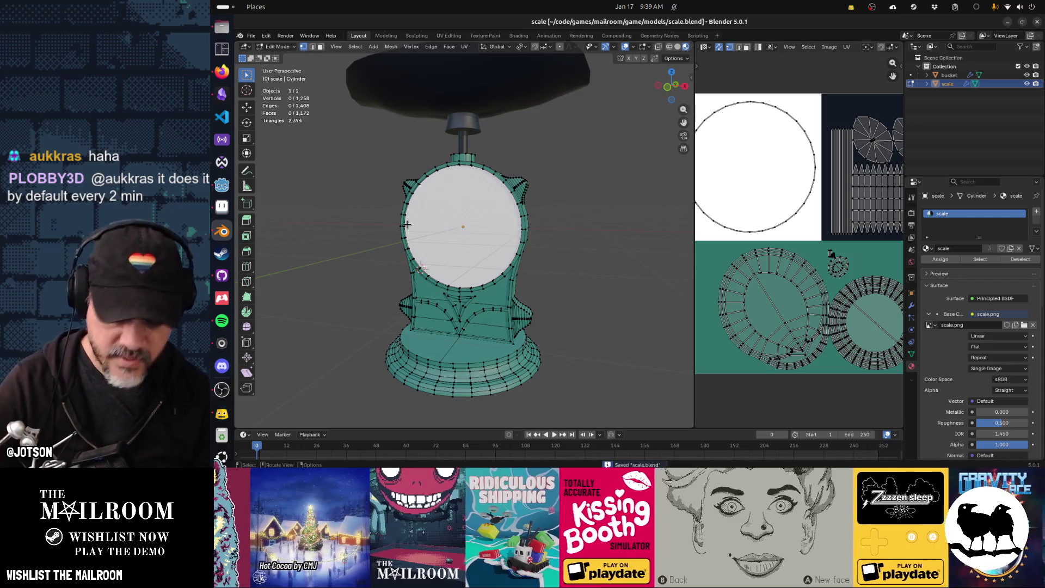
left_click(252, 37)
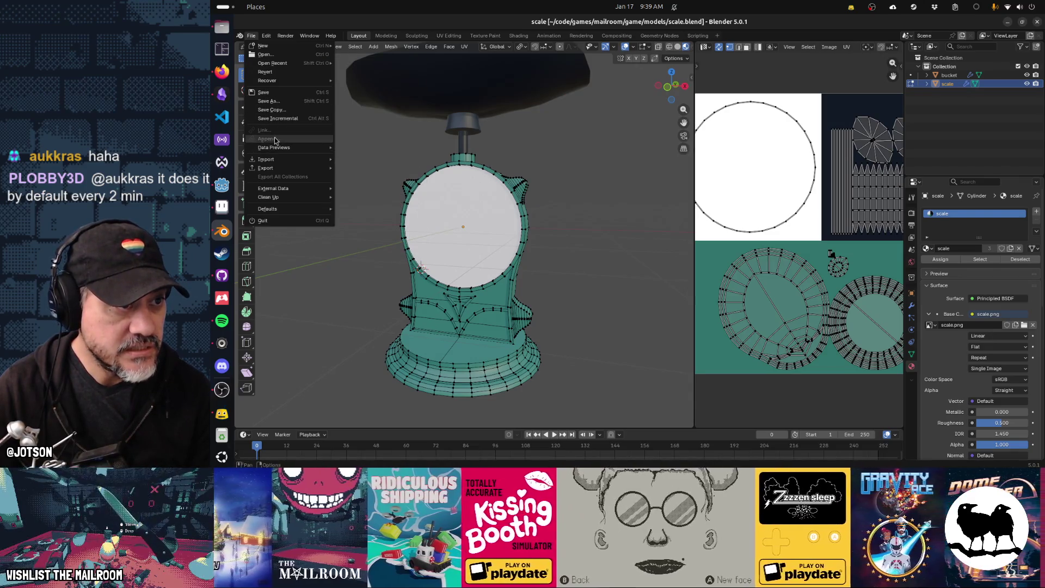
From Object Mode, append the pressureneedle object from pressuregauge.blend's Object category
mouse_move(305, 168)
key("Escape")
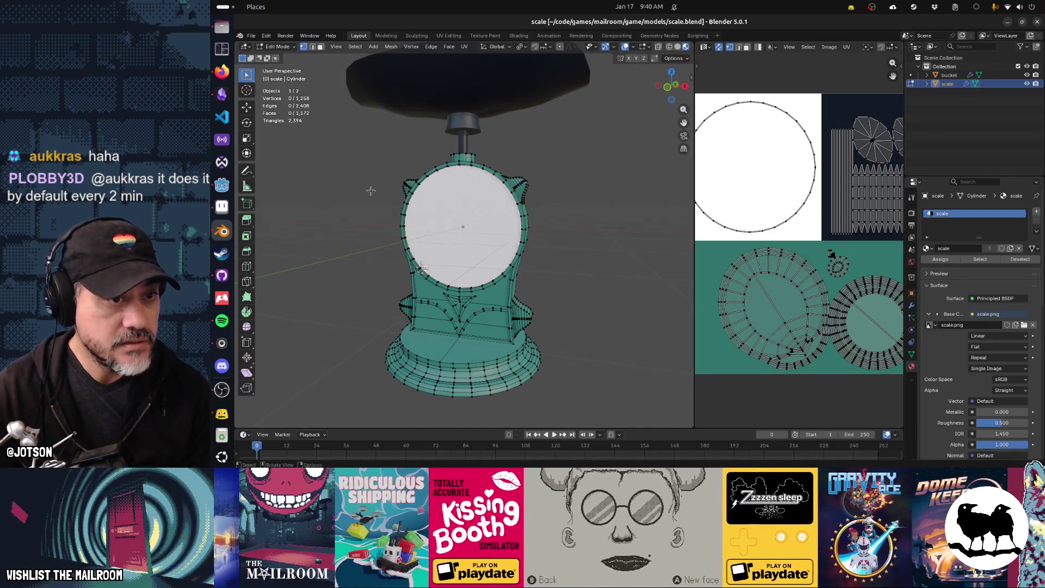
key("Tab")
left_click(252, 37)
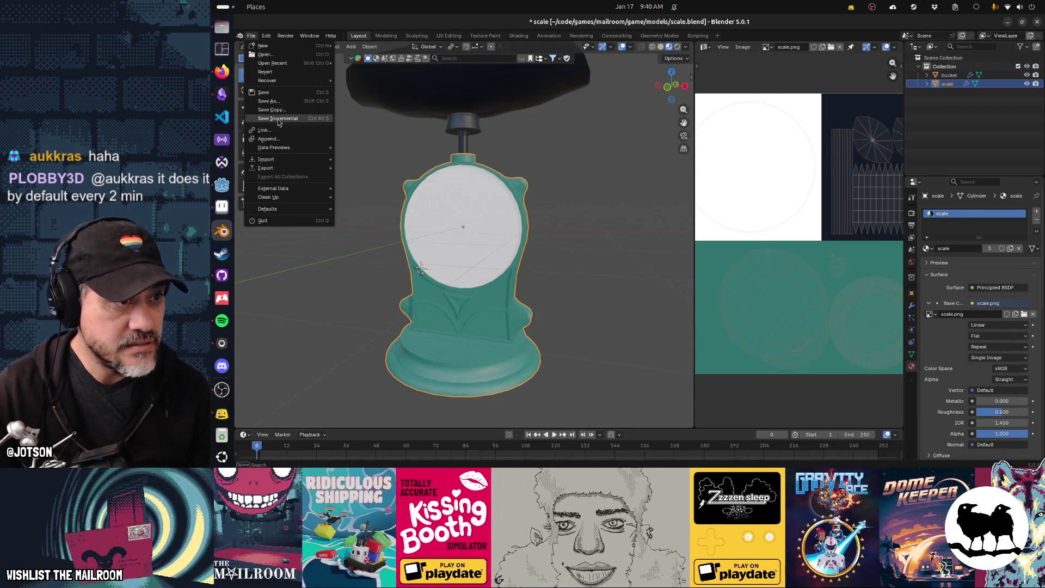
left_click(268, 139)
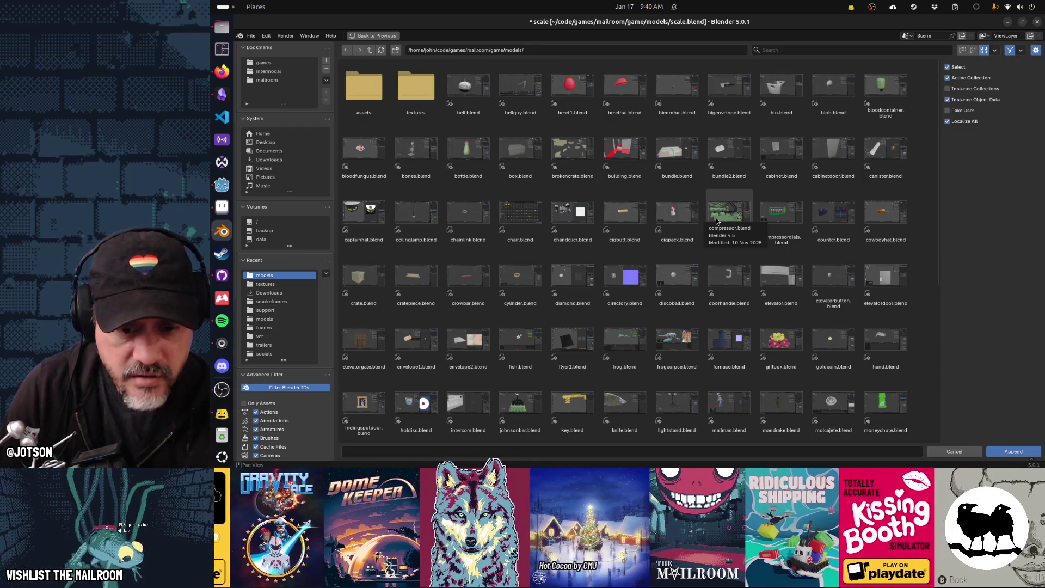
scroll(716, 220, "down", 5)
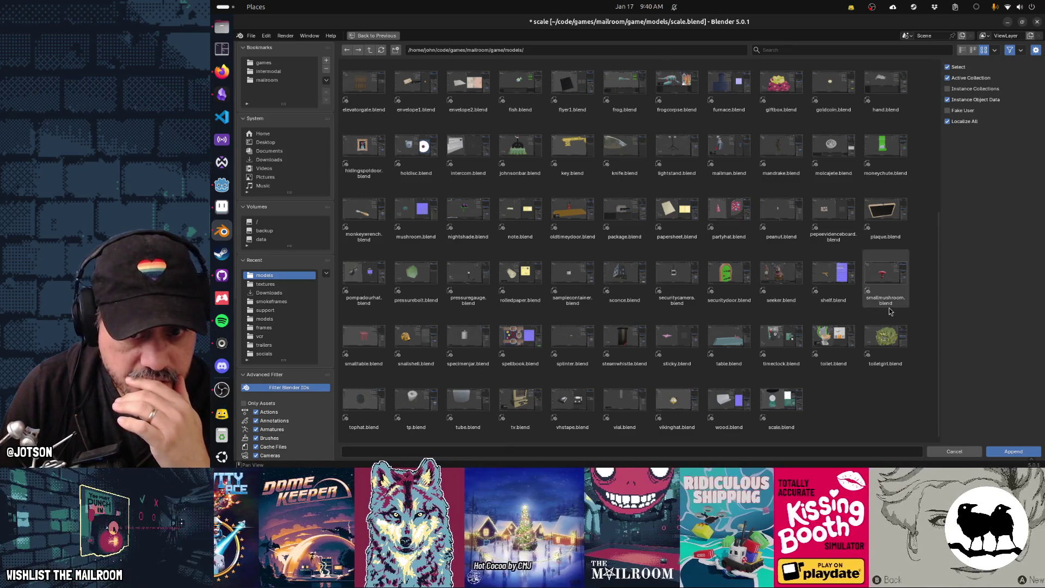
double_click(473, 288)
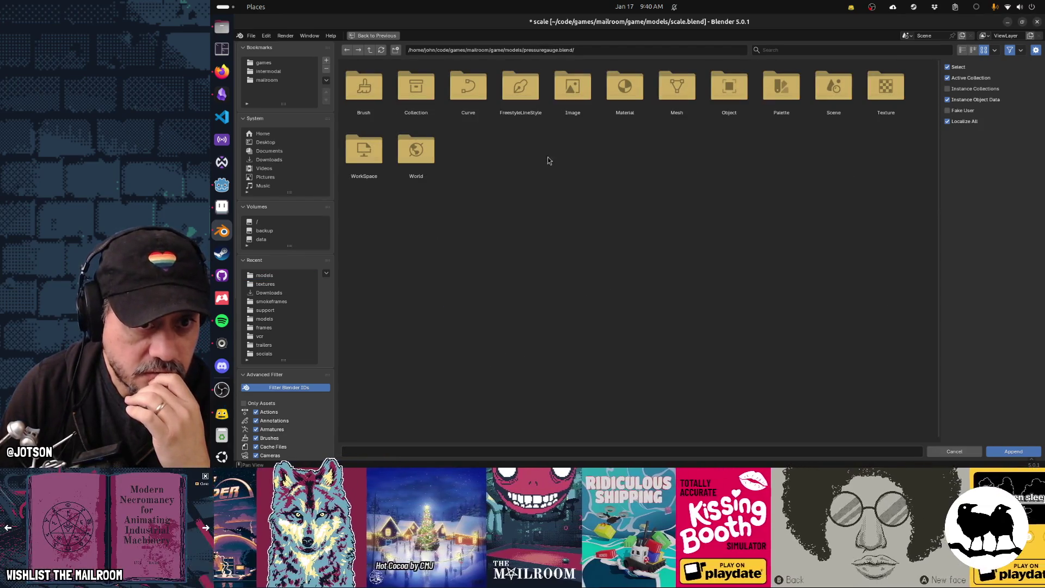
double_click(718, 88)
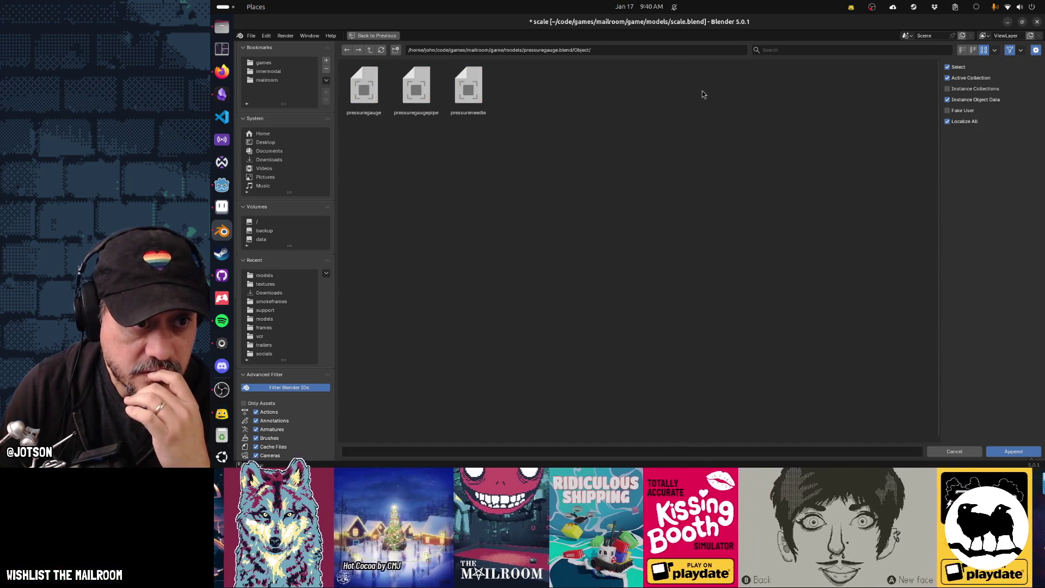
double_click(462, 92)
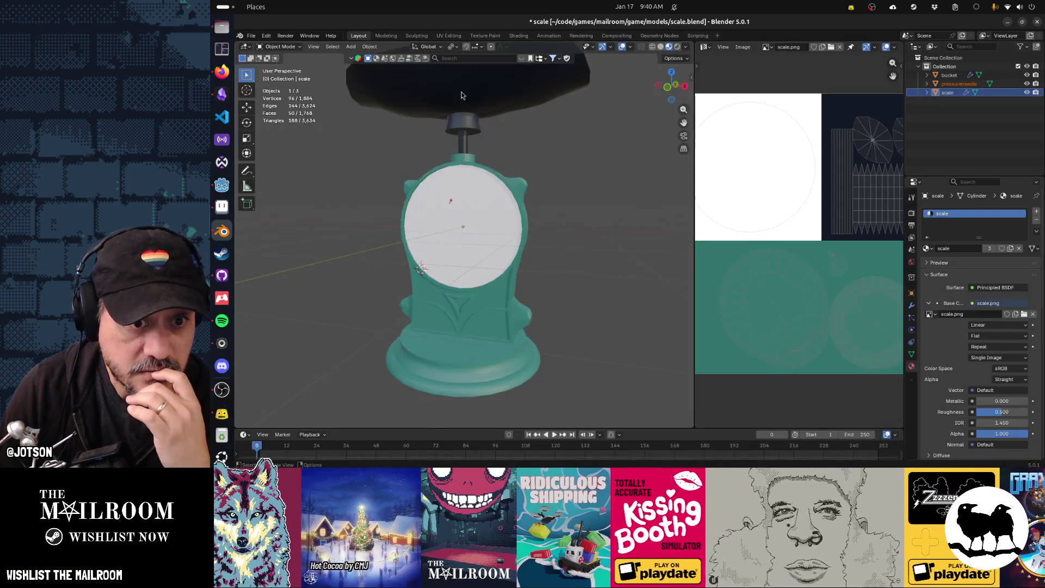
Move the appended needle in front of the scale's dial
middle_click_drag(530, 207, 578, 212)
key("g")
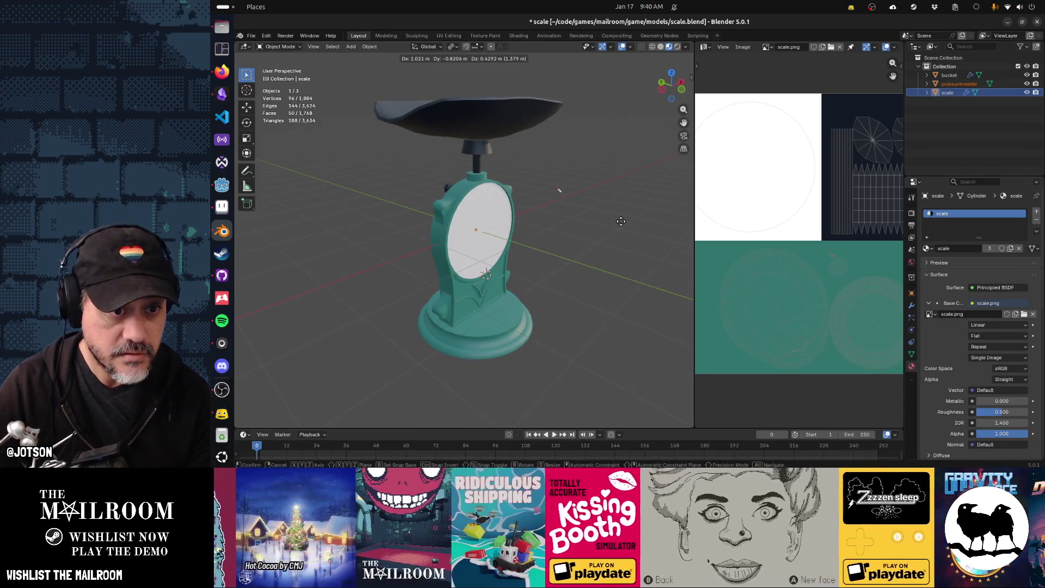
left_click(591, 249)
scroll(590, 246, "up", 5)
scroll(577, 240, "up", 2)
scroll(550, 228, "up", 2)
mouse_move(578, 218)
middle_mouse_down()
mouse_move(544, 213)
mouse_move(510, 251)
middle_mouse_up()
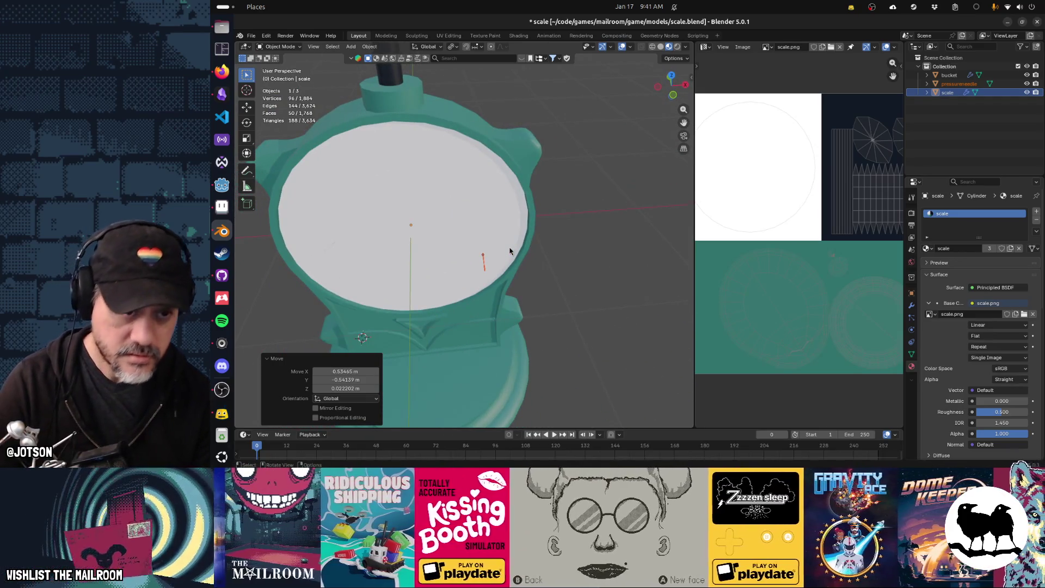
Rotate the needle -90° and enlarge it
key("r")
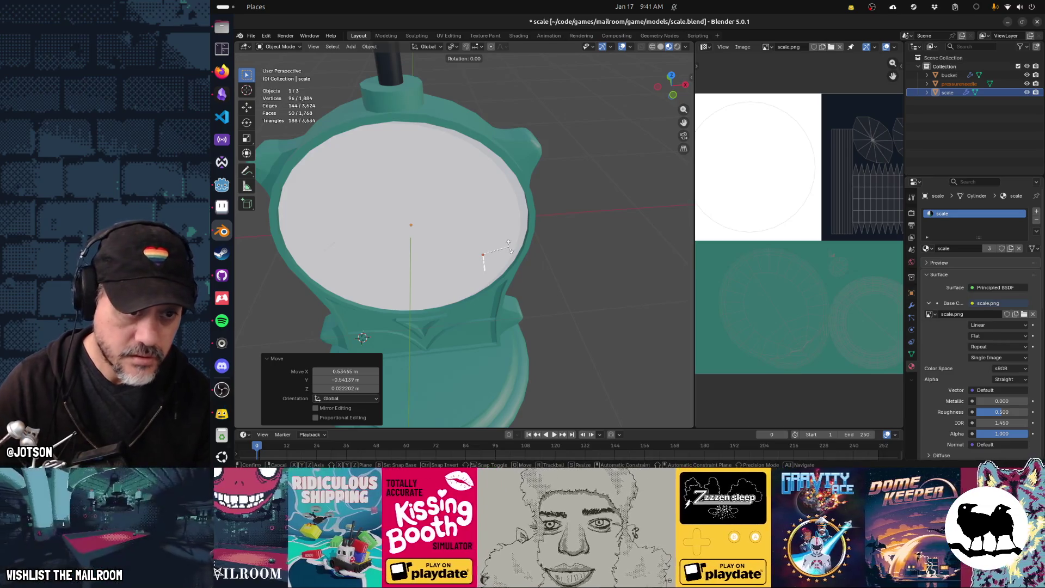
left_click(459, 158)
mouse_move(459, 158)
middle_mouse_down()
mouse_move(558, 156)
mouse_move(532, 208)
mouse_move(557, 202)
mouse_move(550, 229)
middle_mouse_up()
key("s")
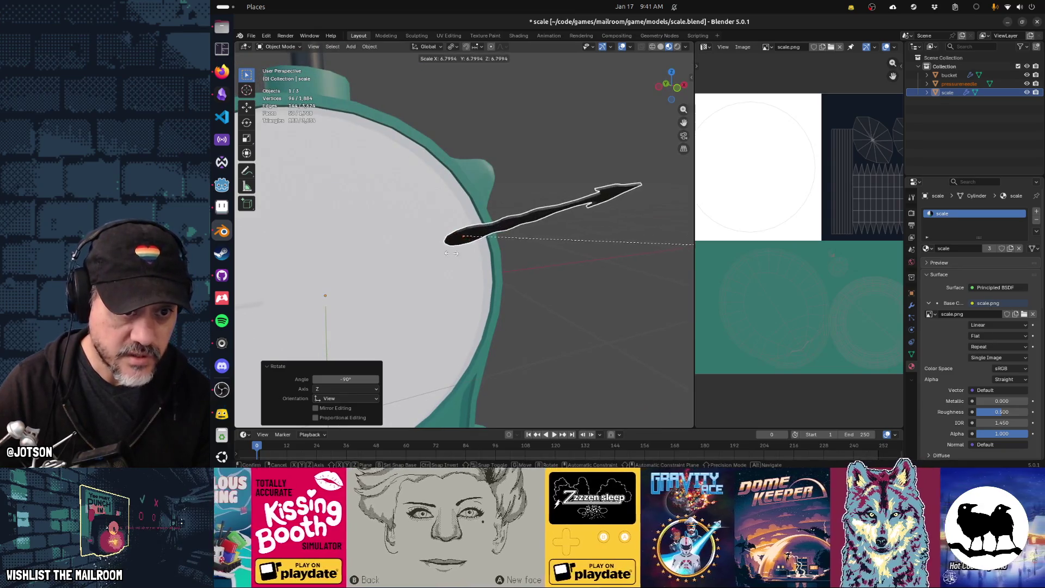
left_click(538, 270)
scroll(538, 270, "down", 5)
mouse_move(501, 254)
middle_mouse_down()
mouse_move(568, 250)
mouse_move(475, 337)
mouse_move(512, 305)
middle_mouse_up()
Rotate the needle 20° around global Z, then tilt it -50° around X
key("r")
key("z")
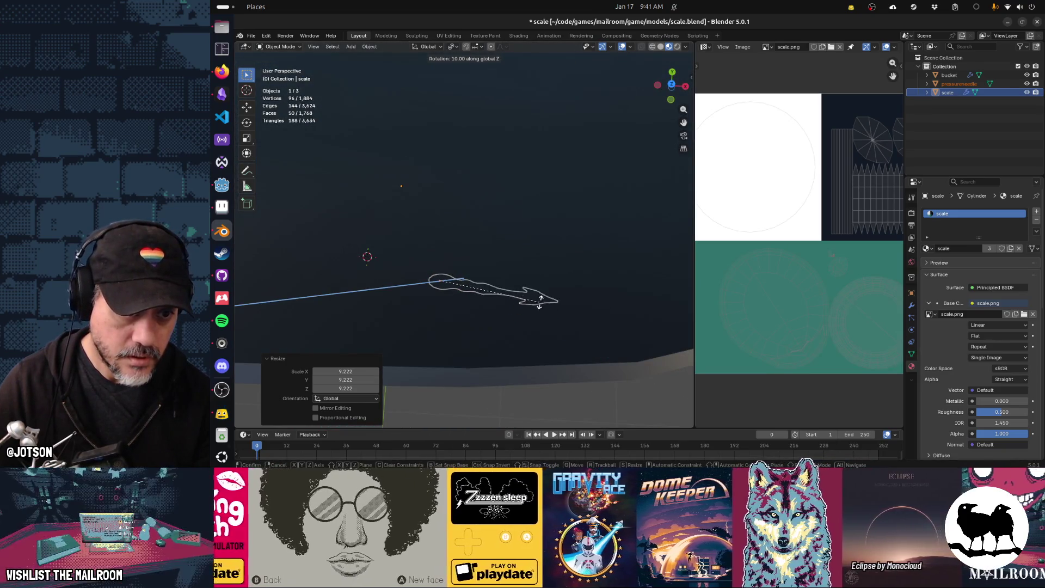
left_click(547, 283)
mouse_move(490, 303)
middle_mouse_down()
mouse_move(562, 253)
mouse_move(563, 237)
mouse_move(541, 234)
mouse_move(563, 243)
middle_mouse_up()
key("n")
key("r")
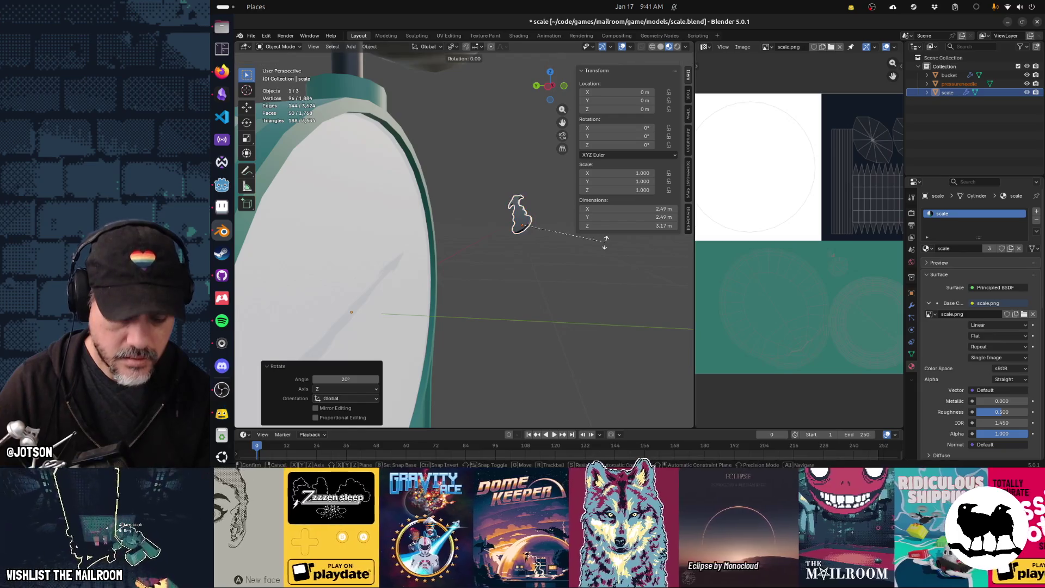
key("x")
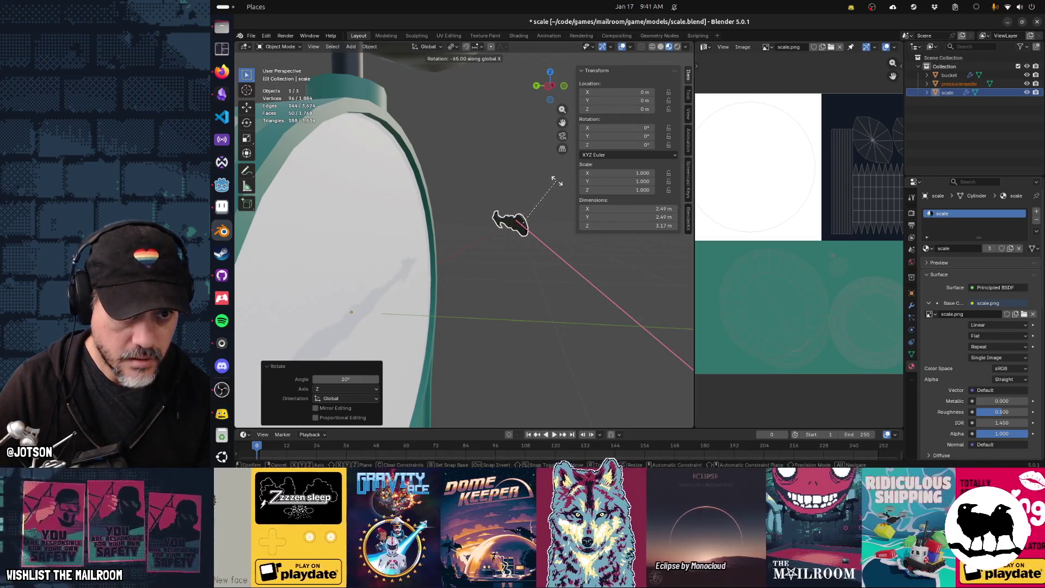
left_click(567, 192)
Turn the needle a further 7.08° in front orthographic view and check it from the right
mouse_move(538, 240)
middle_mouse_down()
mouse_move(443, 312)
mouse_move(453, 314)
middle_mouse_up()
key("KP_1")
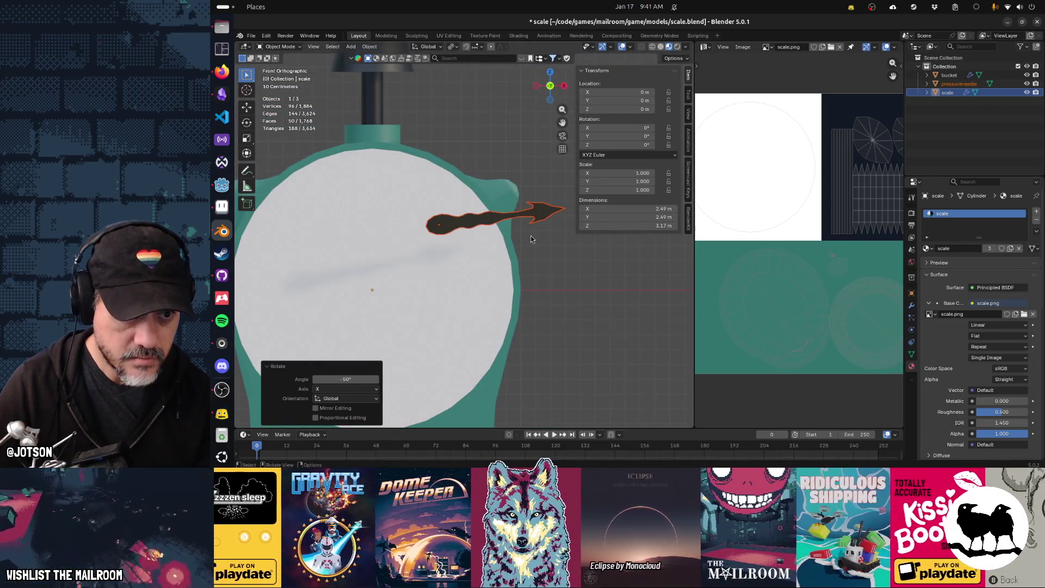
key("r")
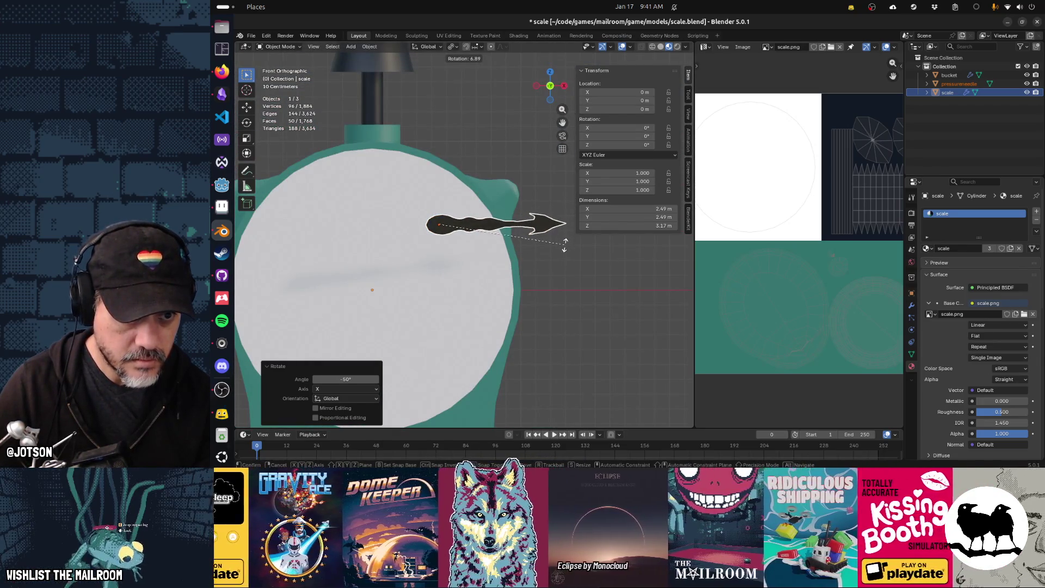
left_click(564, 245)
key("KP_3")
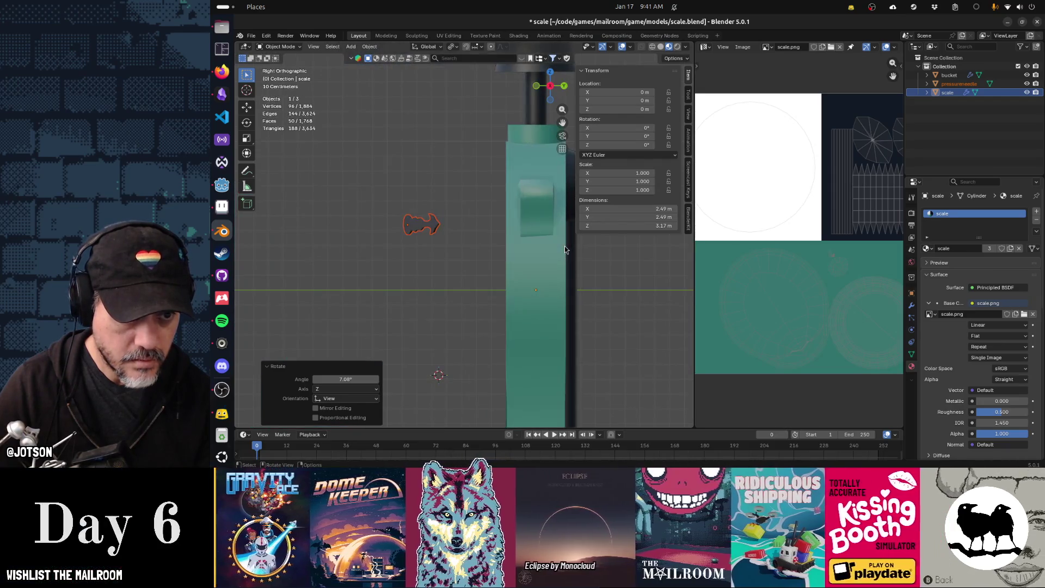
Rotate the needle -15° and then 1.22° around Z, plus a slight extra turn
key("r")
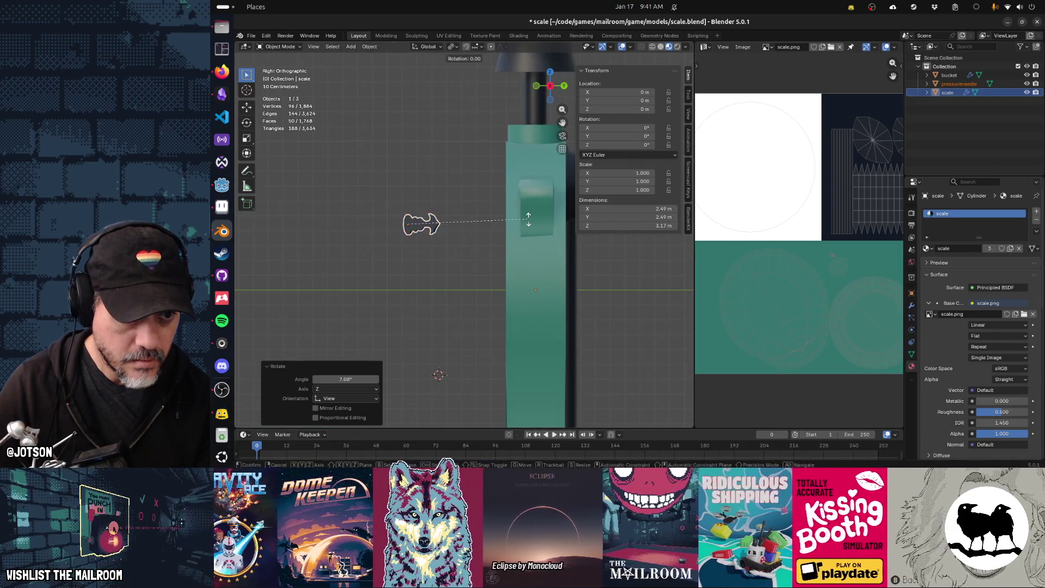
key("z")
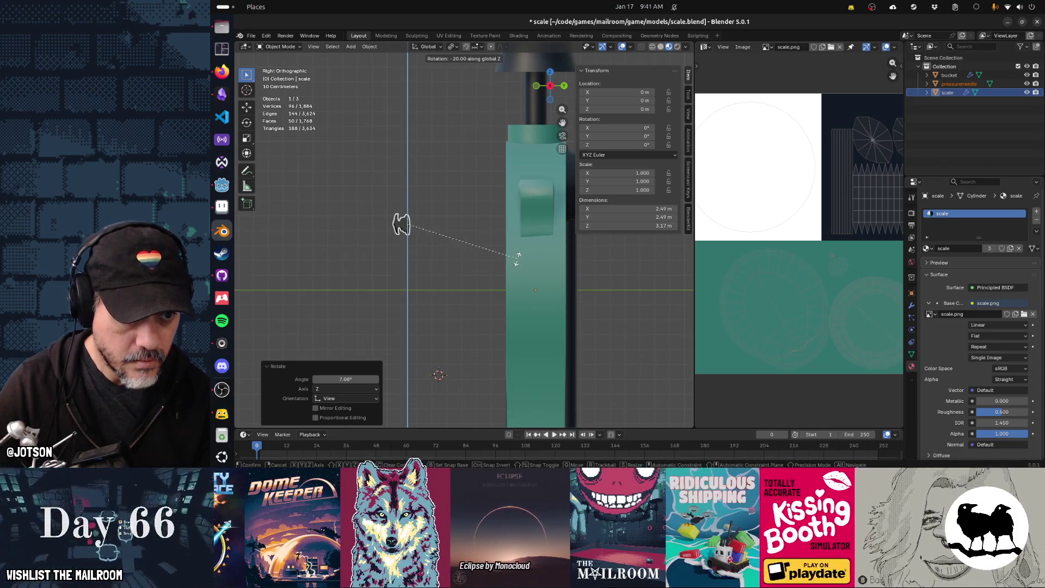
left_click(529, 257)
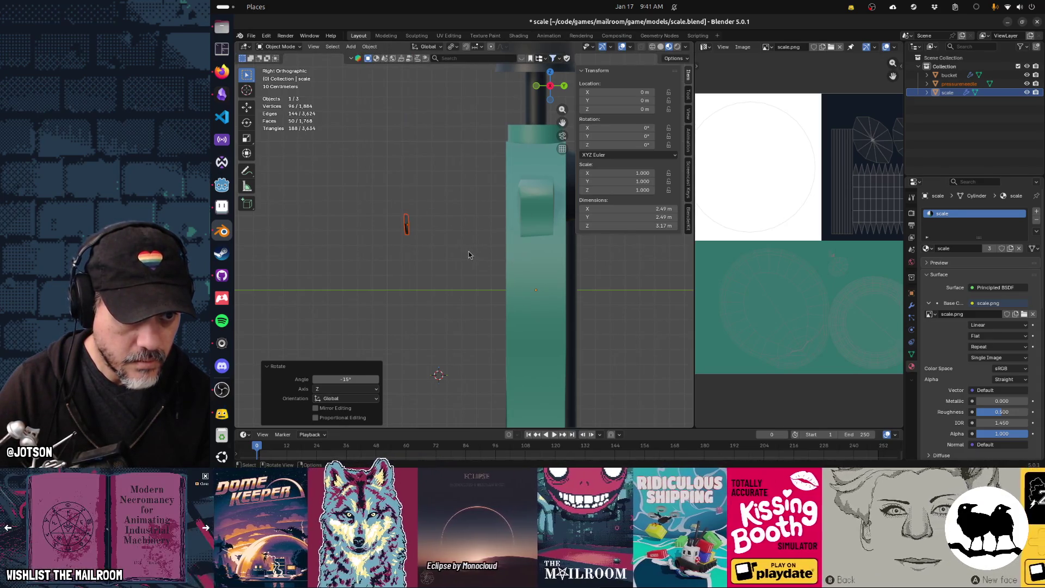
key("r")
key("z")
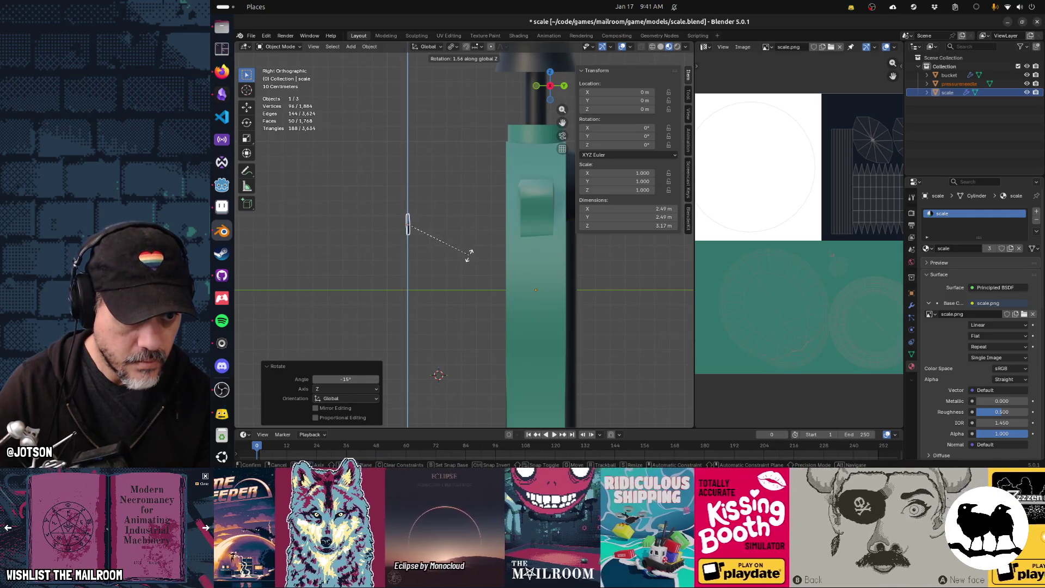
left_click(460, 267)
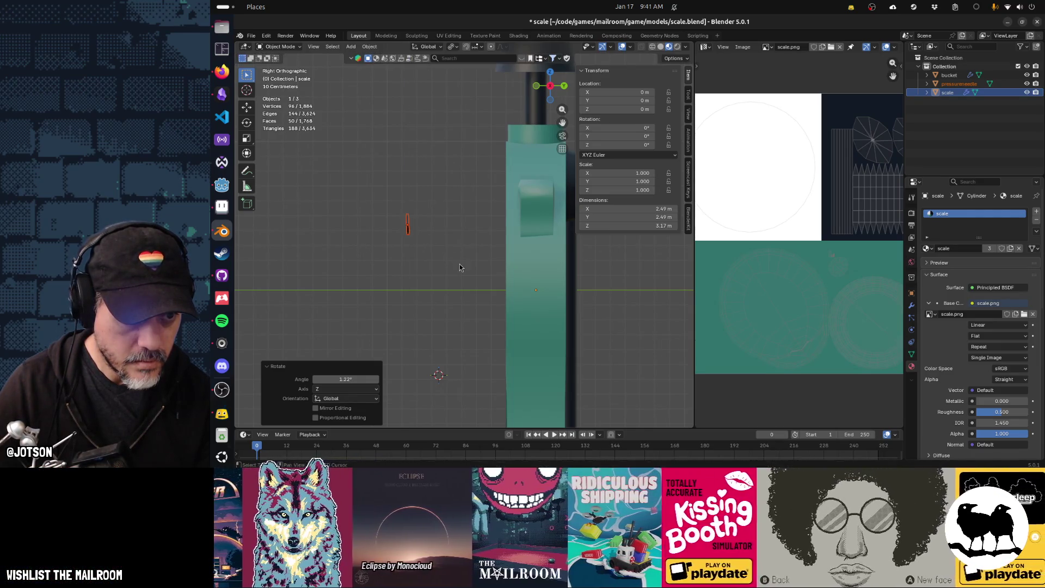
key("r")
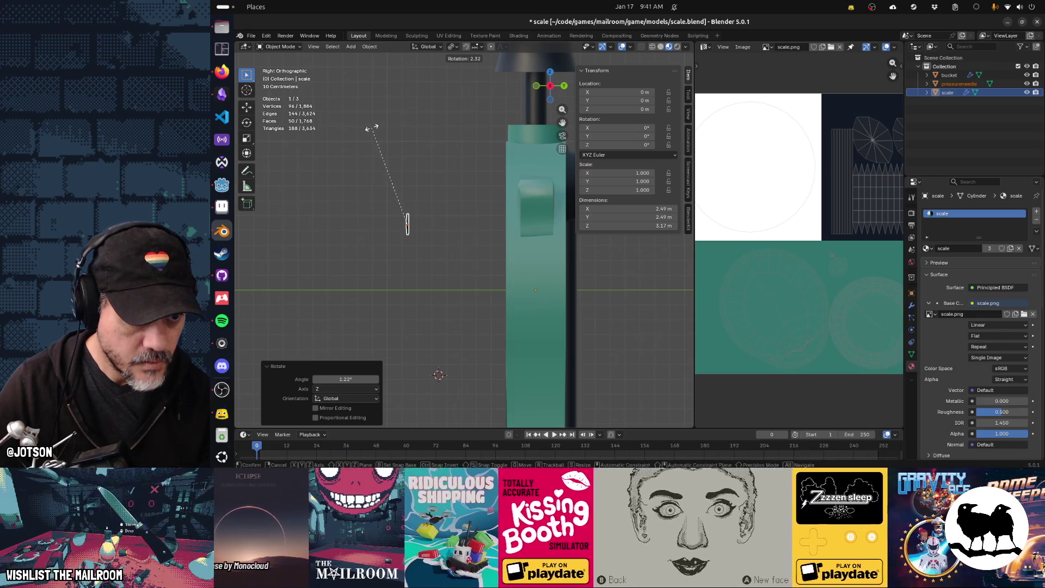
left_click(374, 127)
Rotate the needle to point straight up at -90.3°
middle_click_drag(384, 280, 493, 279)
key("r")
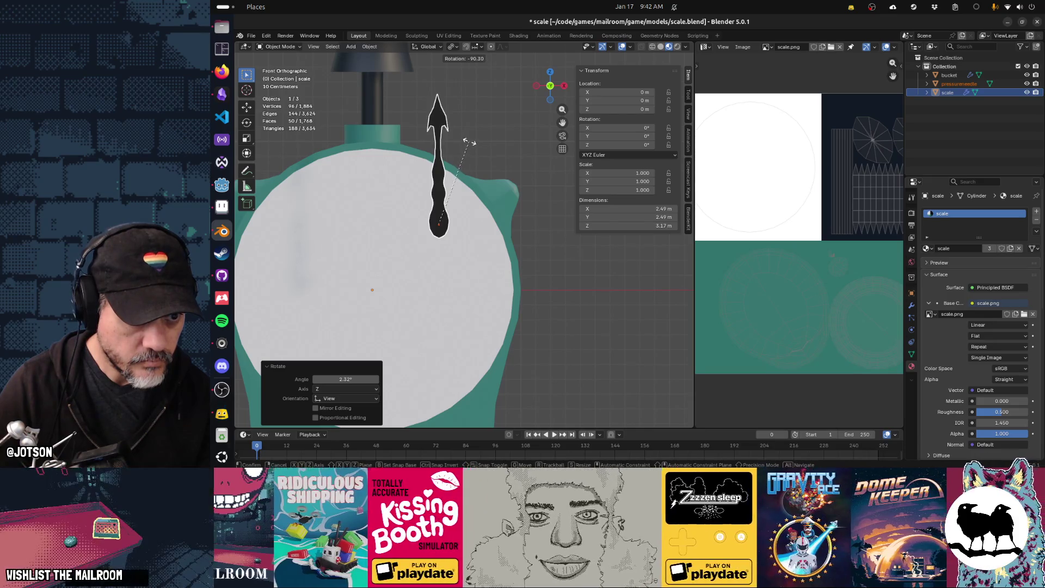
left_click(466, 140)
mouse_move(459, 181)
middle_mouse_down()
mouse_move(493, 214)
mouse_move(563, 217)
mouse_move(547, 209)
middle_mouse_up()
Shift the needle along Y to set its depth in front of the dial
key("g")
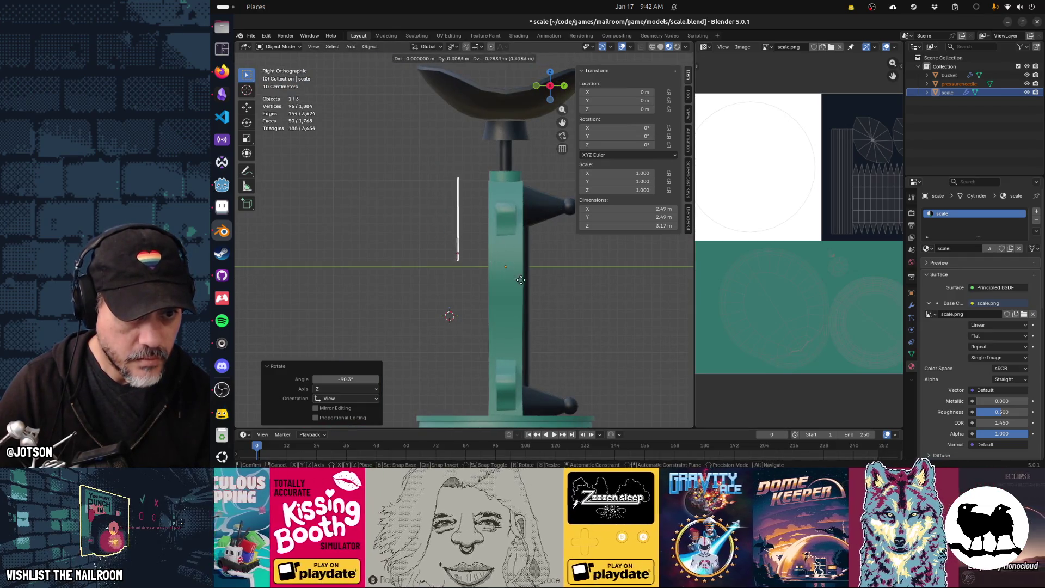
left_click(562, 292)
key("g")
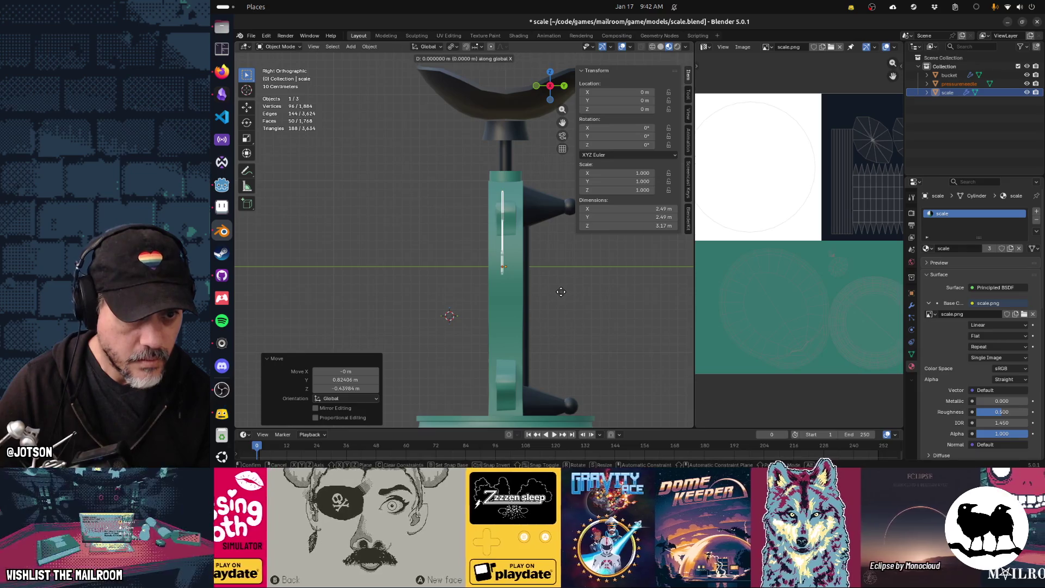
key("y")
left_click(555, 292)
middle_click_drag(555, 292, 517, 296)
key("g")
key("y")
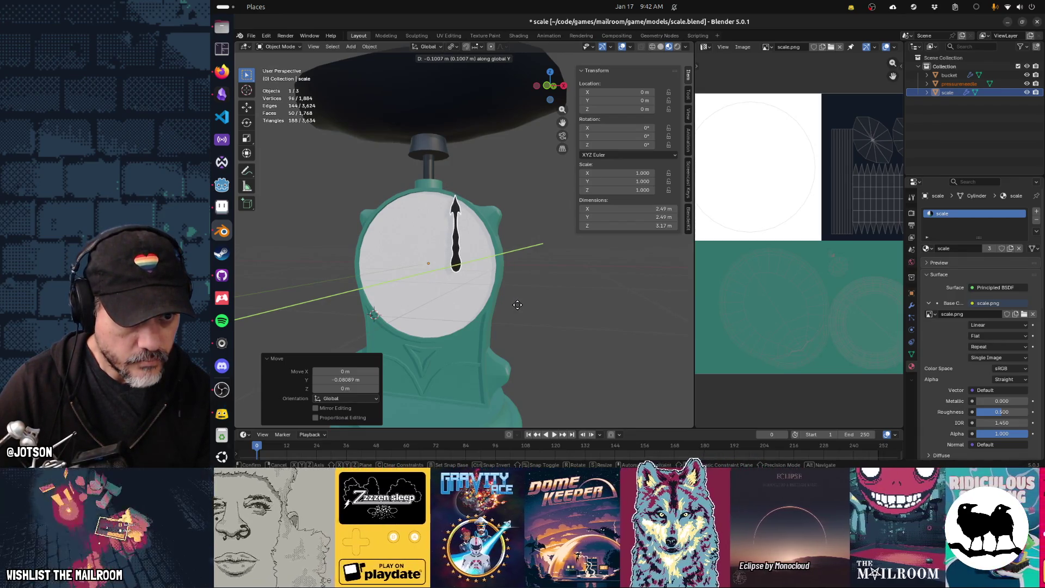
left_click(518, 309)
In front view, move the needle -0.44995 m along X to centre it on the dial
key("KP_1")
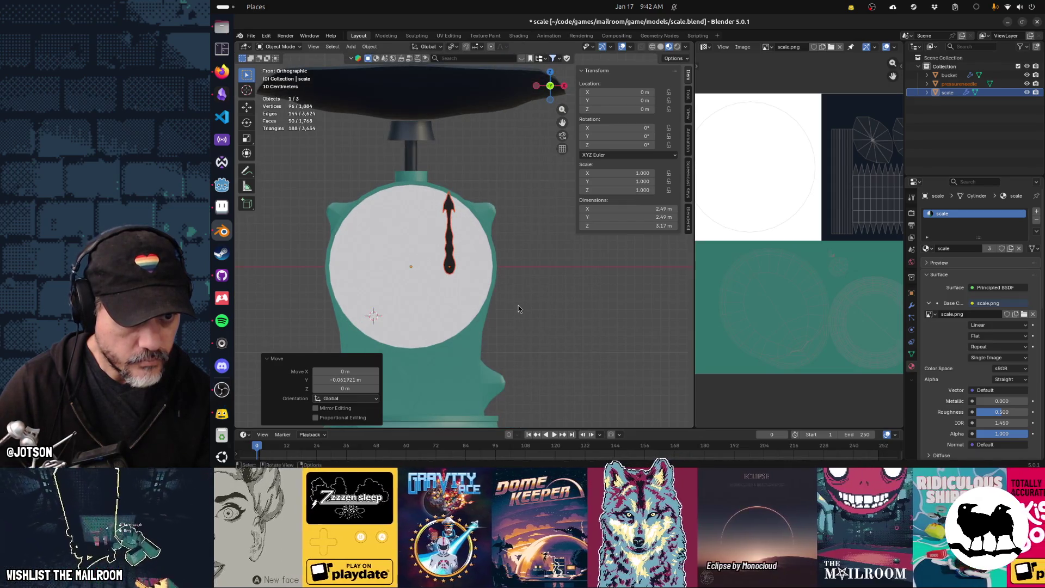
key("g")
key("x")
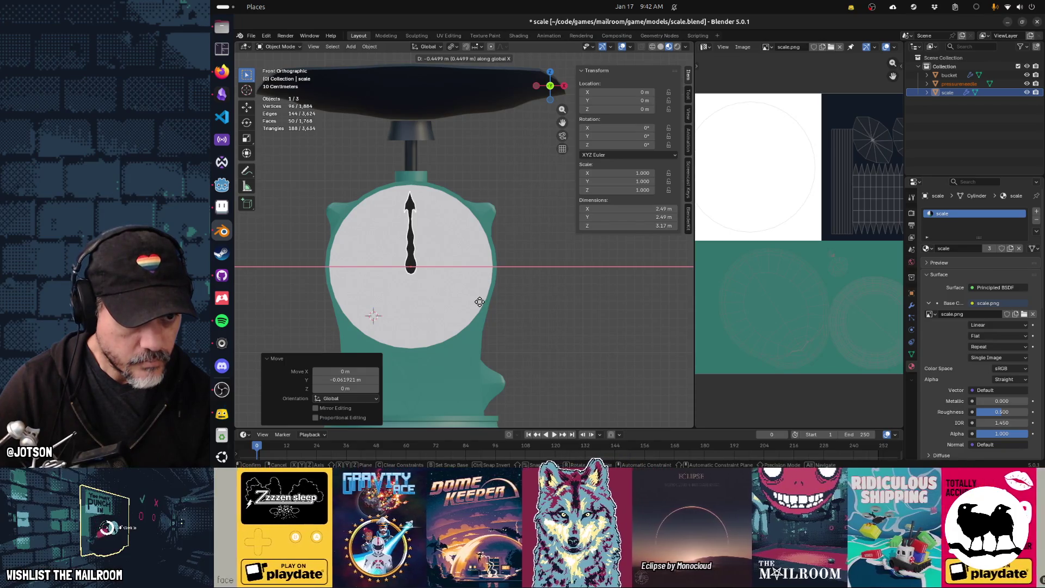
left_click(480, 301)
middle_click_drag(453, 301, 457, 299)
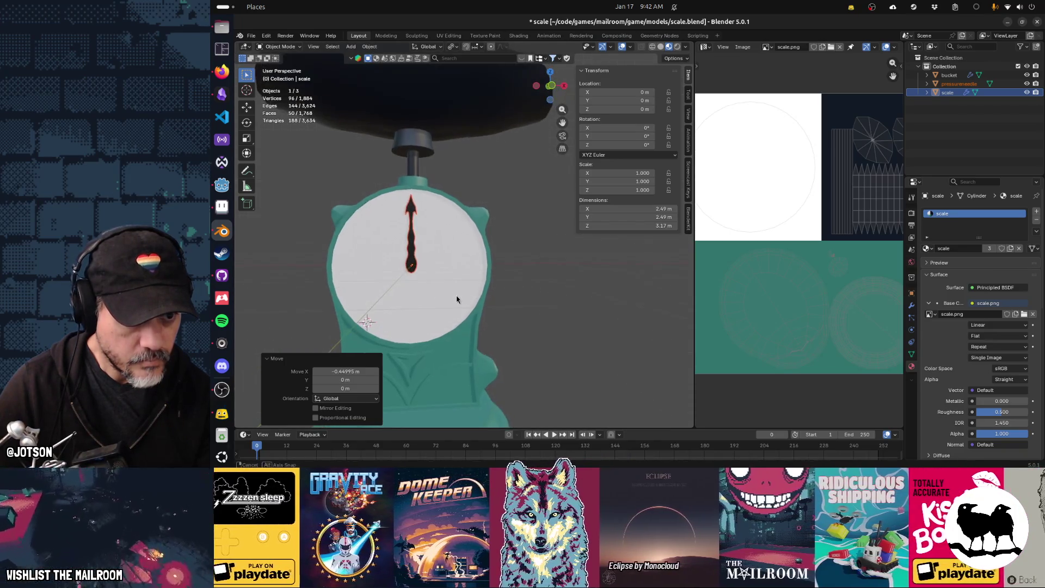
mouse_move(451, 230)
middle_mouse_down("alt")
mouse_move(432, 266)
mouse_move(478, 240)
mouse_move(521, 148)
middle_mouse_up("alt")
key("r")
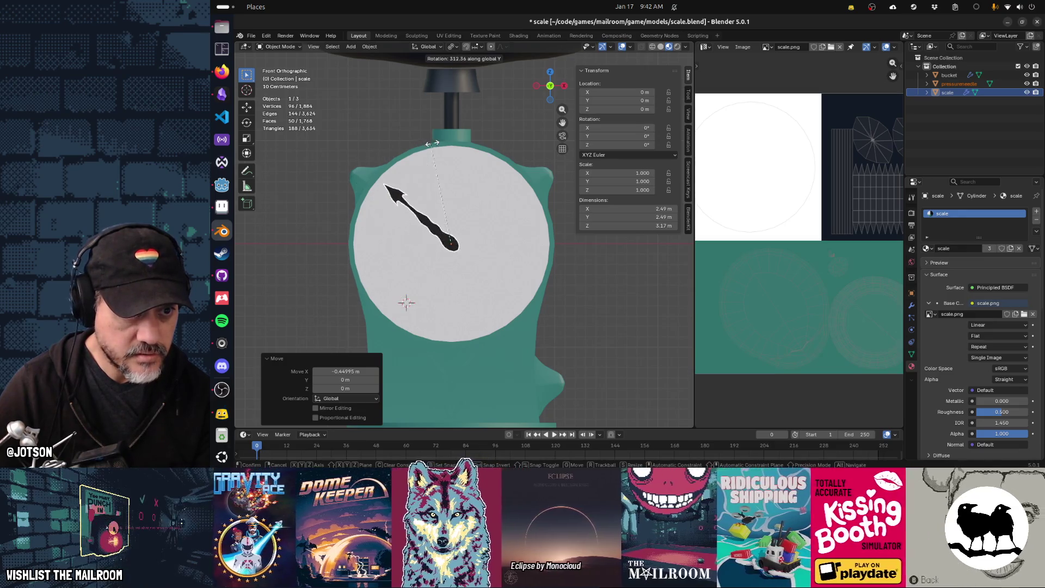
Stand the needle upright on the dial and apply its rotation and scale
left_click(473, 193)
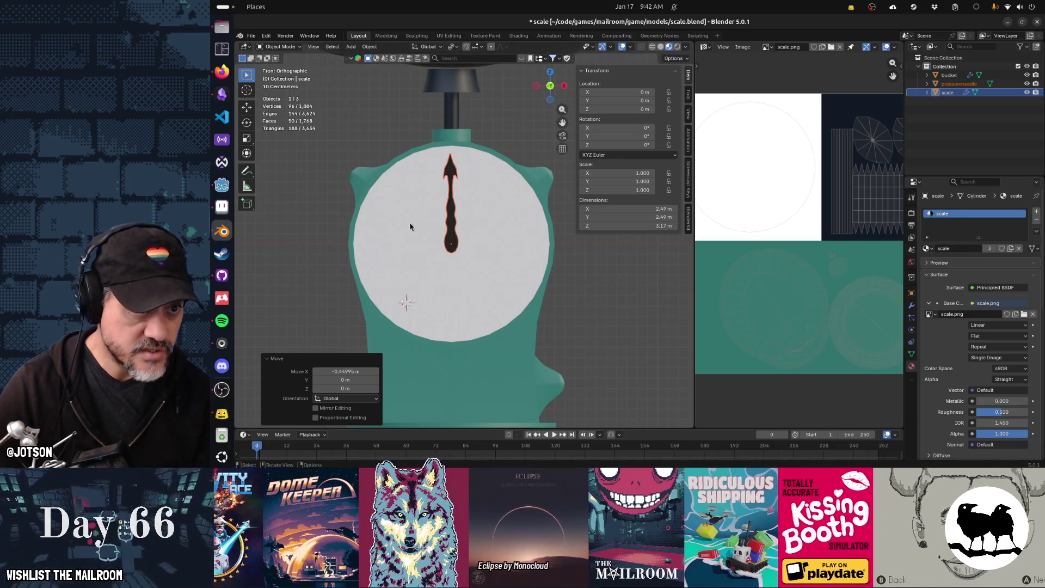
middle_click_drag(411, 225, 419, 225)
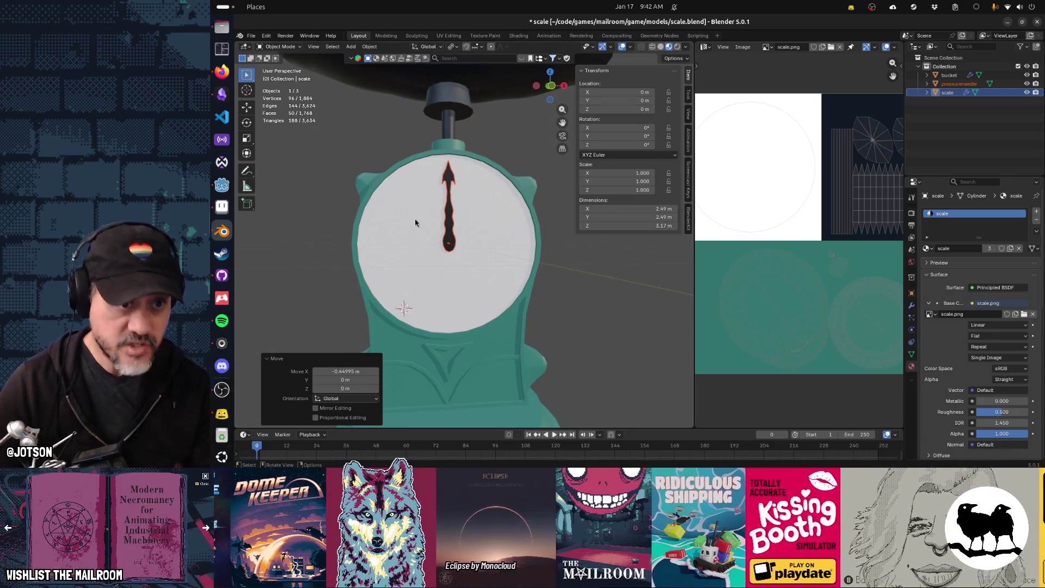
key("ctrl+a")
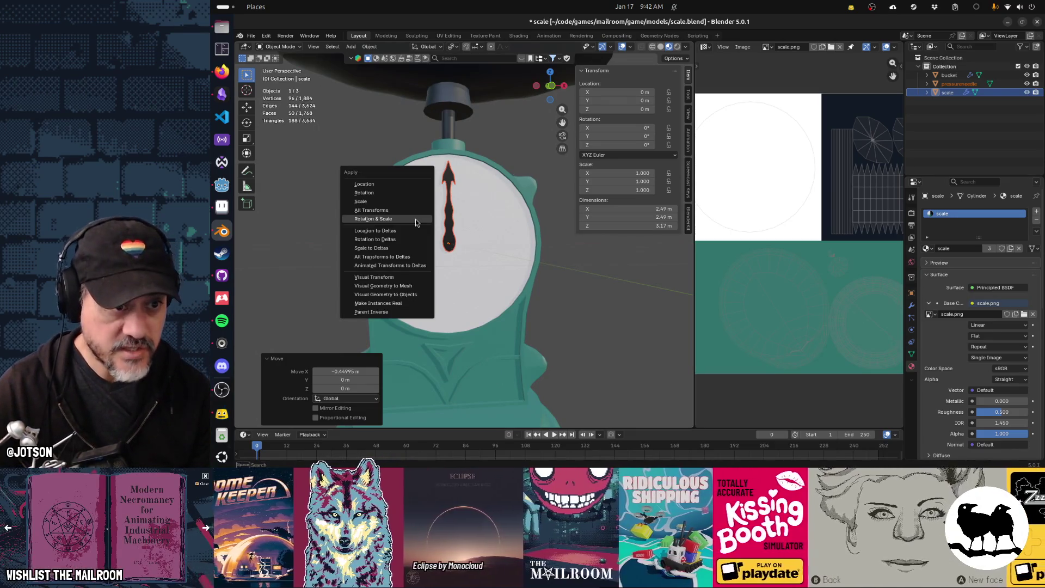
left_click(416, 220)
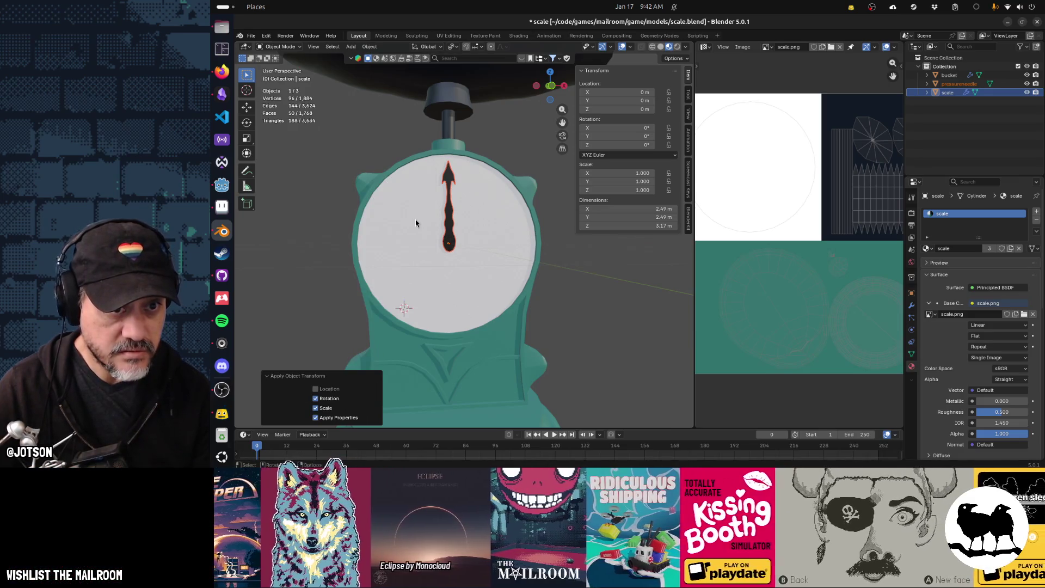
middle_click_drag(502, 194, 498, 195)
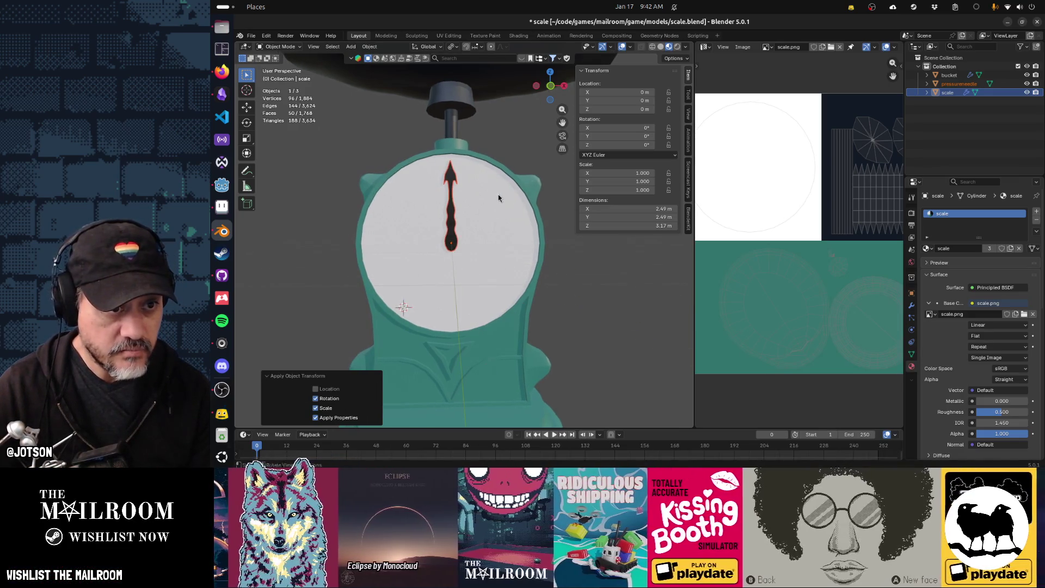
key("r")
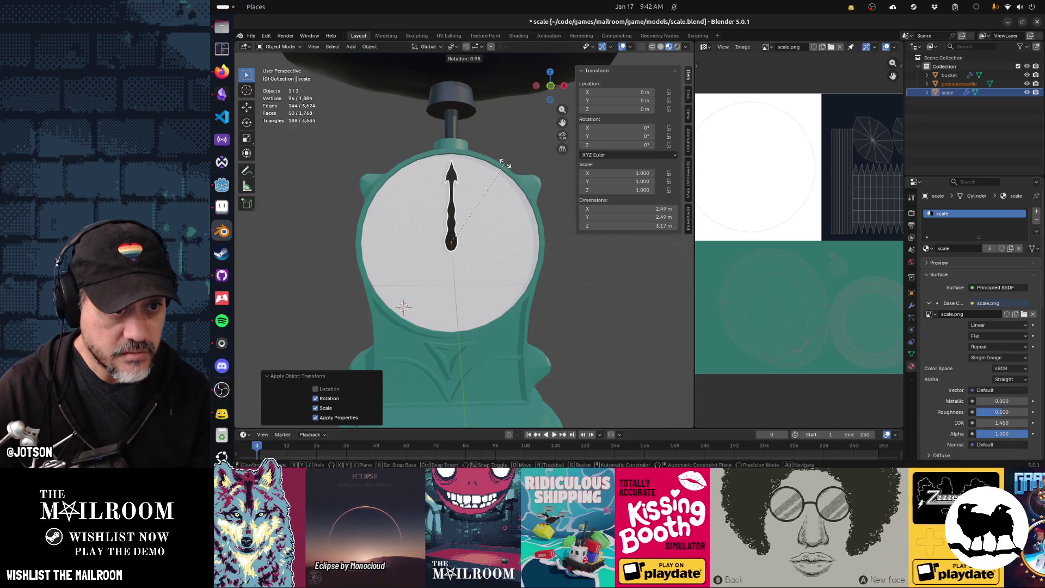
right_click(505, 165)
key("Escape")
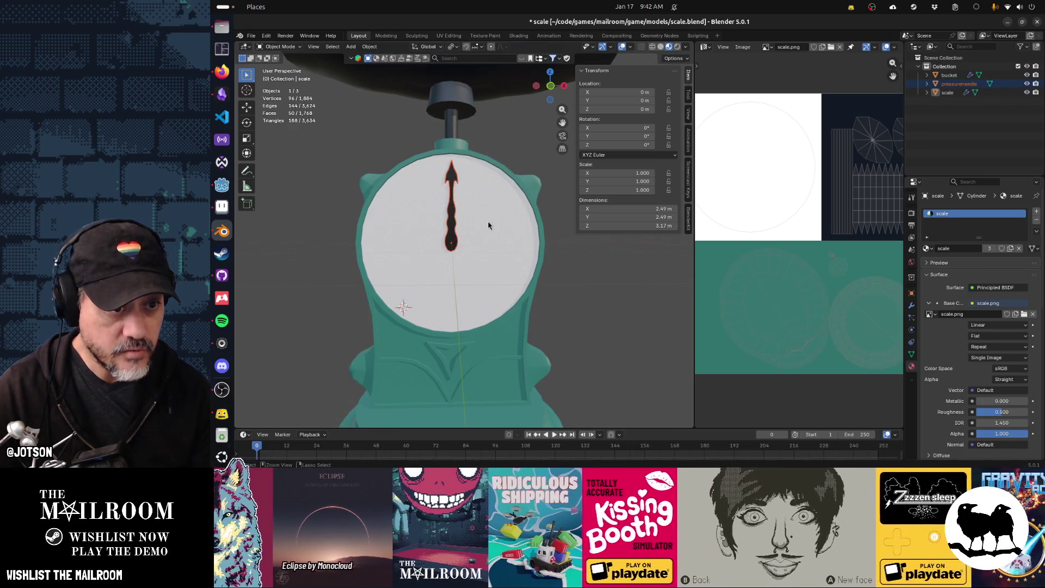
Rotate the needle around Y and apply rotation and scale again
key("r")
key("y")
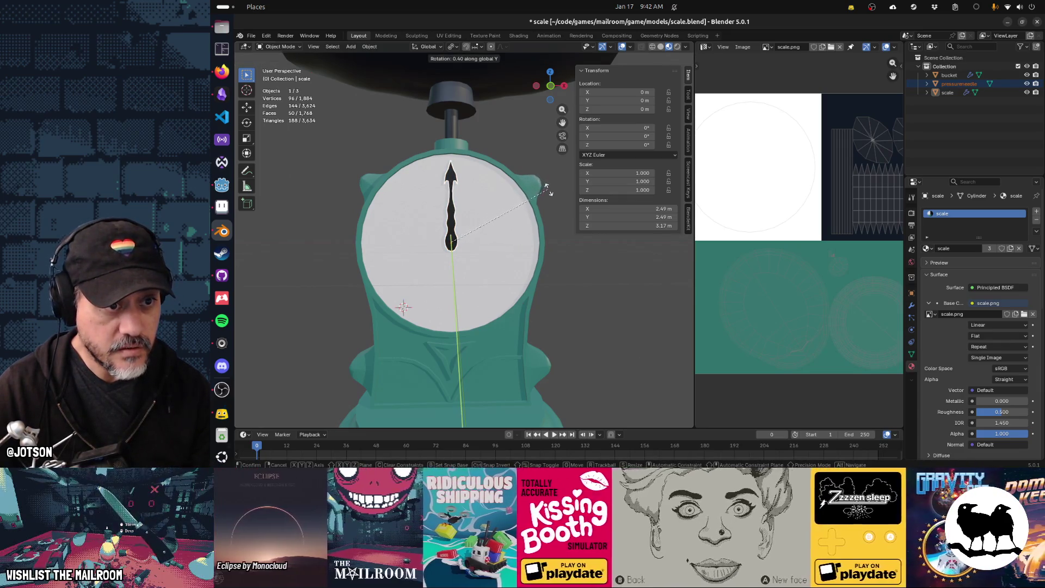
left_click(558, 197)
key("ctrl+a")
left_click(504, 209)
scroll(501, 162, "down", 1)
Undo a trial 165° Y rotation of the needle and deselect it
key("r")
key("y")
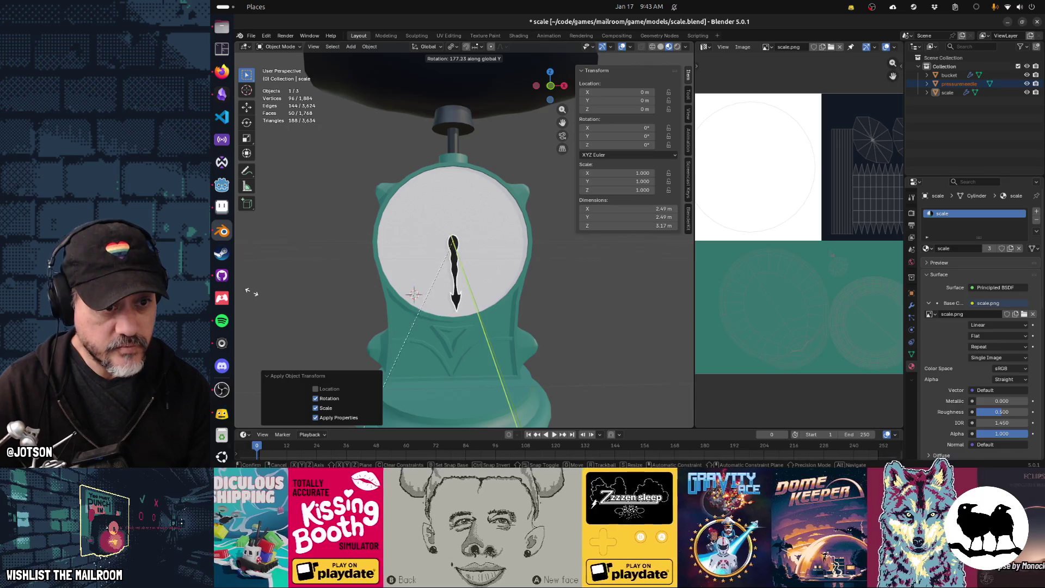
left_click(479, 298)
key("r")
key("y")
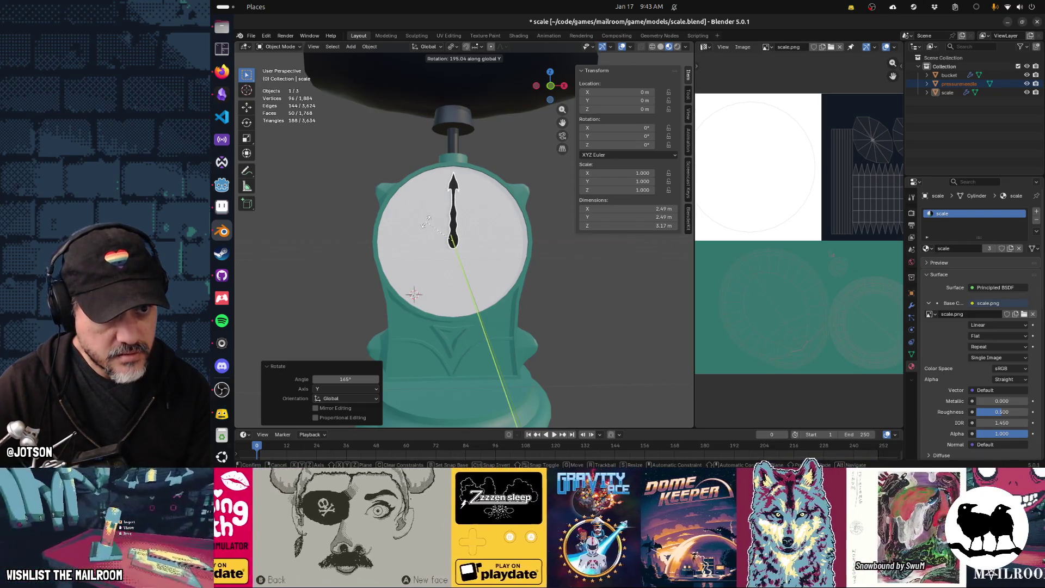
key("Escape")
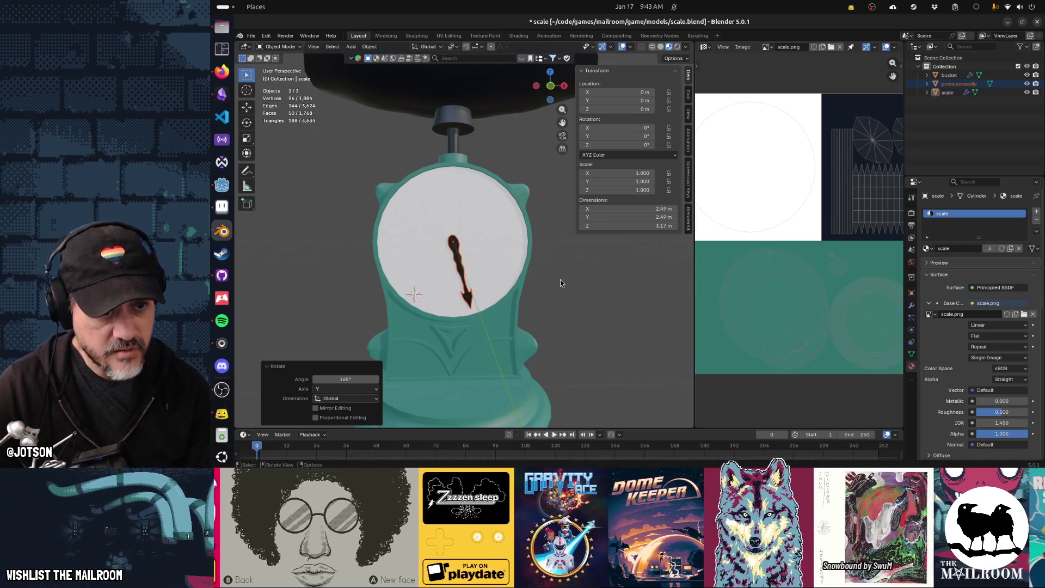
key("ctrl+z")
left_click(561, 282)
mouse_move(477, 257)
middle_mouse_down()
mouse_move(547, 262)
mouse_move(529, 269)
middle_mouse_up()
Move the needle along the Y axis so it sits at the correct depth on the dial
key("Tab")
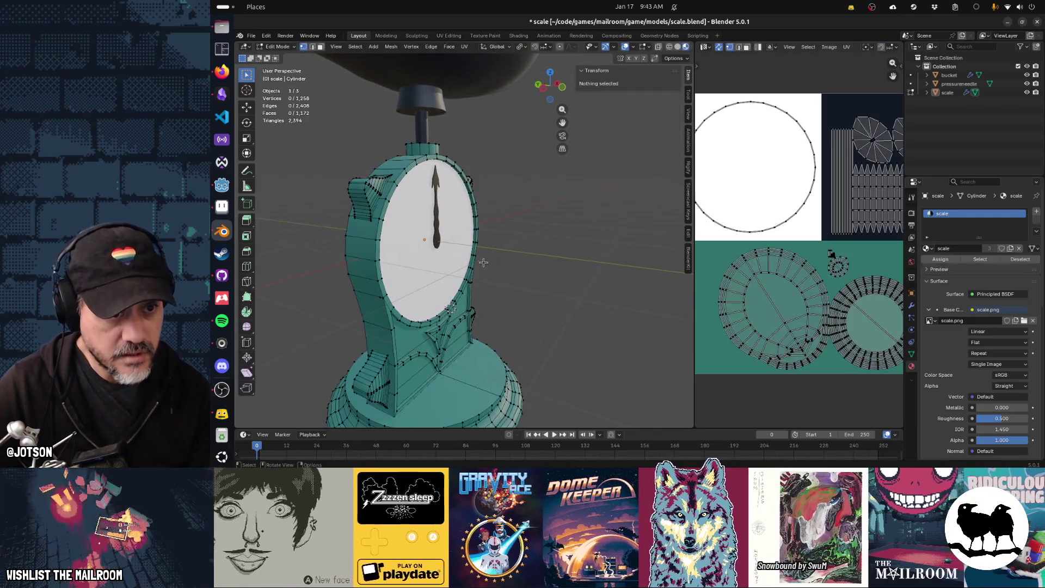
scroll(523, 267, "up", 3)
key("Tab")
left_click(418, 246)
middle_click_drag(418, 246, 460, 256)
key("g")
key("y")
left_click(462, 254)
left_click(539, 262)
mouse_move(539, 262)
middle_mouse_down()
mouse_move(517, 247)
mouse_move(518, 232)
mouse_move(421, 223)
middle_mouse_up()
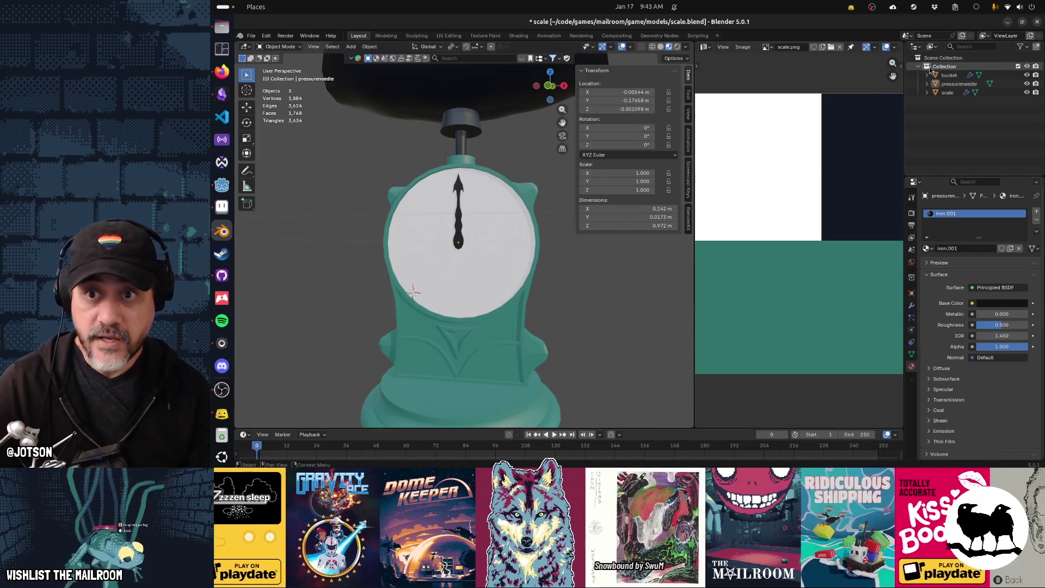
Rename the pressureneedle object to 'needle'
double_click(972, 84)
type("needle")
key("Return")
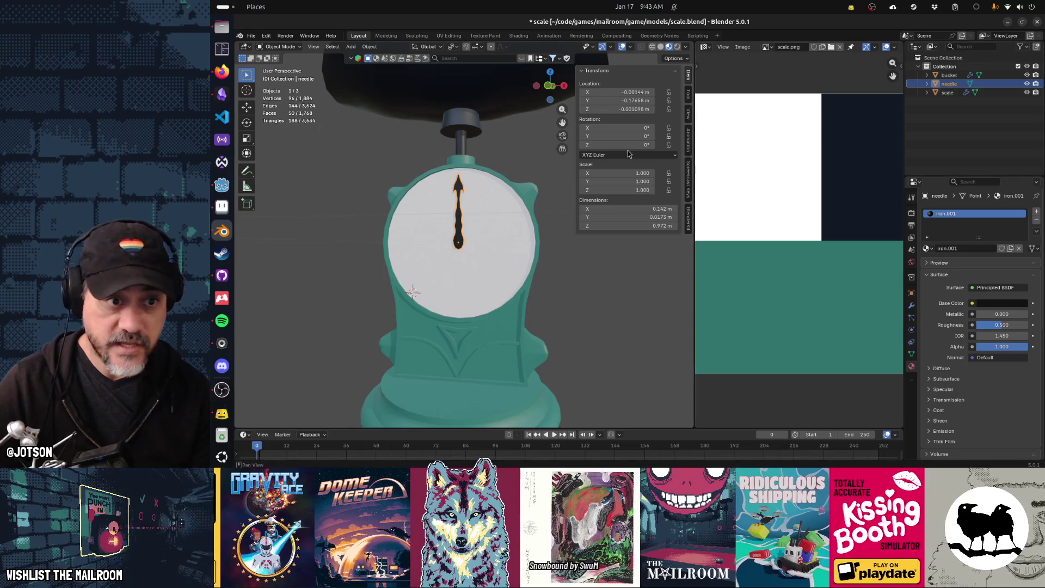
Check the bucket and scale body from a raised three-quarter view, then select all three objects
left_click(485, 128)
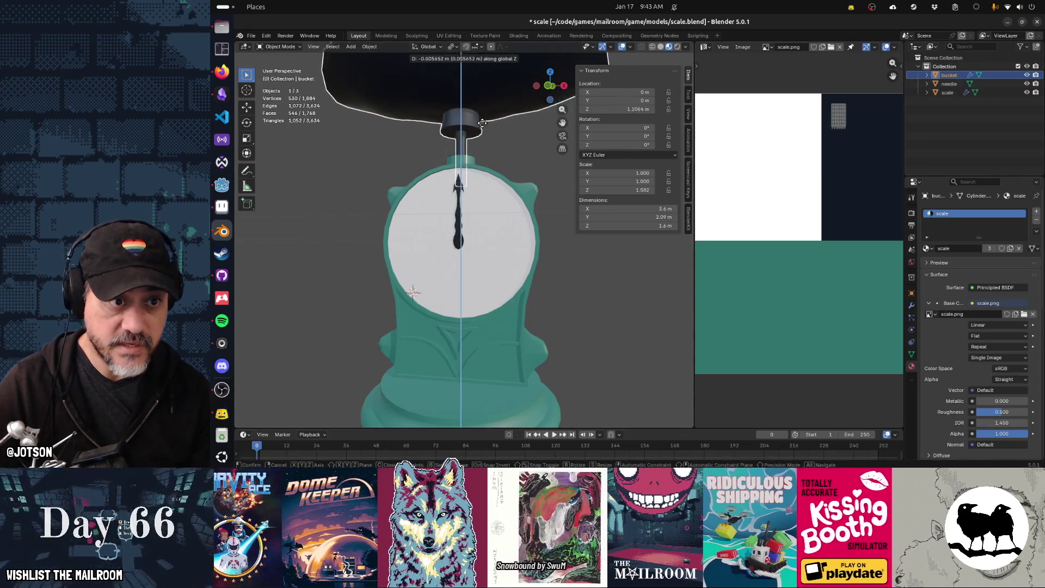
left_click(507, 186)
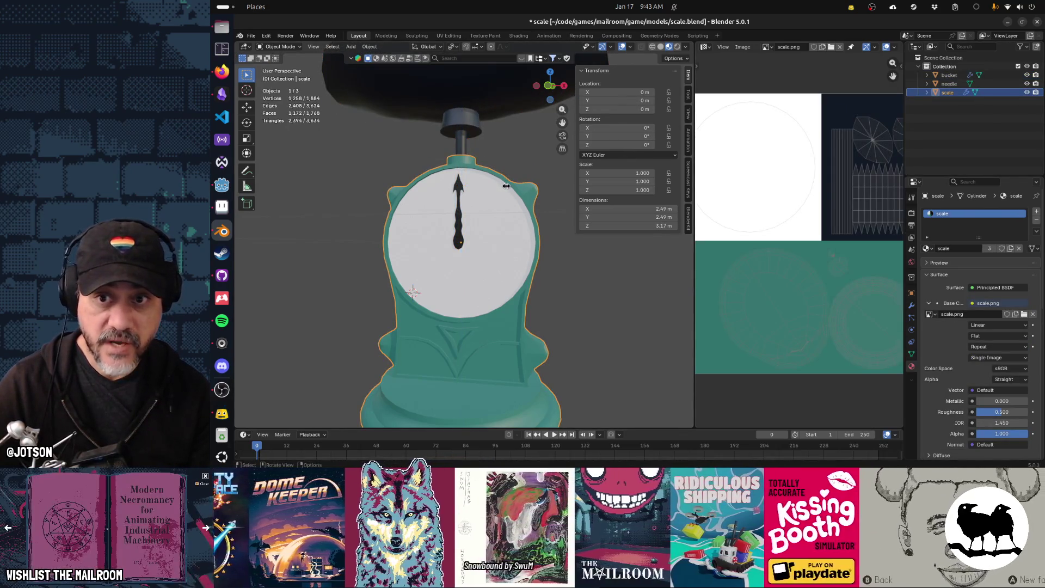
scroll(506, 185, "down", 3)
mouse_move(502, 188)
middle_mouse_down()
mouse_move(490, 201)
mouse_move(474, 198)
middle_mouse_up()
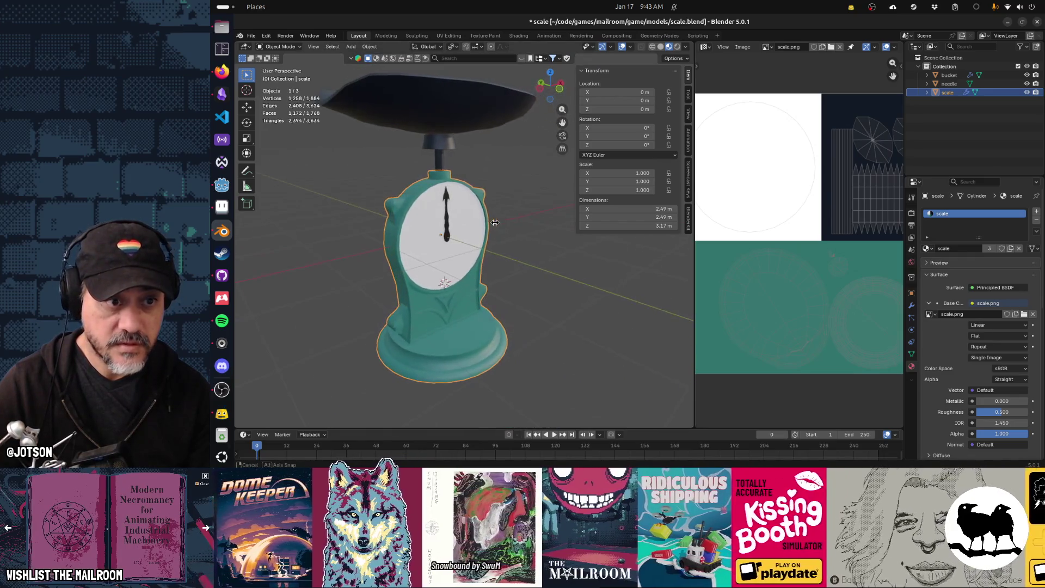
left_click(522, 224)
key("a")
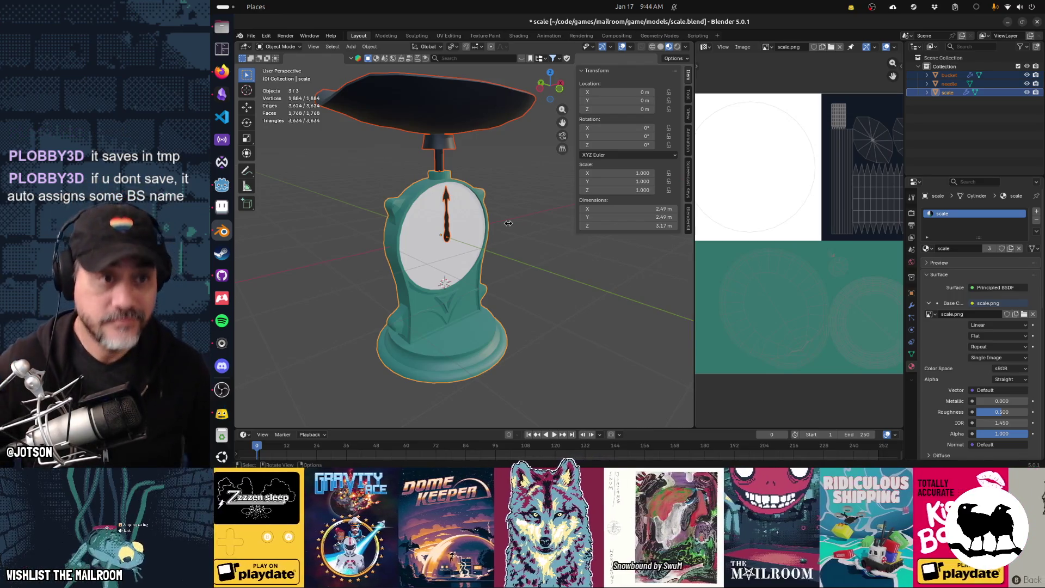
Briefly check the mesh in Edit Mode, select just the scale body, and show the interaction modes
middle_click_drag(501, 254, 473, 245)
scroll(463, 237, "up", 4)
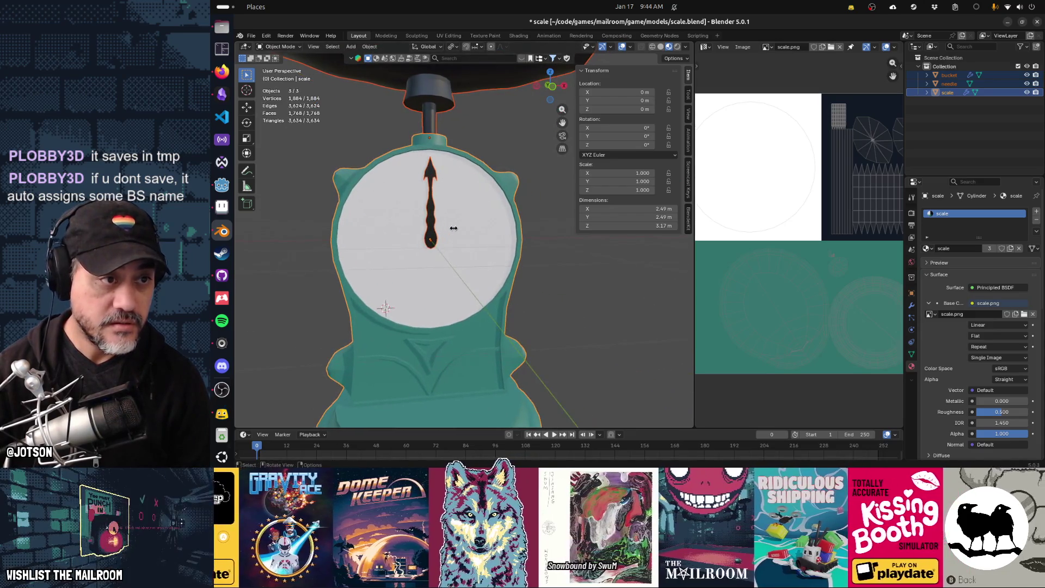
key("Tab")
key("Tab")
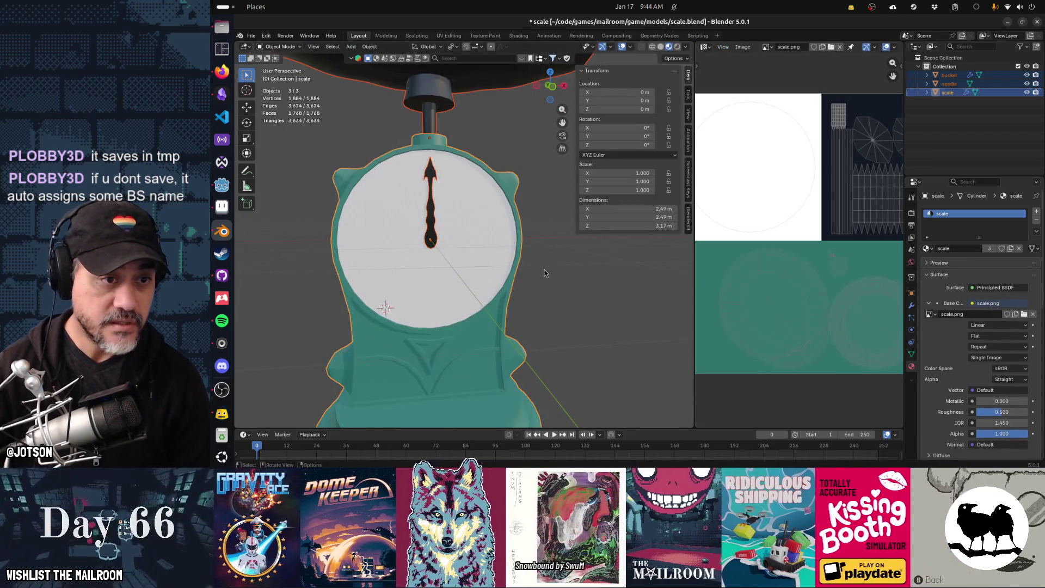
left_click(545, 269)
left_click(329, 222)
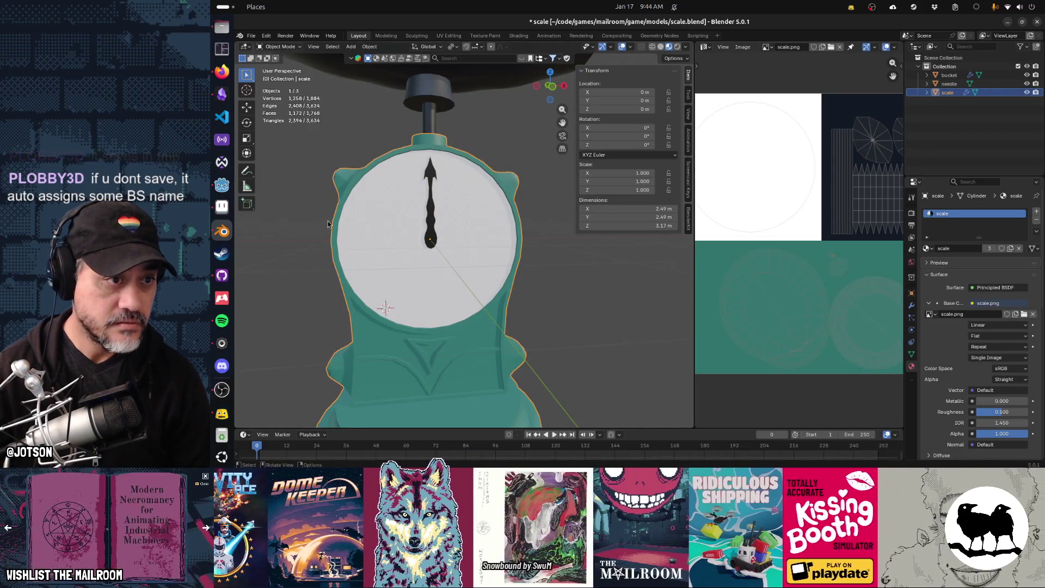
left_click(278, 47)
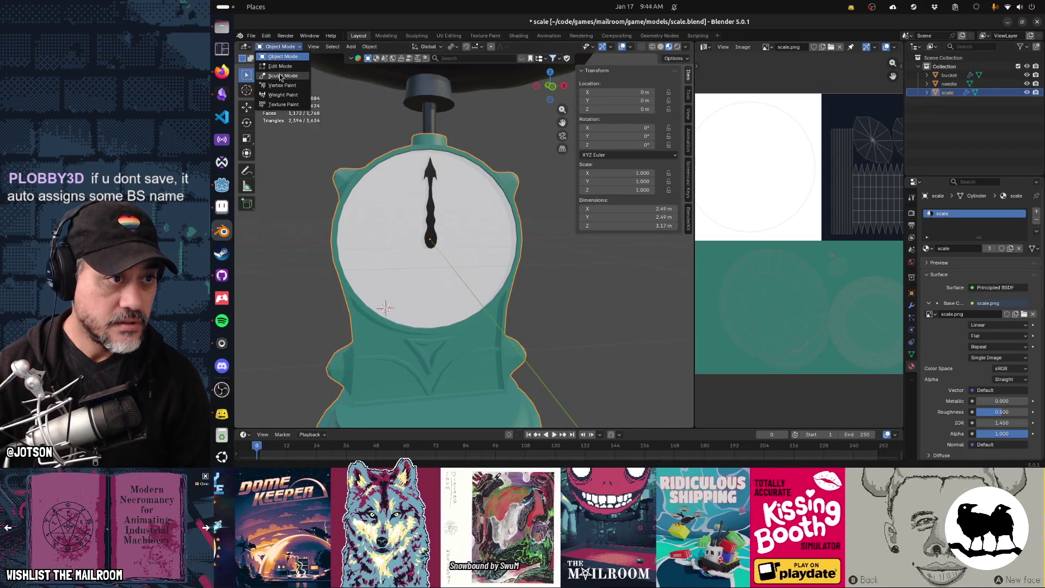
In Texture Paint mode, set the brush to 10 px and paint a black dab at the needle tip
left_click(283, 104)
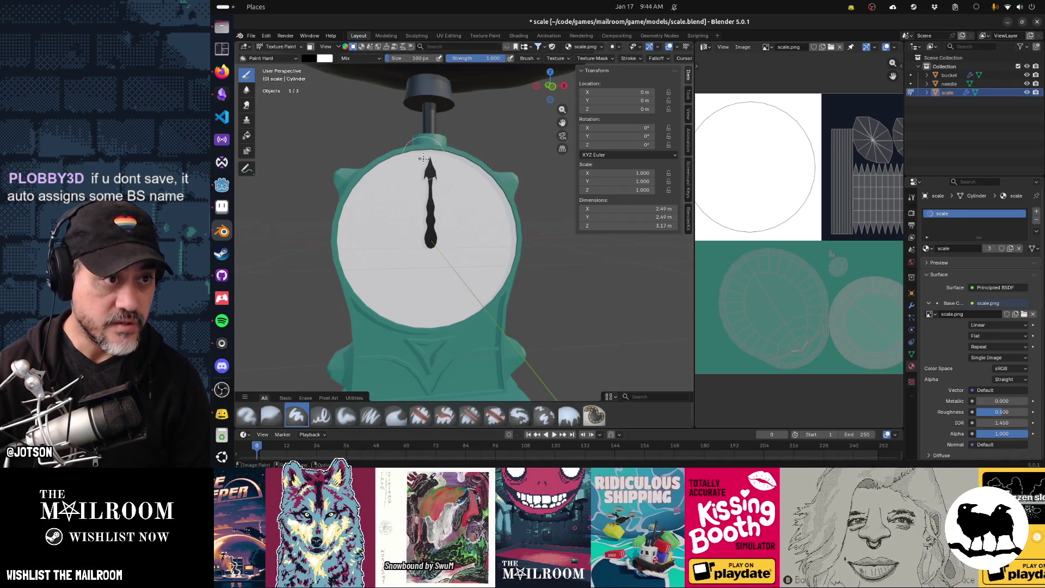
key("f")
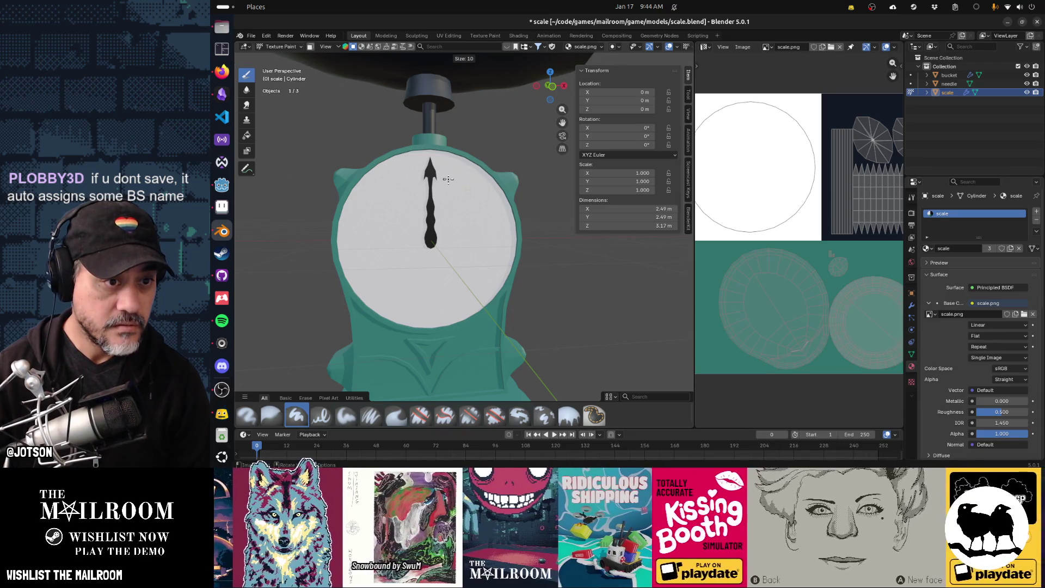
left_click(448, 179)
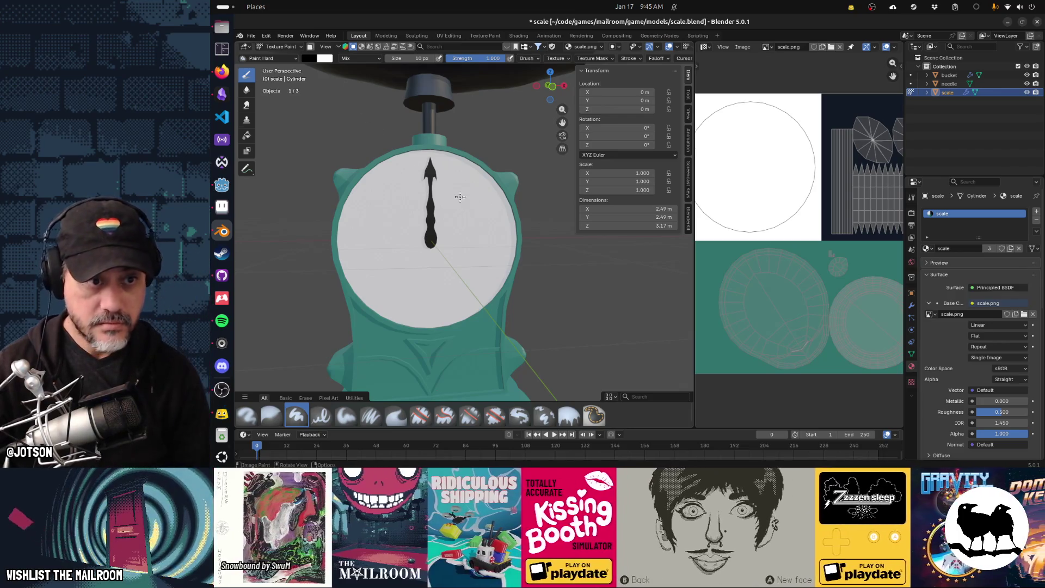
left_click(430, 158)
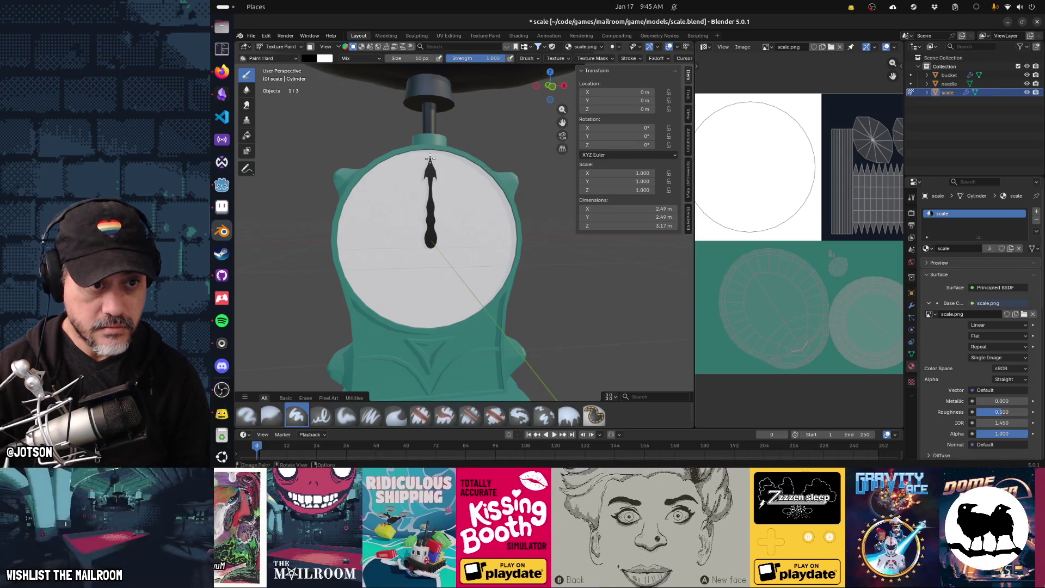
left_click(431, 159)
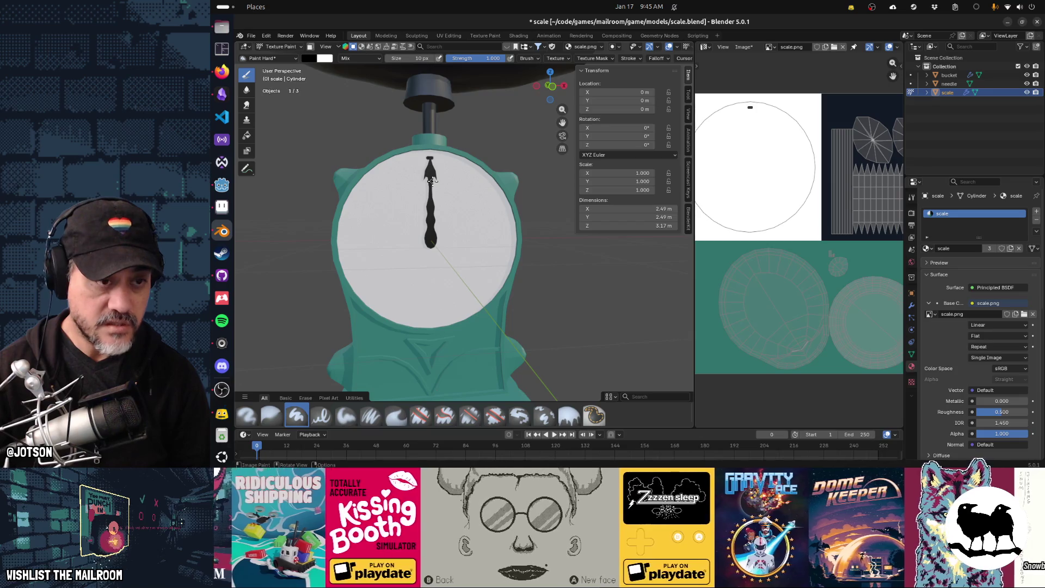
Check Firefox briefly, then orbit to a side view of the scale
key("alt+Tab")
key("Tab")
key("Tab")
key("Tab")
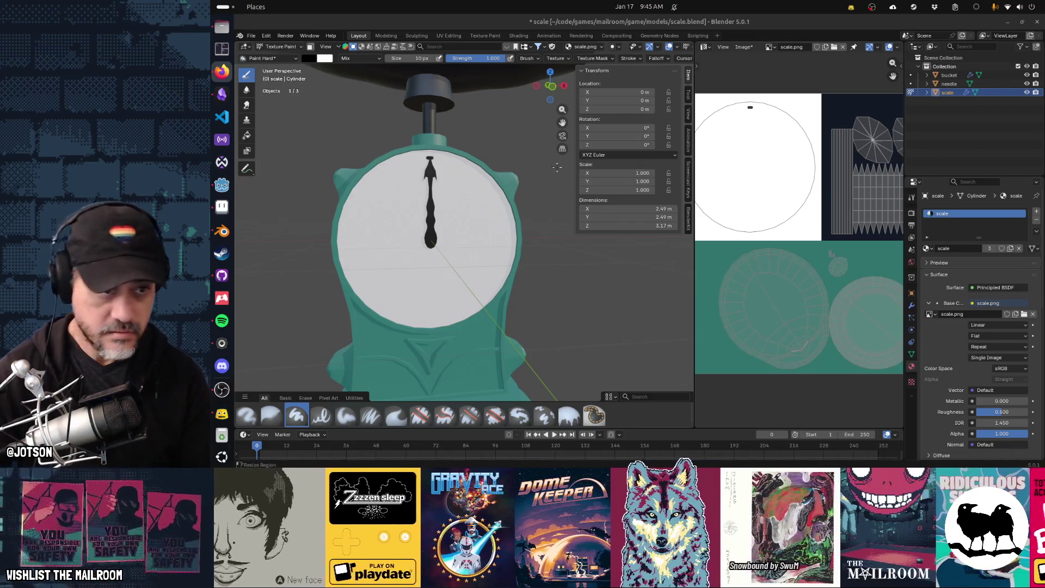
middle_click_drag(436, 181, 538, 195)
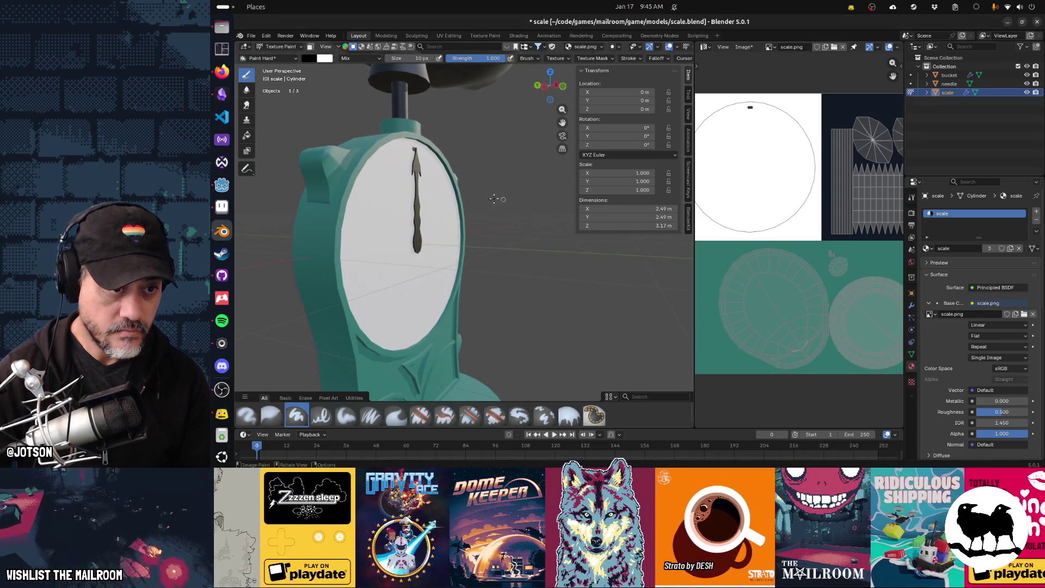
key("Tab")
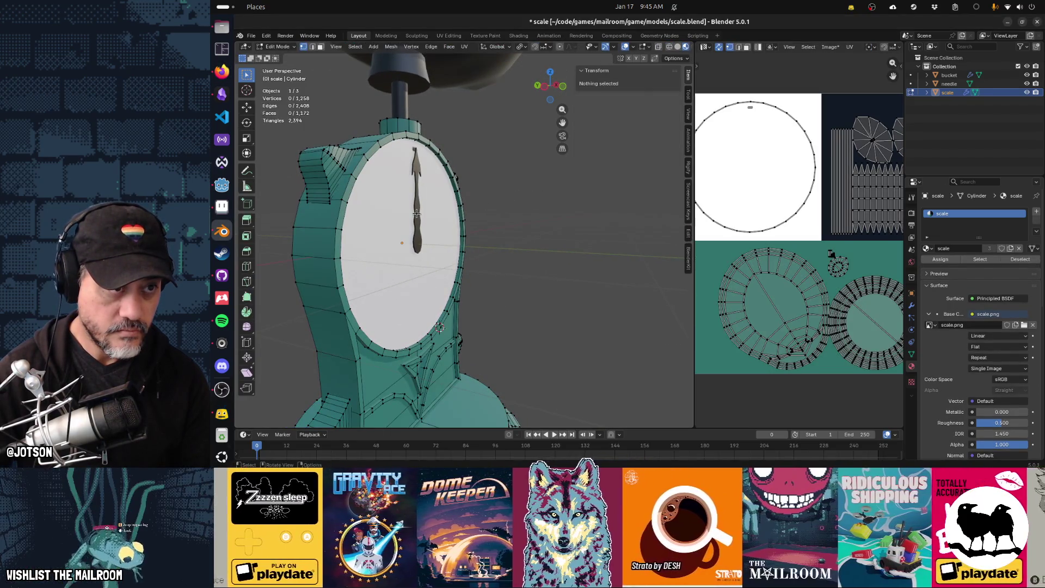
Return to Object Mode, put the needle into Edit Mode, and view it from the front
left_click(281, 47)
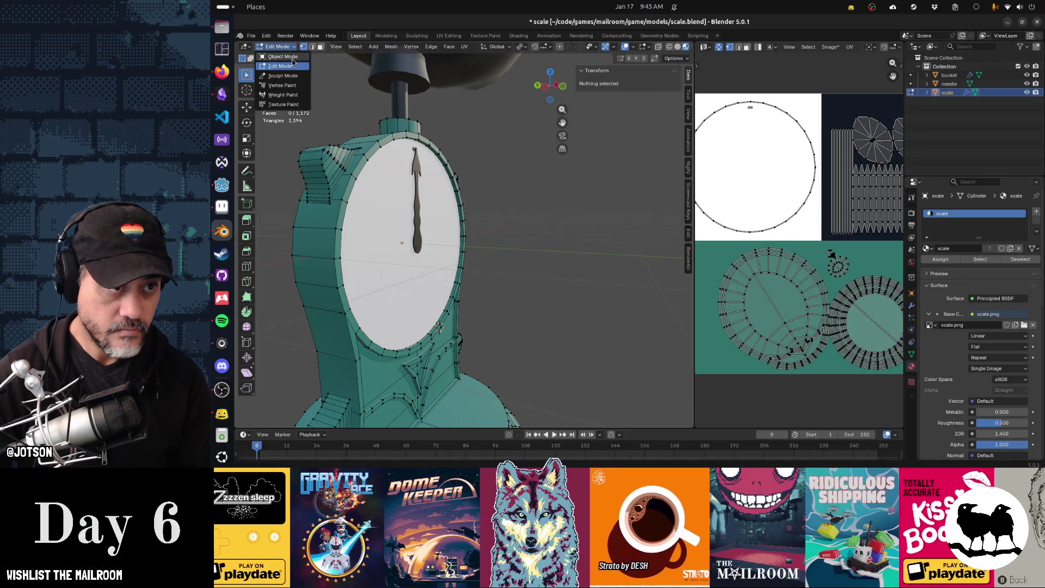
left_click(293, 58)
left_click(418, 180)
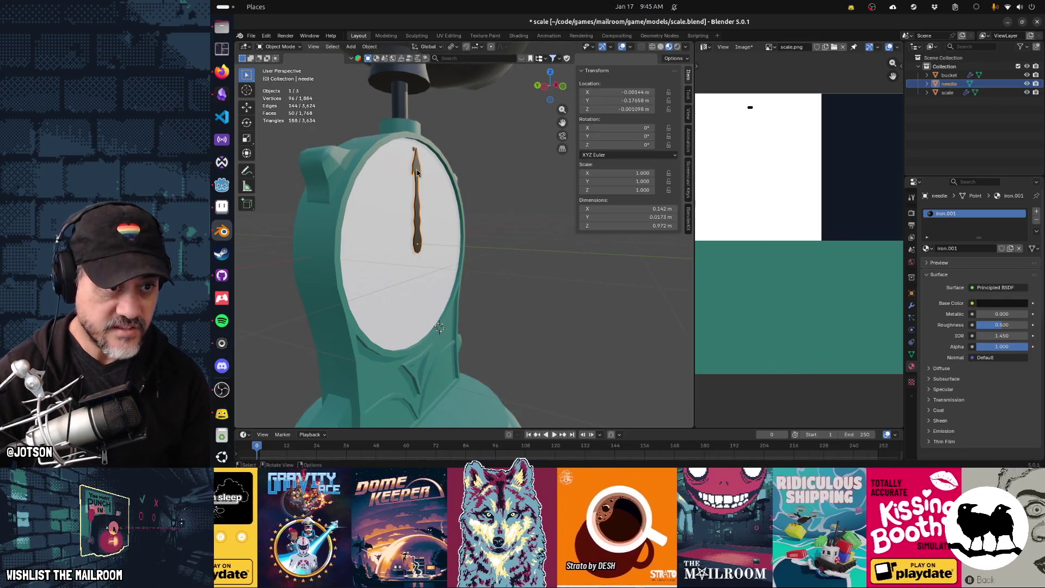
key("Tab")
scroll(418, 172, "up", 5)
mouse_move(418, 168)
middle_mouse_down()
mouse_move(356, 170)
mouse_move(406, 159)
middle_mouse_up()
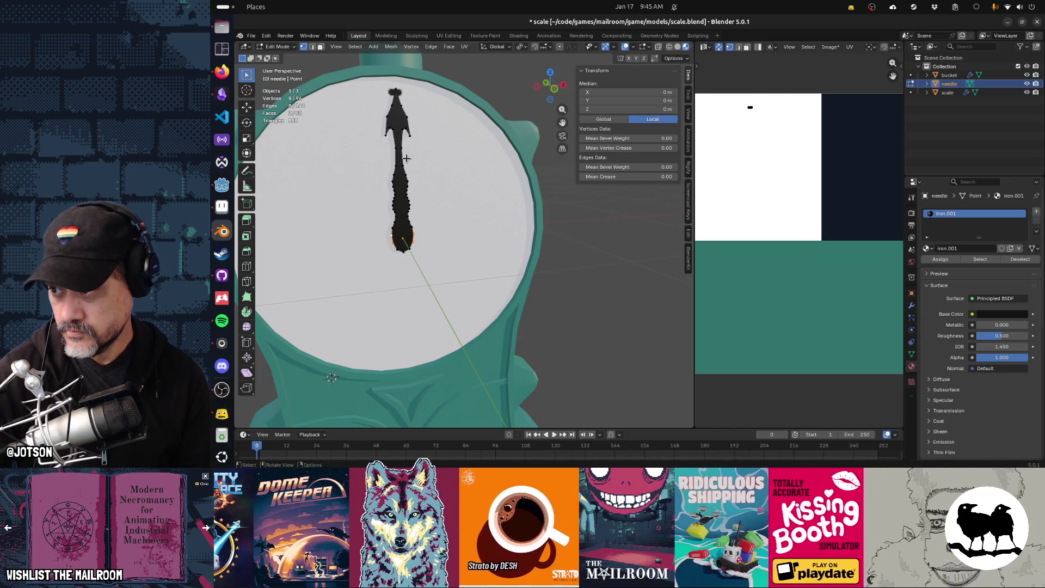
scroll(407, 141, "up", 1)
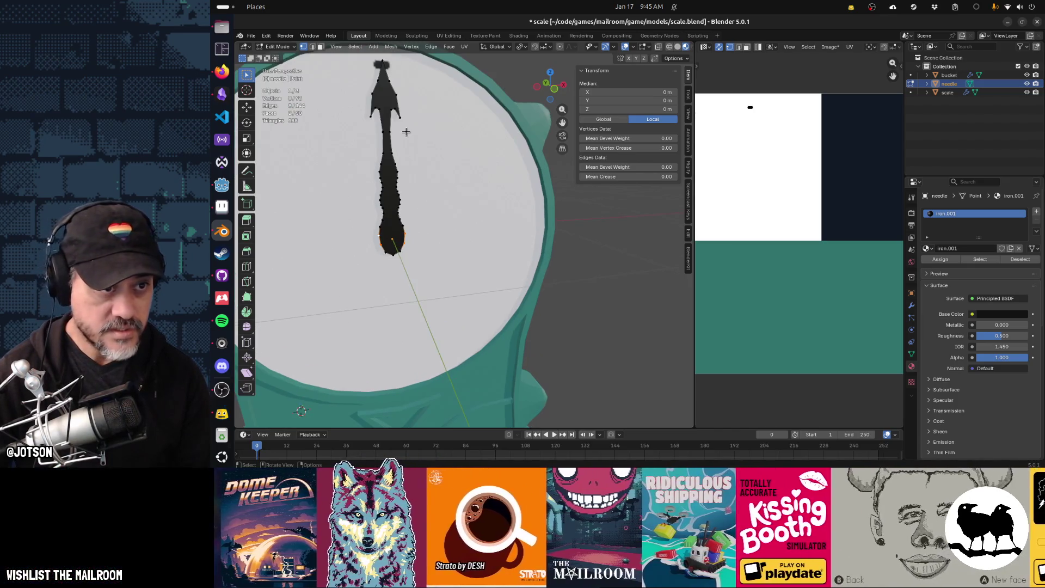
key("KP_1")
scroll(430, 169, "up", 1)
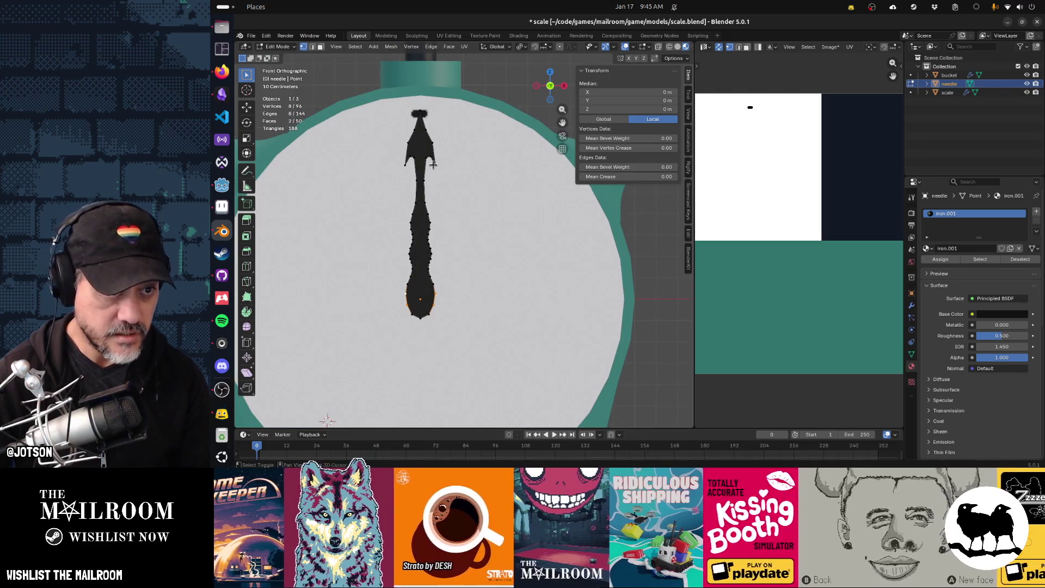
Select the arrowhead barb vertices and try dissolving them, then undo the dissolve
left_click(435, 165, "shift")
left_click(432, 148, "shift")
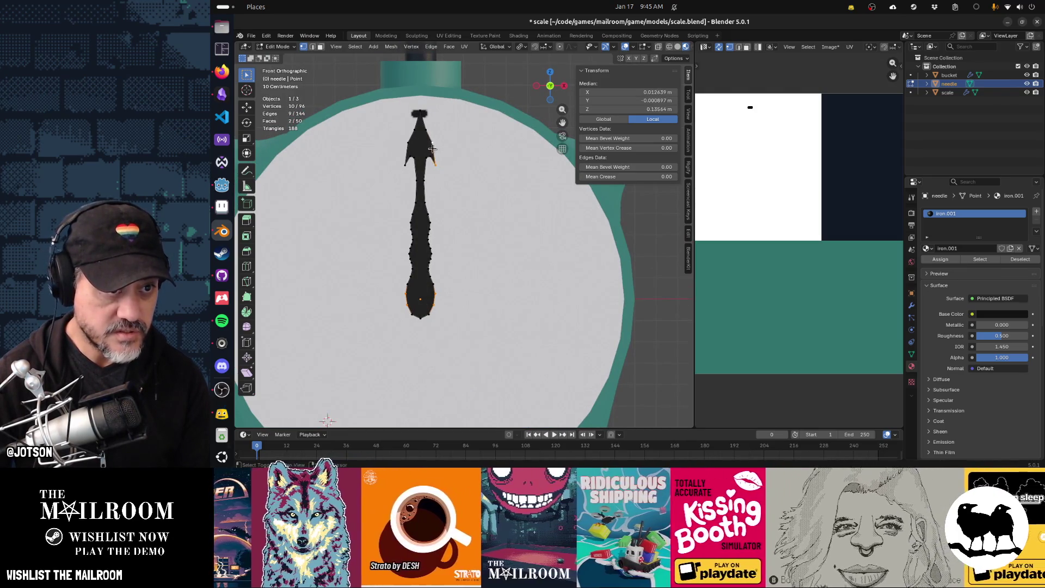
left_click(406, 164, "shift")
middle_click_drag(406, 163, 400, 175)
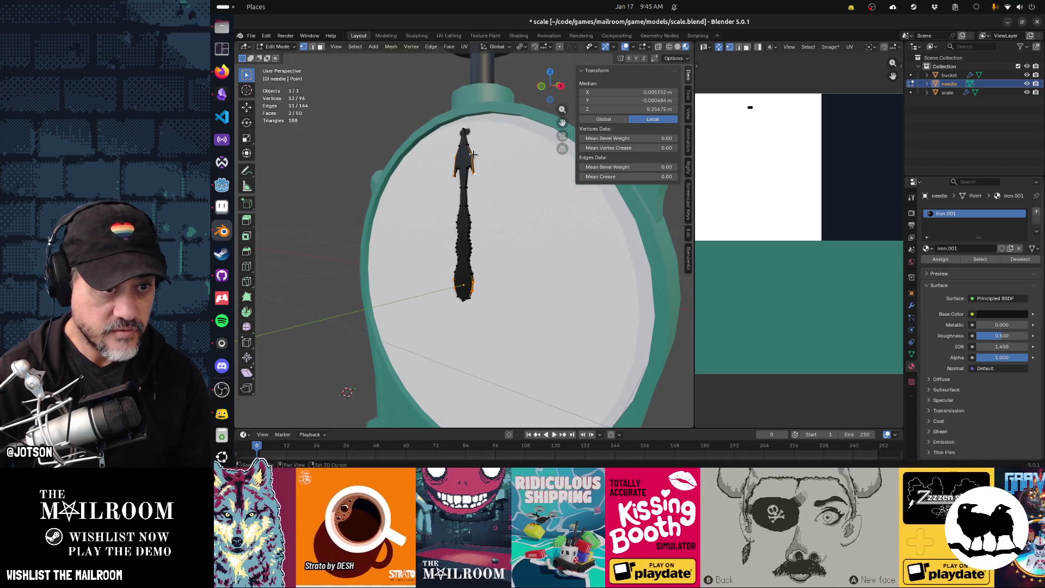
left_click(473, 164, "shift")
mouse_move(473, 163)
middle_mouse_down()
mouse_move(487, 180)
mouse_move(445, 169)
middle_mouse_up()
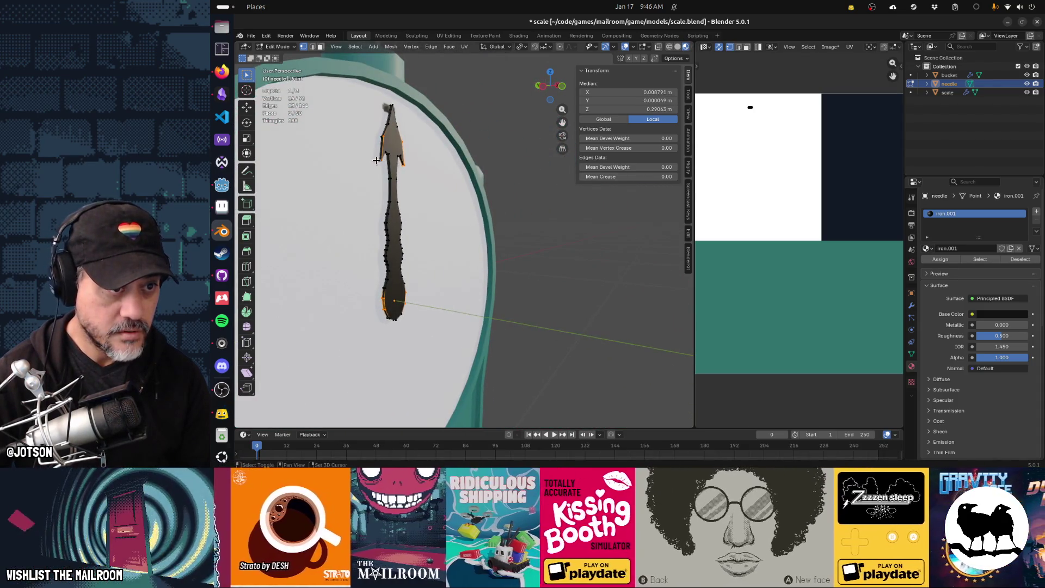
left_click(378, 136, "shift")
left_click(377, 136, "shift")
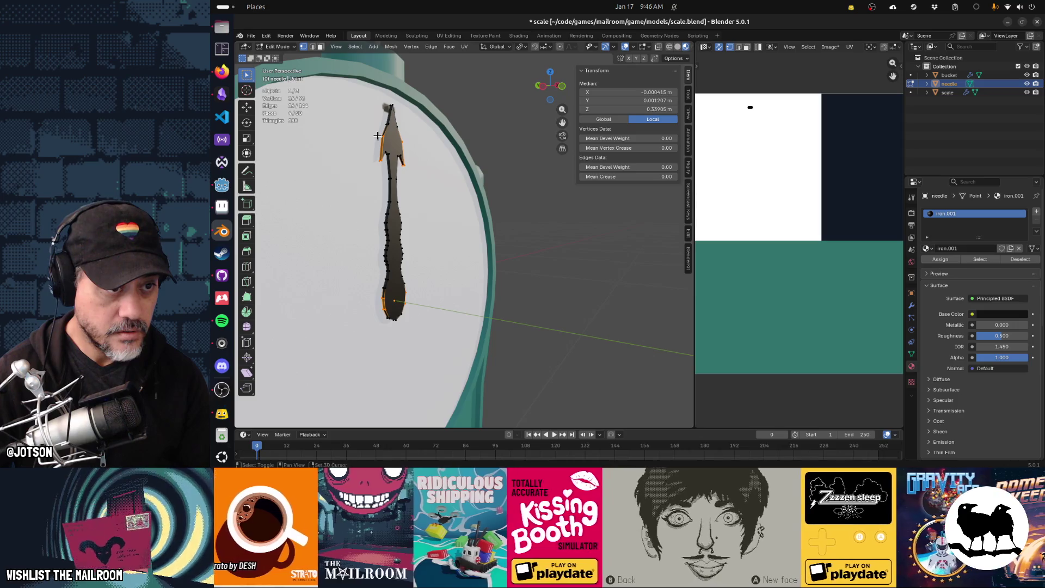
key("x")
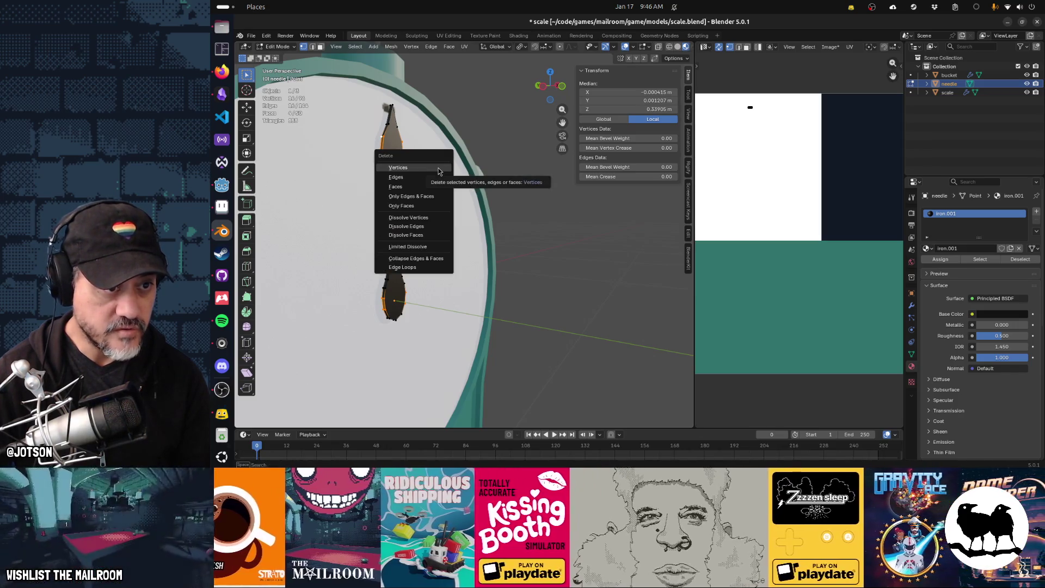
left_click(432, 219)
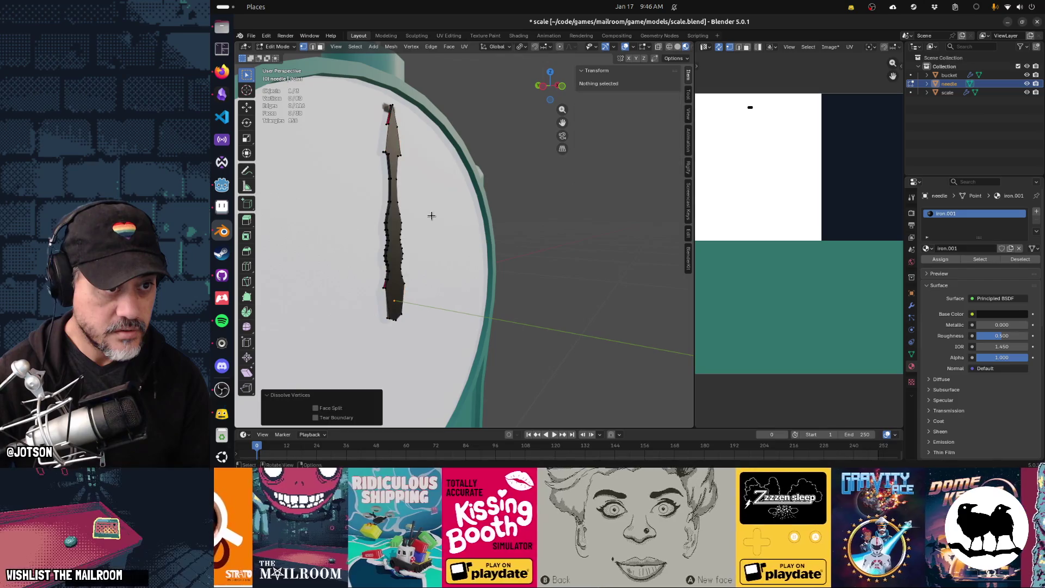
key("ctrl+z")
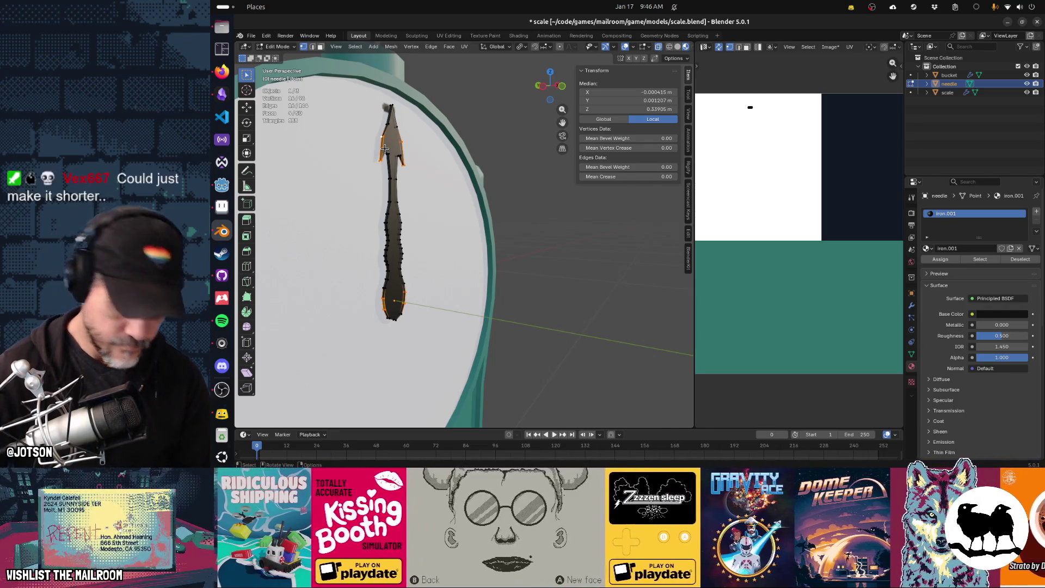
Isolate the needle in Local View and pick vertices beside the arrow barbs
key("a")
key("KP_Divide")
middle_click_drag(384, 148, 497, 176)
left_click(497, 176)
left_click(482, 167)
left_click(481, 163, "shift")
right_click(488, 174)
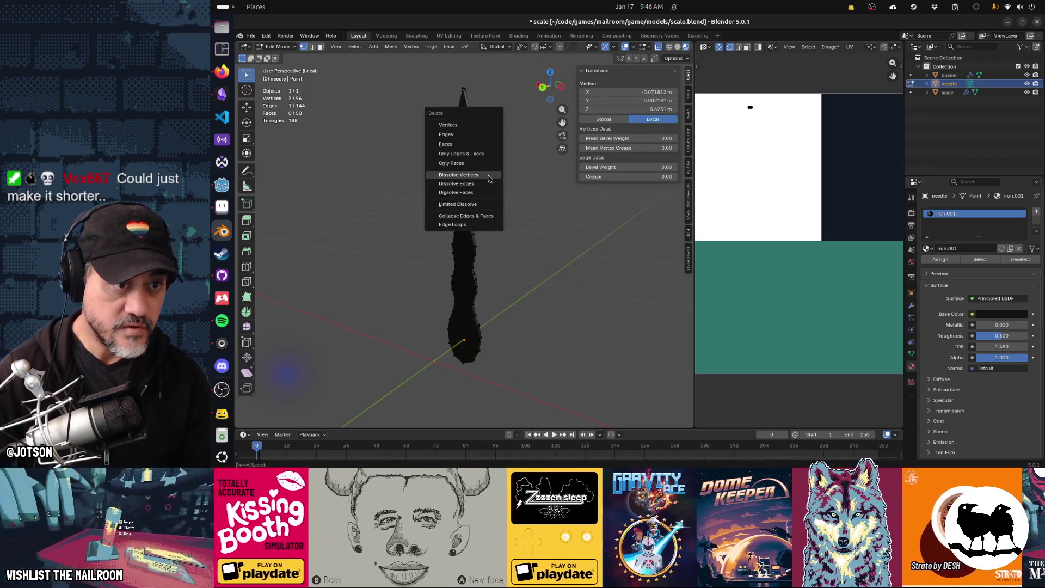
left_click(474, 175)
key("ctrl+z")
middle_click_drag(478, 183, 361, 187)
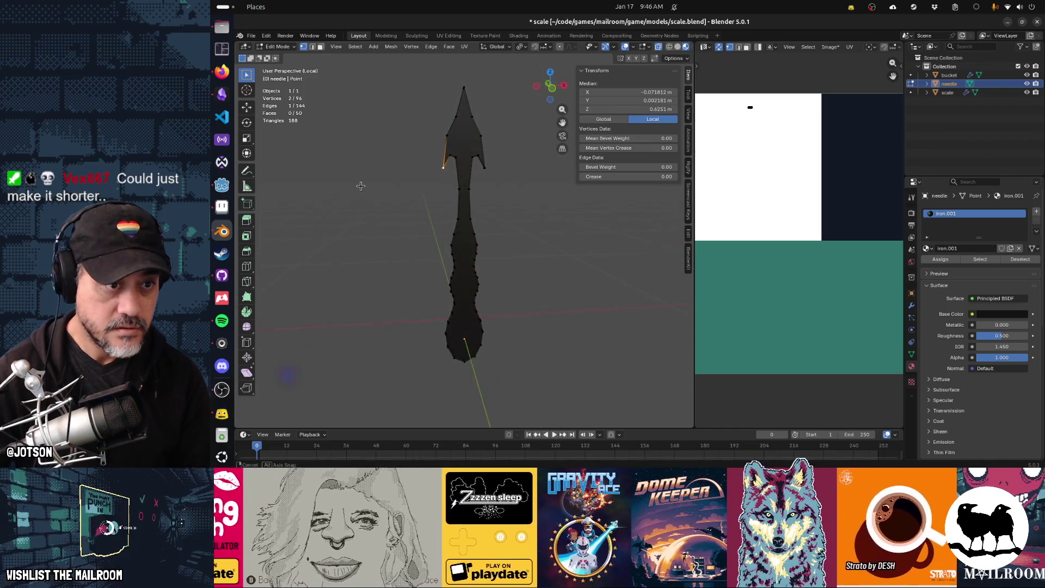
Delete the arrowhead barb vertices in three batches, leaving the tip detached
key("x")
left_click(405, 140)
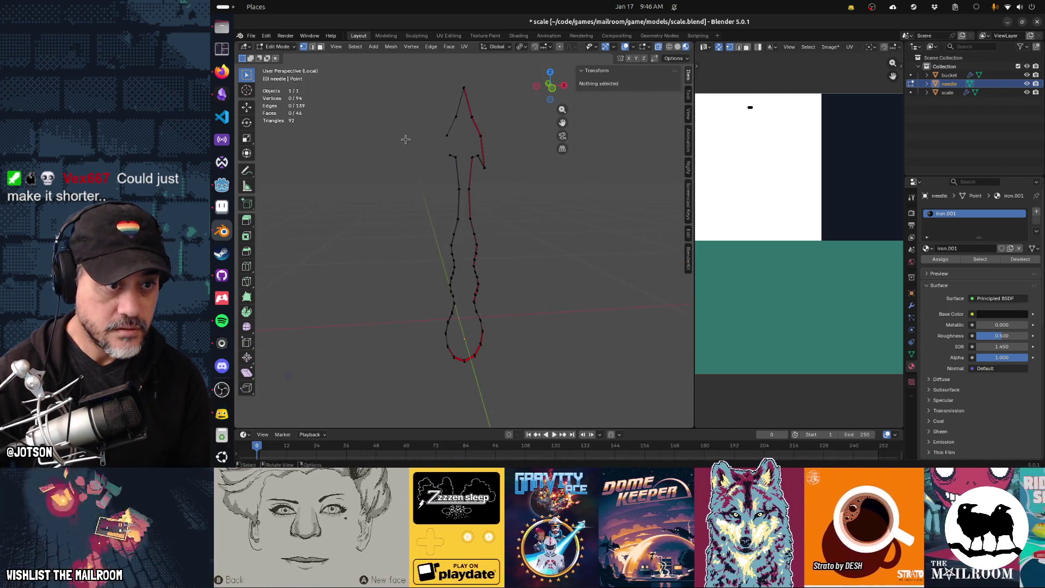
left_click_drag(485, 170, 473, 141)
key("x")
left_click(478, 169)
left_click(478, 156)
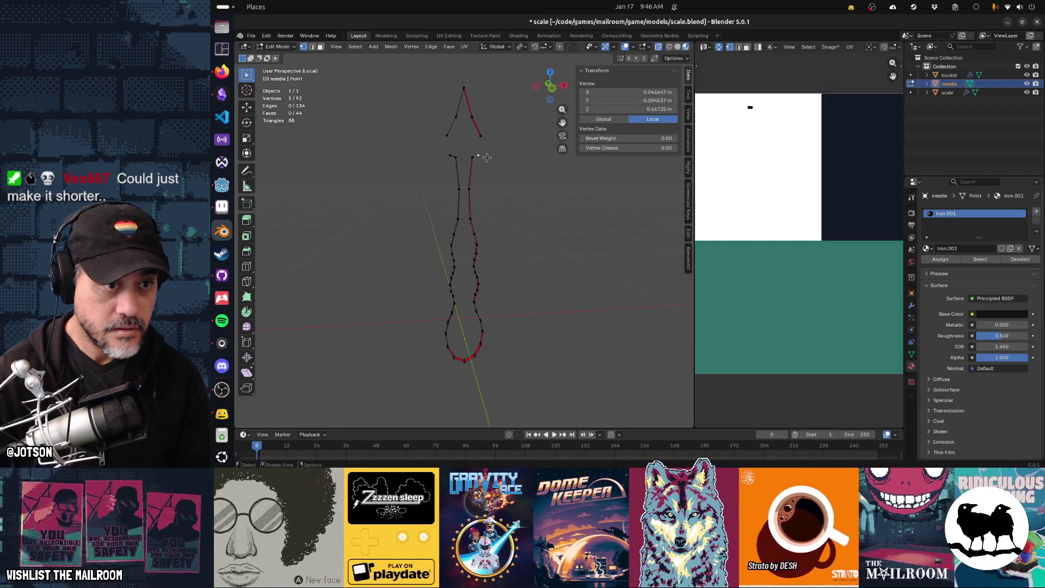
left_click_drag(486, 144, 432, 126)
key("x")
left_click(456, 139)
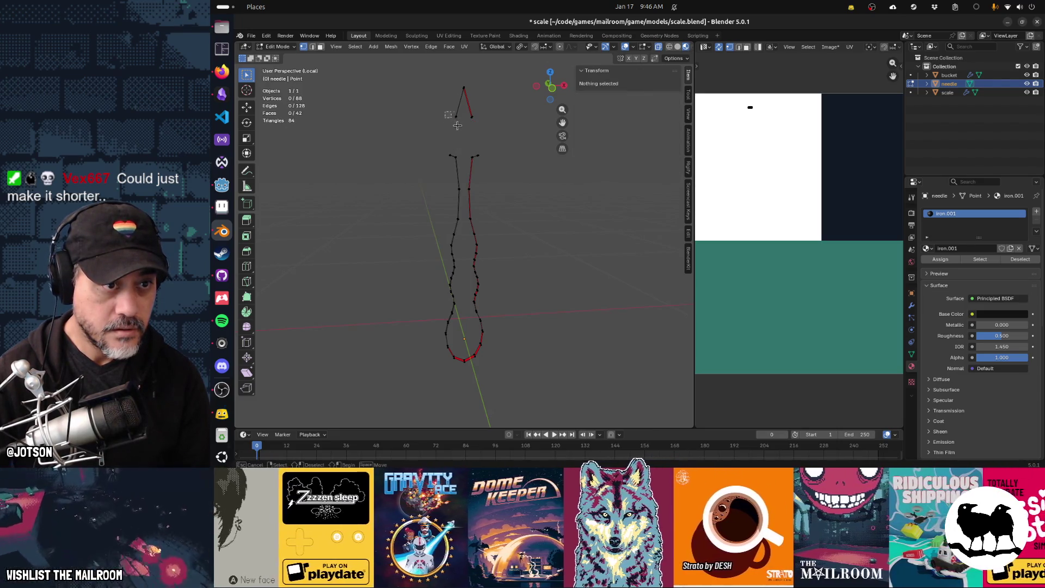
middle_click_drag(456, 142, 511, 156)
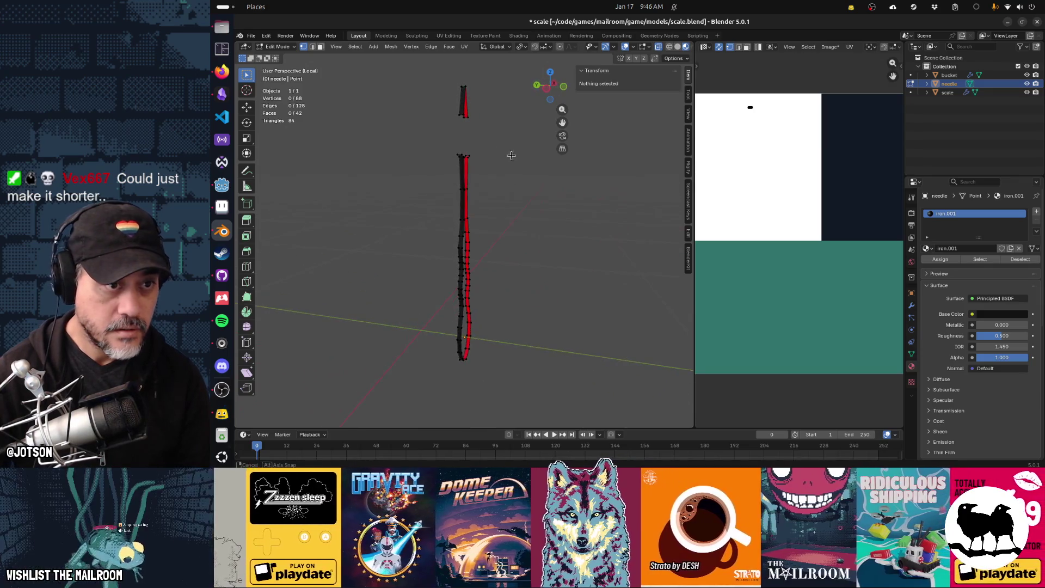
left_click(461, 116)
Reconnect the detached tip to the shaft by joining four vertex pairs with edges
left_click(460, 152, "shift")
key("f")
left_click(460, 154)
left_click(459, 115, "shift")
key("f")
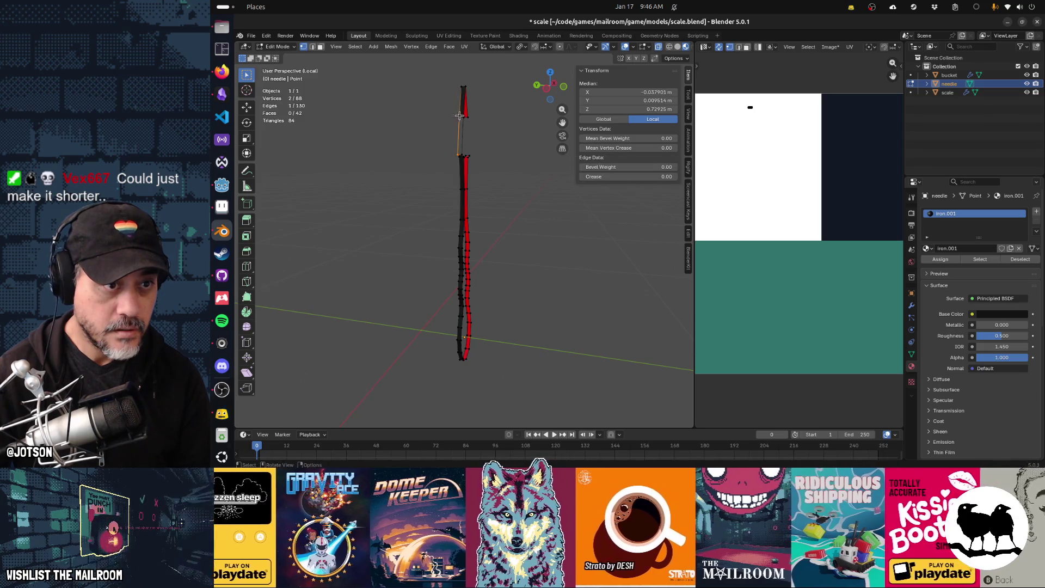
left_click(461, 117)
left_click(461, 155, "shift")
key("f")
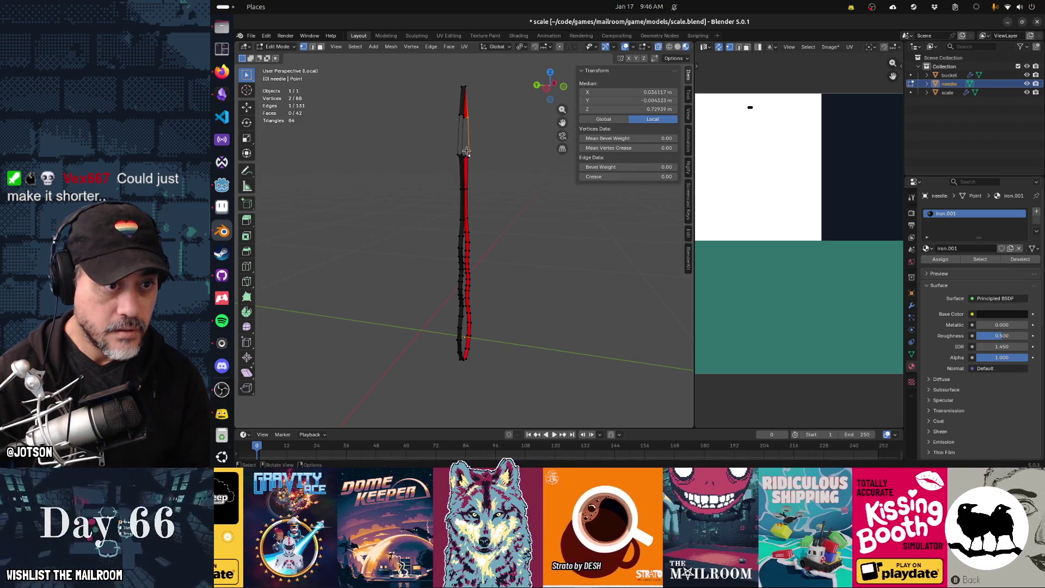
left_click(462, 125, "shift")
left_click(466, 156, "shift")
key("f")
Fill the upper needle edge and the whole outline loop with faces
middle_click_drag(452, 152, 433, 144)
left_click_drag(440, 107, 464, 166)
middle_click_drag(464, 166, 471, 148)
mouse_move(450, 108)
left_mouse_down()
mouse_move(460, 162)
mouse_move(483, 146)
left_mouse_up()
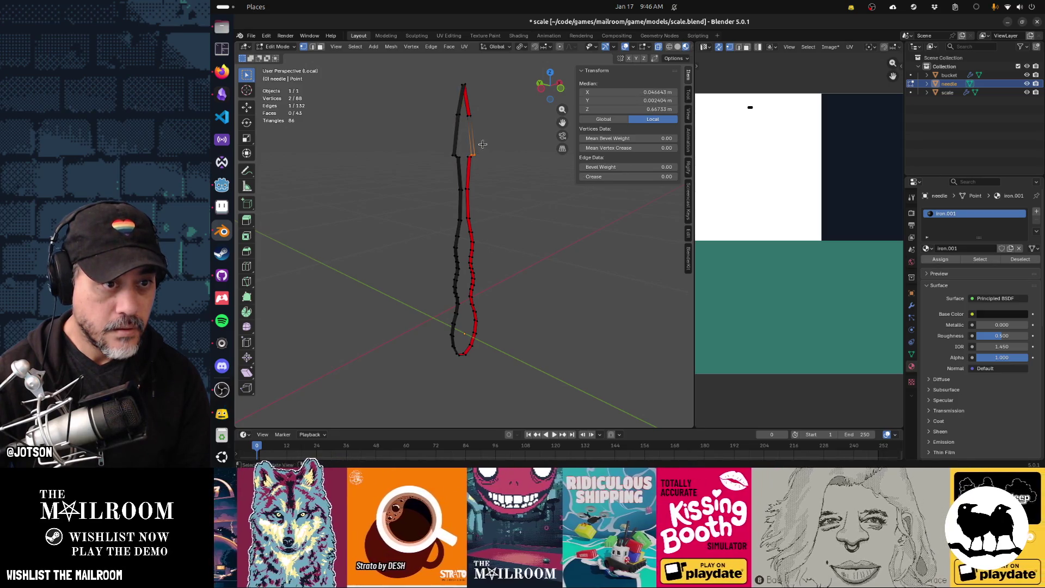
key("f")
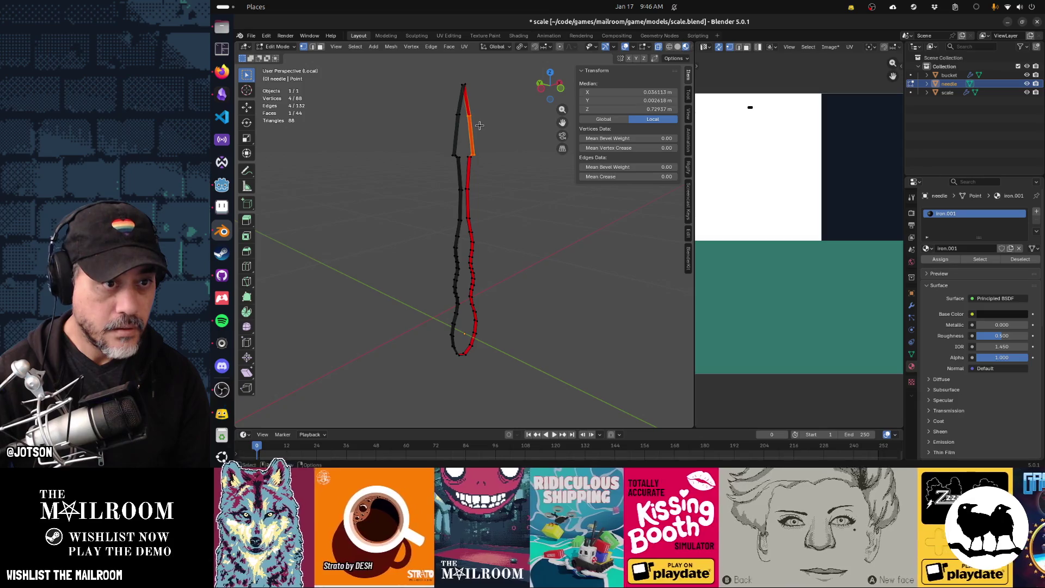
left_click(475, 141, "alt")
key("f")
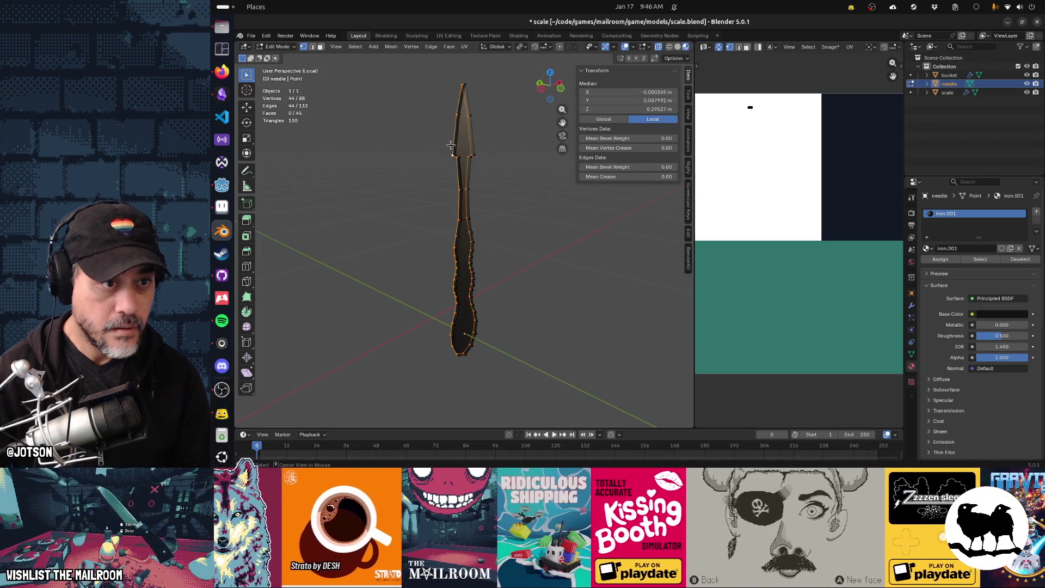
Delete the extra faces so the needle remains a single flat 44-vertex face
key("alt+a")
middle_click_drag(451, 144, 470, 142)
key("a")
key("x")
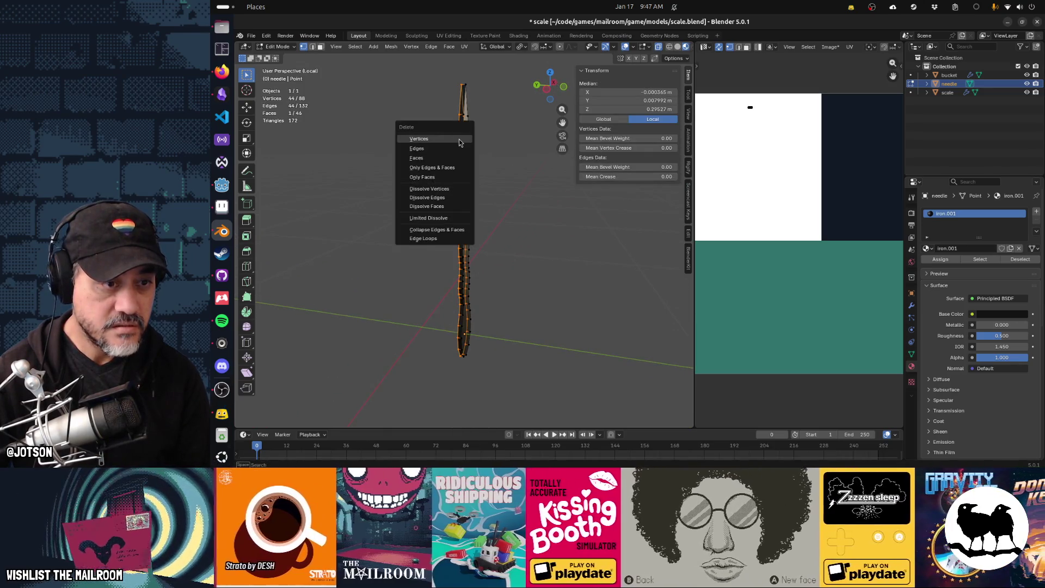
left_click(459, 139)
key("Tab")
mouse_move(481, 156)
middle_mouse_down()
mouse_move(421, 152)
mouse_move(433, 148)
middle_mouse_up()
key("Tab")
left_click(444, 139)
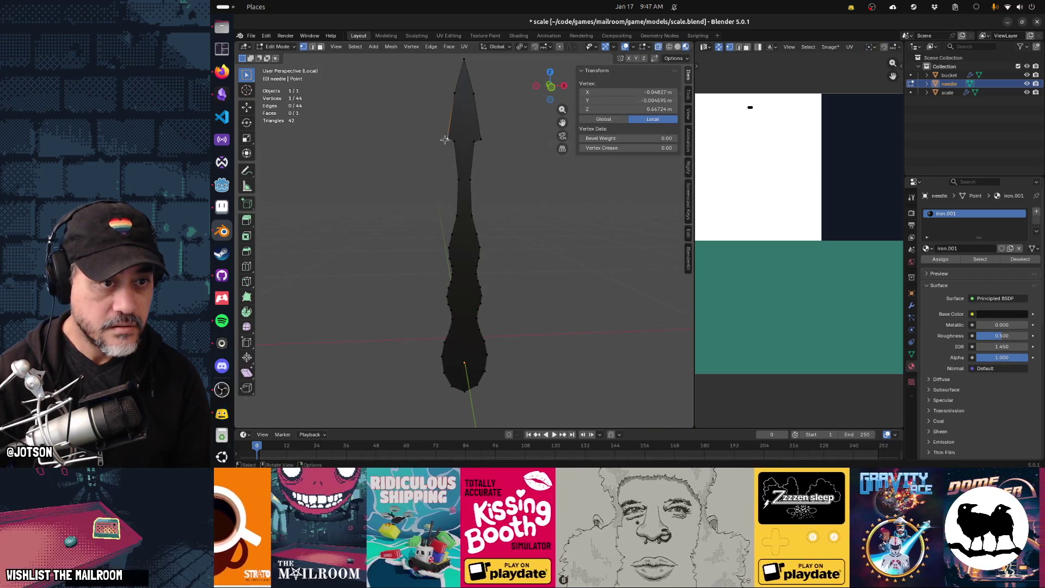
Slide the arrowhead corner vertices toward the tip and narrow them along X
left_click(483, 140, "shift")
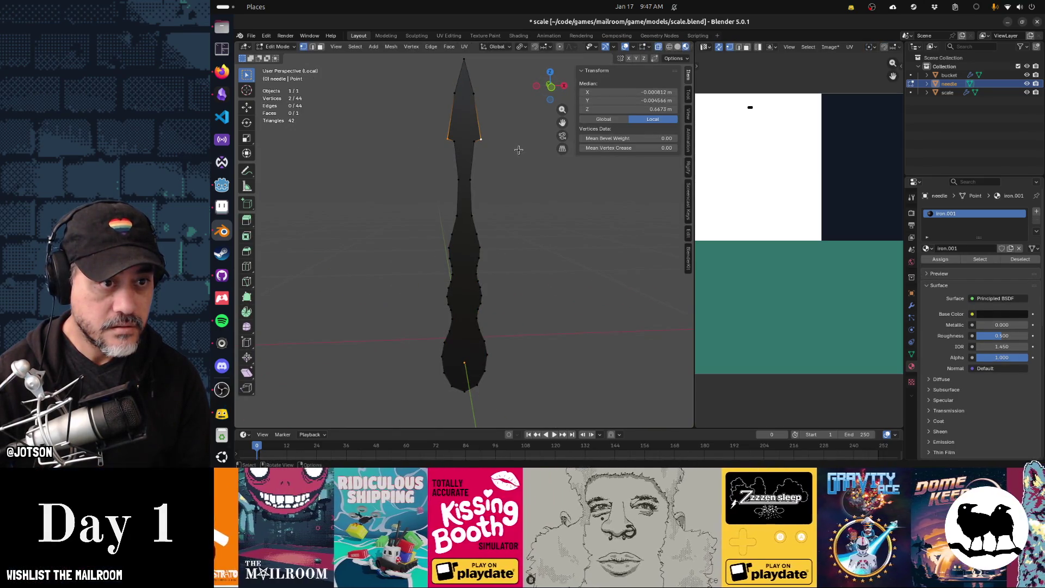
key("shift+v")
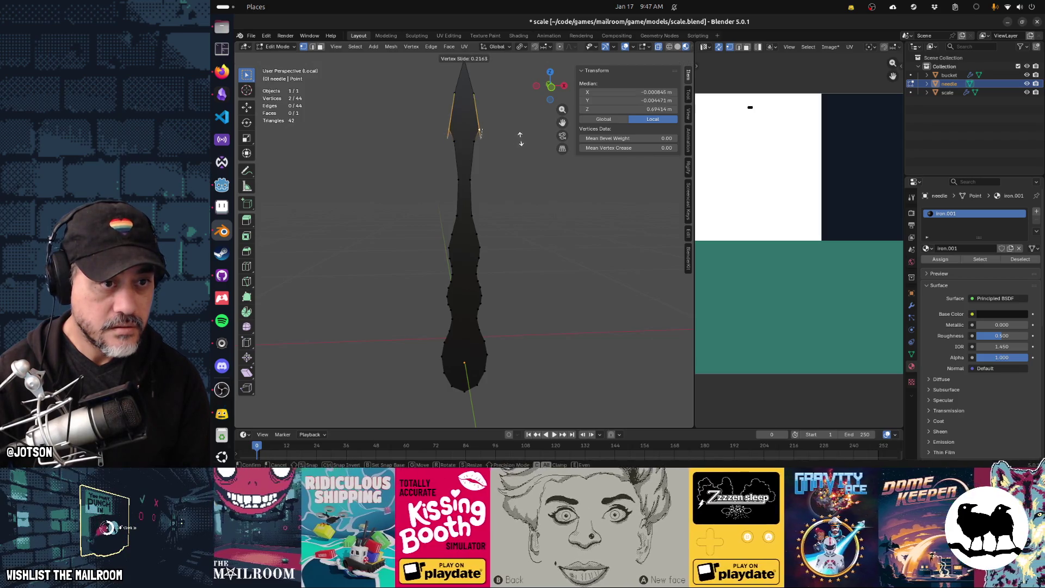
left_click(520, 129)
key("s")
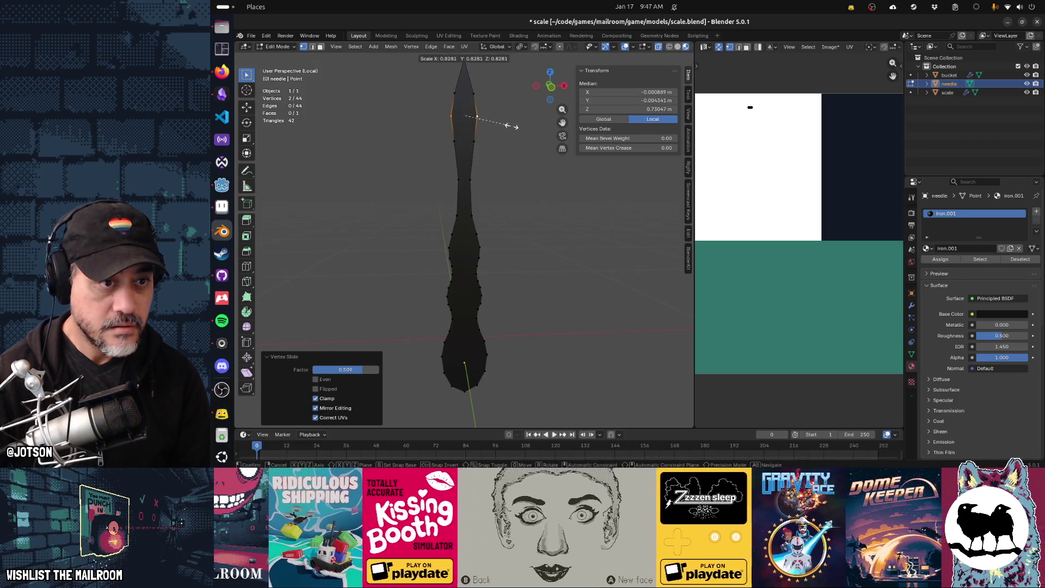
key("x")
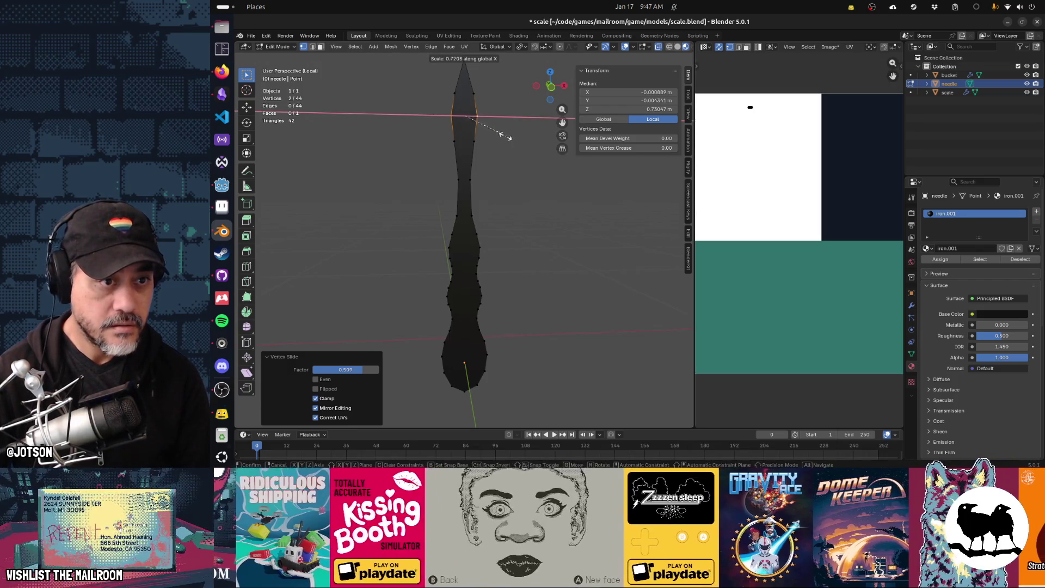
key("Escape")
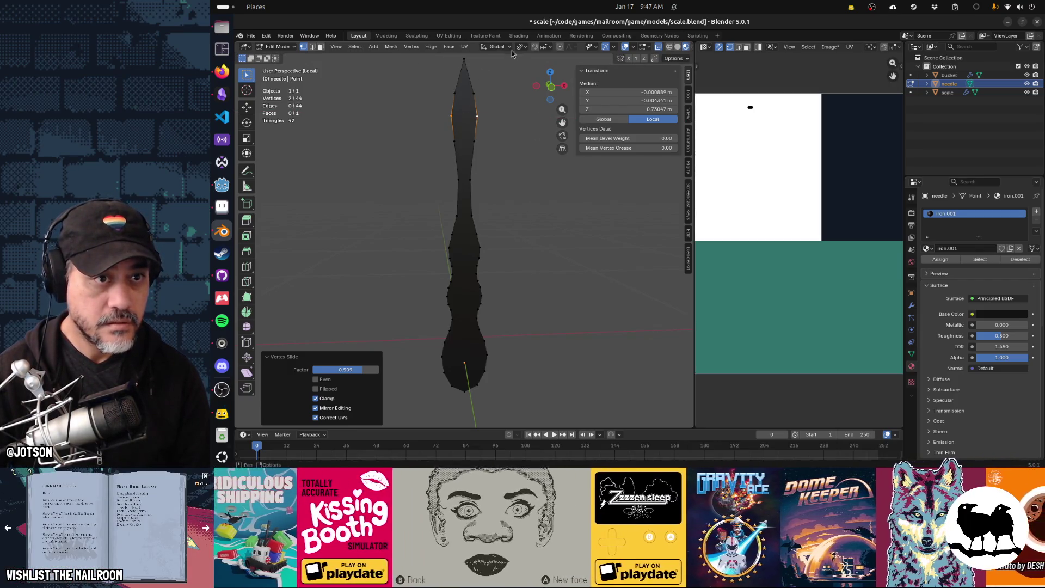
left_click(521, 47)
left_click(530, 70)
key("s")
key("x")
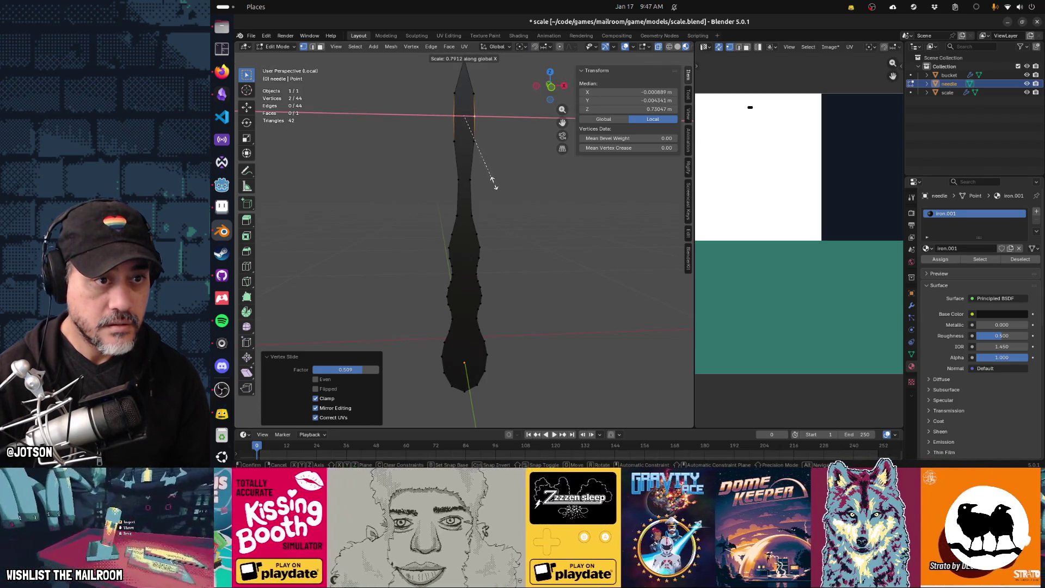
key("Escape")
Narrow the needle's upper vertices and two lower vertices along the X axis
left_click(451, 91, "shift")
left_click(474, 93, "shift")
left_click(474, 141, "shift")
left_click(454, 142, "shift")
key("s")
key("x")
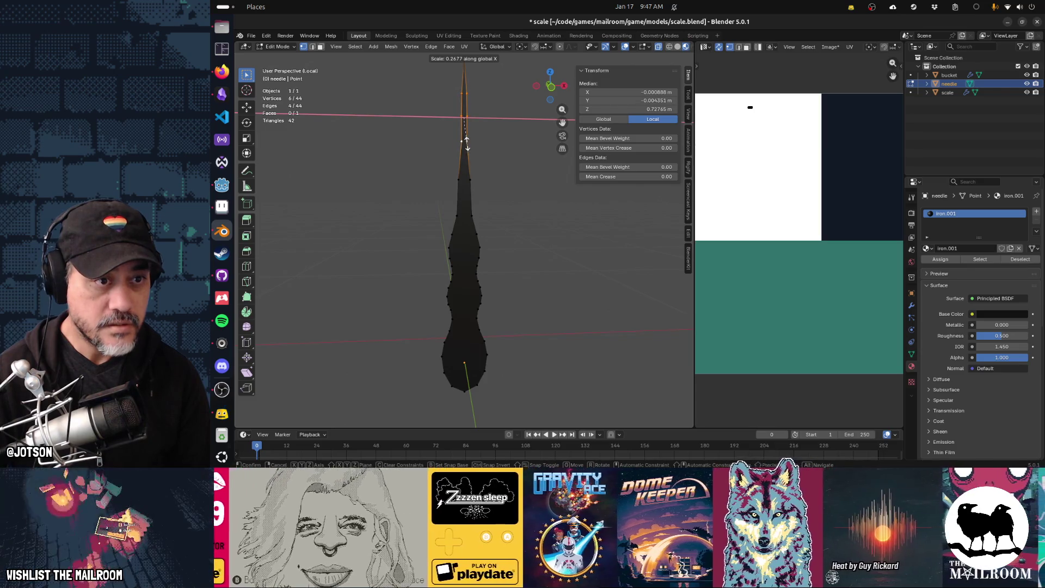
left_click(466, 140)
left_click_drag(449, 175, 482, 185)
key("s")
key("x")
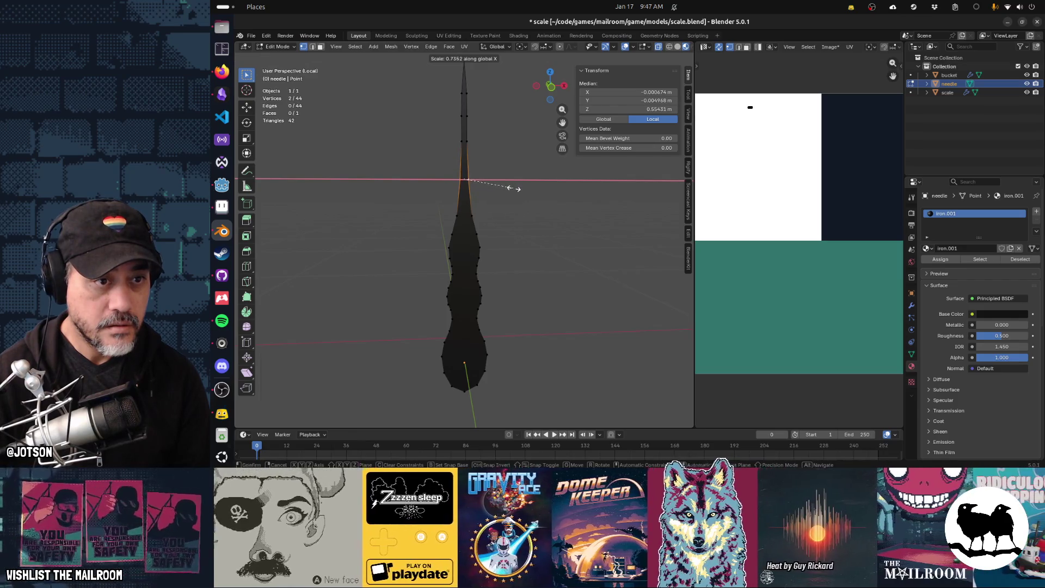
left_click(511, 187)
Exit Local View and view the reshaped needle front-on against the dial
key("Tab")
key("Tab")
mouse_move(484, 164)
middle_mouse_down()
mouse_move(479, 173)
mouse_move(511, 175)
mouse_move(395, 184)
middle_mouse_up()
key("Tab")
key("KP_Divide")
key("alt+a")
mouse_move(434, 145)
middle_mouse_down()
mouse_move(462, 159)
mouse_move(427, 141)
middle_mouse_up()
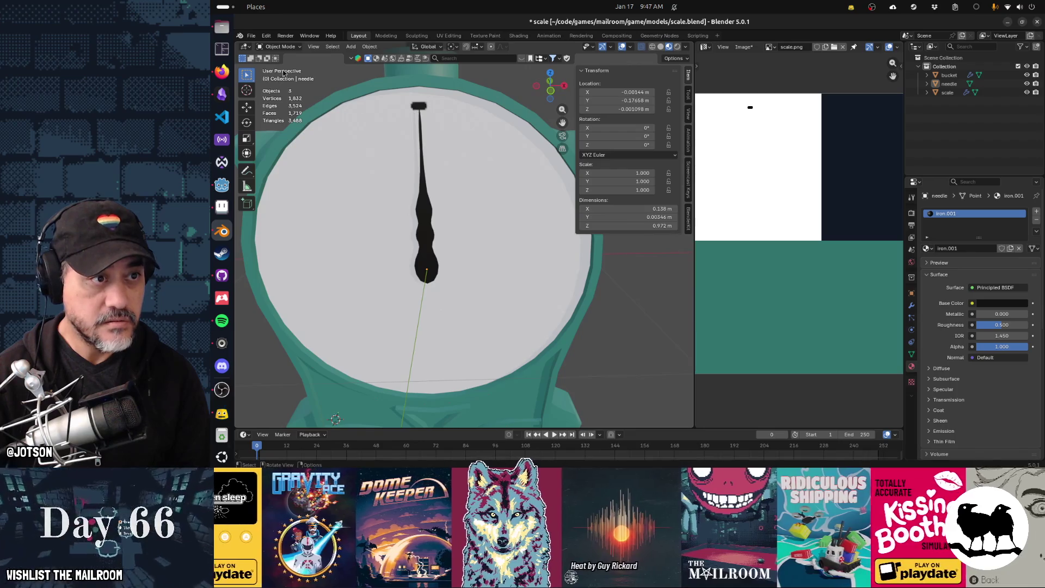
Select the scale body and enter Texture Paint mode, undoing a stray mark and keeping black as the paint colour
left_click(340, 99)
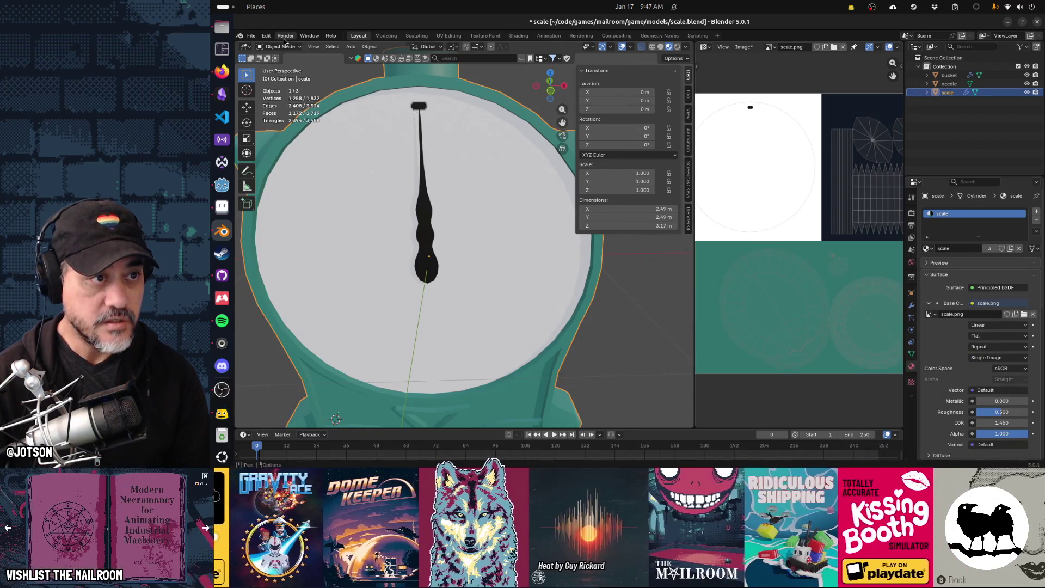
left_click(281, 46)
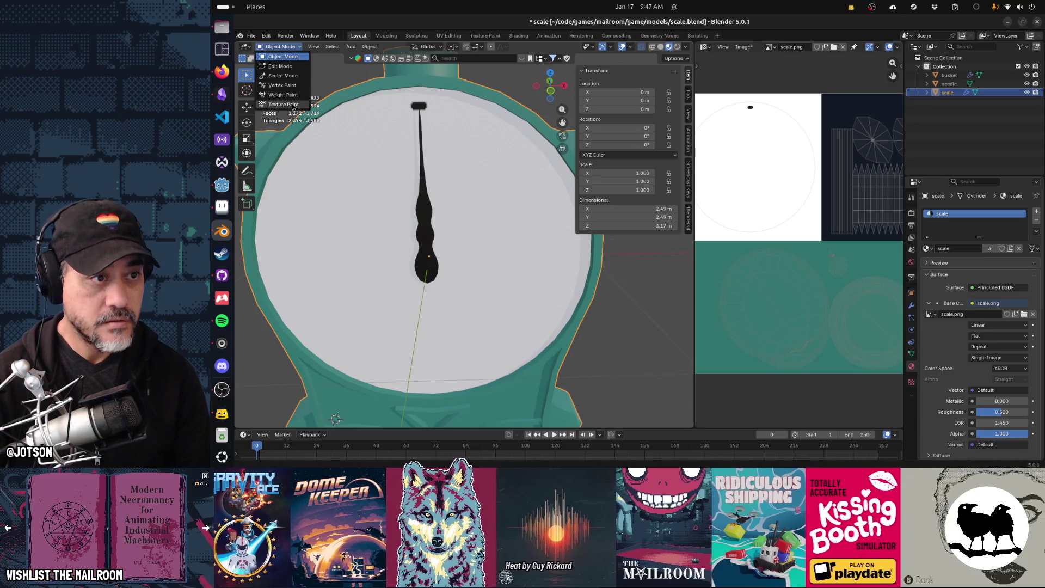
left_click(283, 104)
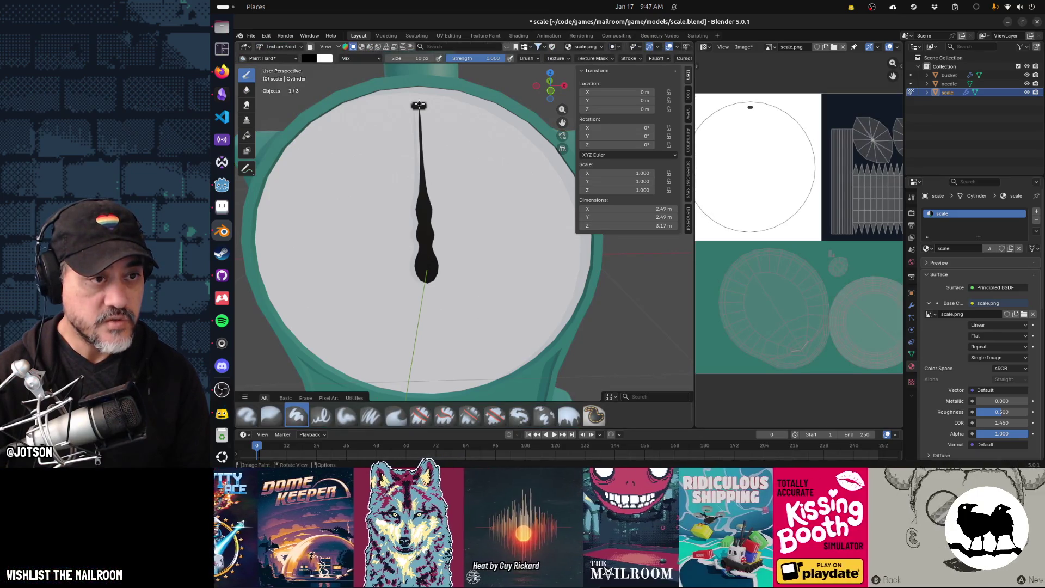
key("x")
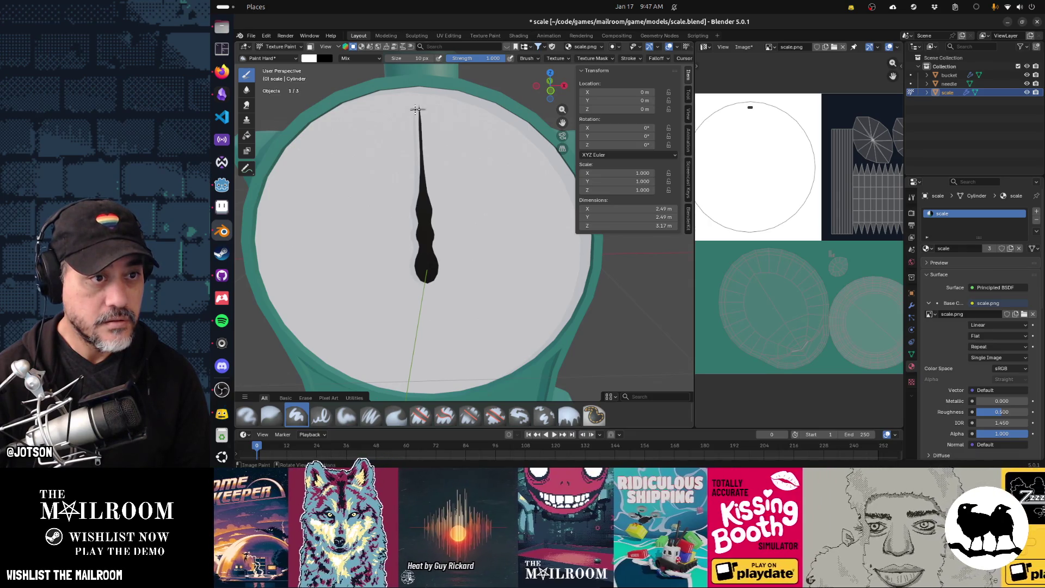
key("ctrl+z")
key("x")
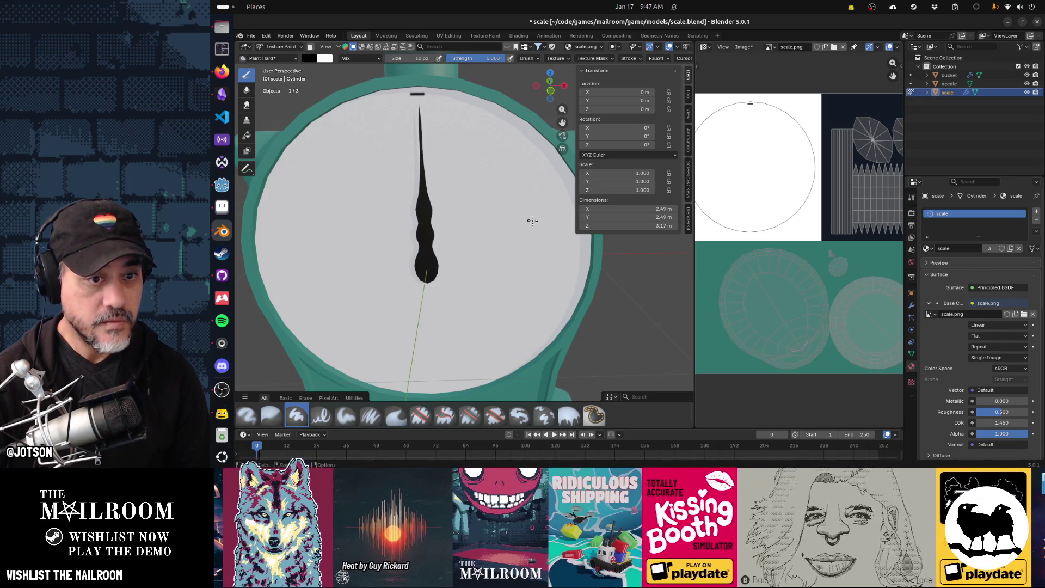
Bring the dial face into front view and move in on its left edge for painting tick marks
mouse_move(515, 234)
middle_mouse_down()
mouse_move(479, 164)
mouse_move(447, 259)
middle_mouse_up()
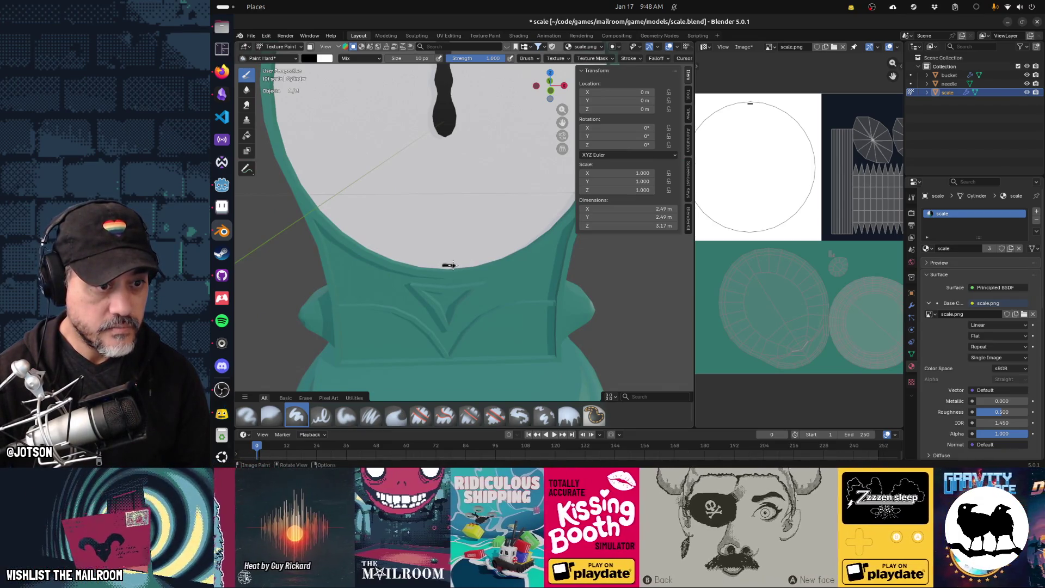
mouse_move(501, 195)
middle_mouse_down()
mouse_move(479, 179)
mouse_move(490, 169)
middle_mouse_up()
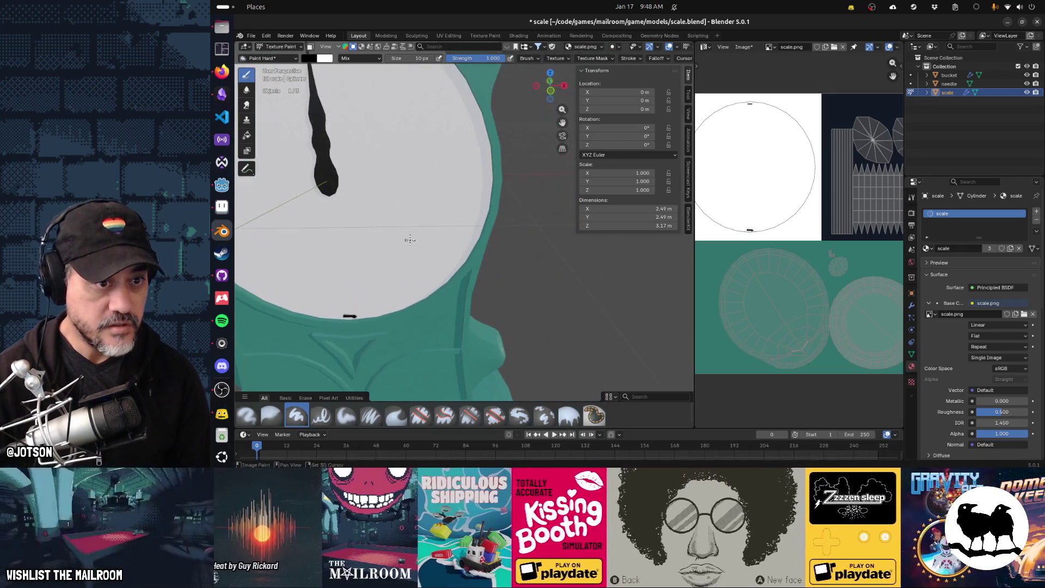
key("KP_1")
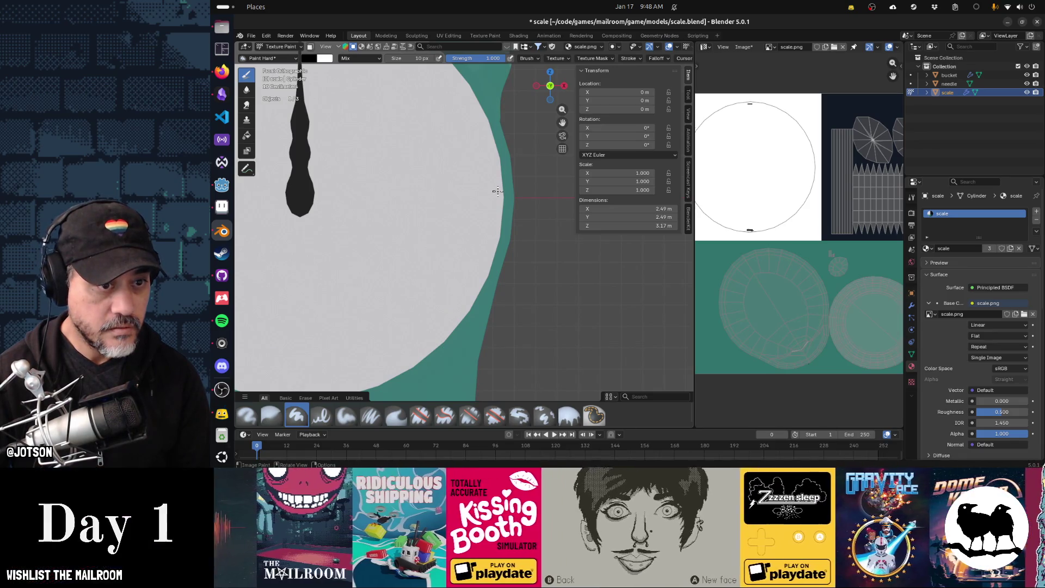
mouse_move(472, 213)
middle_mouse_down("shift")
mouse_move(485, 215)
mouse_move(308, 203)
middle_mouse_up("shift")
scroll(374, 200, "right", 3)
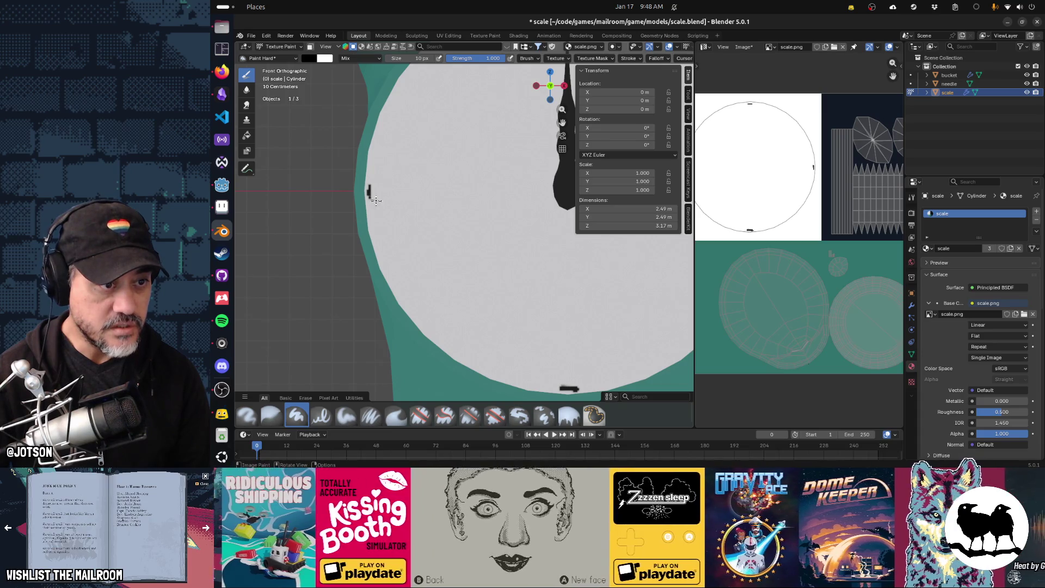
scroll(420, 218, "down", 3)
scroll(446, 214, "right", 3)
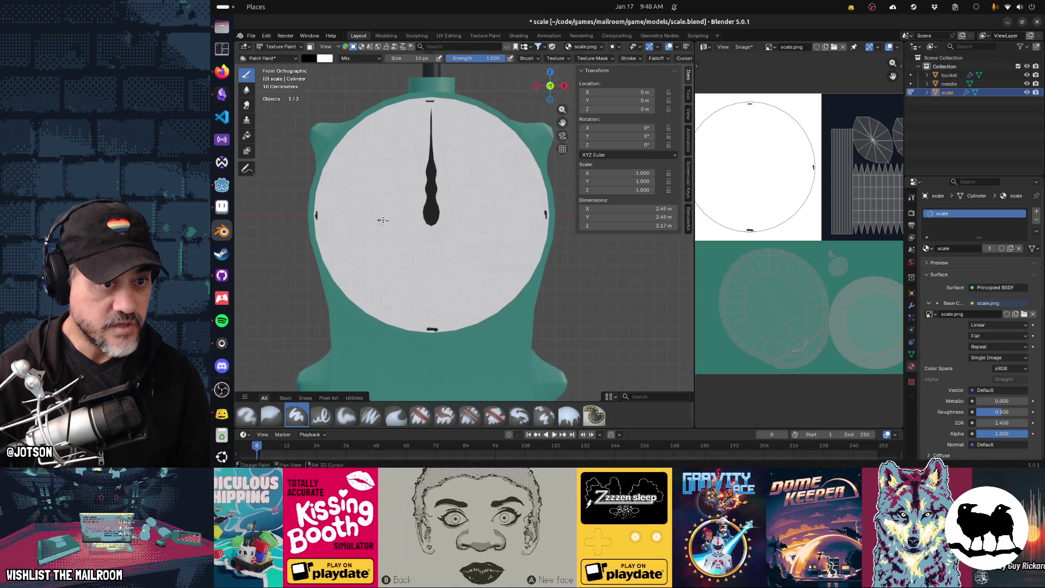
scroll(414, 201, "down", 3, "shift")
scroll(379, 181, "down", 3)
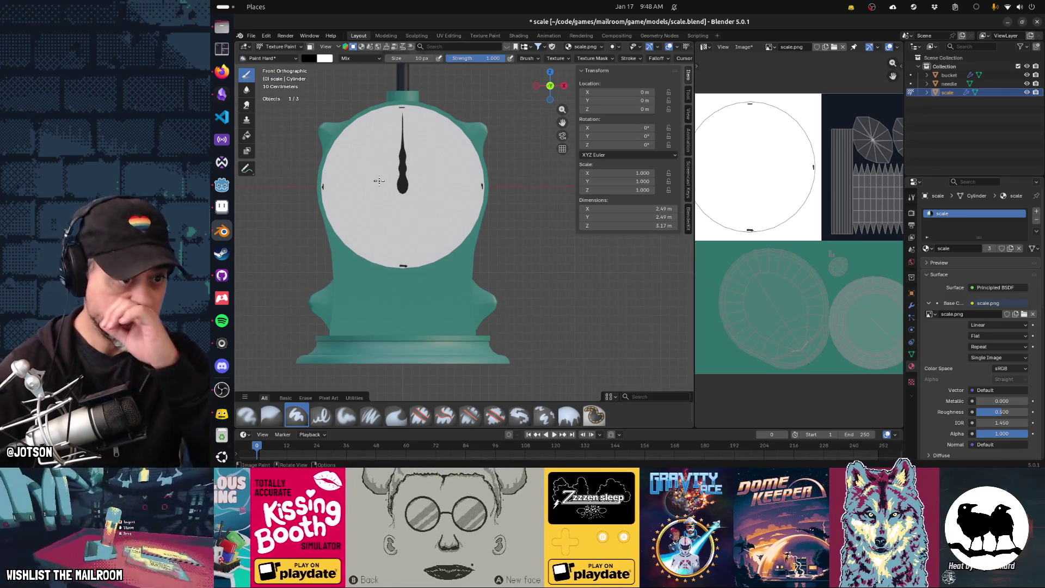
Save the painted scale.png texture with the four dial tick marks from the Image menu
middle_click_drag(380, 163, 403, 191)
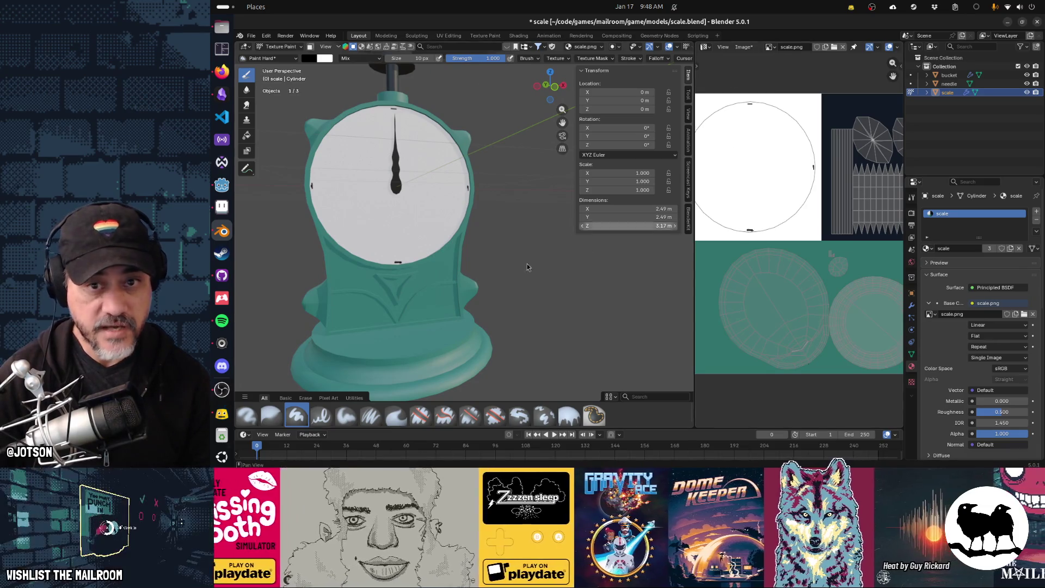
middle_click_drag(470, 316, 480, 187, "shift")
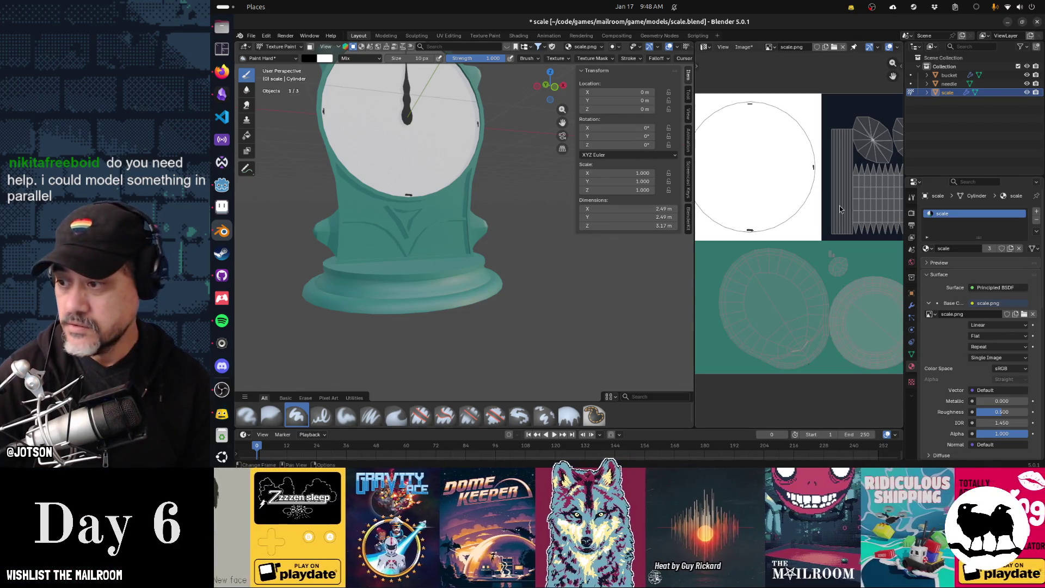
left_click(744, 47)
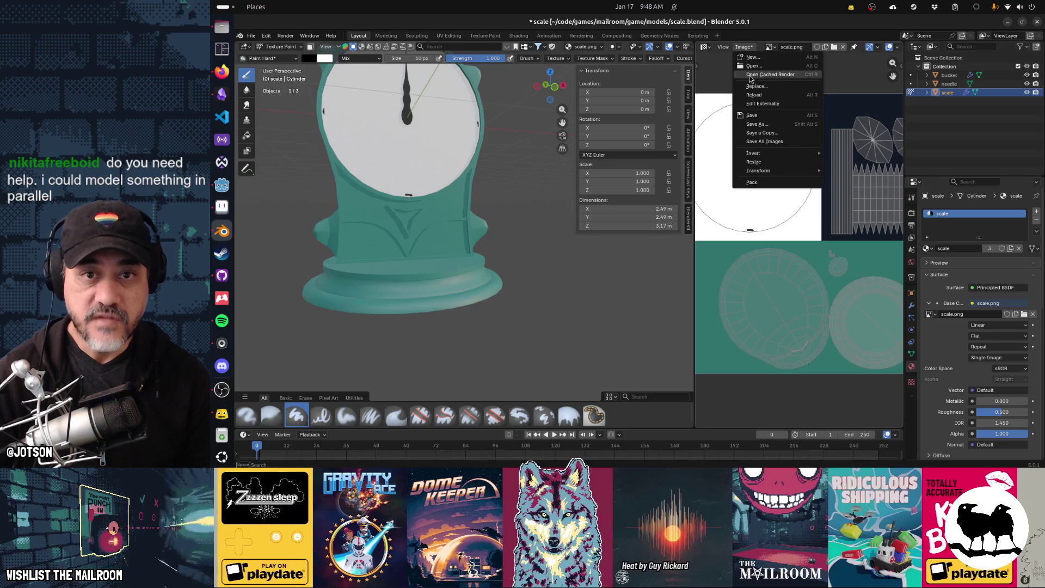
left_click(752, 115)
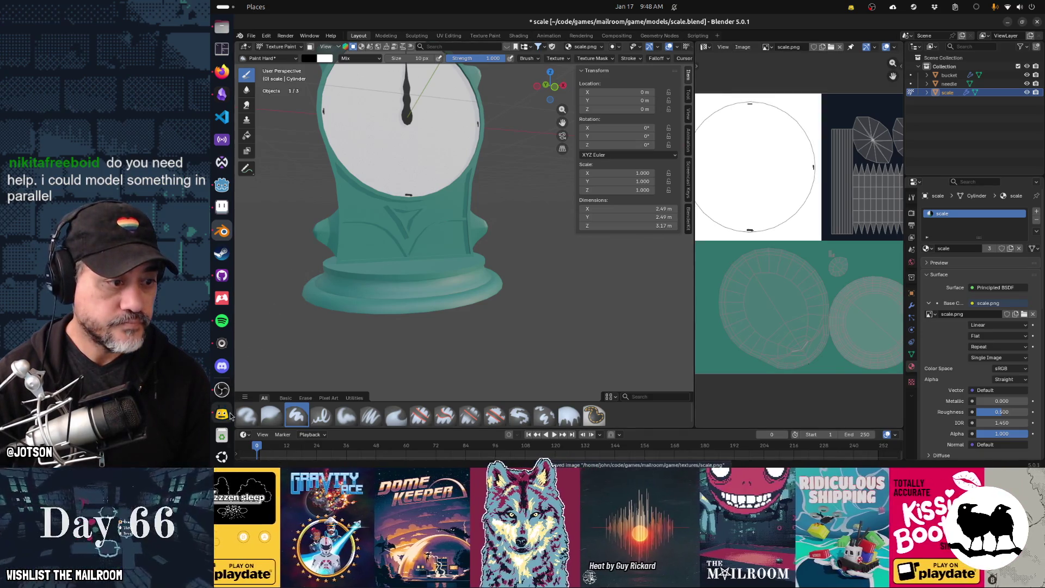
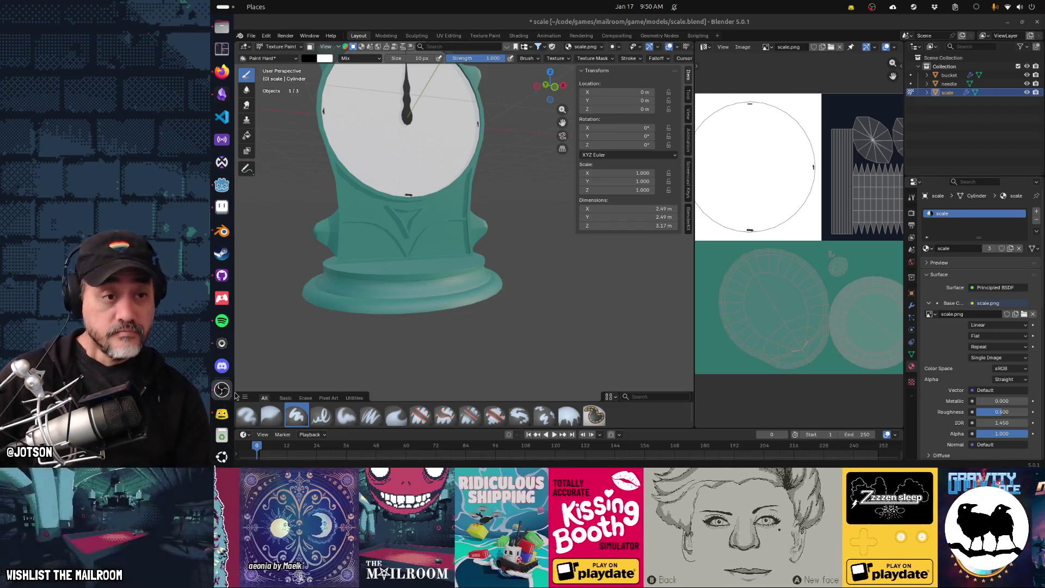
Hide the sidebar and centre the scale's dial face-on in front orthographic view
mouse_move(474, 202)
middle_mouse_down()
mouse_move(493, 187)
mouse_move(545, 260)
mouse_move(538, 226)
mouse_move(502, 242)
mouse_move(515, 243)
mouse_move(435, 240)
mouse_move(473, 240)
middle_mouse_up()
key("n")
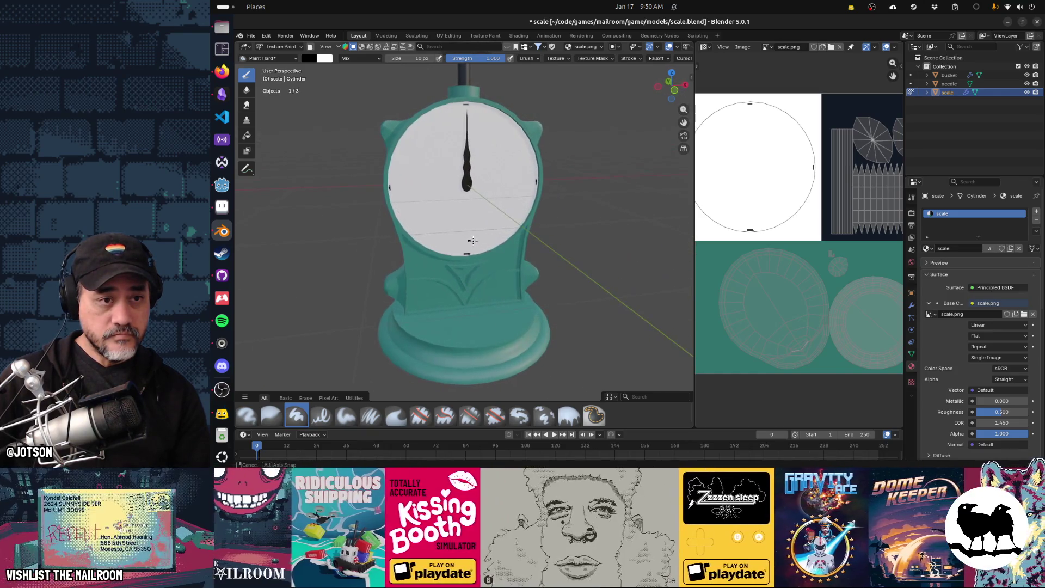
scroll(467, 158, "up", 3)
left_click(471, 134)
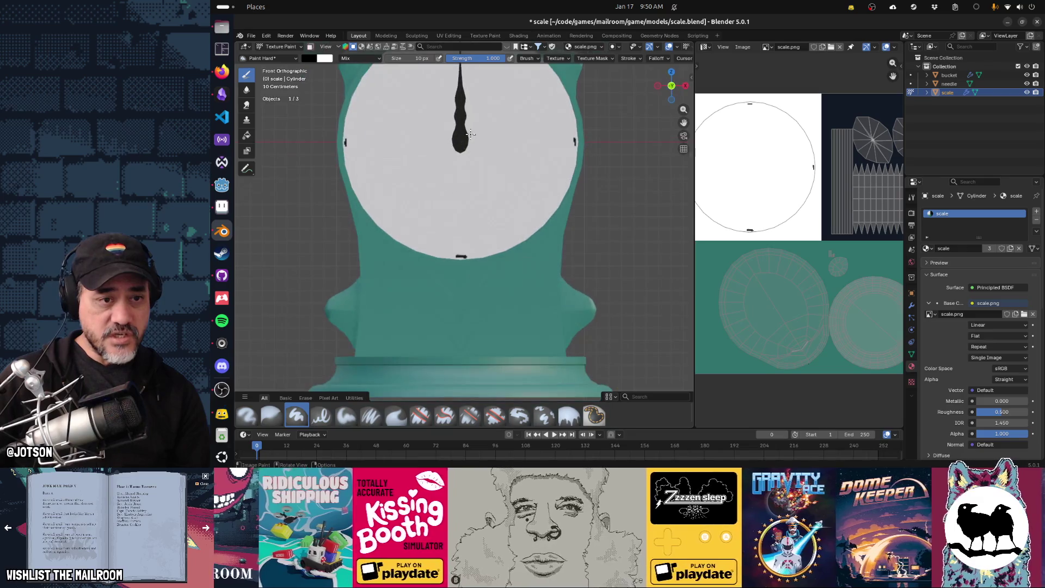
middle_click_drag(477, 156, 526, 229, "shift")
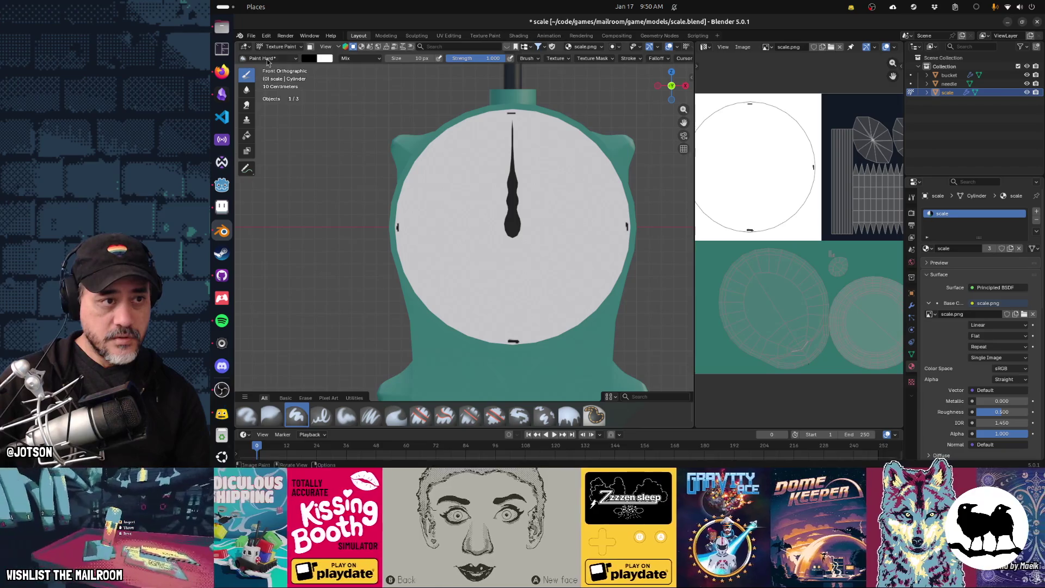
left_click(274, 47)
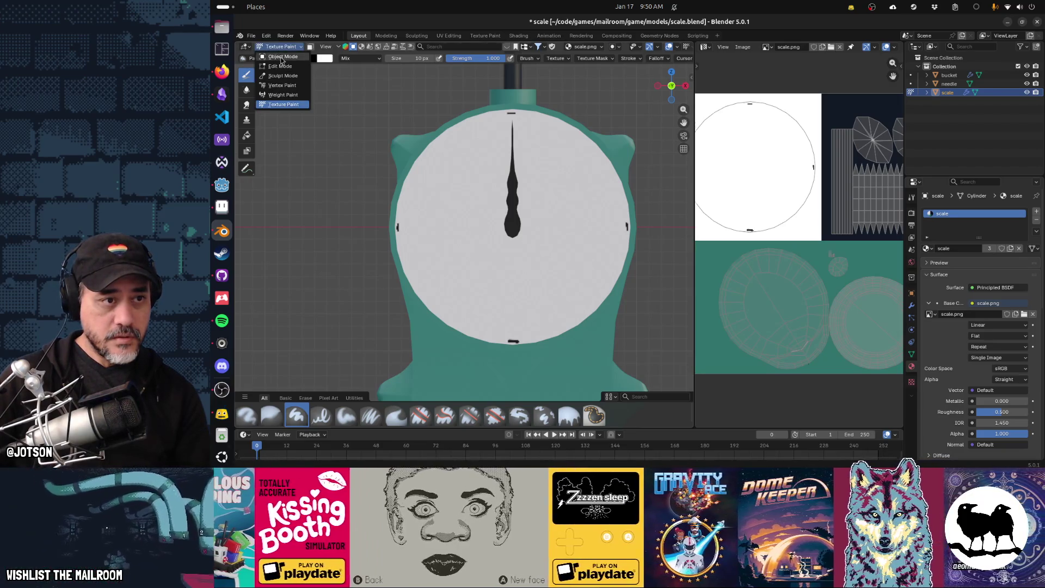
Return to Object Mode, select the needle, and reset to a front view
left_click(279, 55)
left_click(512, 219)
key("grave")
left_click(518, 152)
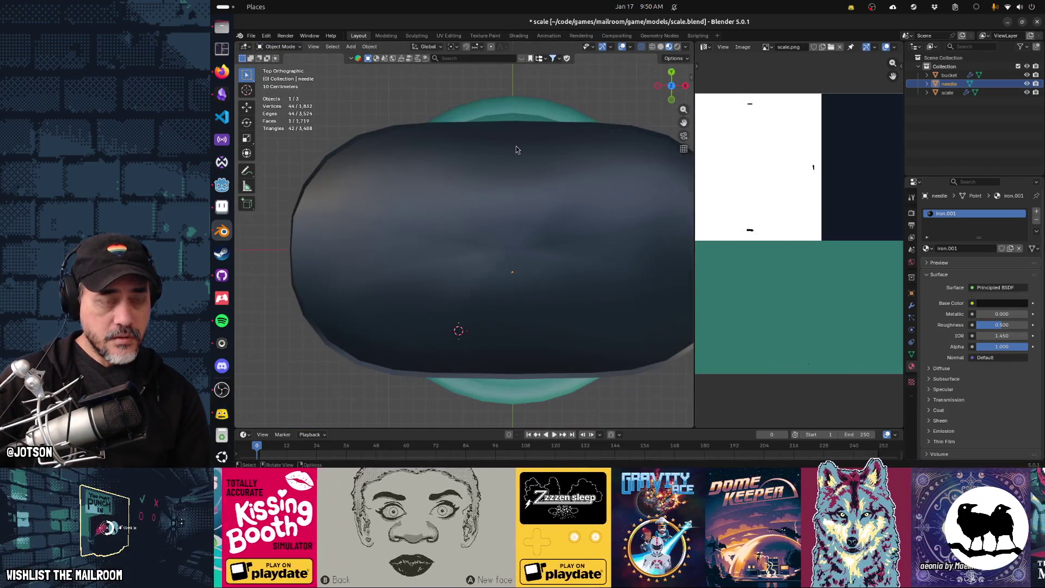
key("grave")
left_click(507, 229)
key("grave")
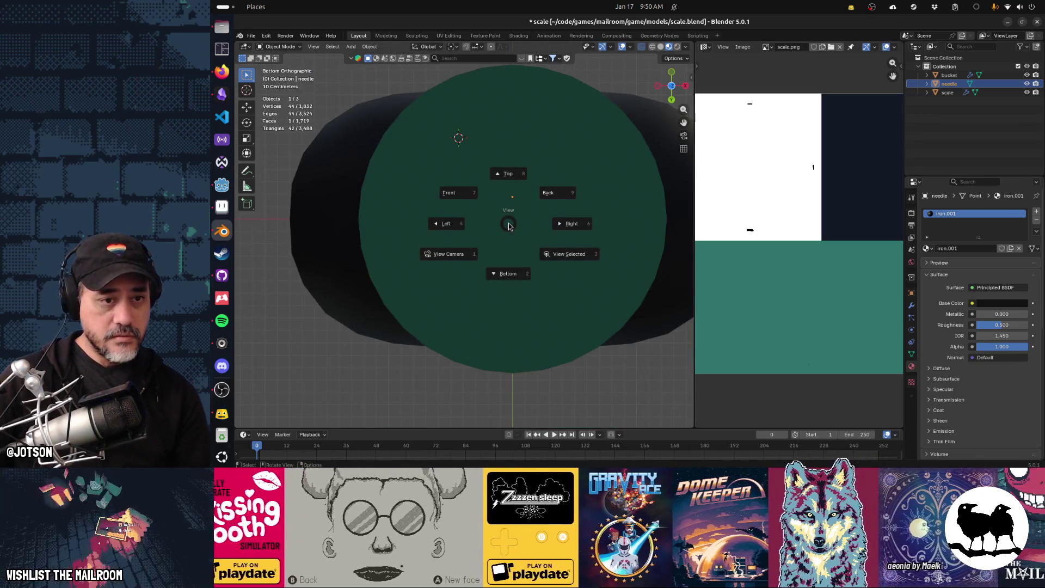
left_click(455, 201)
middle_click_drag(458, 219, 505, 213)
In Edit Mode, dissolve the needle's tip vertex while keeping its face
key("Tab")
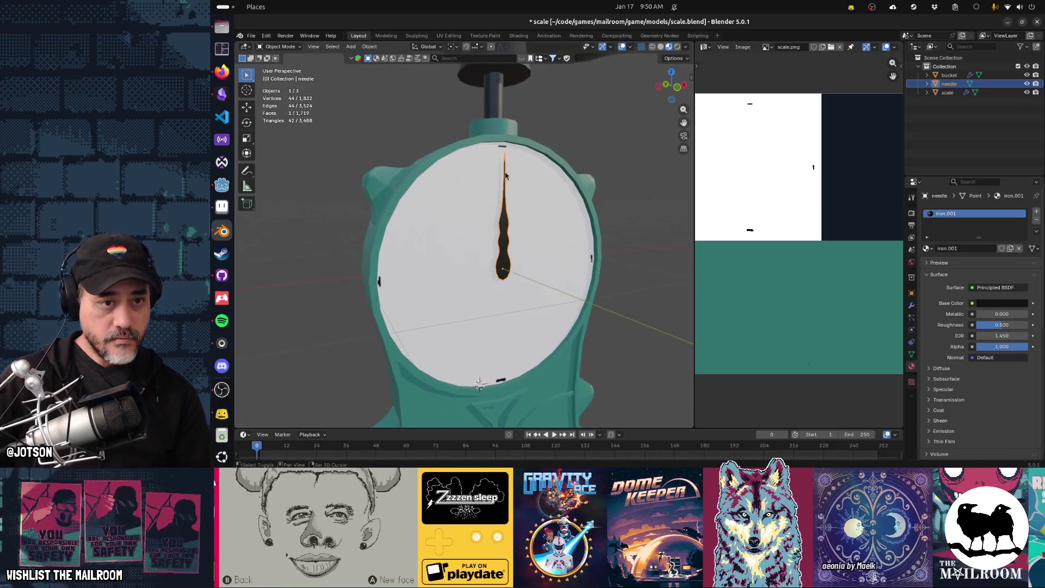
scroll(511, 153, "up", 2)
scroll(511, 153, "up", 2)
middle_click_drag(511, 153, 468, 218)
scroll(453, 234, "up", 2)
key("x")
left_click(473, 272)
key("ctrl+z")
key("x")
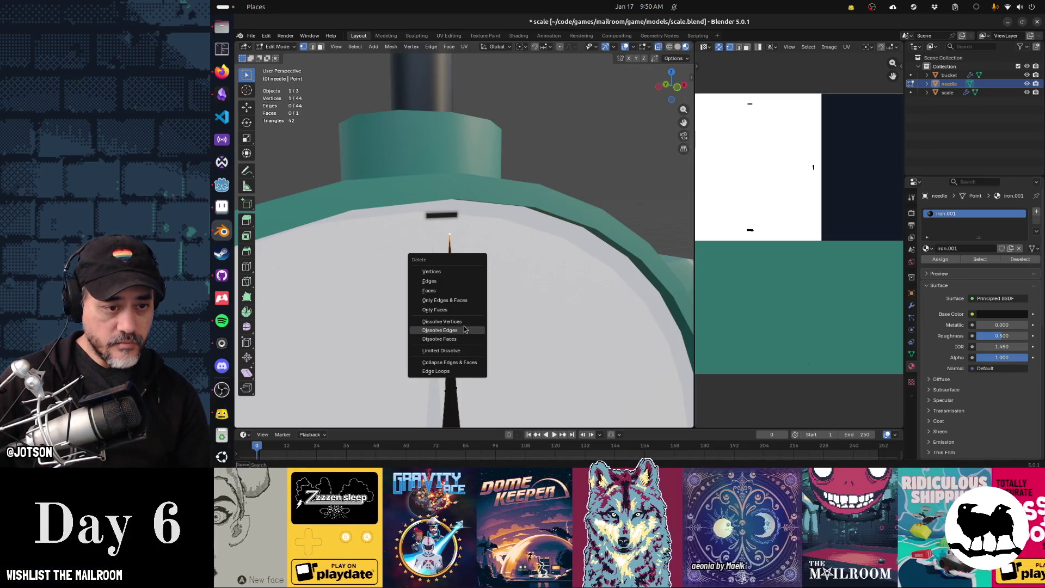
left_click(441, 321)
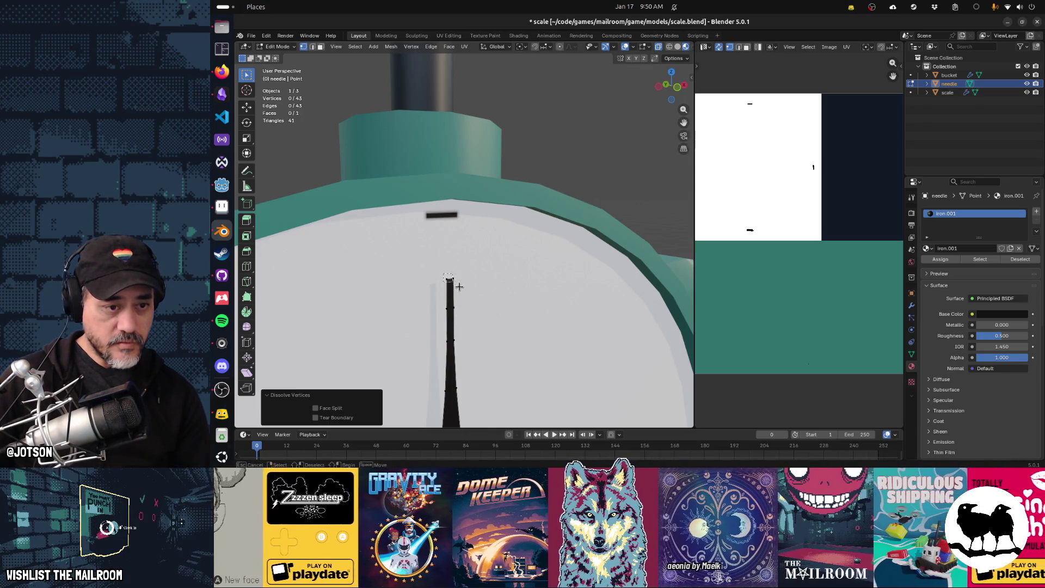
Move the needle's top vertices along Z and dissolve the extra vertices, leaving 41
left_click_drag(441, 274, 459, 286)
key("g")
key("z")
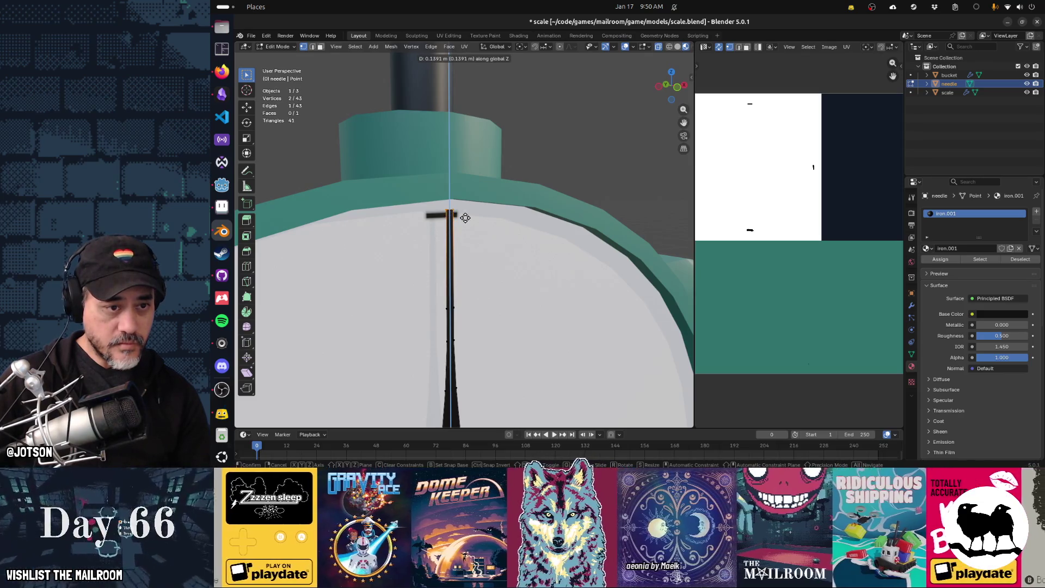
left_click(465, 218)
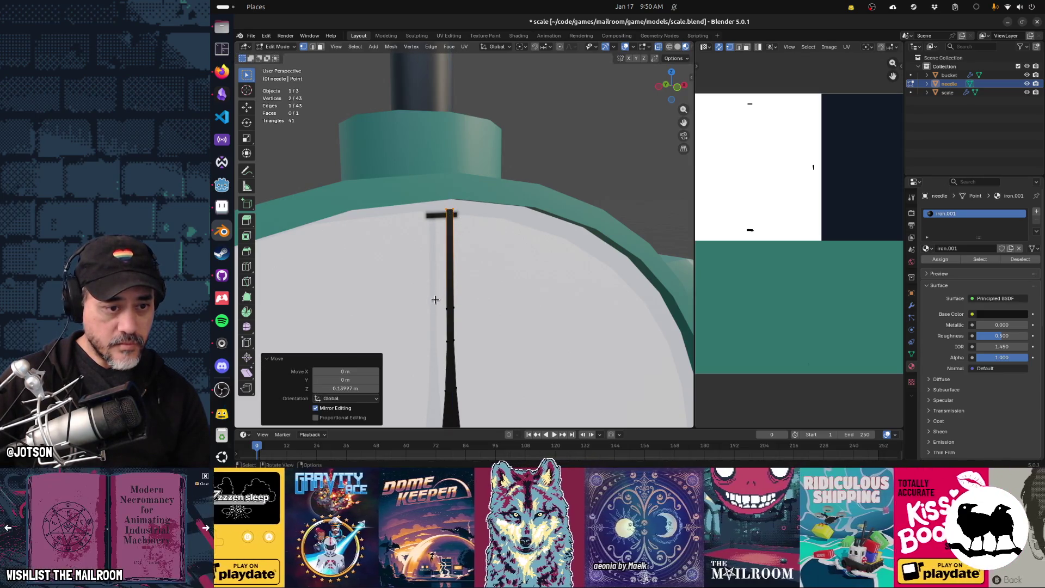
left_click_drag(464, 320, 465, 322)
key("x")
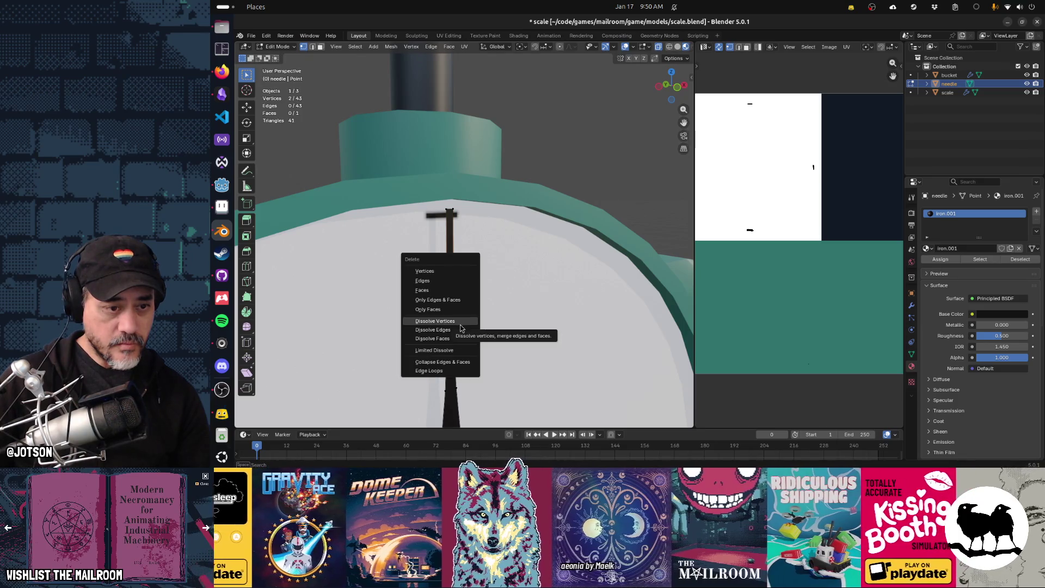
left_click(460, 322)
Back in Object Mode, deselect the needle and save scale.blend
scroll(460, 324, "down", 2)
key("Tab")
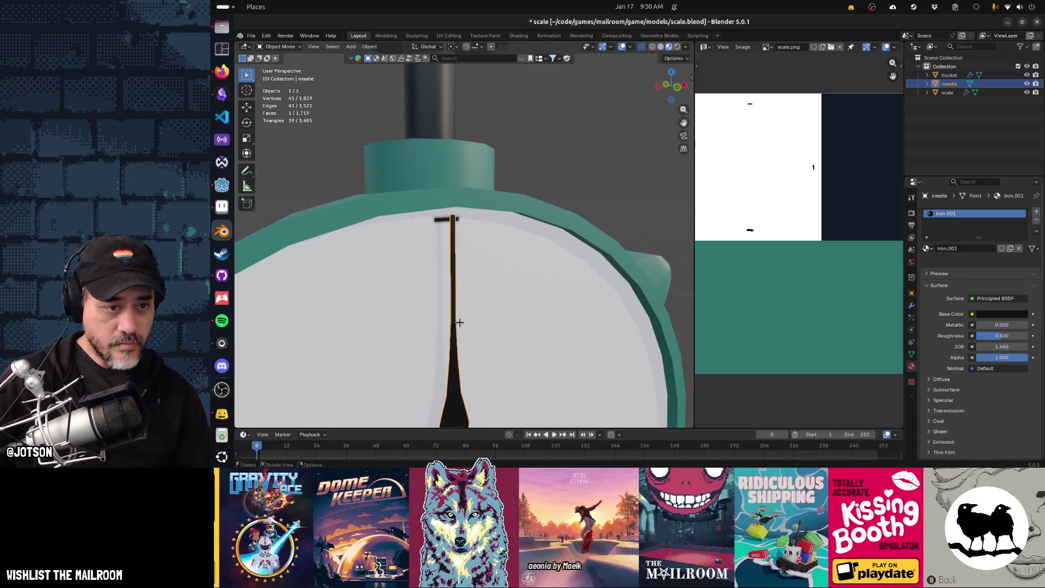
scroll(460, 327, "down", 6)
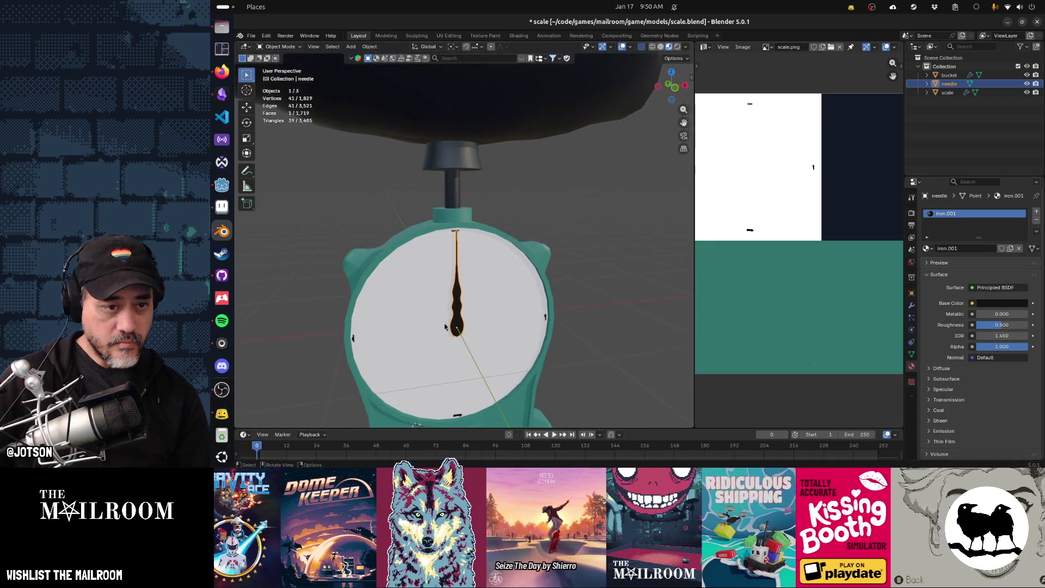
left_click(583, 331)
mouse_move(583, 332)
middle_mouse_down()
mouse_move(537, 313)
mouse_move(567, 305)
mouse_move(528, 304)
mouse_move(533, 311)
mouse_move(512, 261)
mouse_move(524, 272)
middle_mouse_up()
scroll(534, 308, "down", 5)
key("ctrl+s")
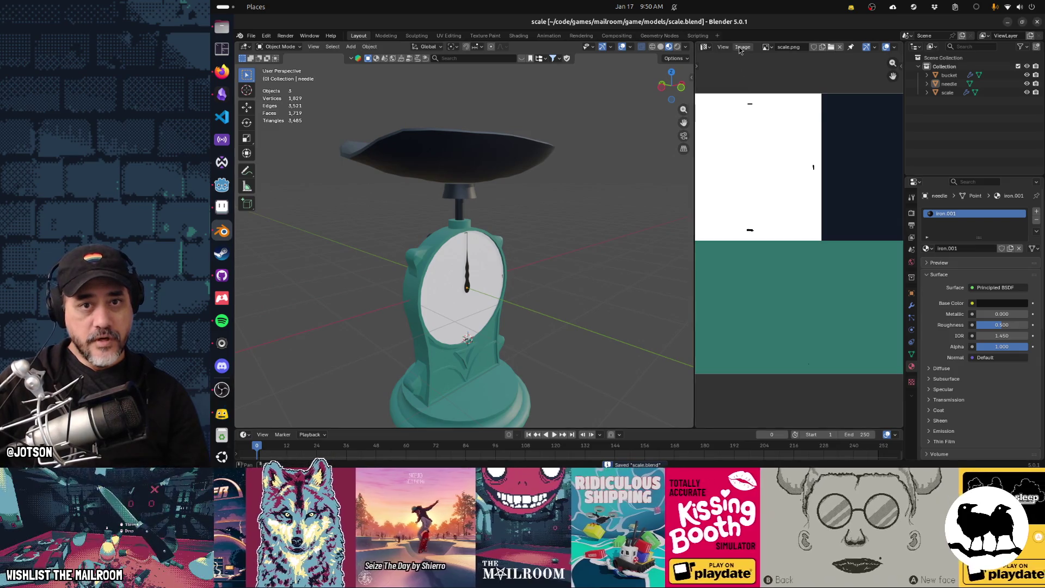
Save the painted scale.png texture from the Image Editor
left_click(743, 47)
left_click(752, 114)
middle_click_drag(560, 272, 567, 241)
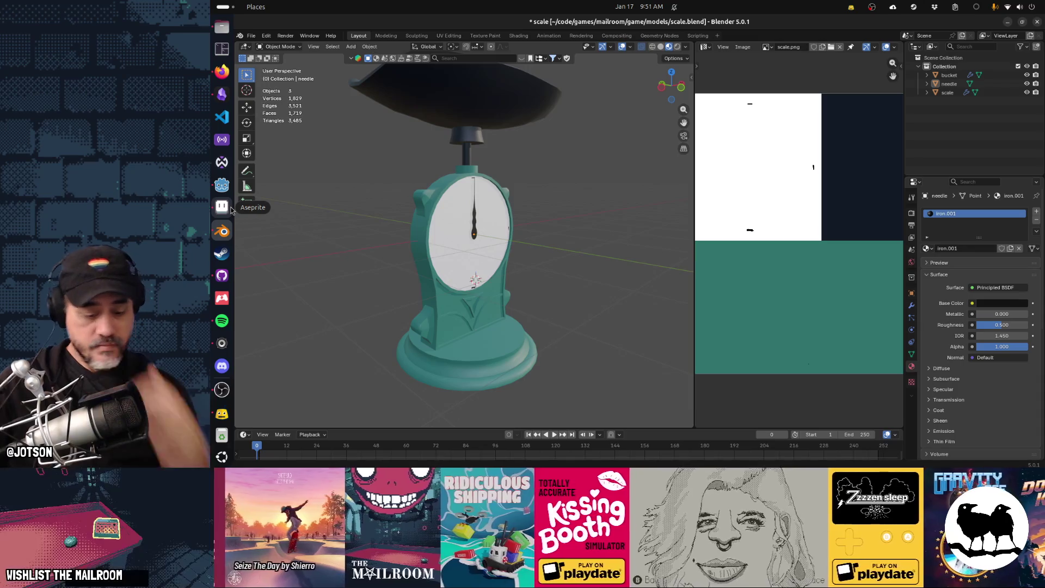
Launch Krita from the system app search
key("super")
type("krita")
key("Escape")
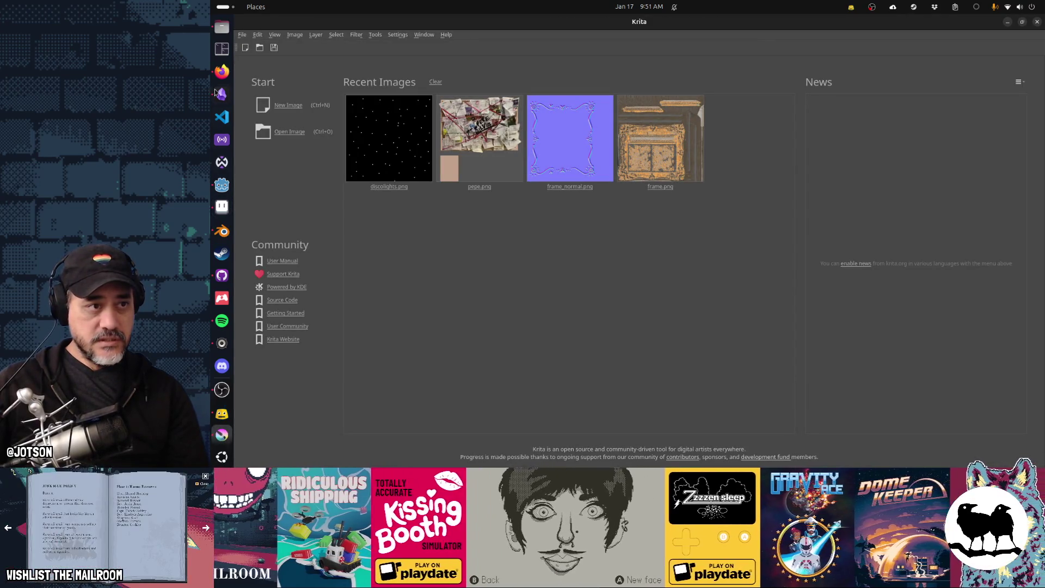
Open the file manager and browse to mailroom/game/textures
key("super")
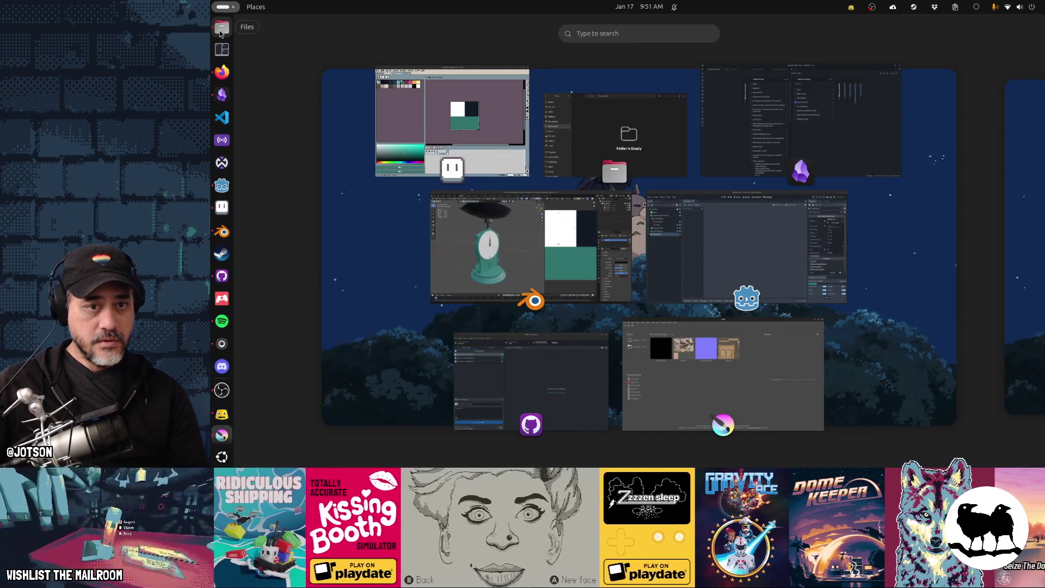
left_click(220, 30)
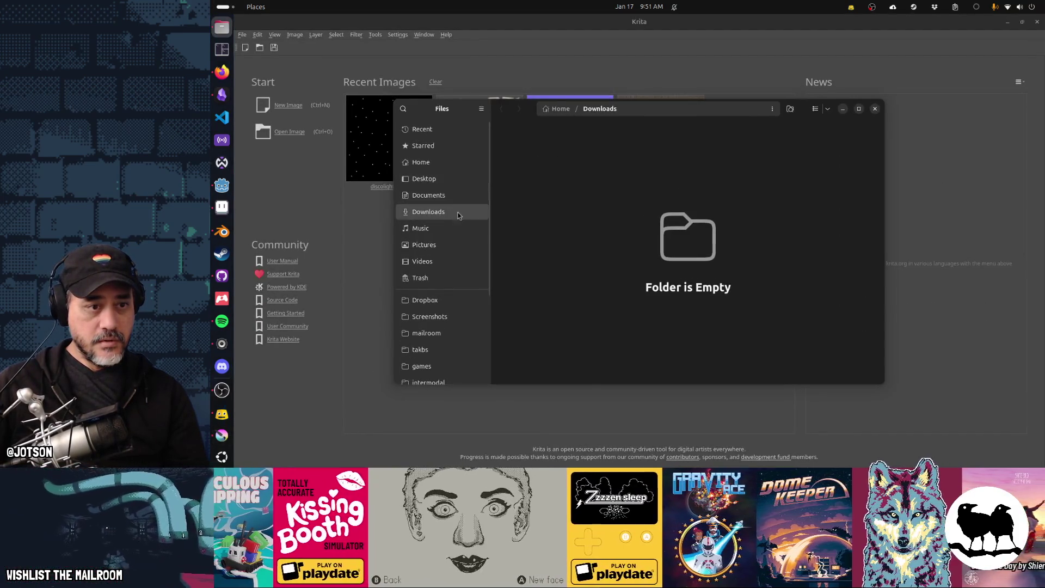
left_click_drag(450, 331, 575, 249)
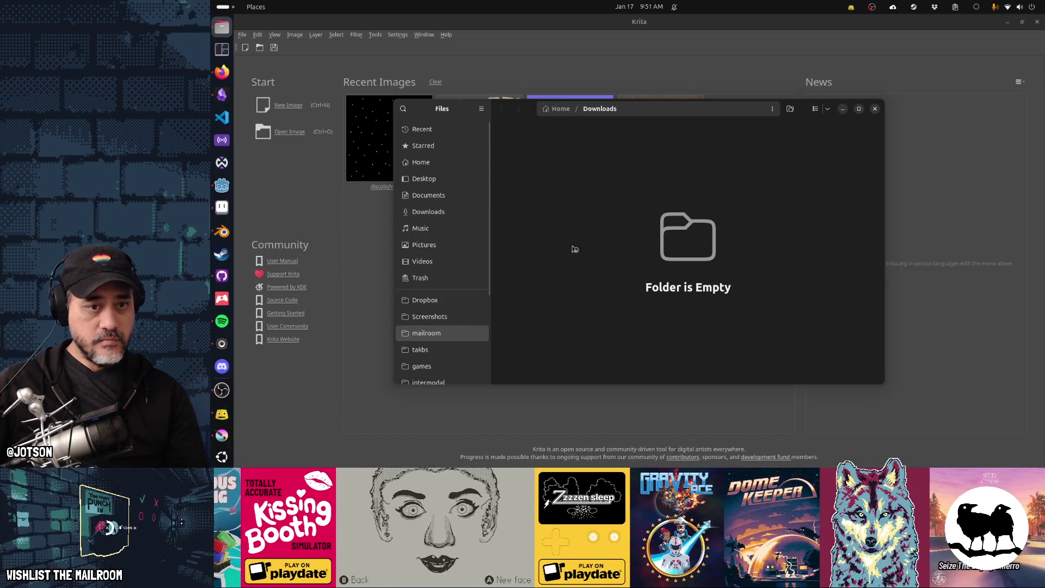
double_click(611, 156)
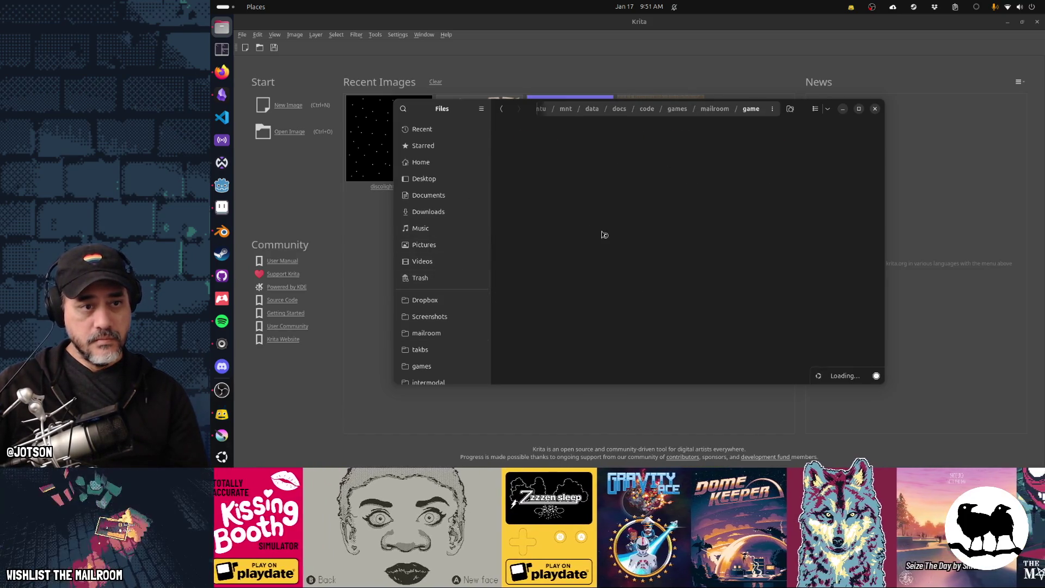
double_click(609, 283)
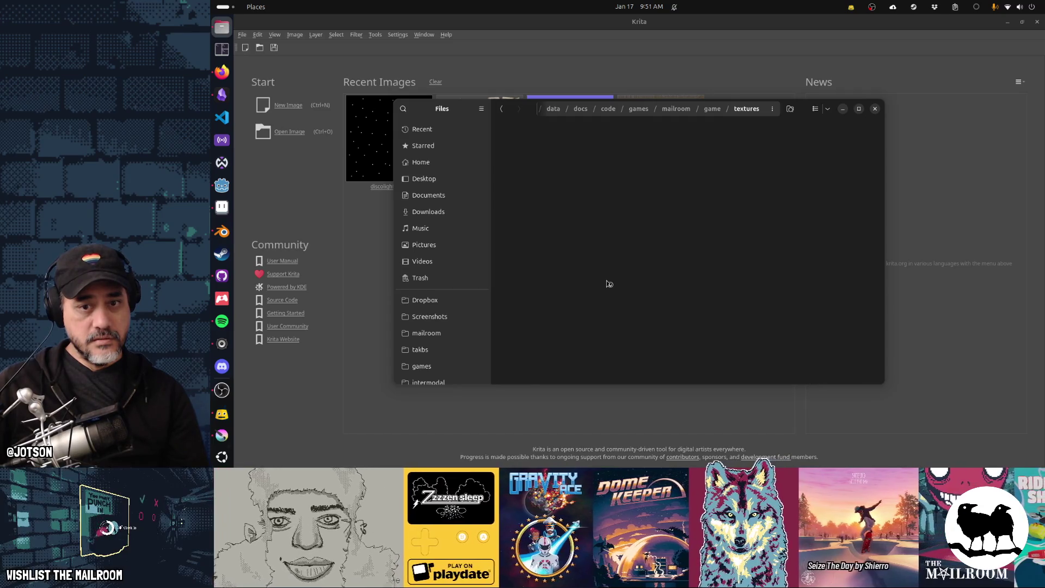
Drag scale.png from the textures folder onto Krita to open it
scroll(607, 283, "down", 10)
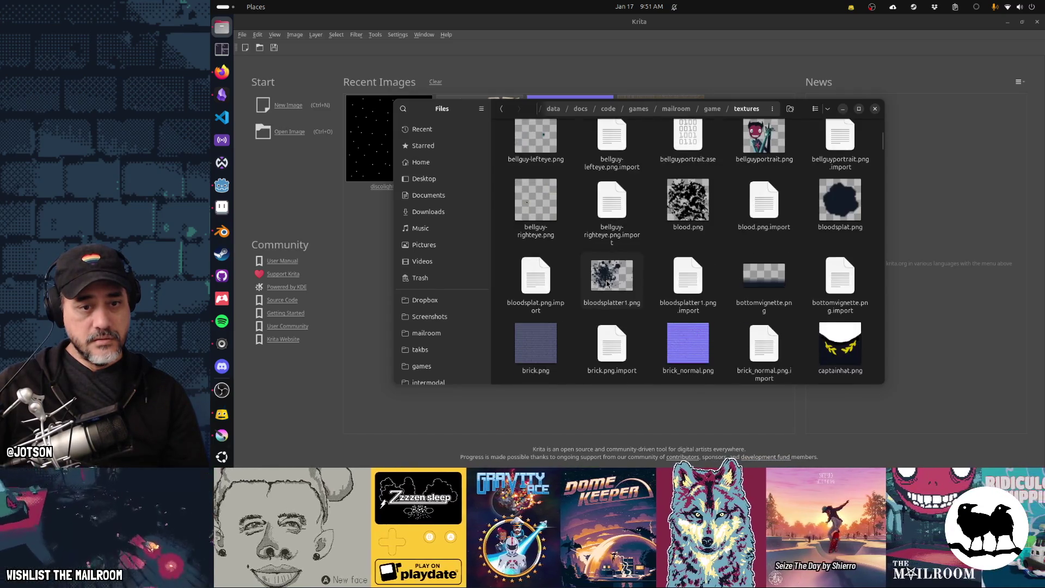
scroll(607, 283, "down", 15)
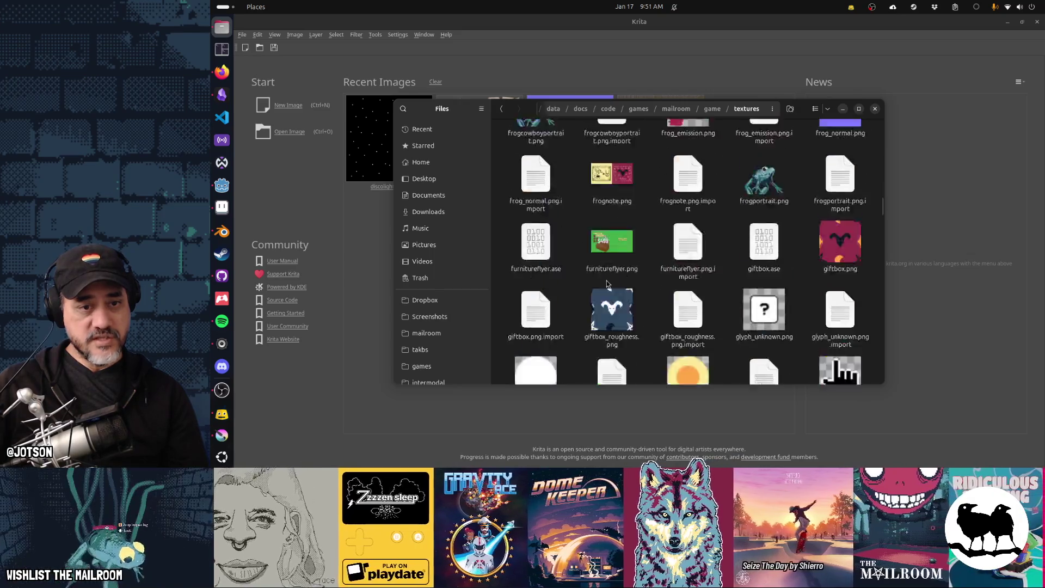
scroll(607, 284, "down", 15)
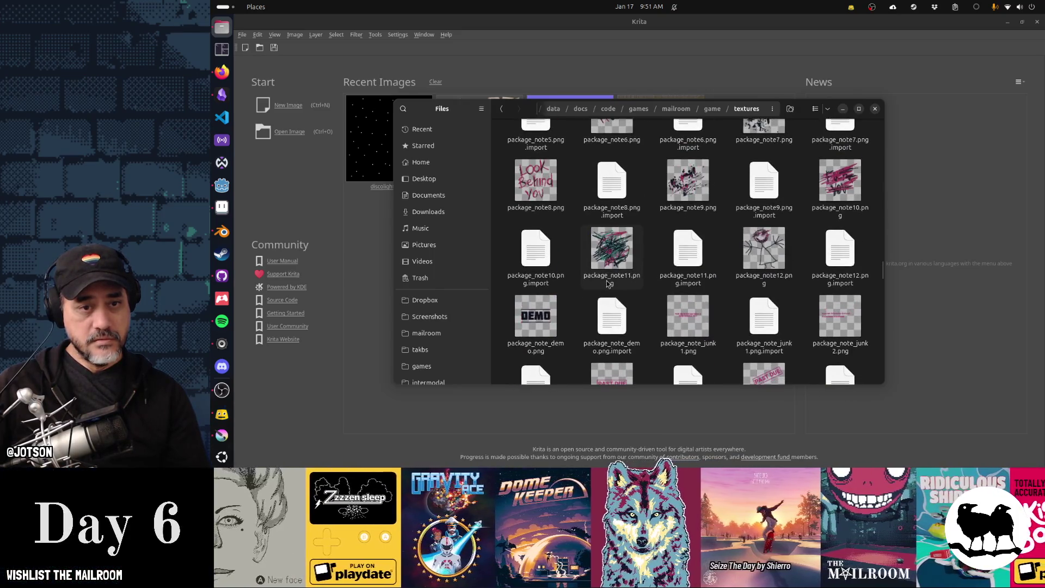
scroll(607, 284, "down", 15)
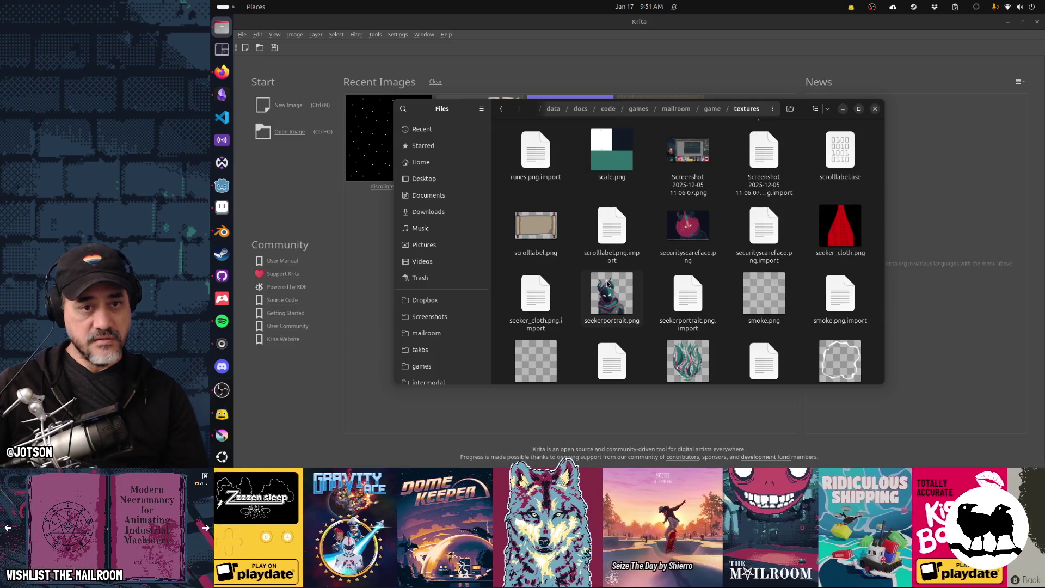
left_click_drag(616, 168, 378, 285)
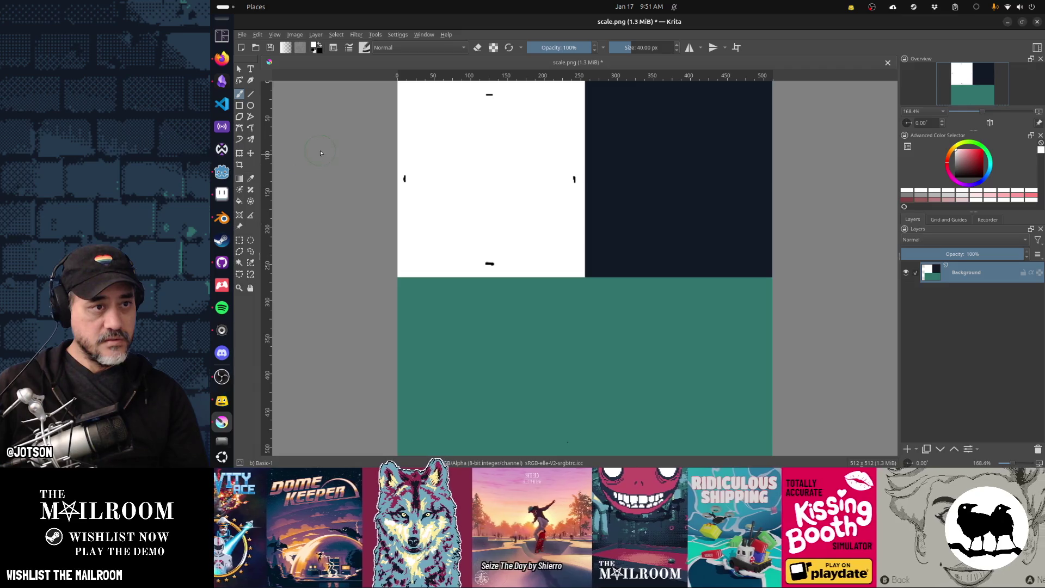
Choose the Texture Noise brush preset
left_click(365, 50)
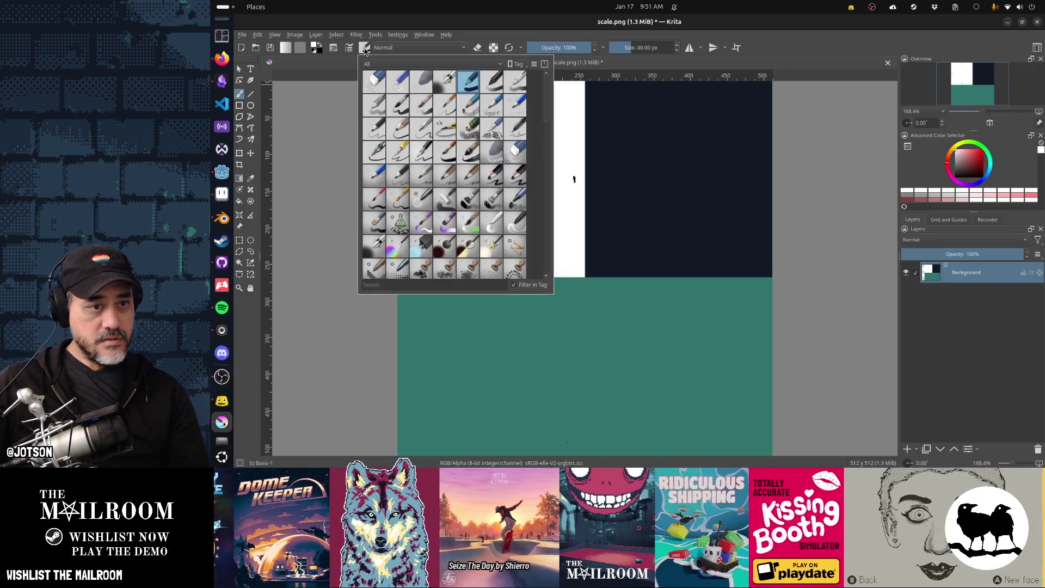
scroll(426, 208, "down", 5)
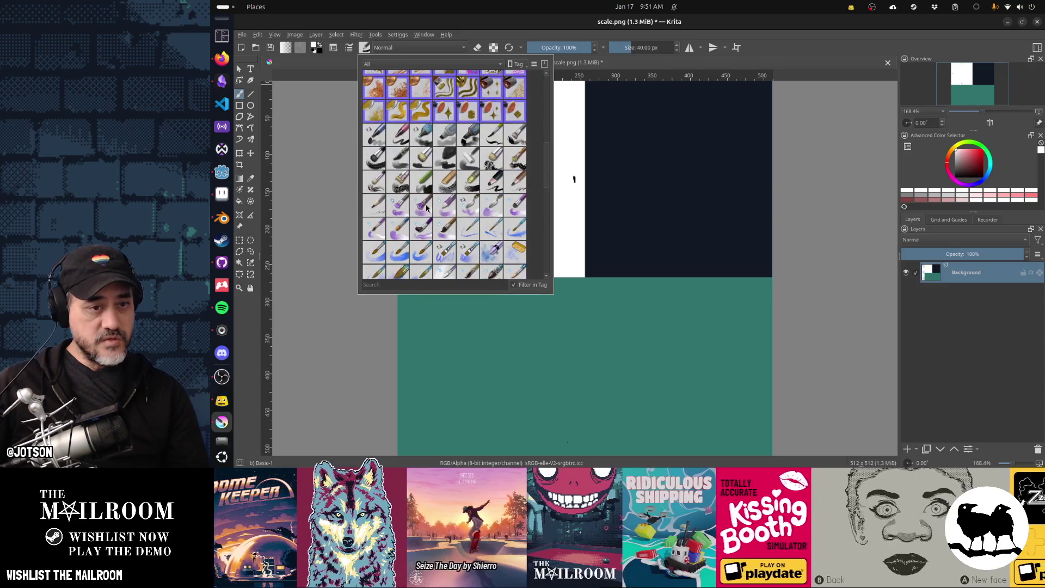
scroll(426, 207, "down", 10)
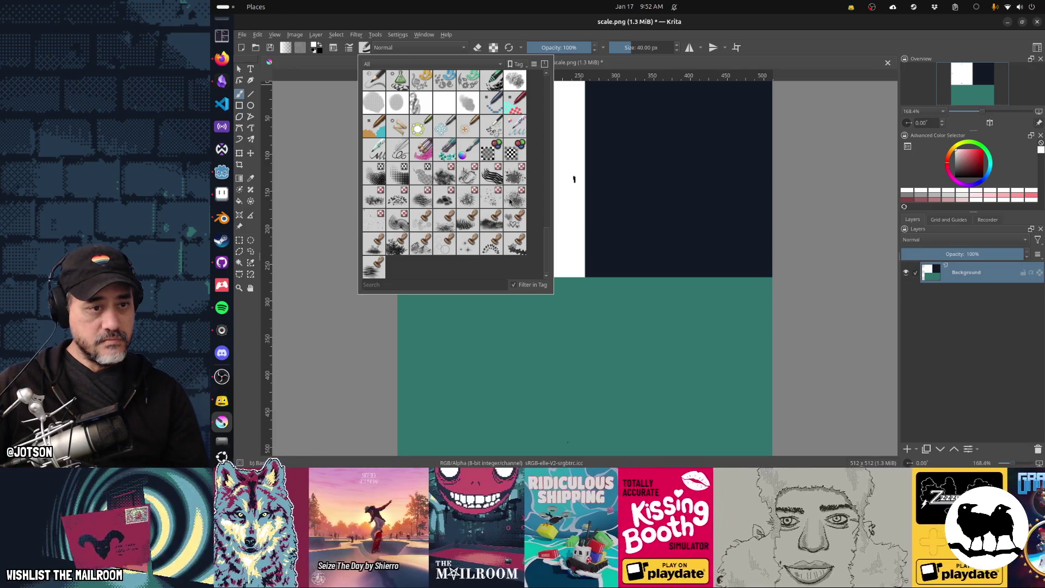
left_click(381, 202)
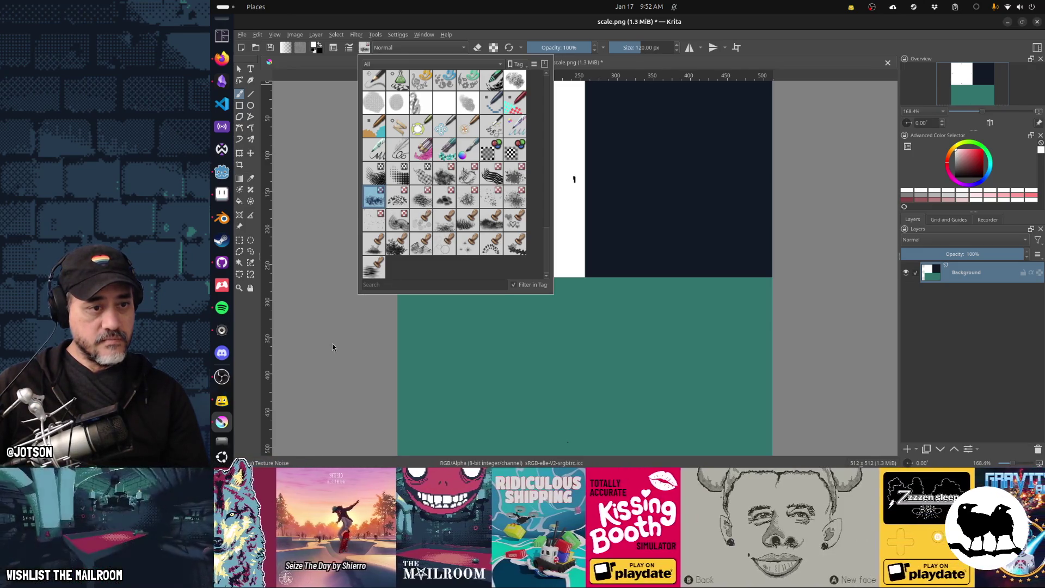
left_click(327, 353)
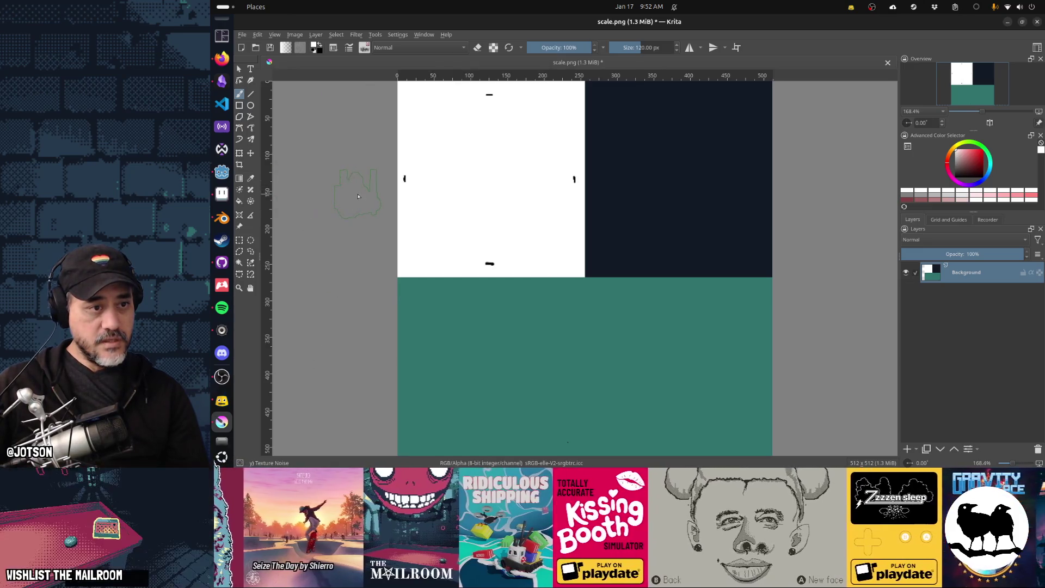
Keep white as the foreground colour and enlarge the brush to 421.56 px
left_click(319, 48)
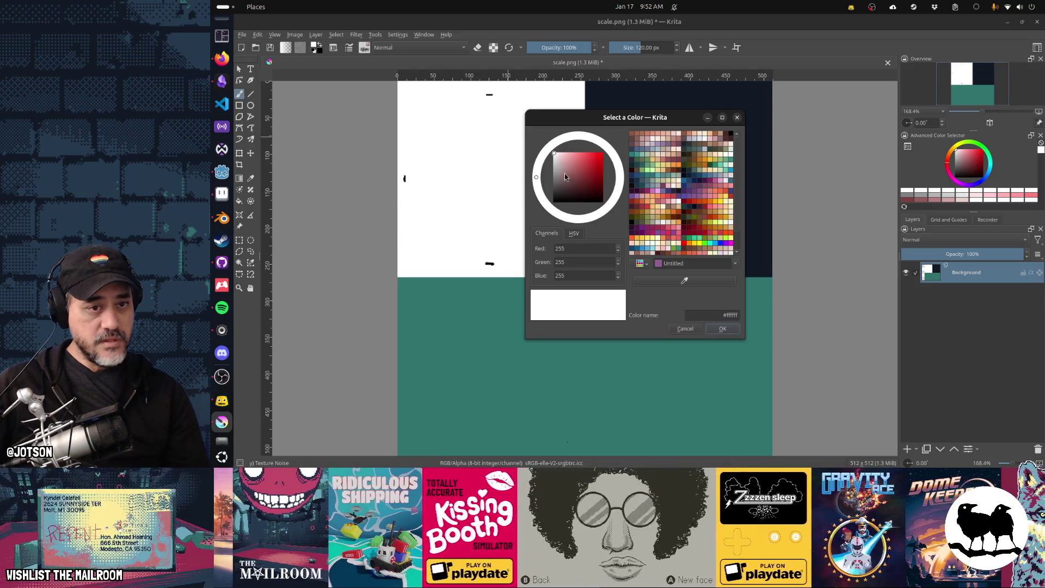
key("Escape")
scroll(563, 306, "down", 4)
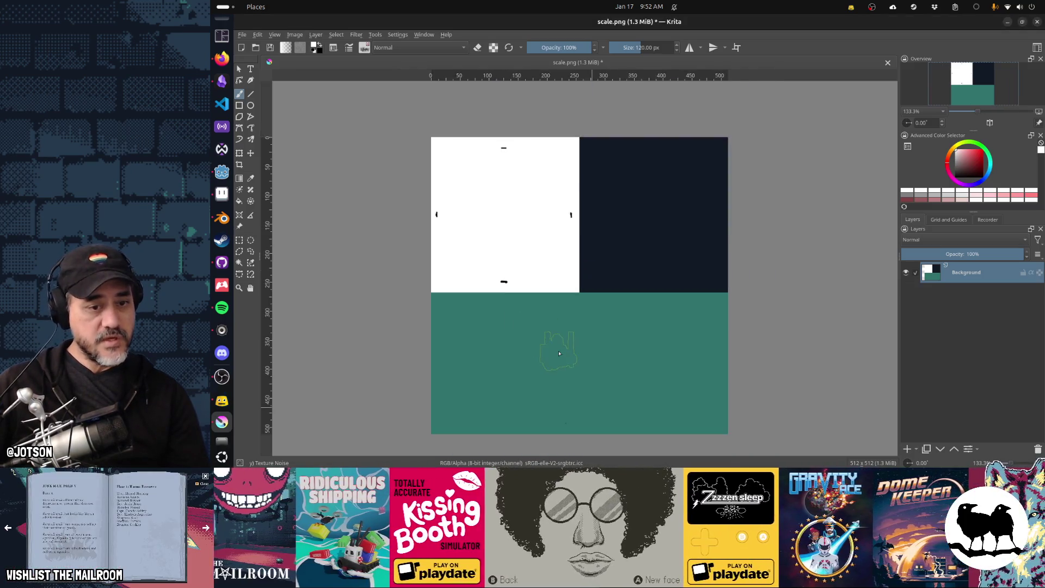
key("bracketright")
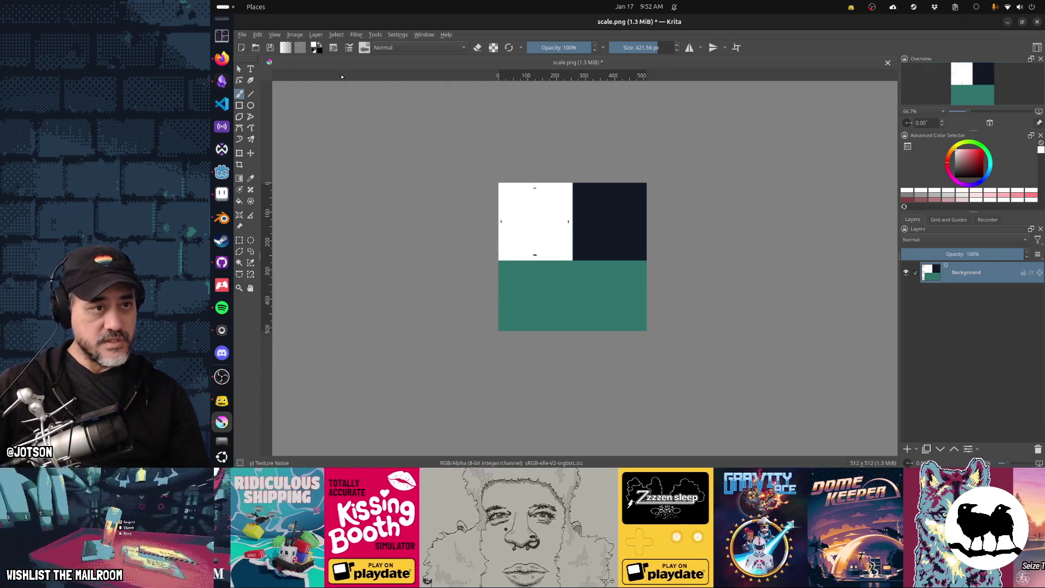
Try Stamp Floor strokes on the teal area, then undo them
key("F6")
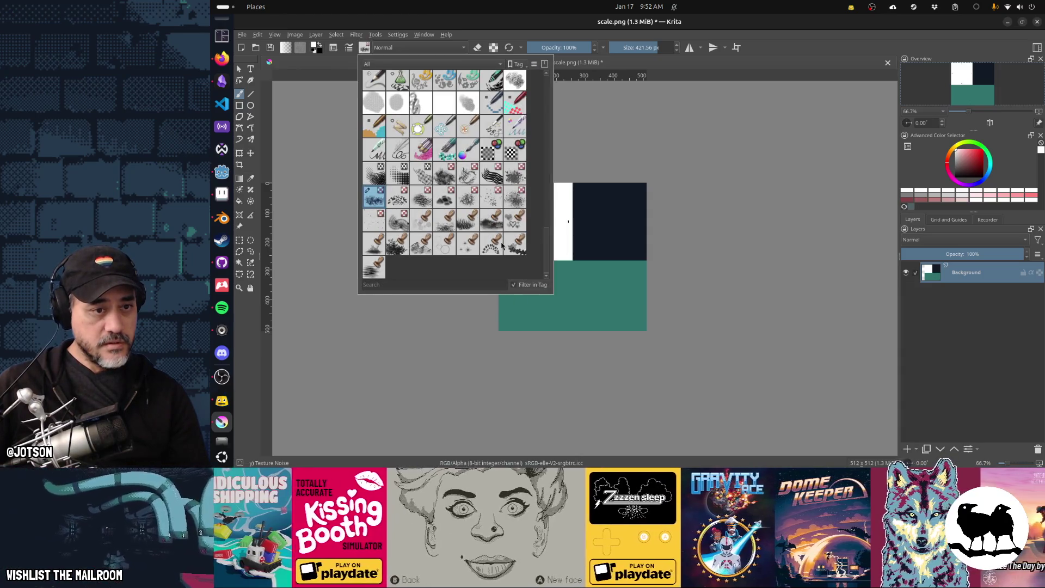
left_click(445, 220)
mouse_move(580, 293)
left_mouse_down()
mouse_move(545, 319)
mouse_move(619, 317)
left_mouse_up()
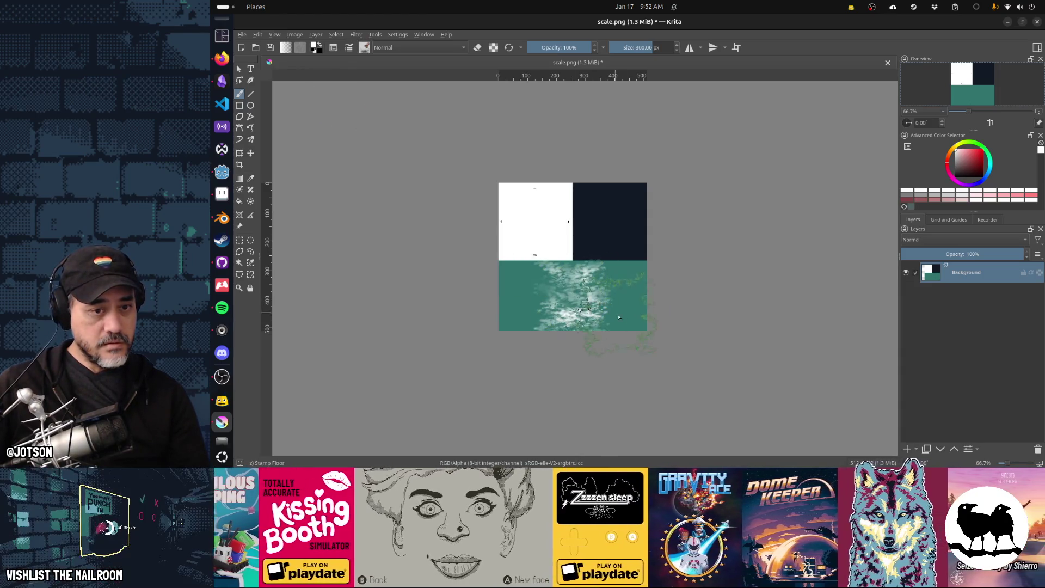
key("ctrl+z")
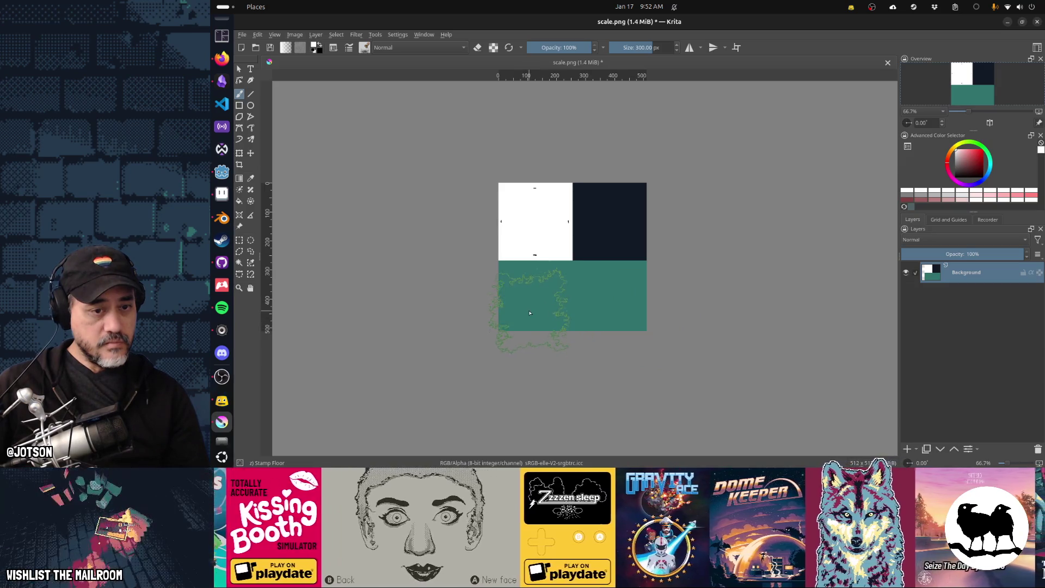
mouse_move(539, 308)
left_mouse_down()
mouse_move(553, 299)
mouse_move(654, 336)
left_mouse_up()
key("ctrl+z")
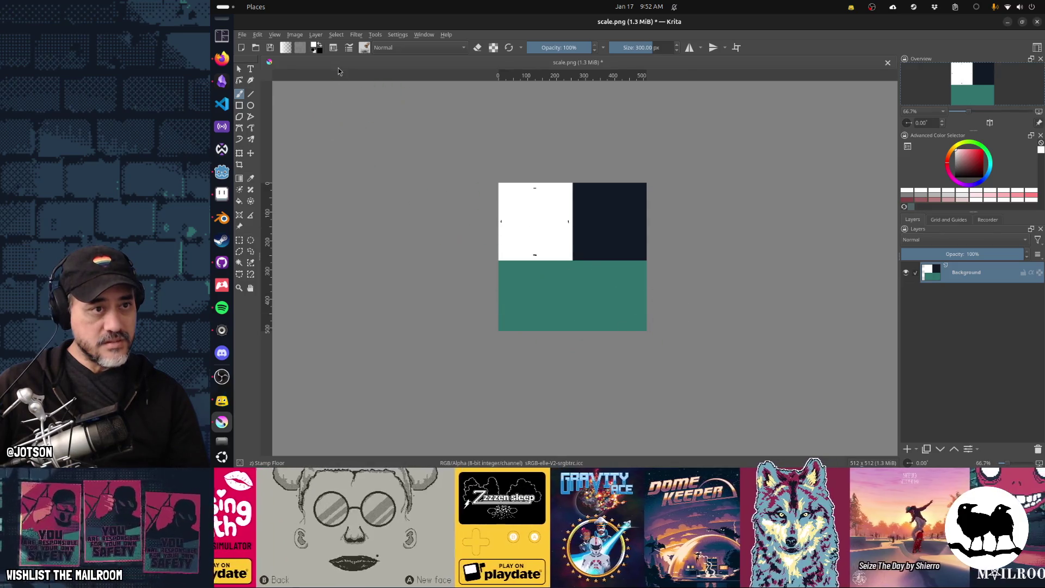
Stamp white splats on the teal area with the Texture Large Splat preset
left_click(360, 52)
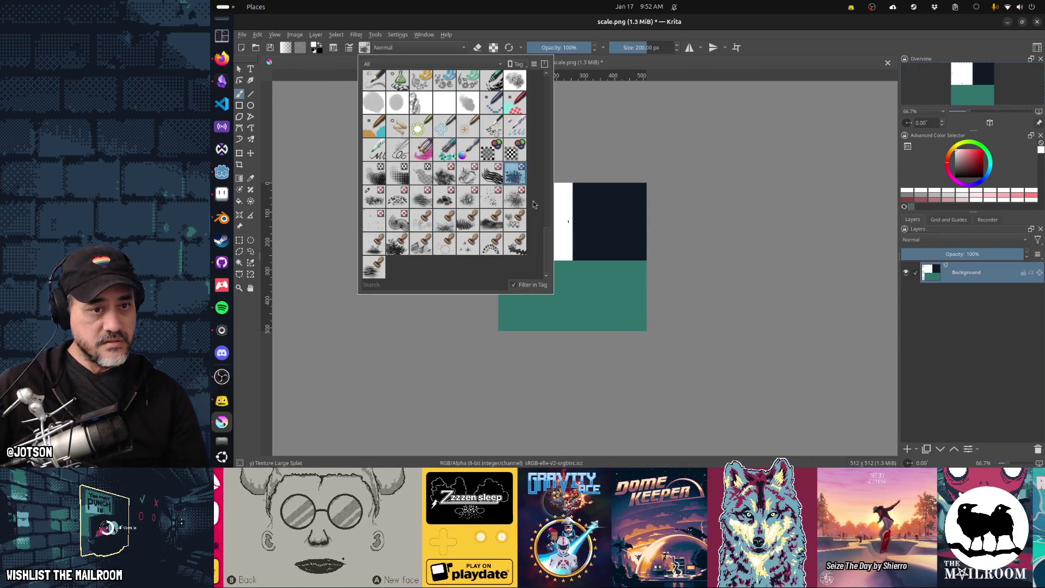
left_click(515, 173)
left_click(610, 295)
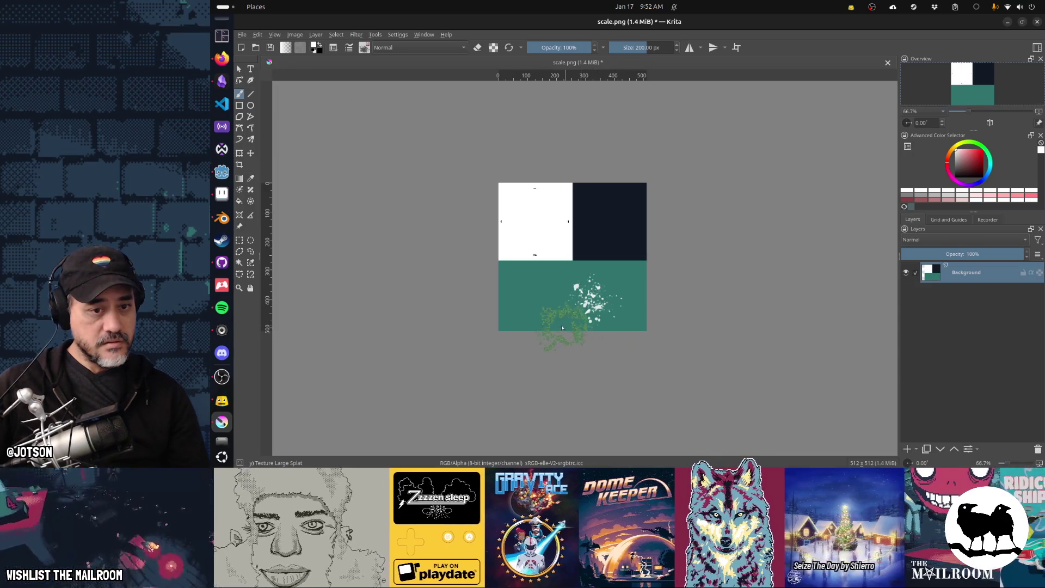
left_click(532, 305)
key("ctrl+z")
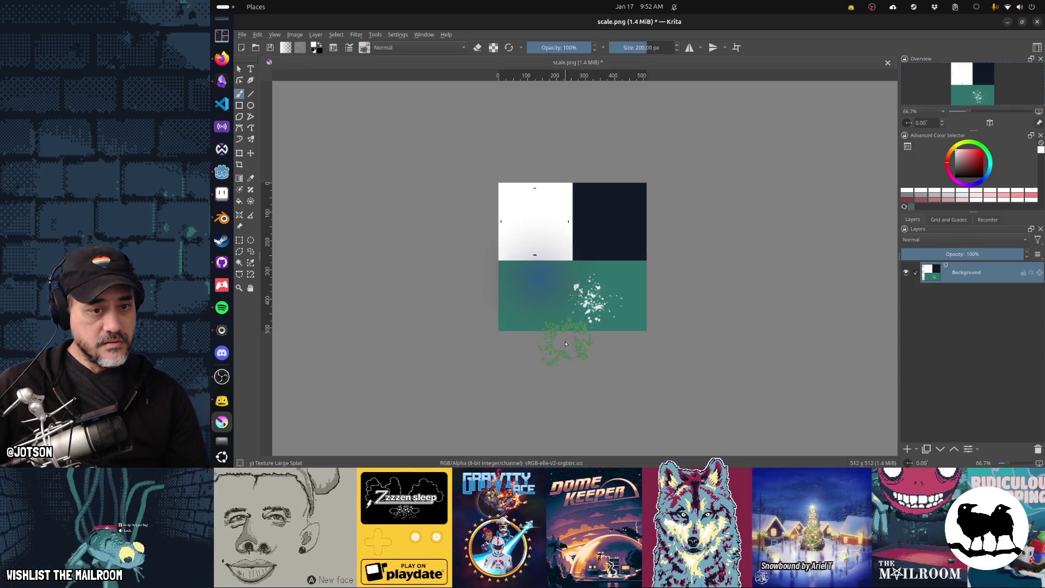
left_click(545, 319)
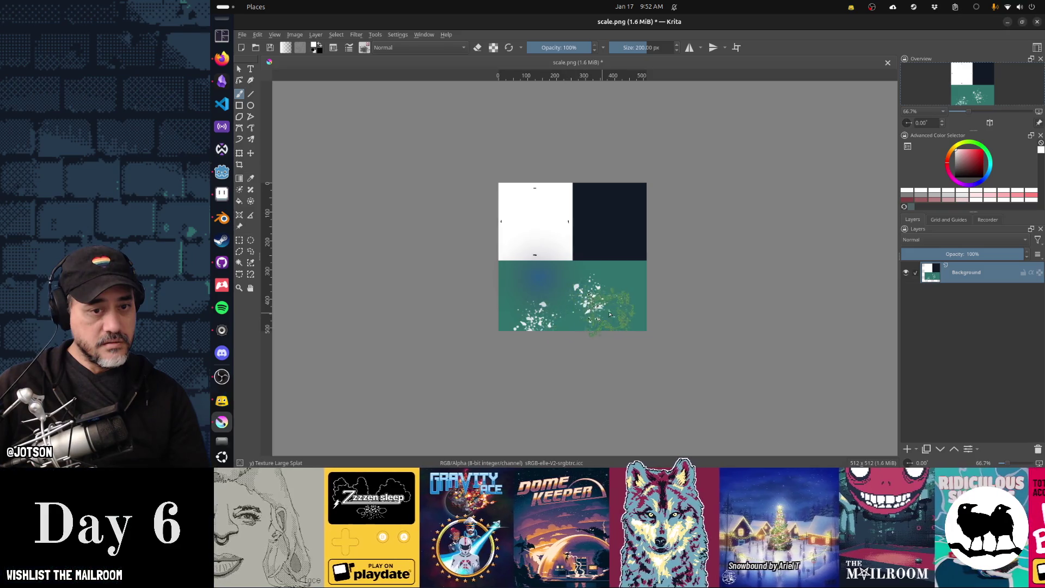
left_click(621, 327, "ctrl")
Save scale.png, reload it in Blender, and put the scale body into Edit Mode
key("ctrl+s")
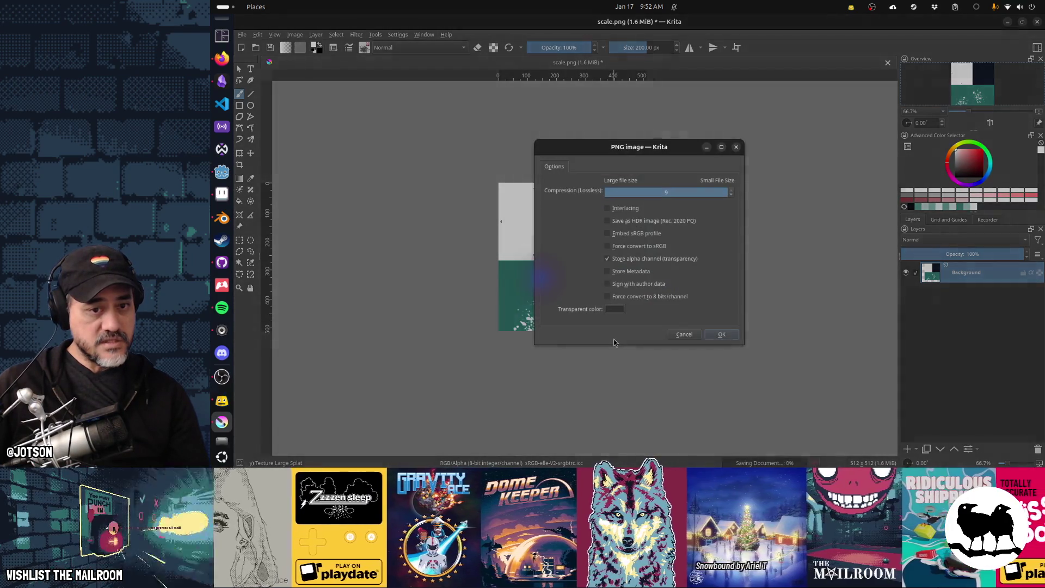
key("Return")
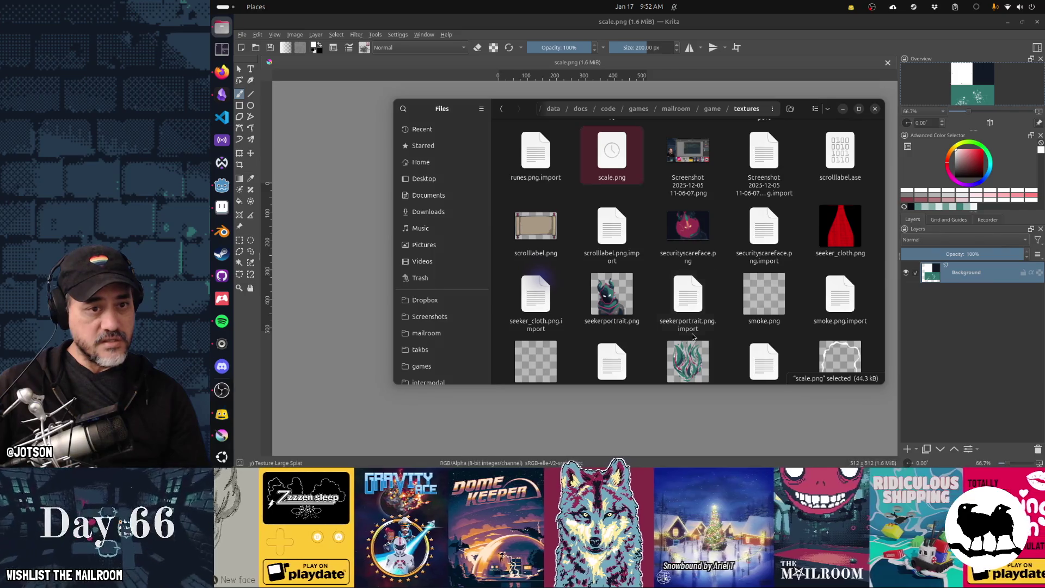
key("alt+Tab")
key("alt+r")
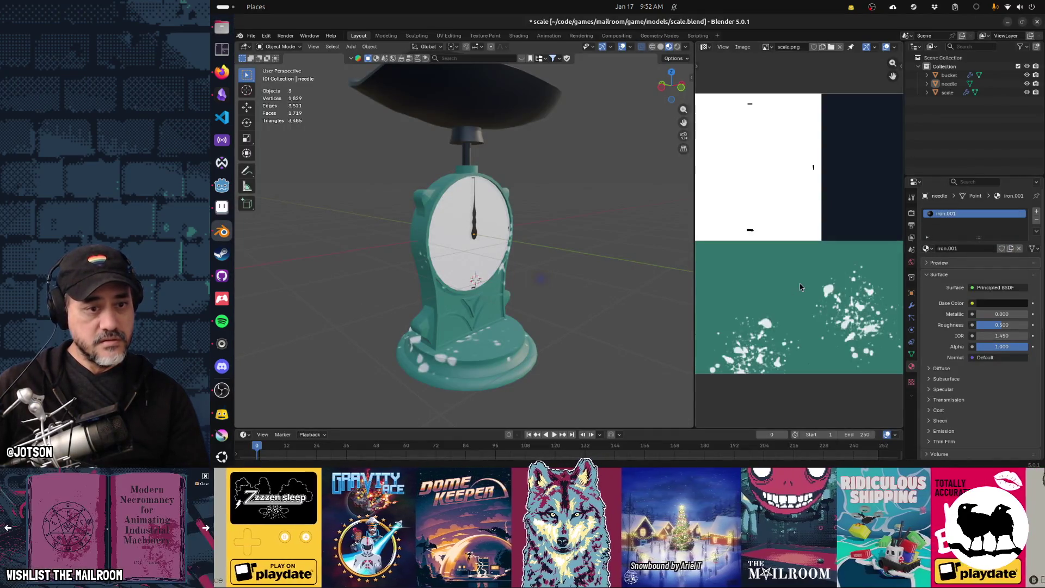
mouse_move(642, 321)
middle_mouse_down()
mouse_move(505, 296)
mouse_move(578, 315)
middle_mouse_up()
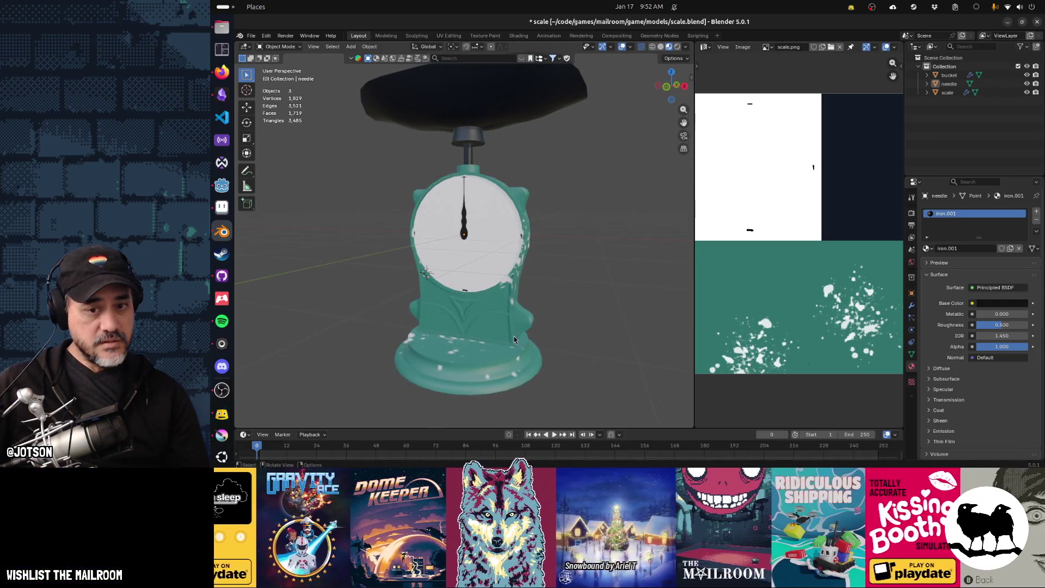
left_click(483, 378)
key("Tab")
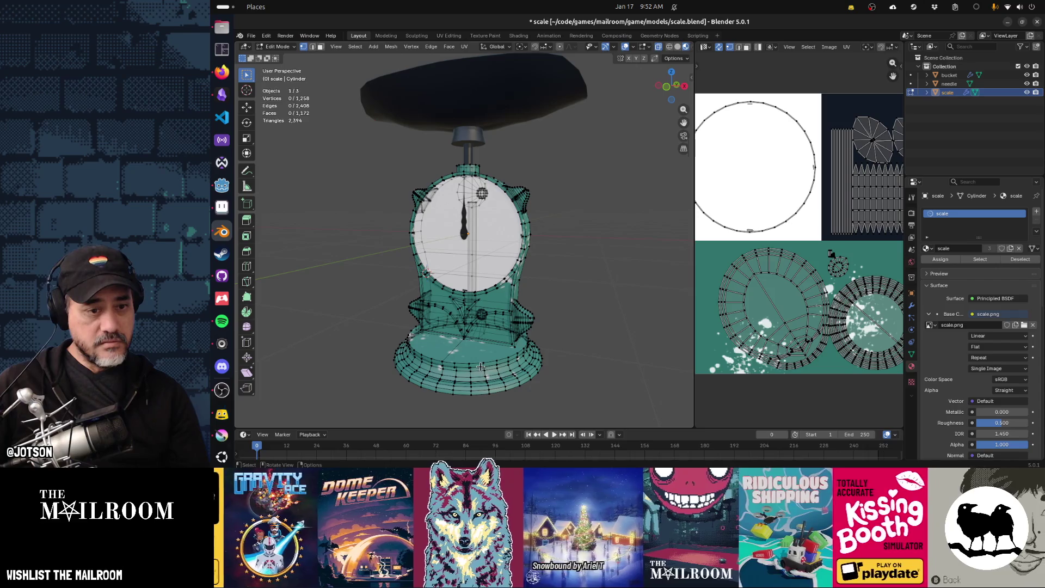
Select the linked base ring to check its UV island, then return to Krita
key("l")
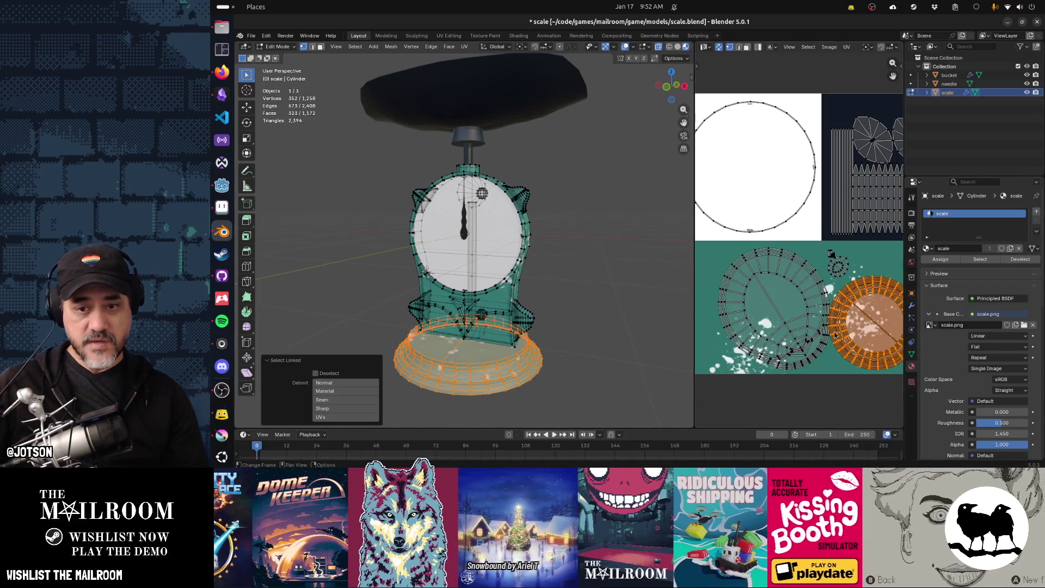
key("alt+Tab")
key("alt+Tab")
key("alt+Tab")
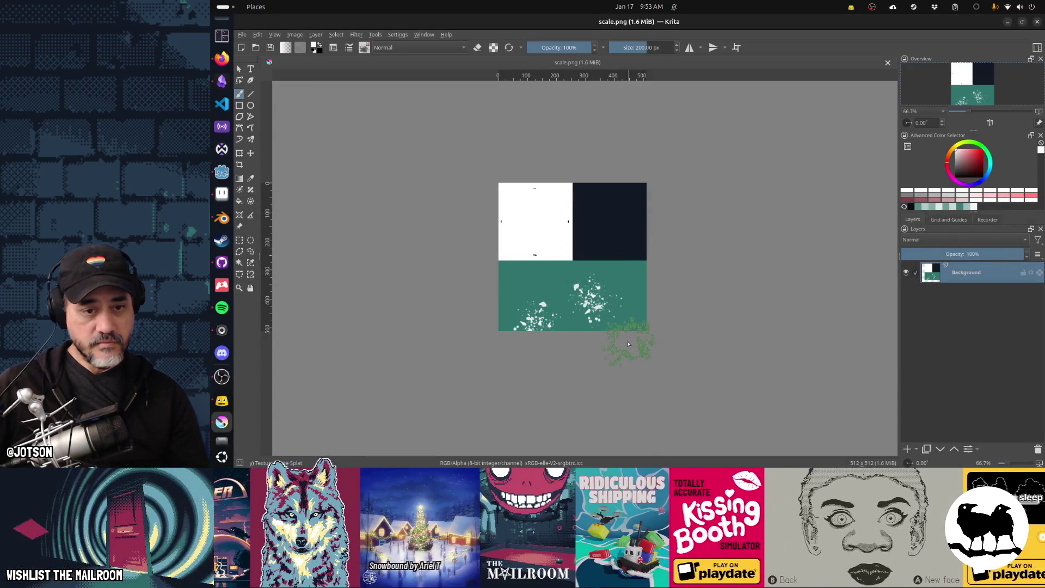
Replace the big splats with ~82 px white splatters ringing the teal area's right side
key("ctrl+z")
key("ctrl+z")
scroll(627, 334, "up", 2)
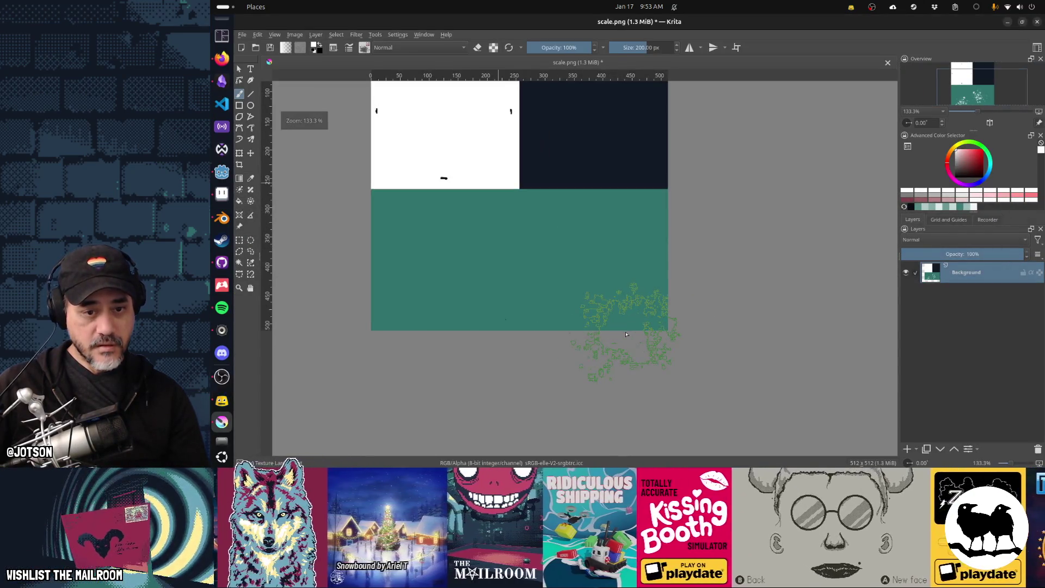
left_click_drag(647, 336, 657, 332, "shift")
left_click(609, 306)
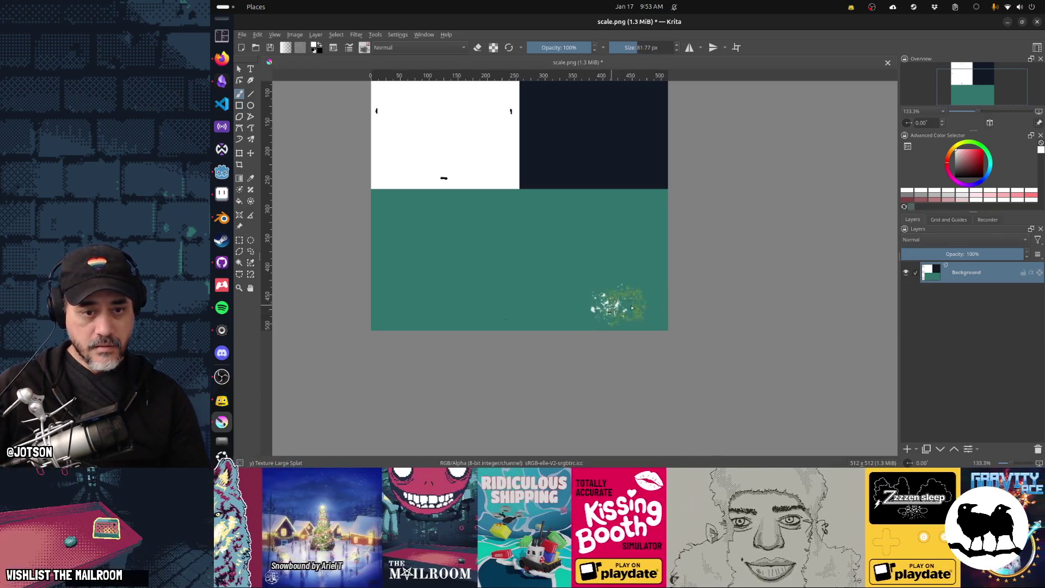
left_click(649, 283)
left_click(648, 244)
left_click(631, 205)
left_click(601, 203)
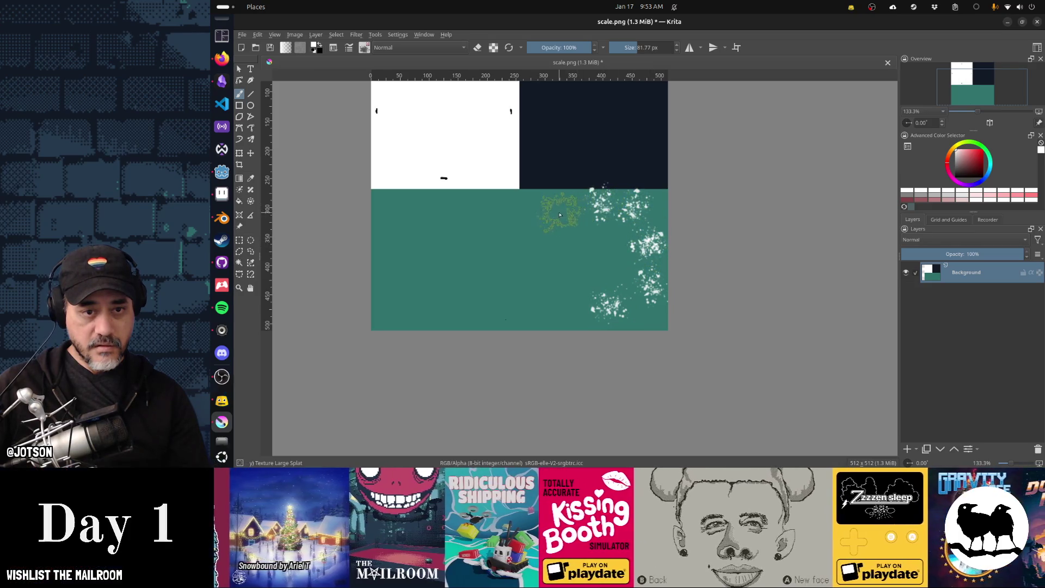
left_click(547, 279)
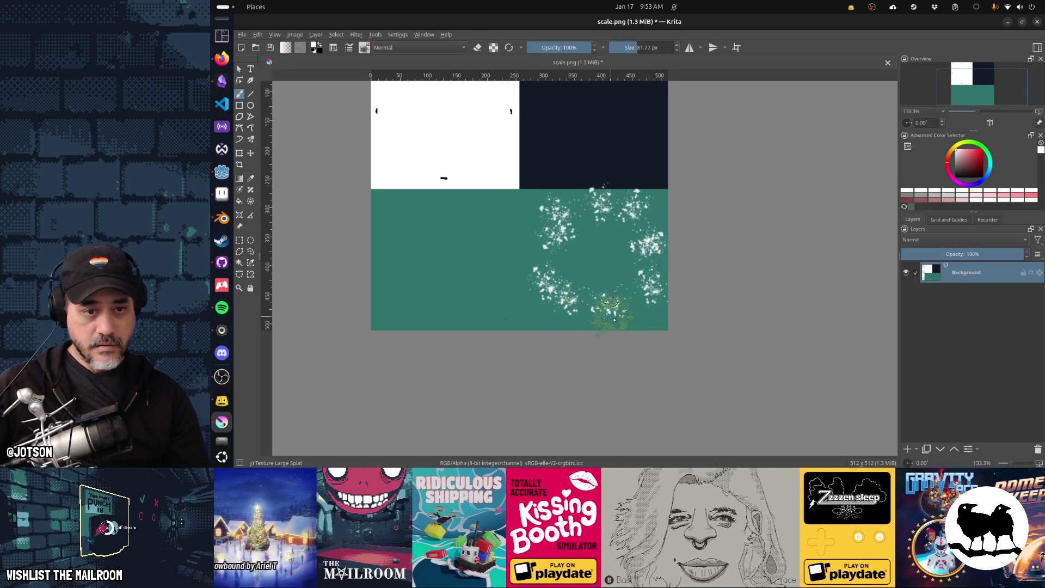
Save scale.png as PNG and reload the texture in Blender
key("ctrl+s")
key("Return")
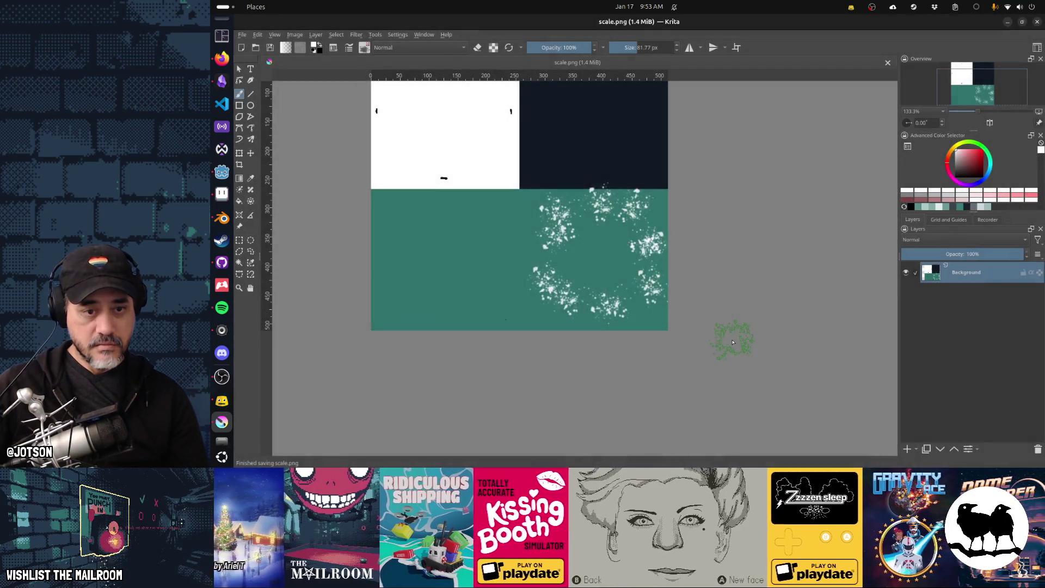
key("alt+Tab")
key("alt+r")
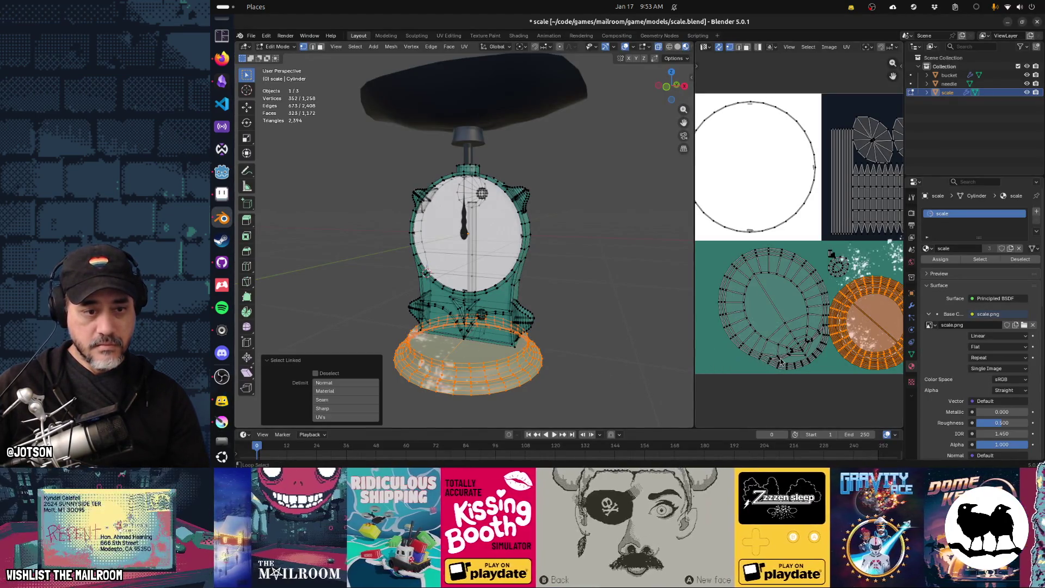
Inspect the splattered base in Object Mode, then undo Krita's leftmost splatter cluster
left_click(586, 352)
middle_click_drag(527, 369, 573, 365)
key("Tab")
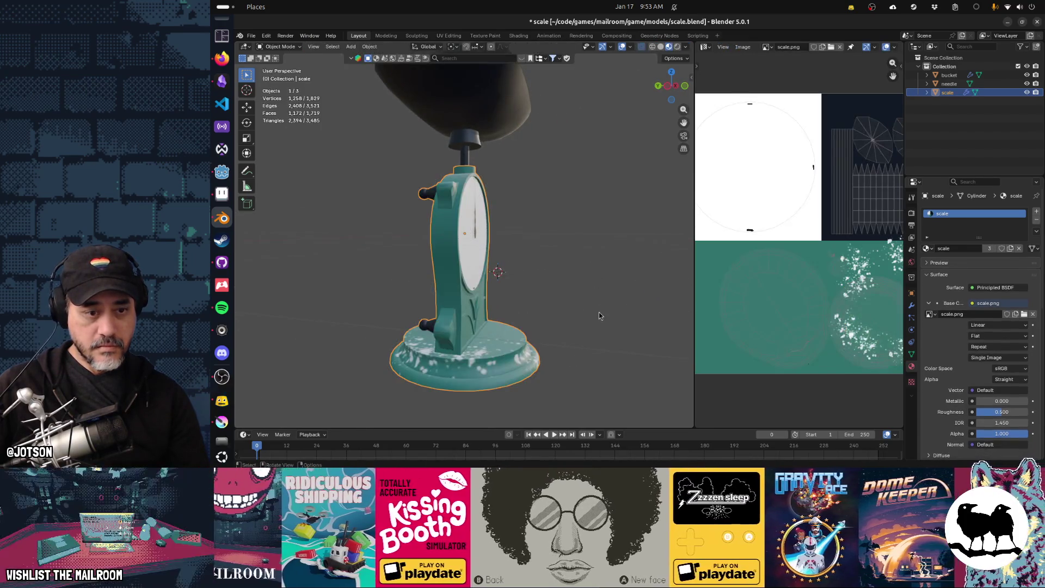
mouse_move(612, 326)
middle_mouse_down()
mouse_move(361, 330)
mouse_move(541, 338)
mouse_move(532, 345)
middle_mouse_up()
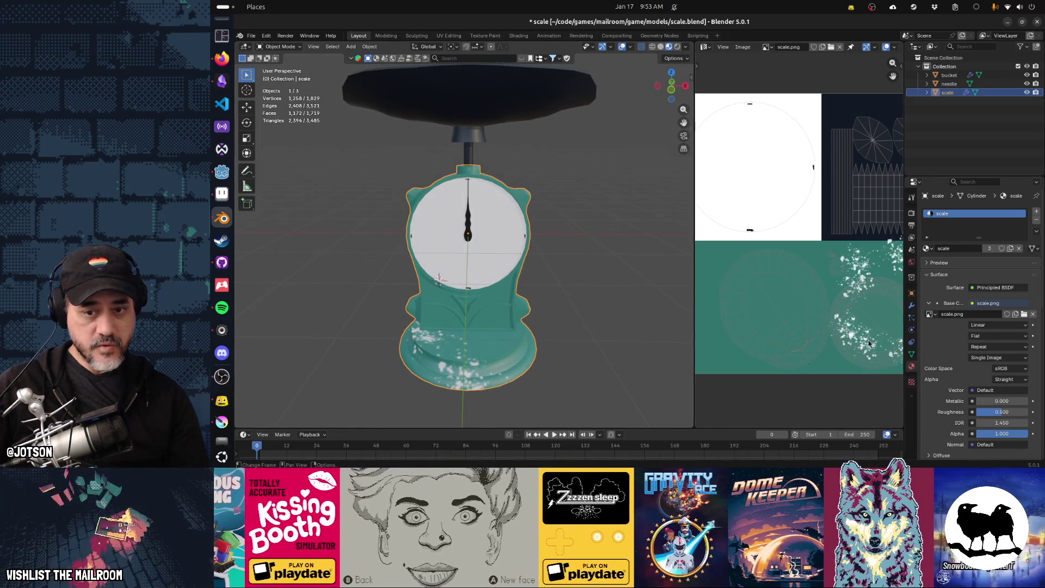
key("alt+Tab")
key("ctrl+z")
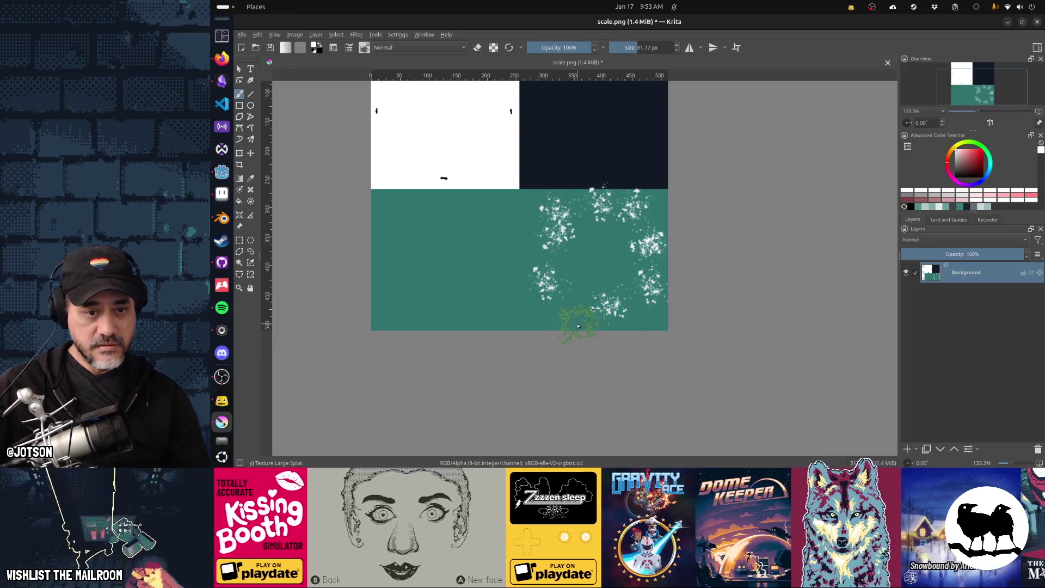
Restamp the left splatter cluster lower, discarding trial splats near the dark block
left_click(547, 307)
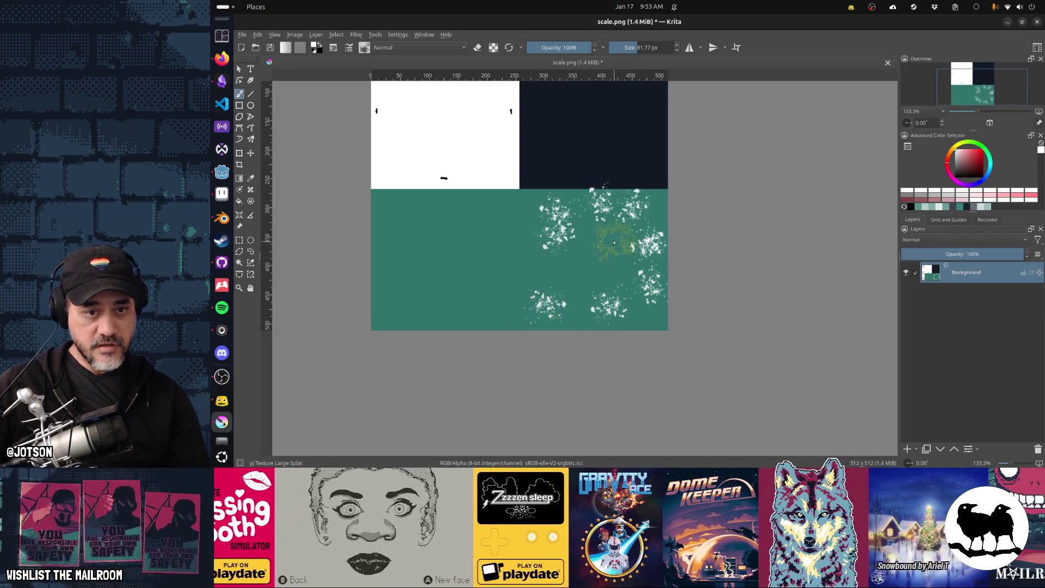
left_click(610, 189)
key("ctrl+z")
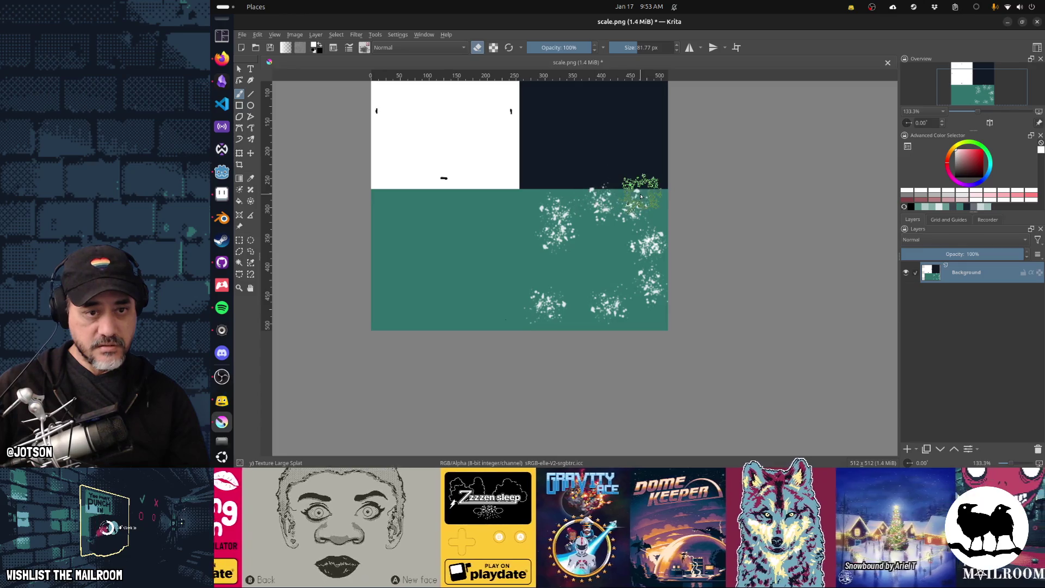
left_click(640, 193)
key("ctrl+z")
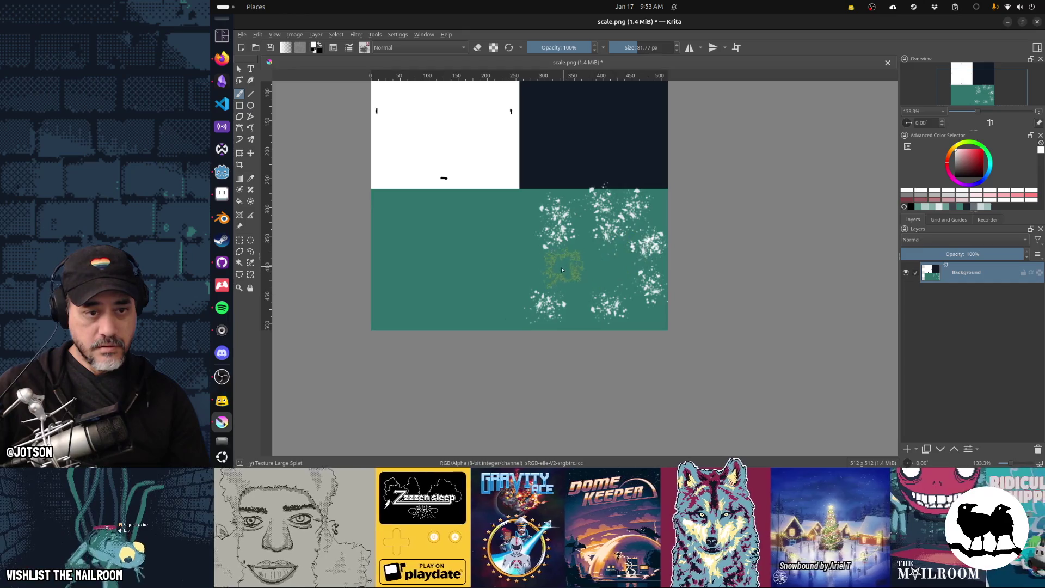
Save the reworked scale.png and refresh it in Blender
key("ctrl+s")
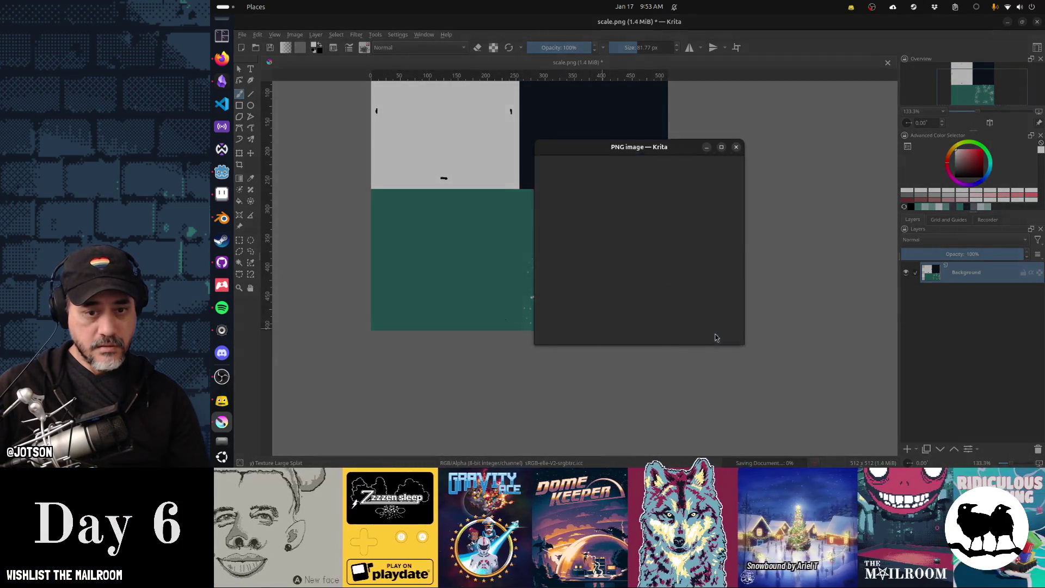
left_click(713, 334)
key("alt+Tab")
key("alt+r")
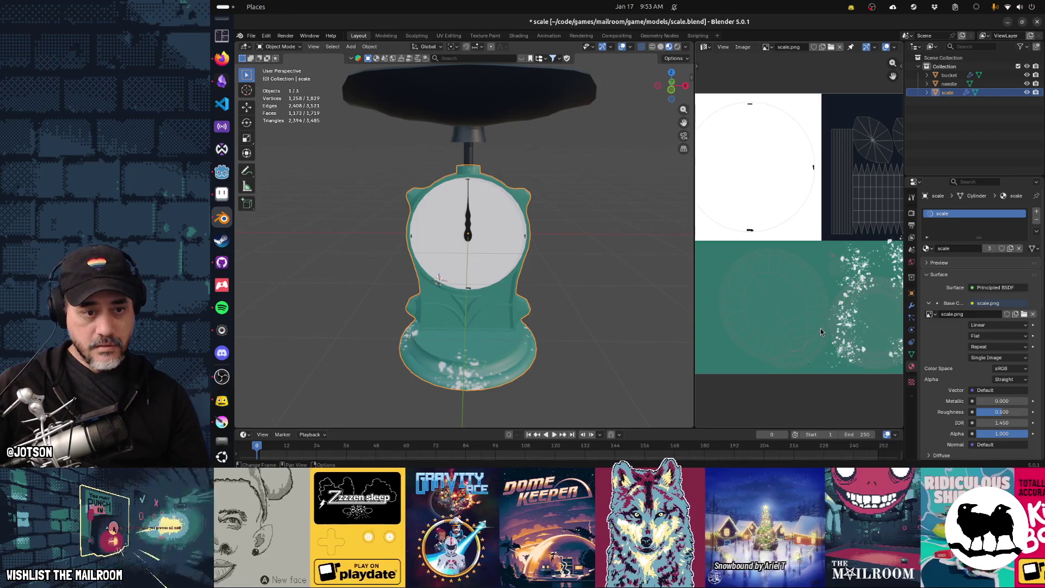
Orbit to face the scale model frontally and bring up the object interaction mode list
mouse_move(544, 354)
middle_mouse_down()
mouse_move(561, 337)
mouse_move(539, 381)
mouse_move(551, 372)
mouse_move(498, 362)
mouse_move(556, 360)
mouse_move(470, 361)
mouse_move(537, 350)
middle_mouse_up()
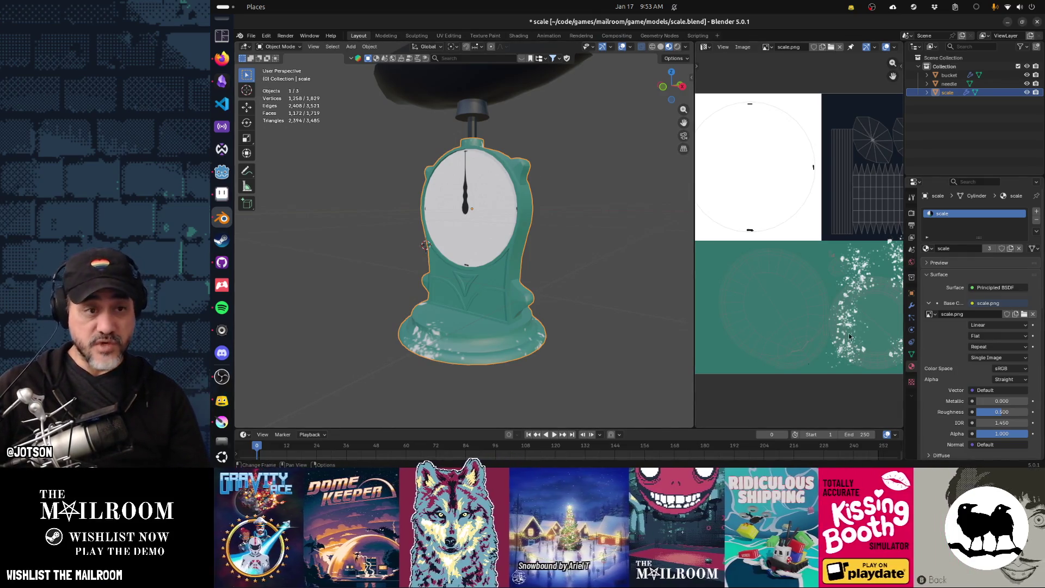
middle_click_drag(452, 271, 350, 121)
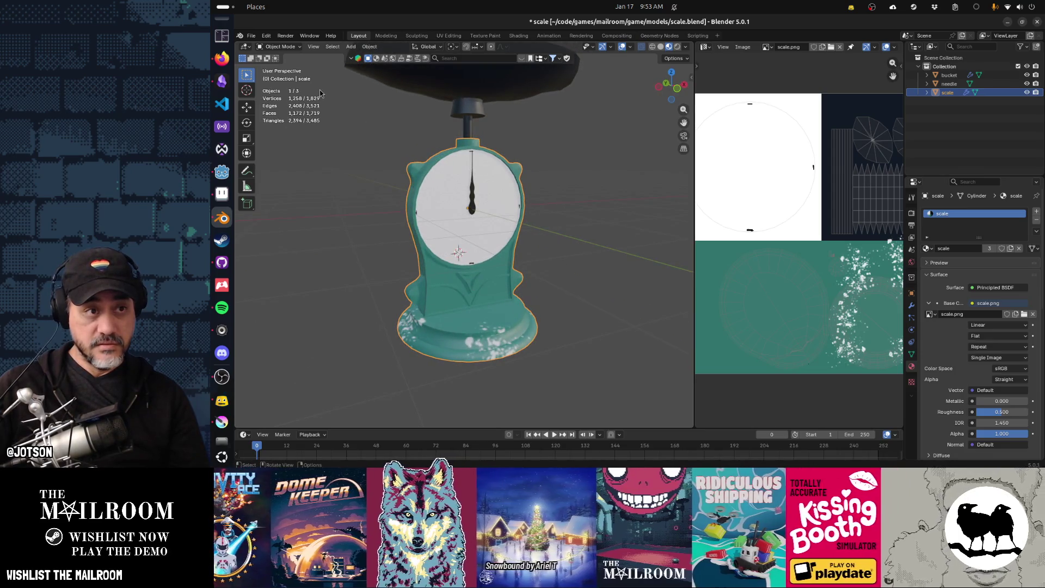
left_click(280, 46)
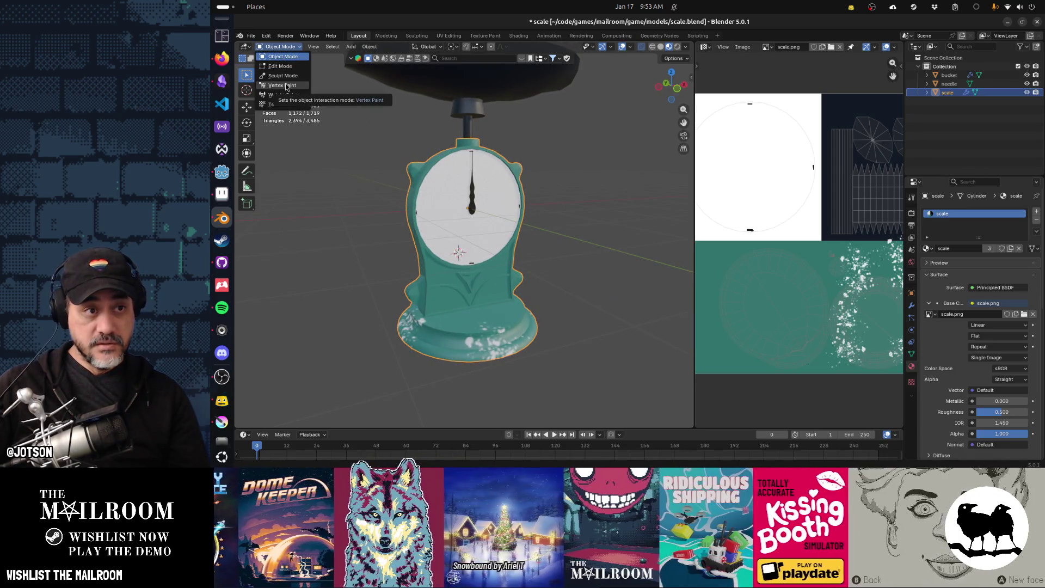
Put the scale model in Texture Paint, browse brush catalogs back to Basic, then bring Krita forward
left_click(283, 104)
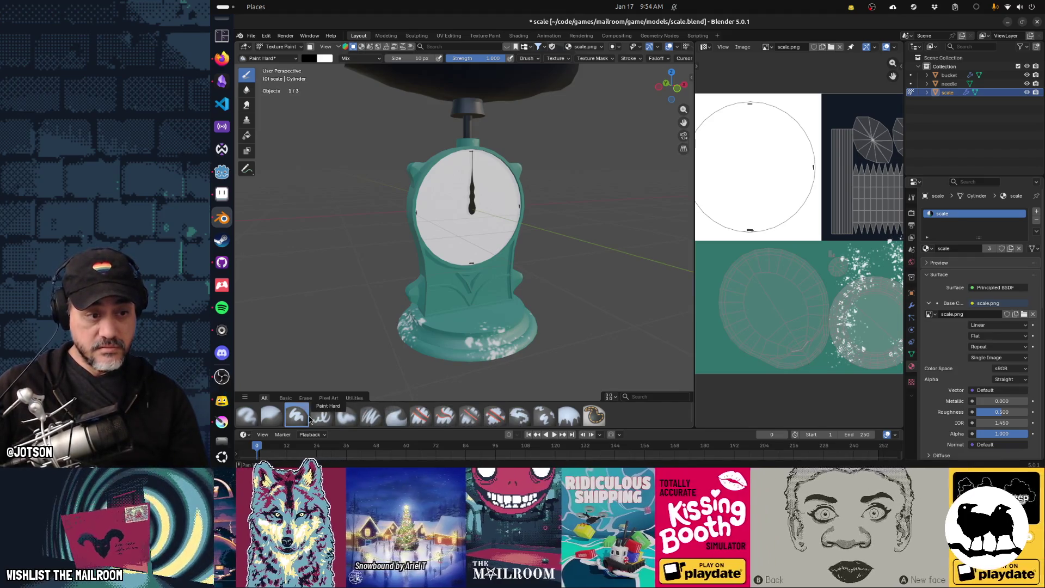
left_click(328, 398)
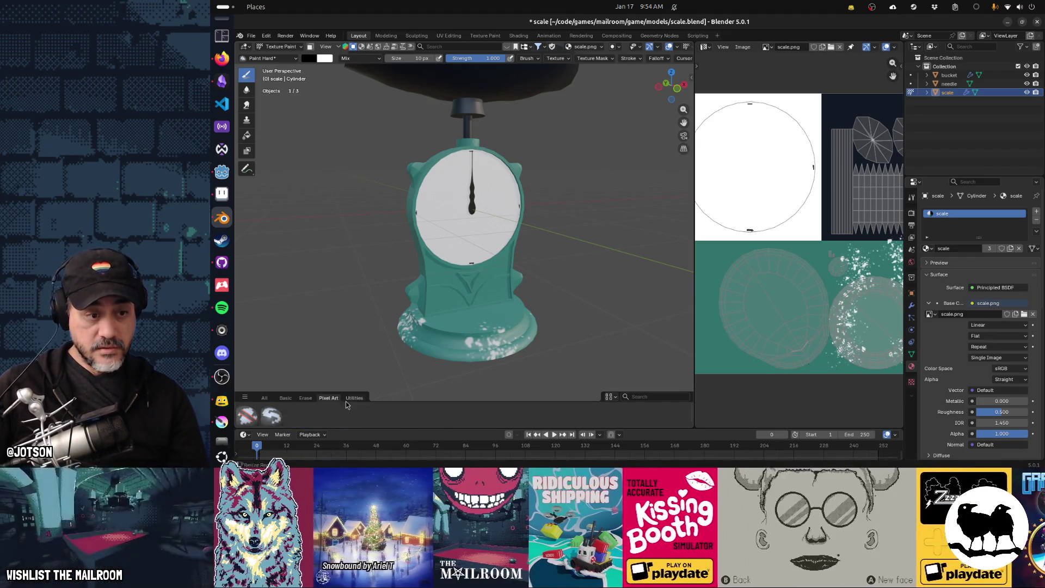
left_click(347, 399)
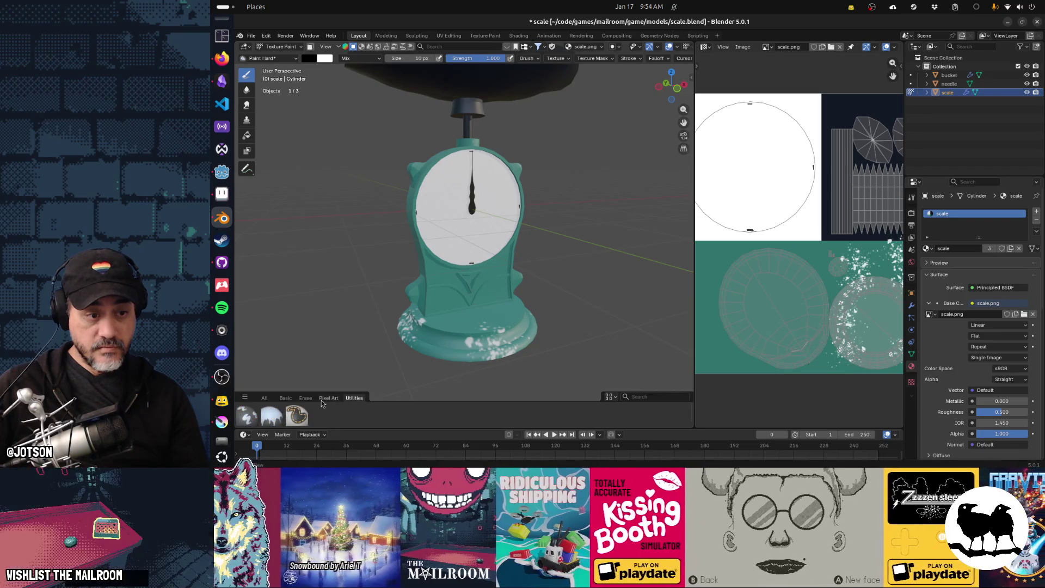
left_click(287, 399)
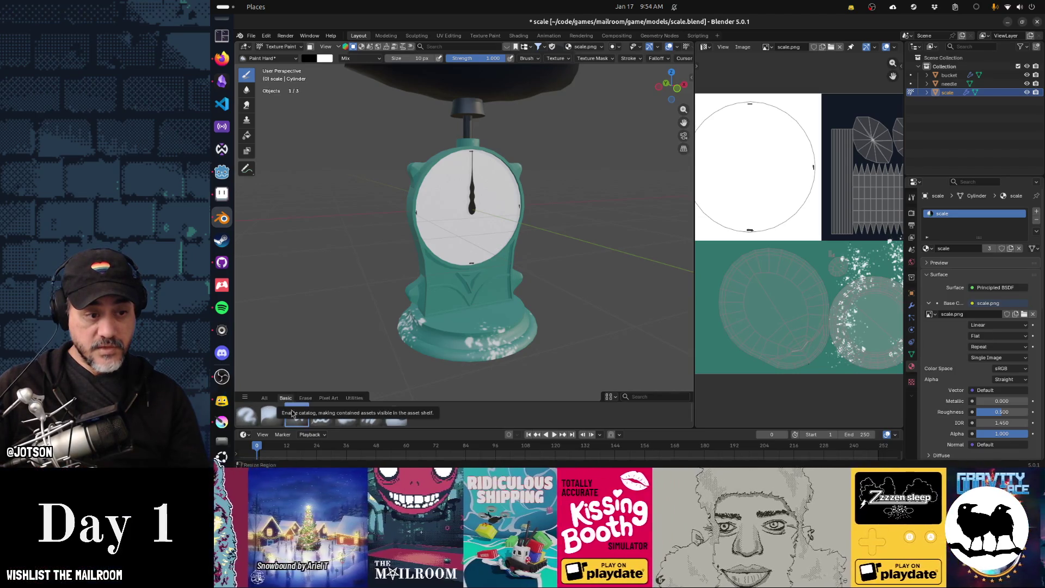
left_click(267, 399)
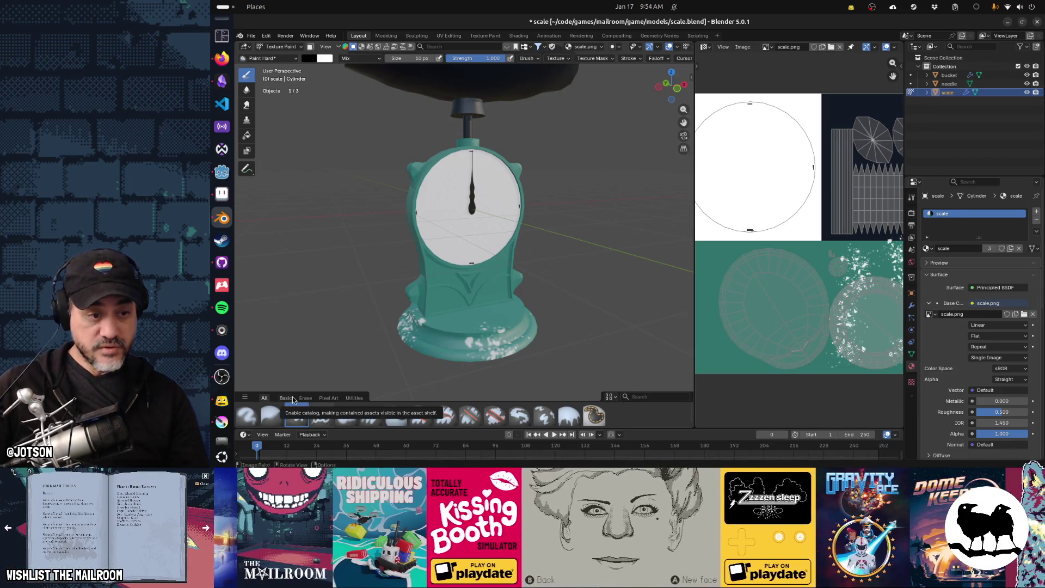
left_click(293, 400)
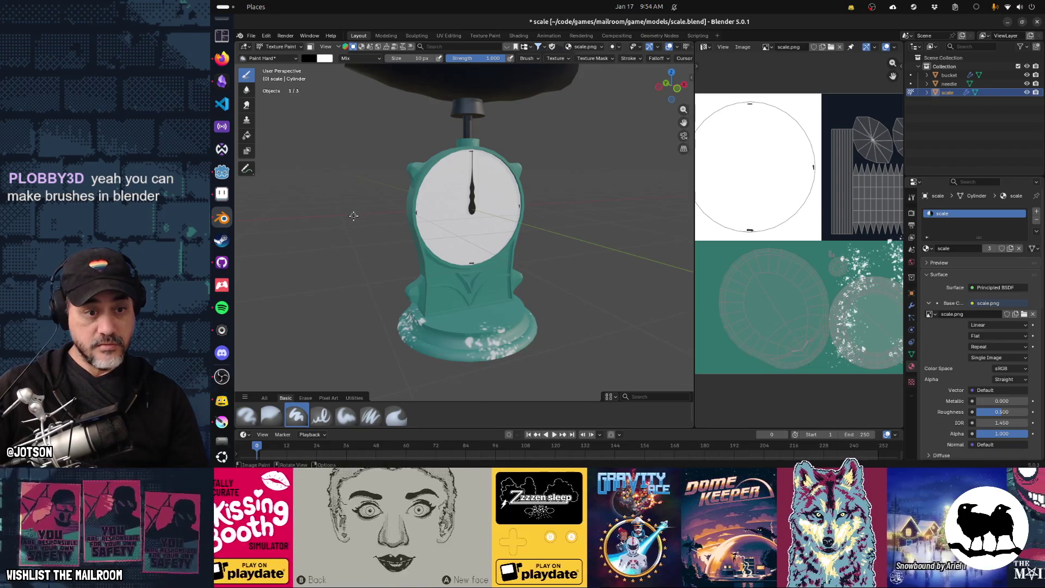
key("alt+Tab")
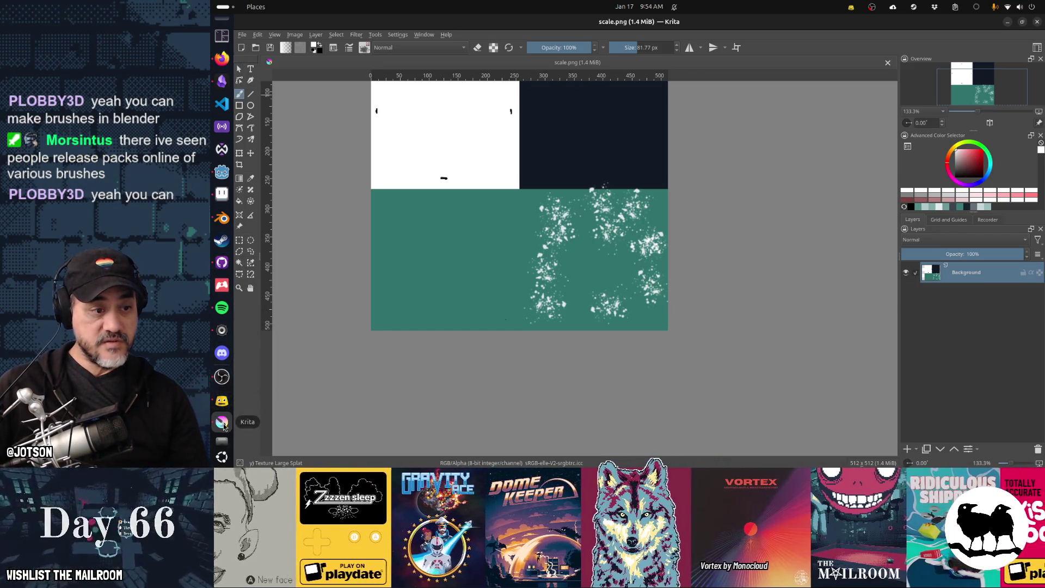
Check the mailroom repository's Repository menu in GitHub Desktop, then return to Blender
left_click(221, 263)
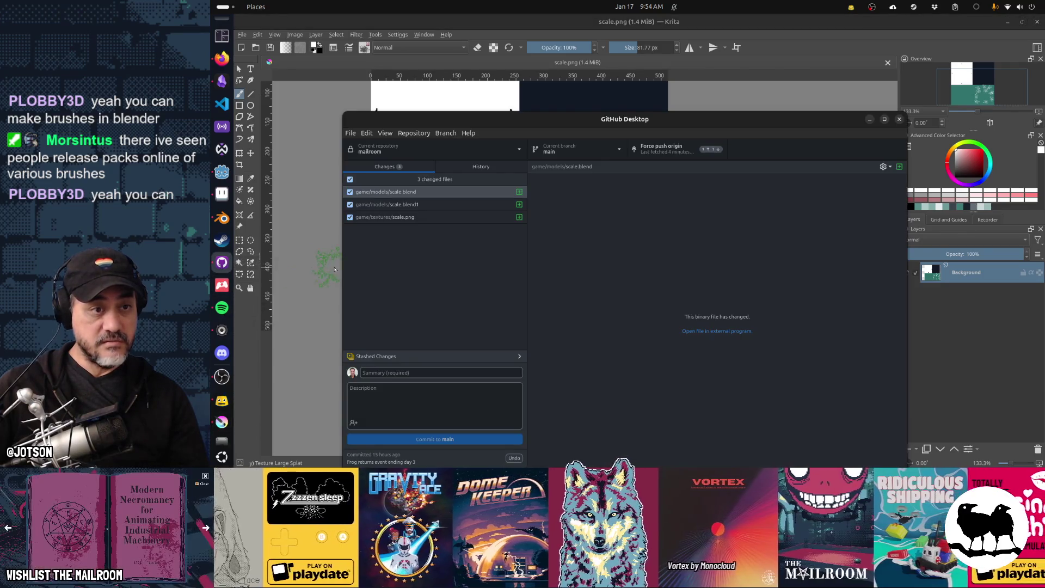
left_click(410, 133)
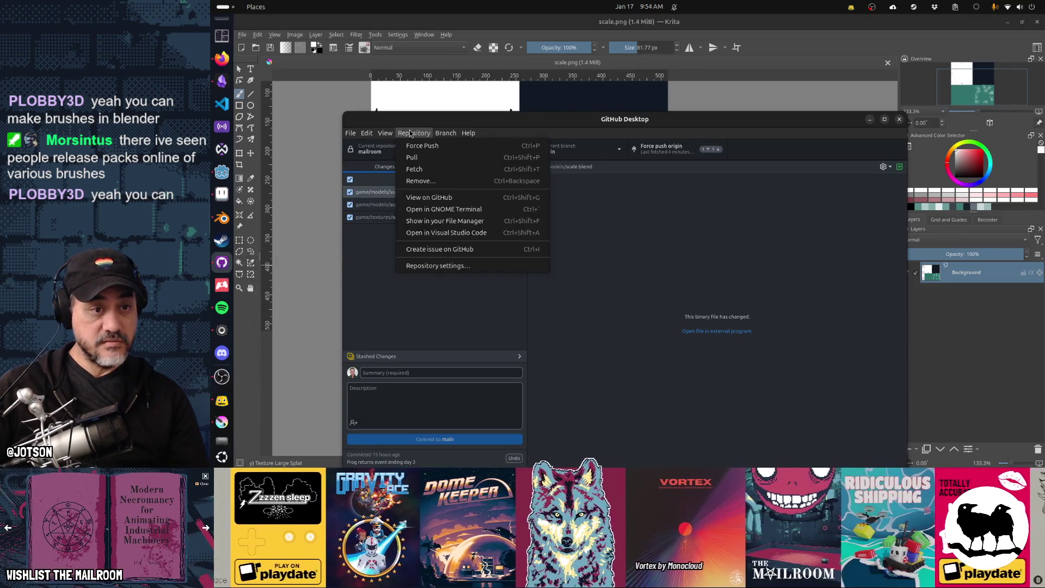
key("Escape")
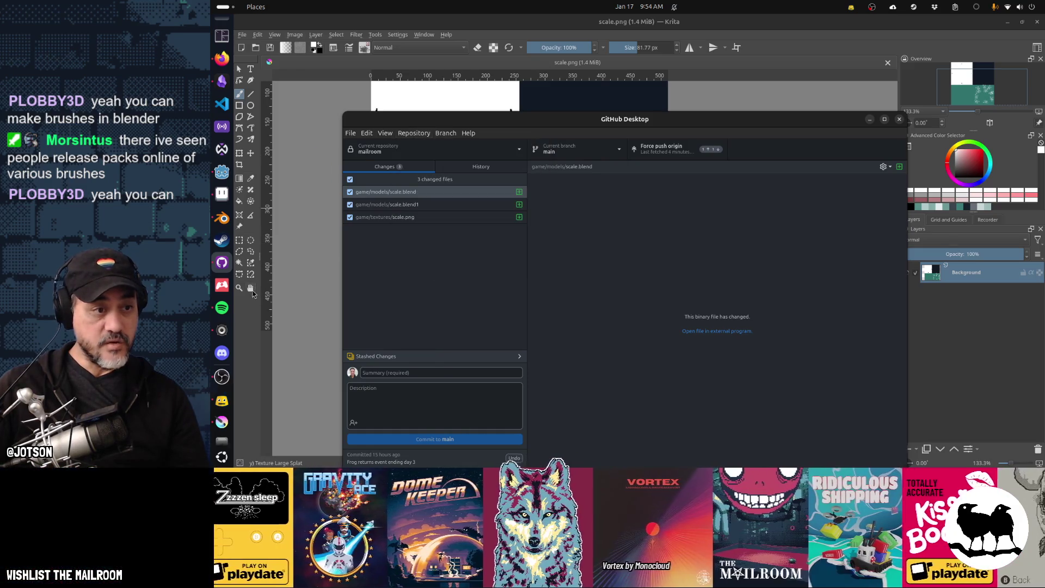
left_click(225, 224)
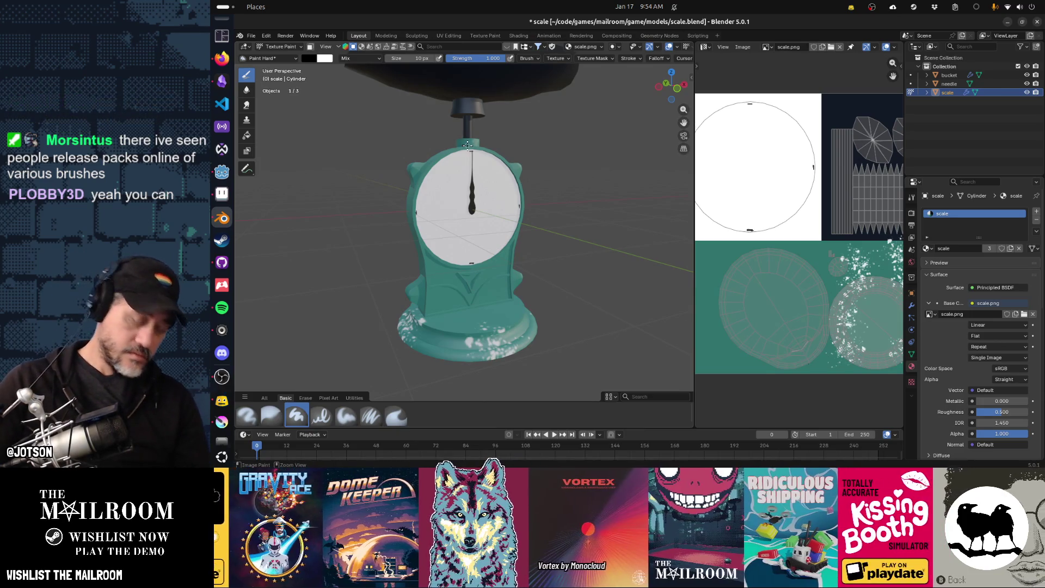
Open Blender Preferences on Add-ons, search for 'add' and then 'brush', and clear the search
key("ctrl+comma")
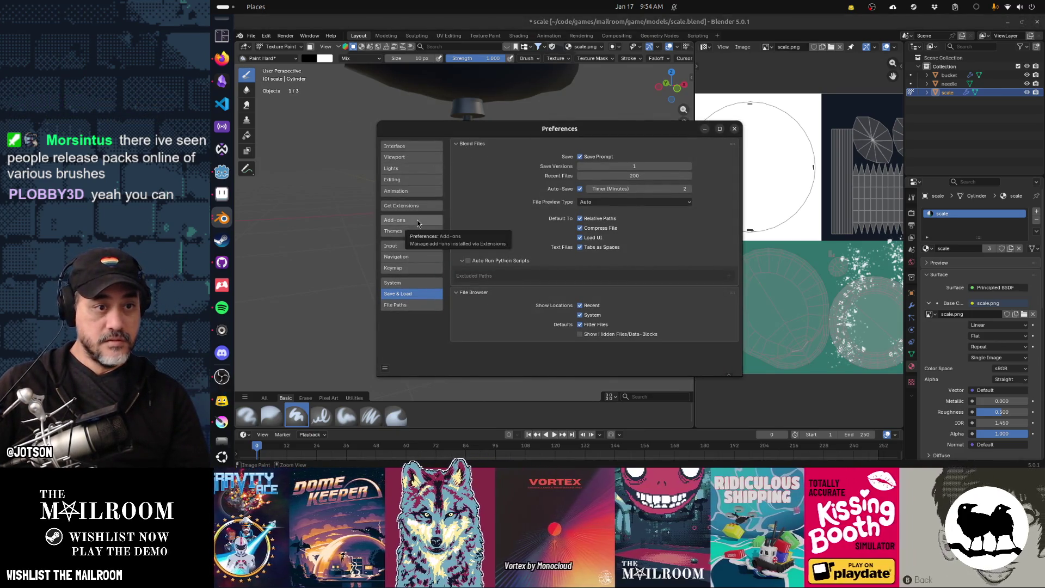
left_click(417, 220)
left_click(547, 145)
type("add")
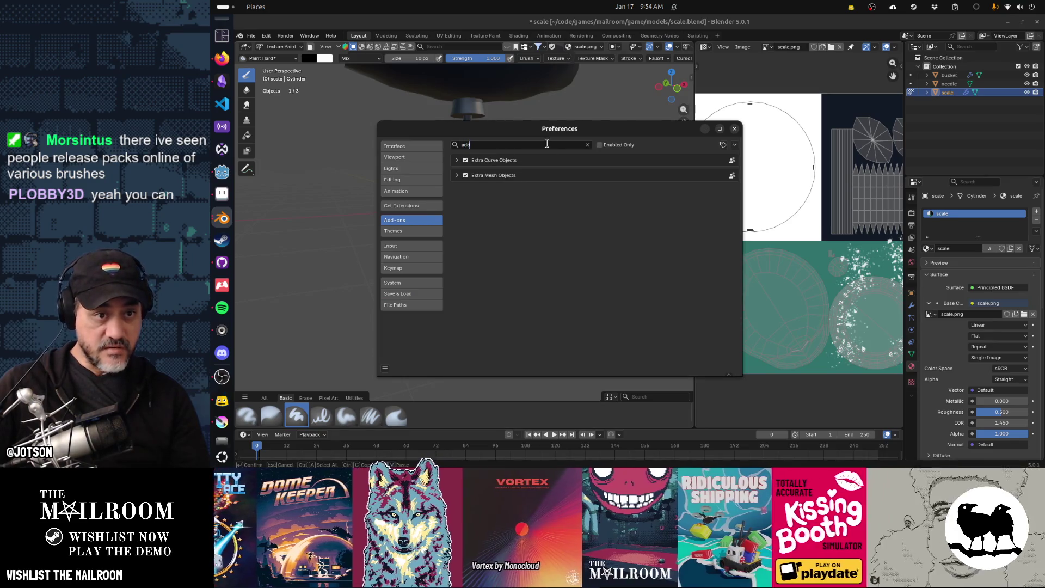
key("BackSpace")
key("BackSpace")
key("BackSpace")
type("brush")
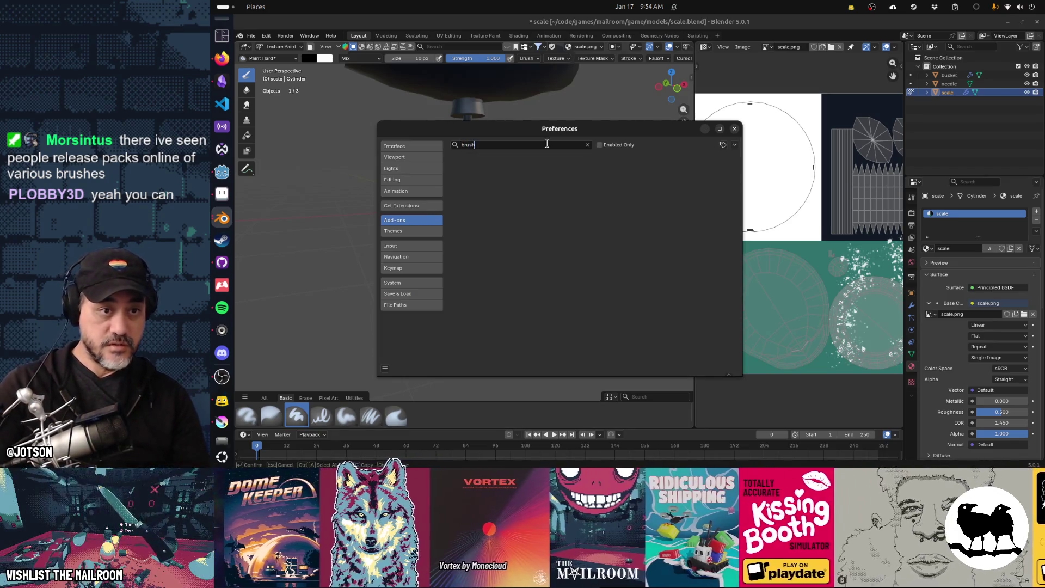
key("BackSpace")
key("BackSpace")
key("BackSpace")
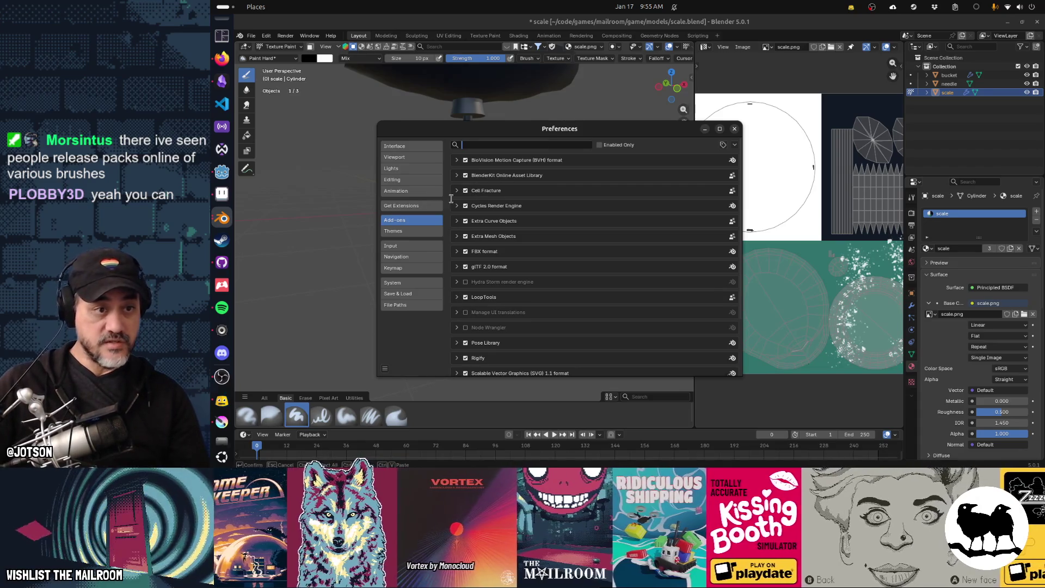
key("Return")
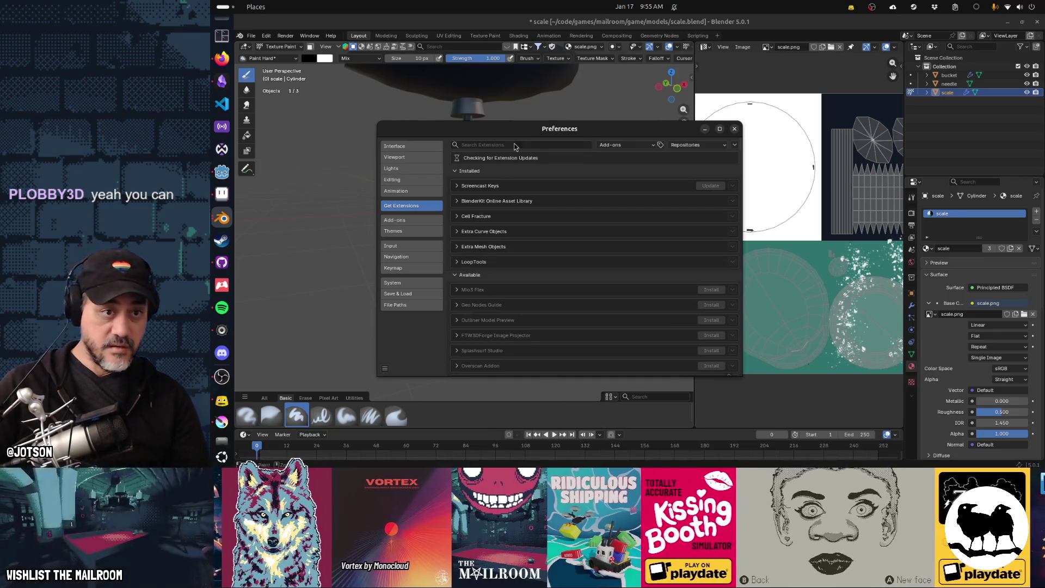
Search online extensions for 'brush', limiting results to Add-ons
left_click(514, 144)
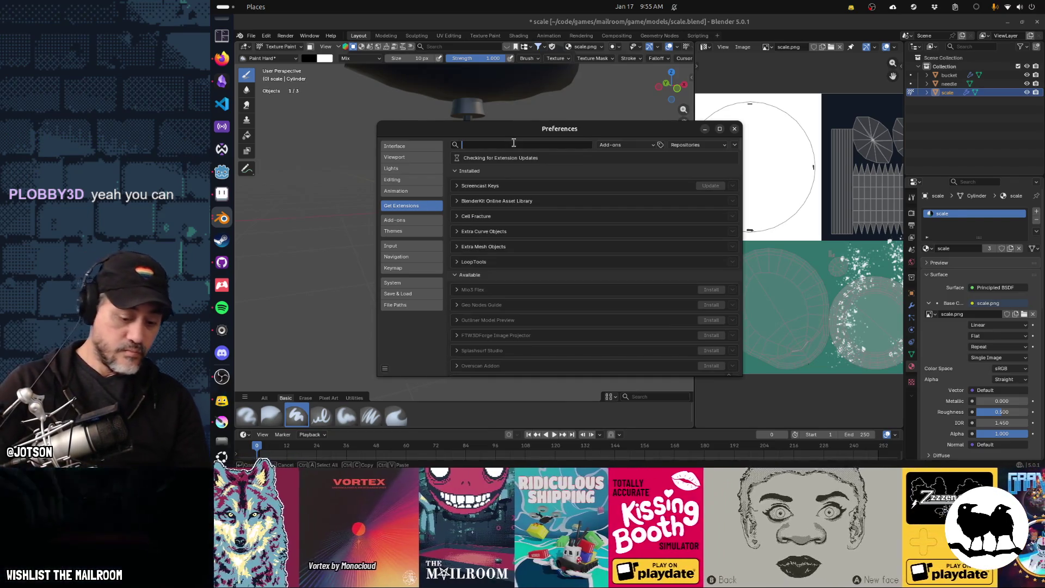
type("brush")
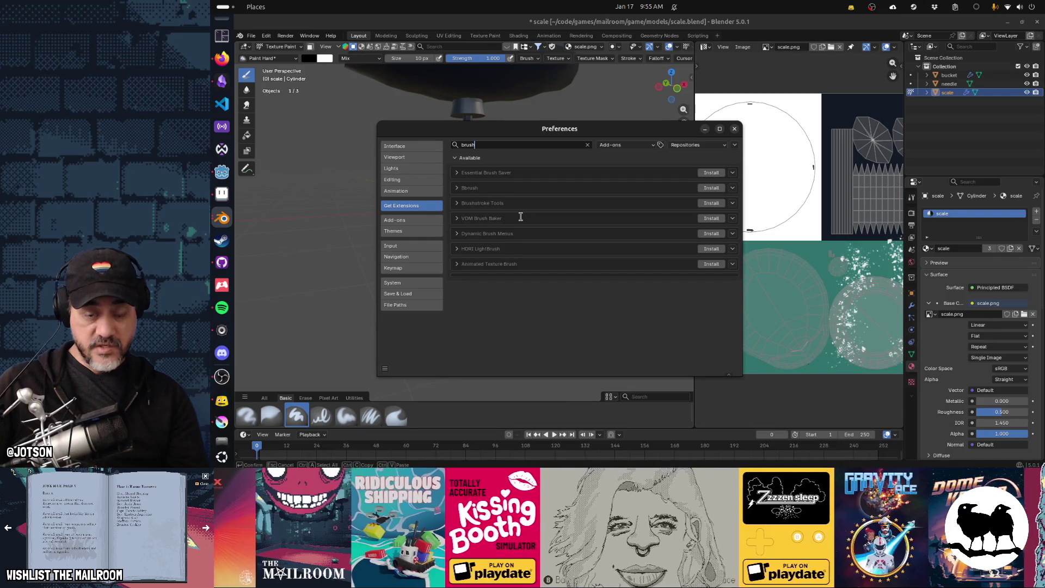
left_click(640, 148)
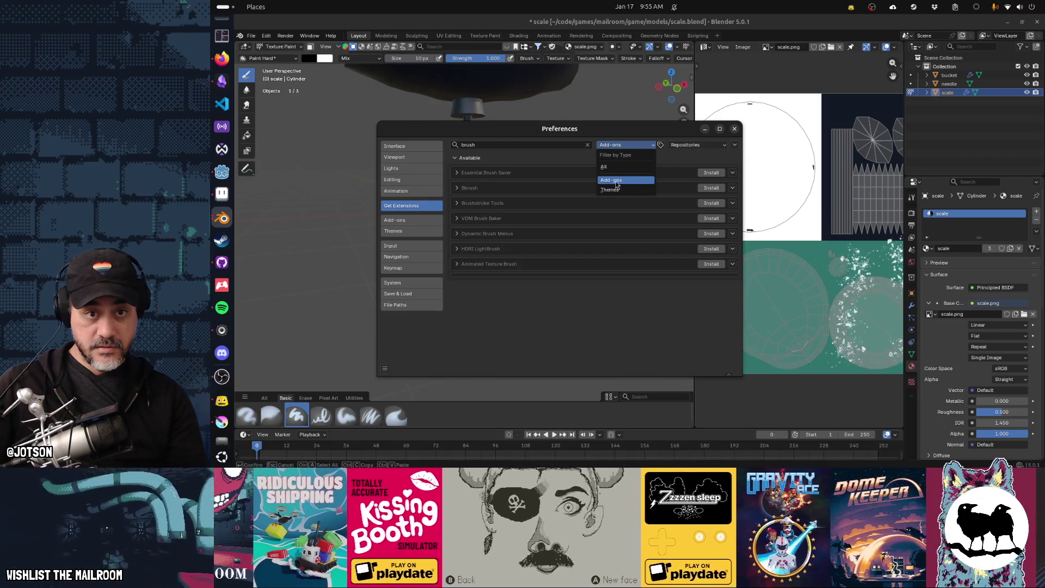
left_click(617, 182)
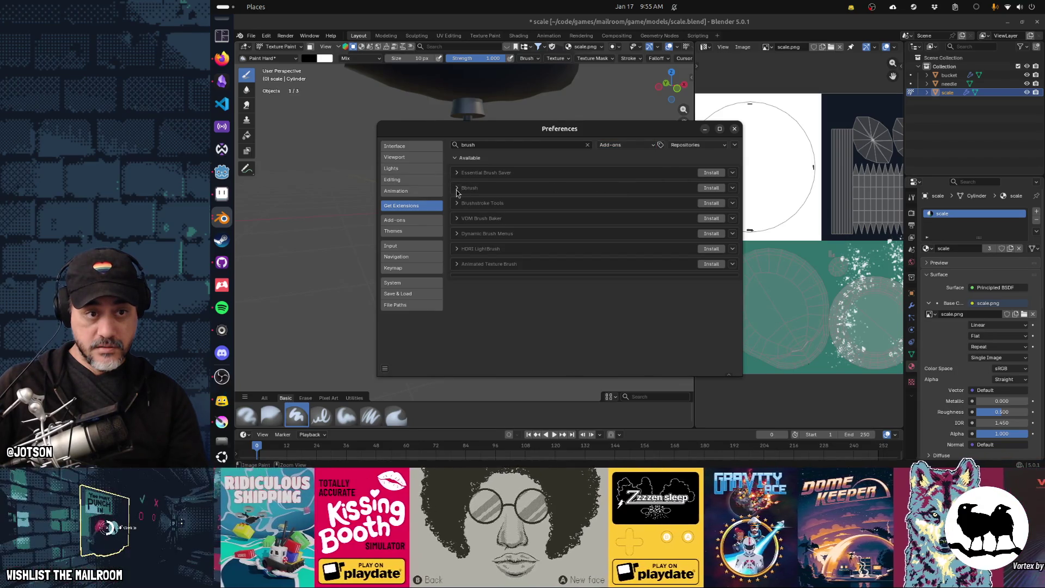
Read the details of Bbrush, Brushstroke Tools and VDM Brush Baker
left_click(458, 188)
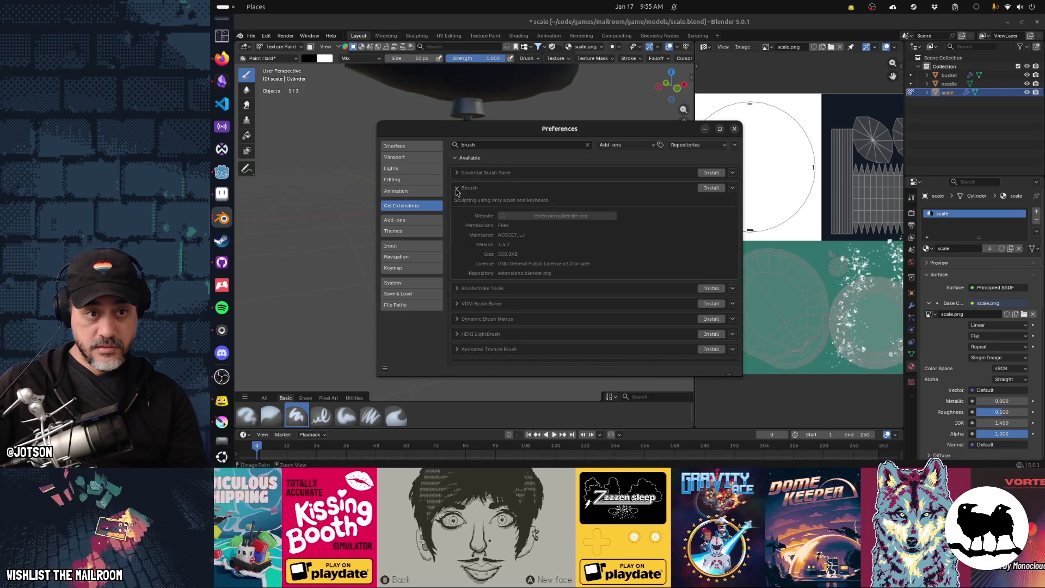
left_click(457, 189)
left_click(458, 204)
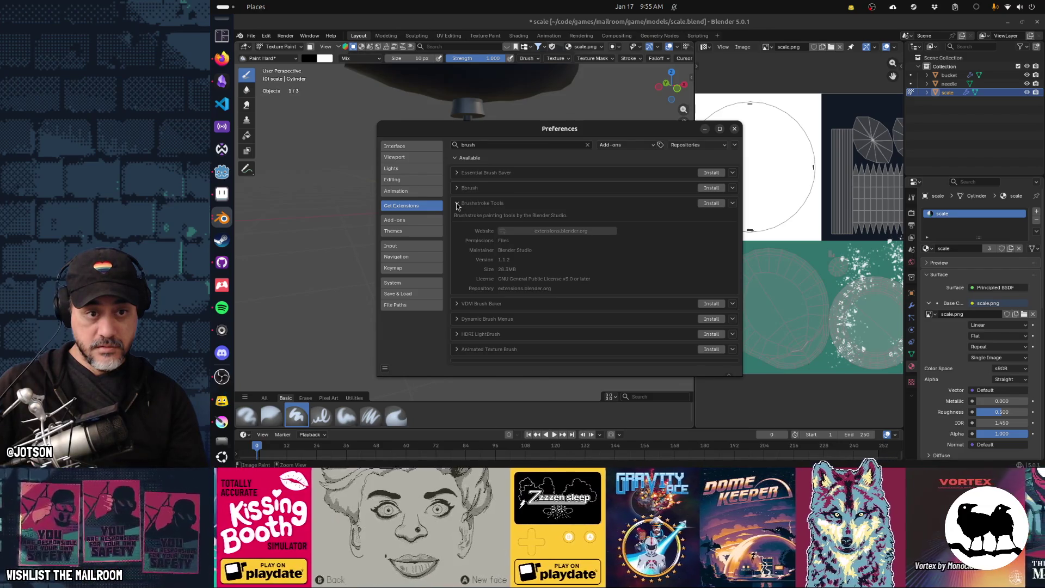
left_click(457, 205)
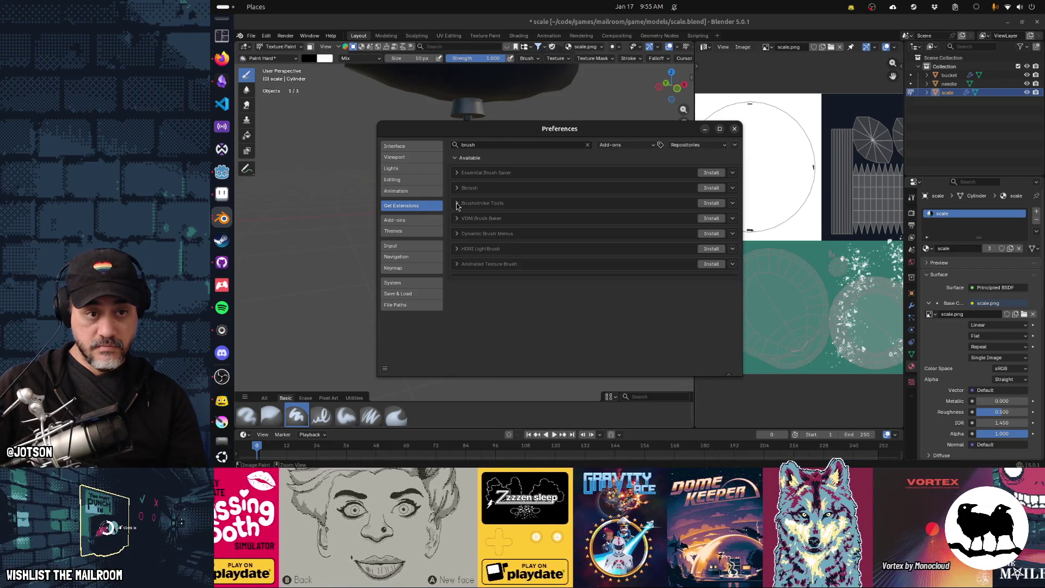
left_click(456, 220)
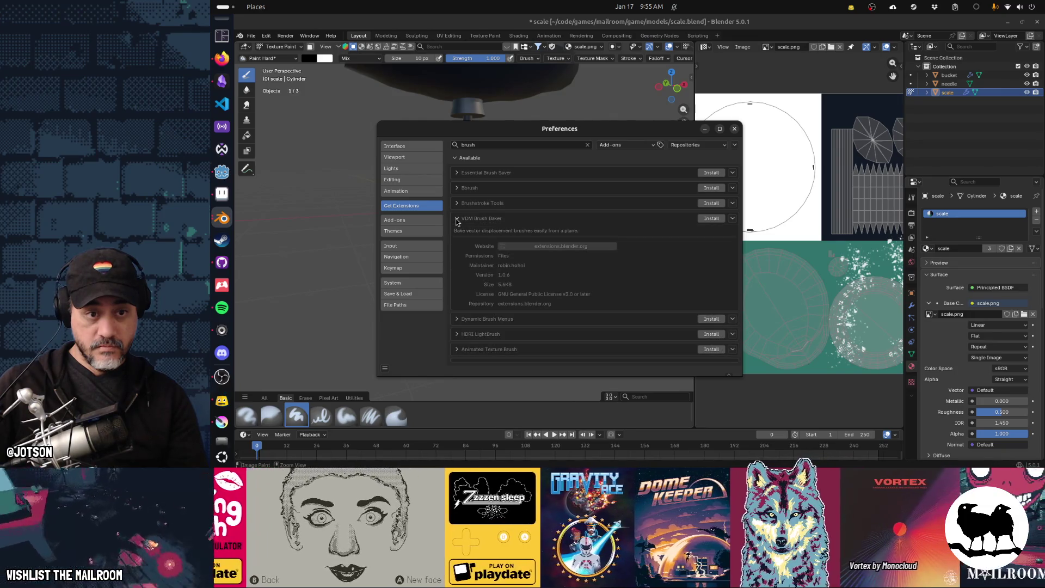
left_click(456, 220)
Read the Dynamic Brush Menus, HDRI LightBrush and Animated Texture Brush details, then close Preferences
left_click(457, 234)
left_click(456, 234)
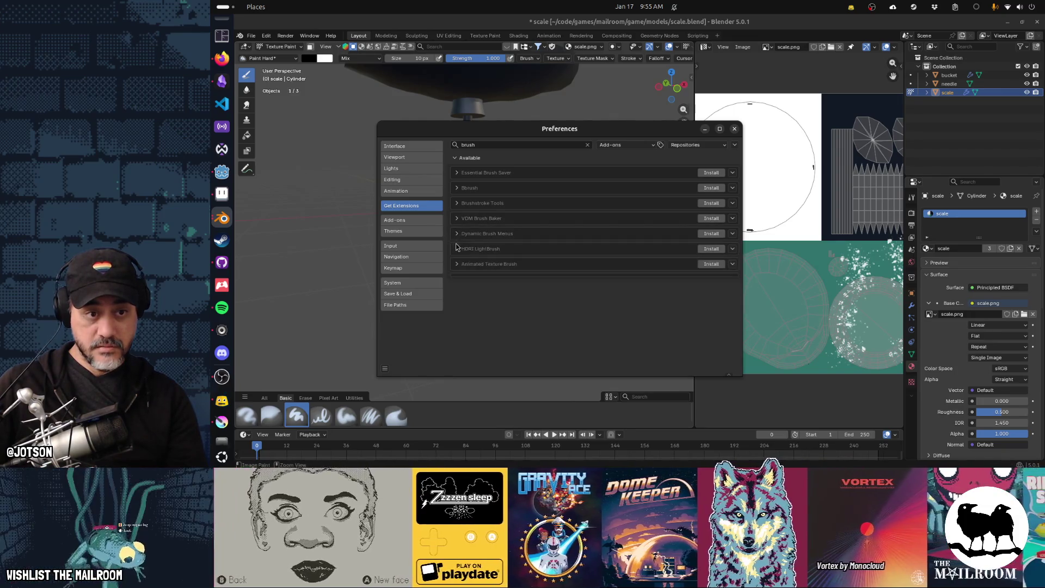
left_click(457, 249)
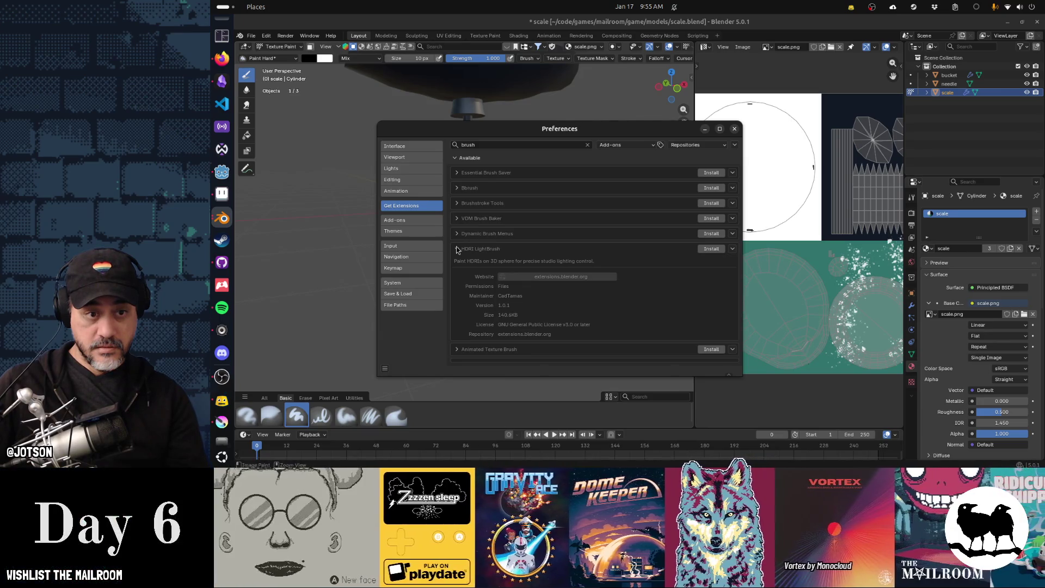
left_click(456, 249)
left_click(456, 264)
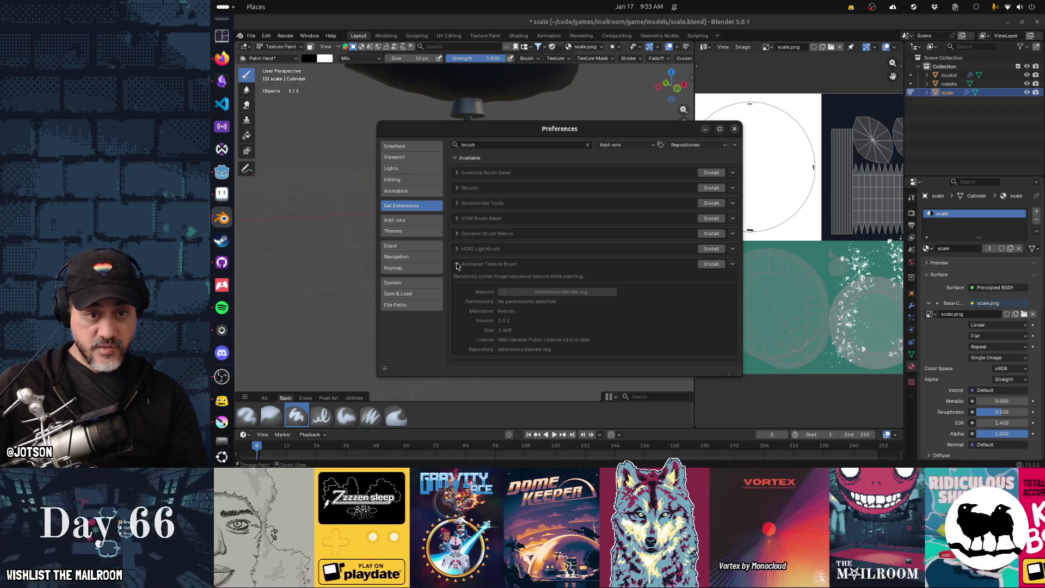
left_click(456, 264)
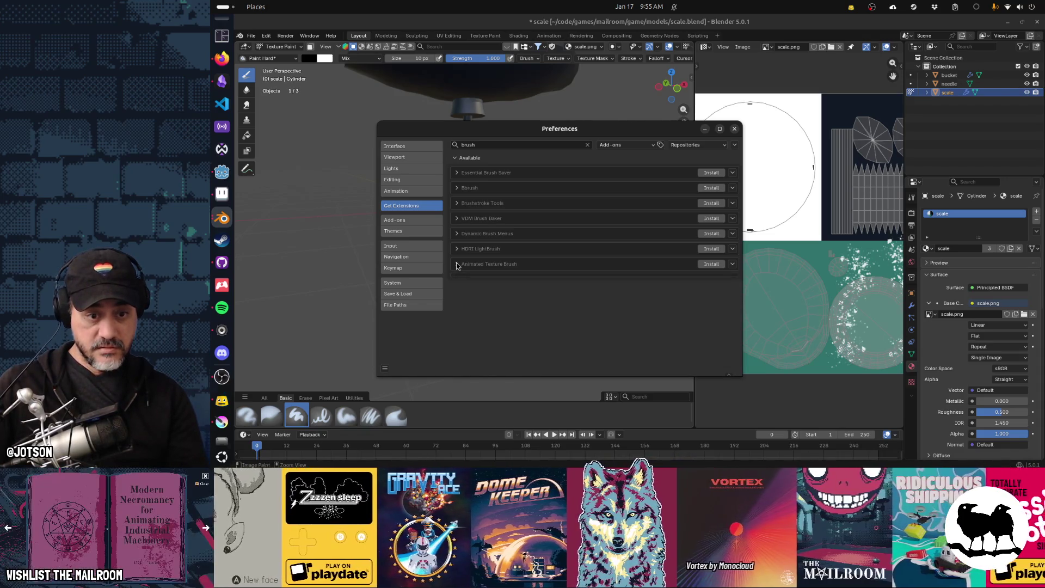
left_click(734, 128)
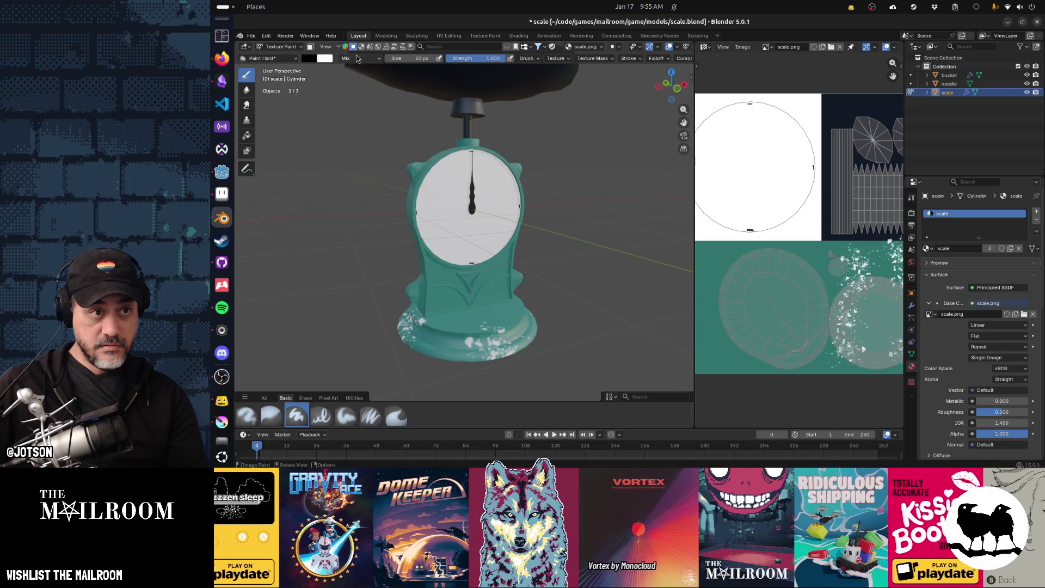
left_click(555, 61)
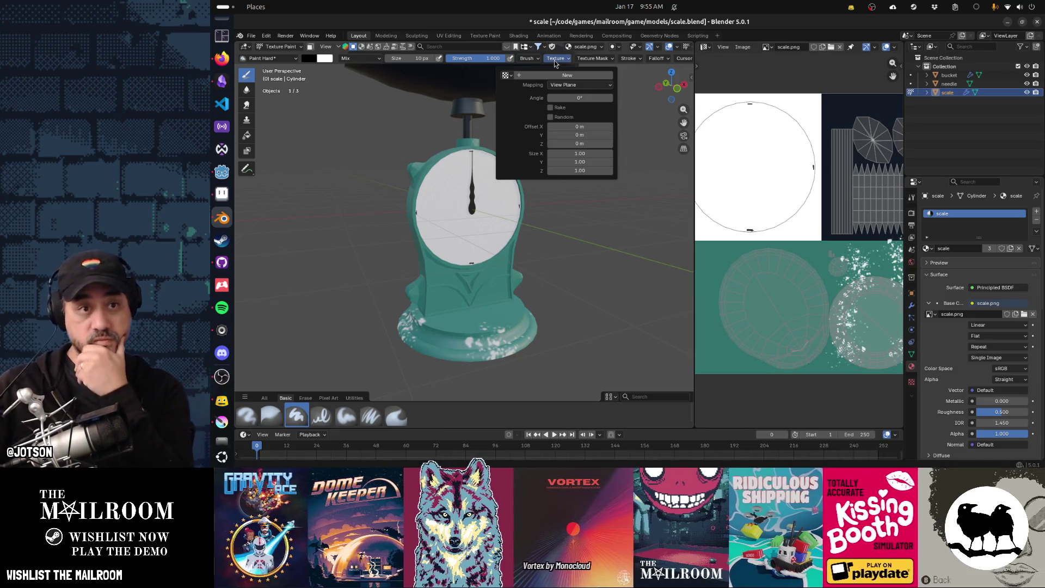
Give the paint brush a new texture named 'grunge' and show its full texture settings
left_click(505, 75)
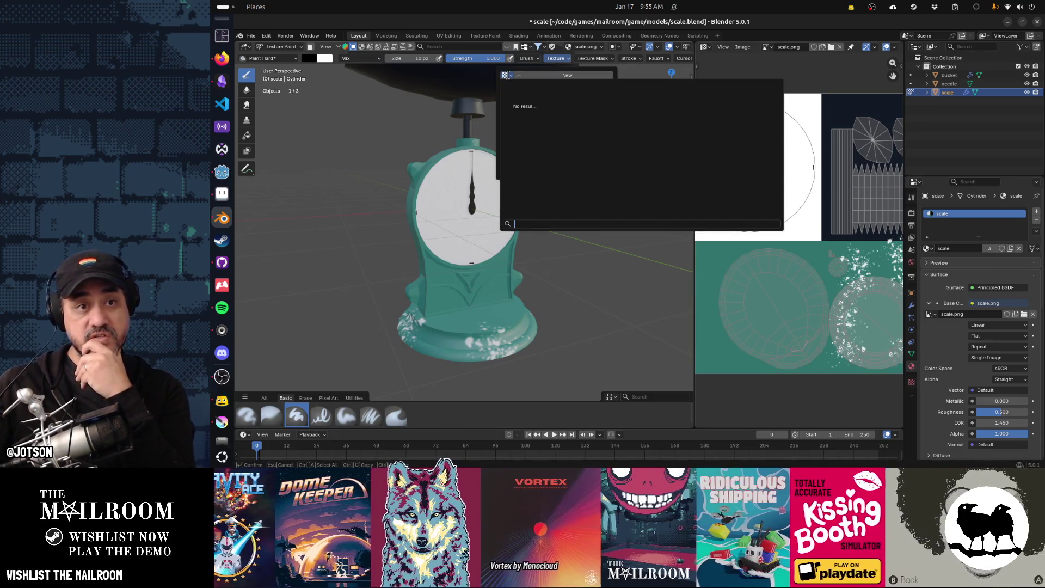
key("Escape")
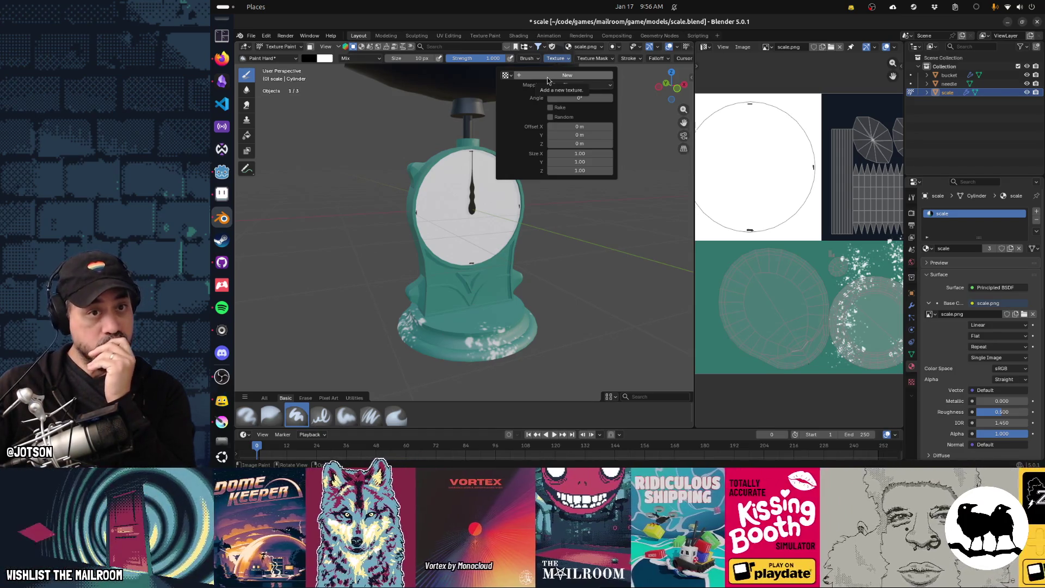
left_click(547, 79)
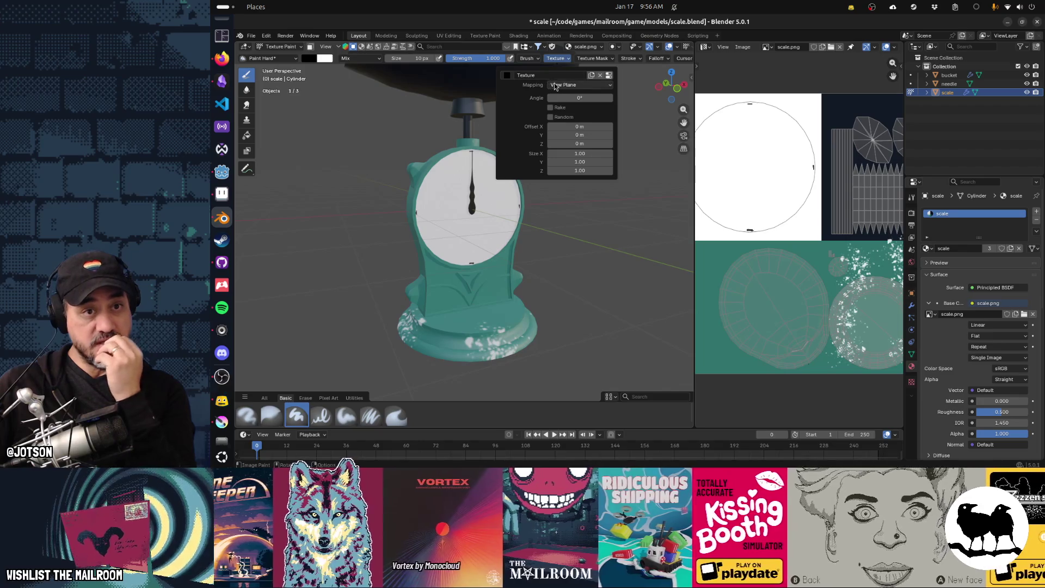
left_click(538, 75)
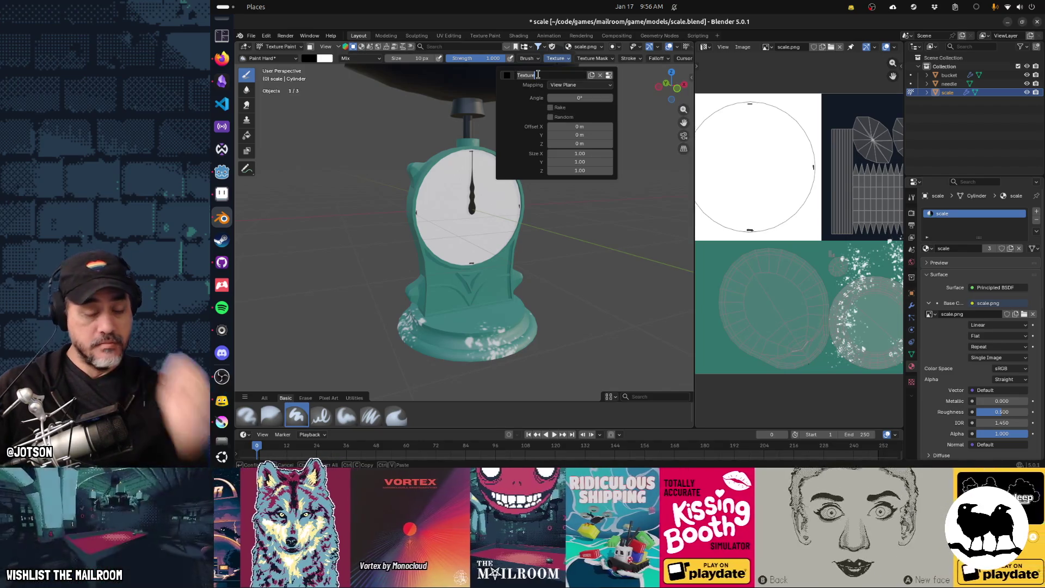
type("grunge")
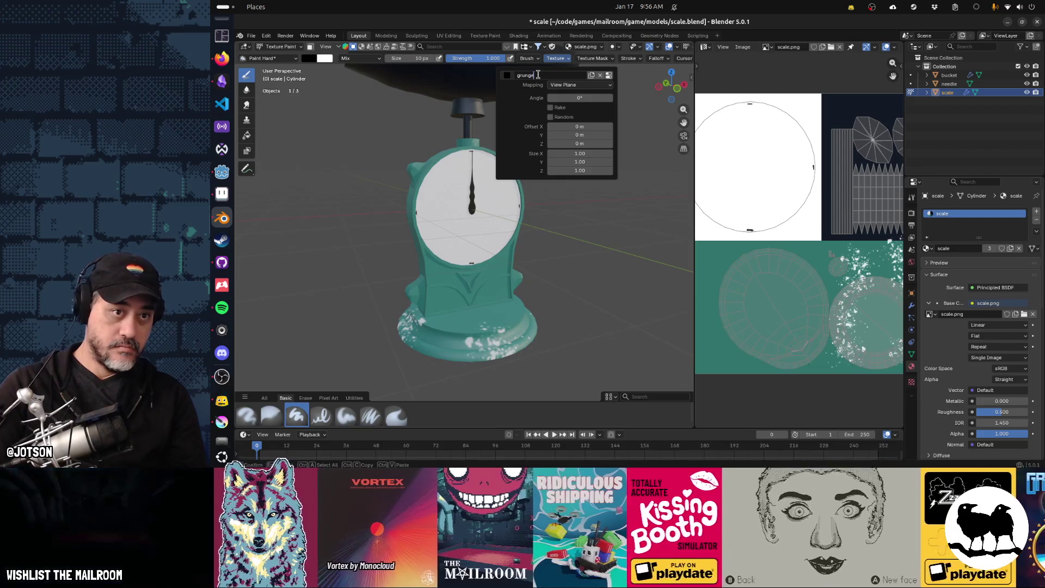
left_click(912, 382)
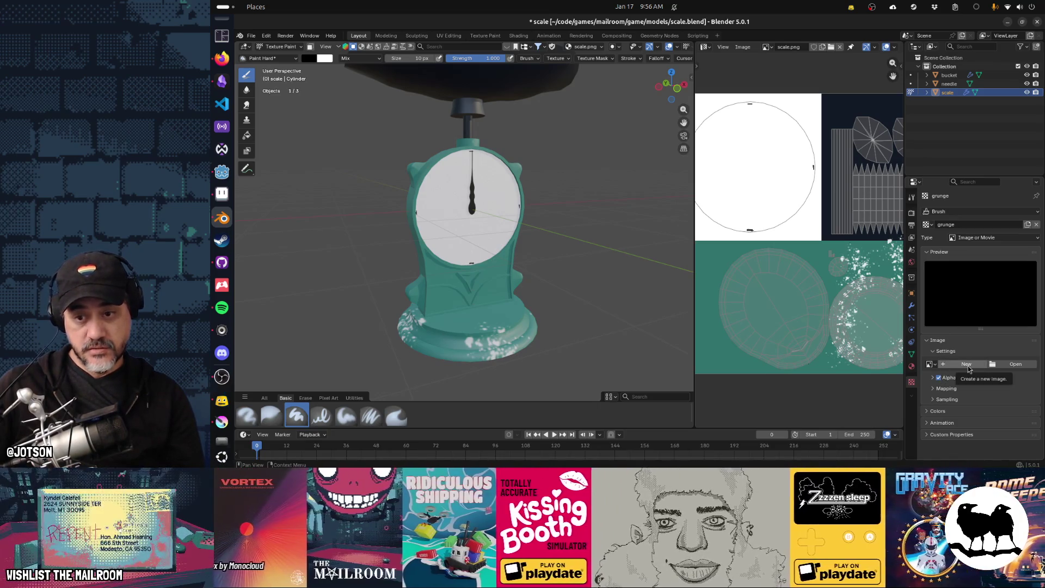
Make grunge a Stucci texture with Plastic pattern and Hard noise, then paint a test stroke
left_click(968, 370)
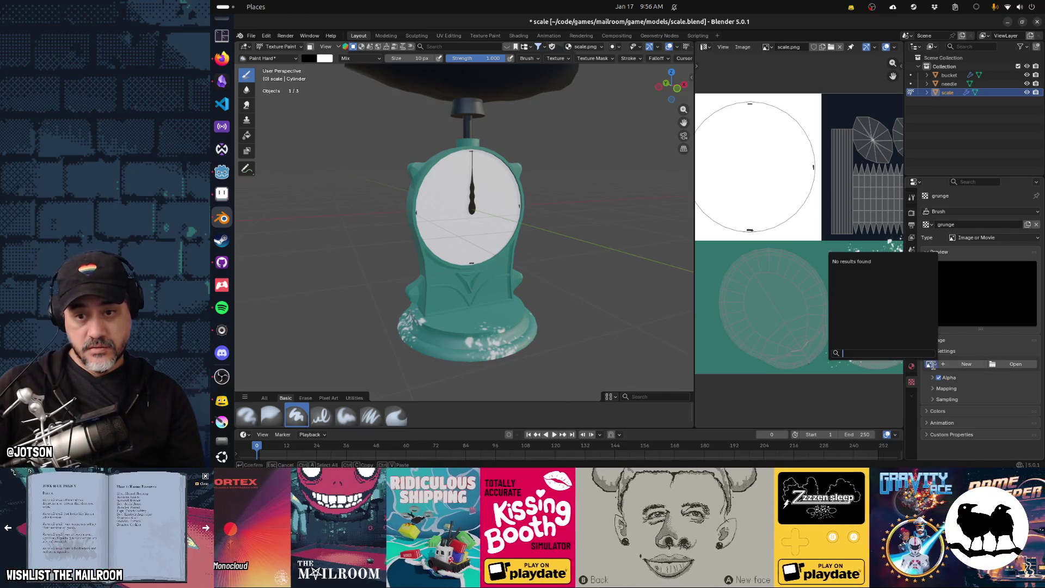
left_click(973, 239)
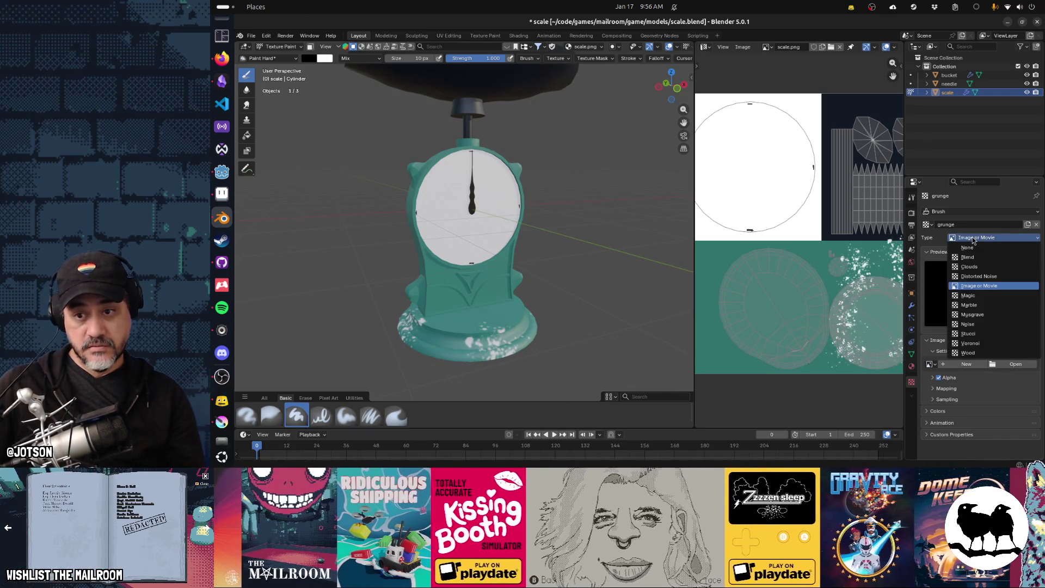
left_click(973, 325)
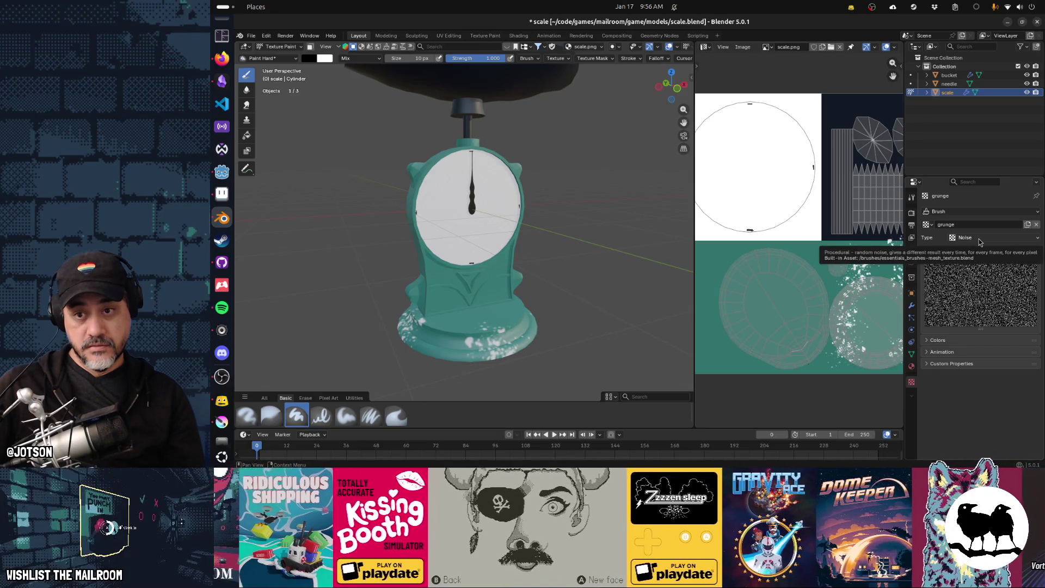
left_click(978, 239)
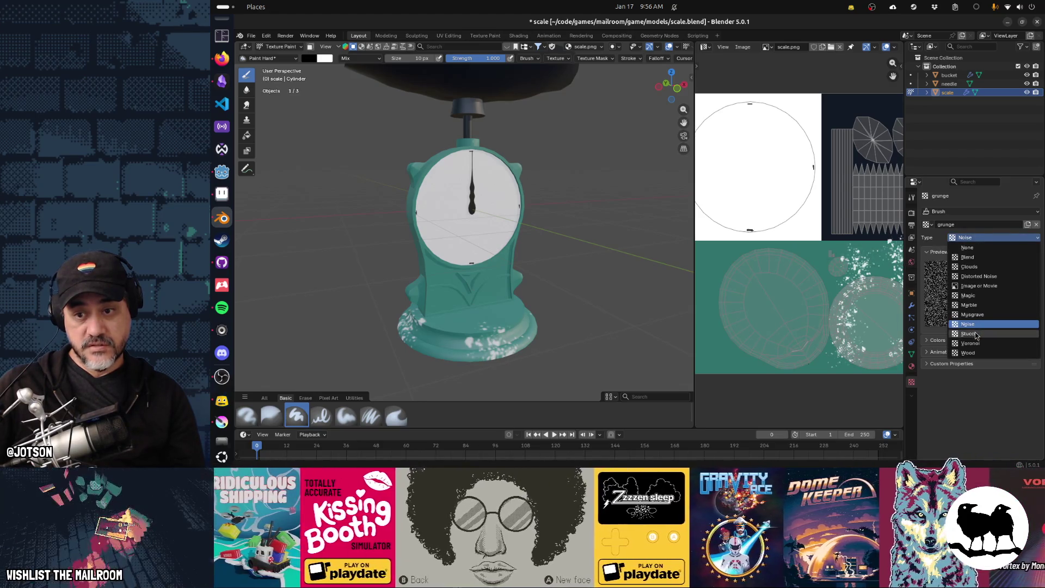
left_click(975, 333)
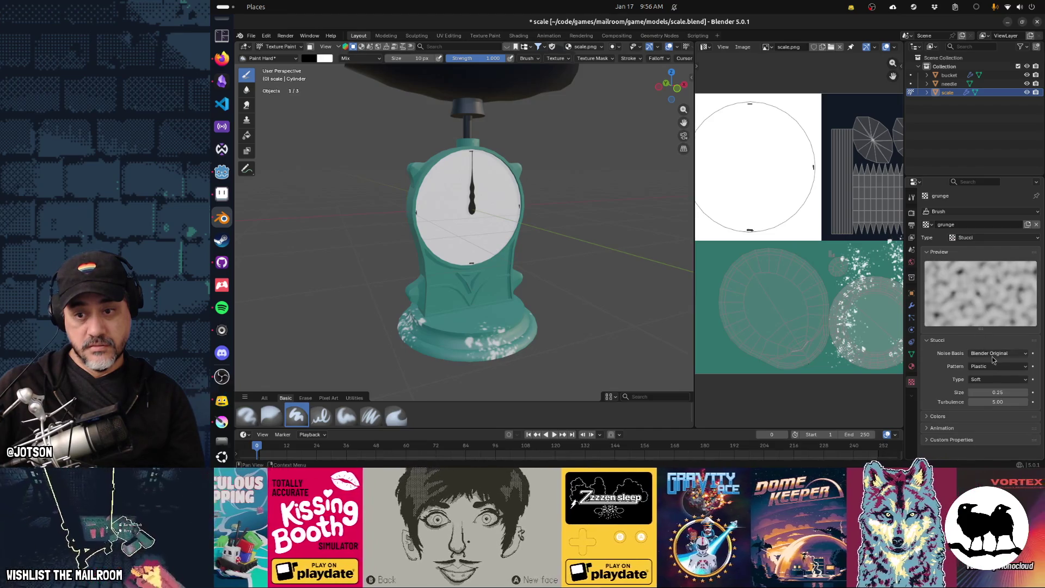
left_click(997, 368)
left_click(997, 368)
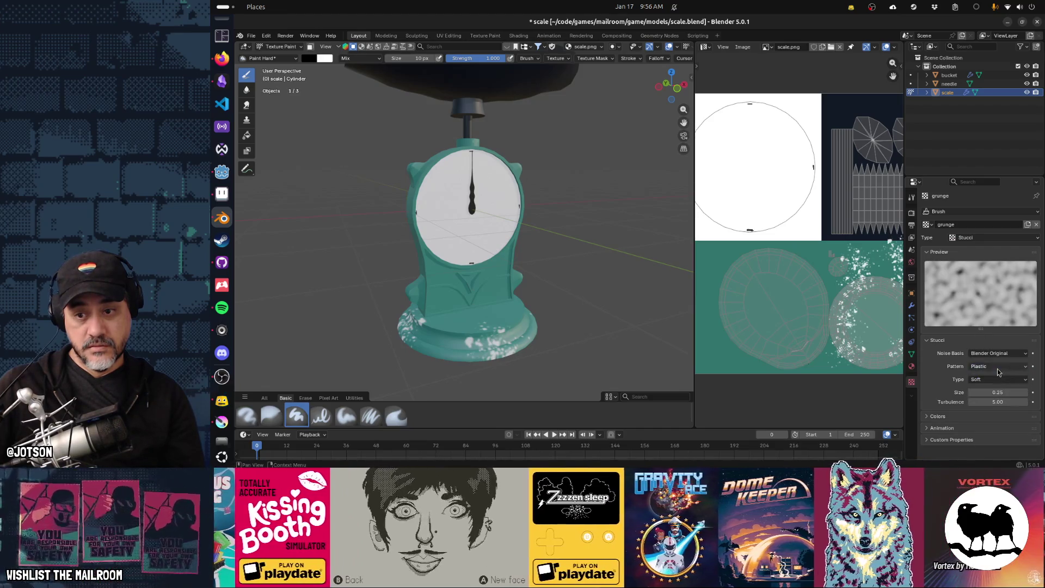
left_click(987, 379)
left_click(986, 399)
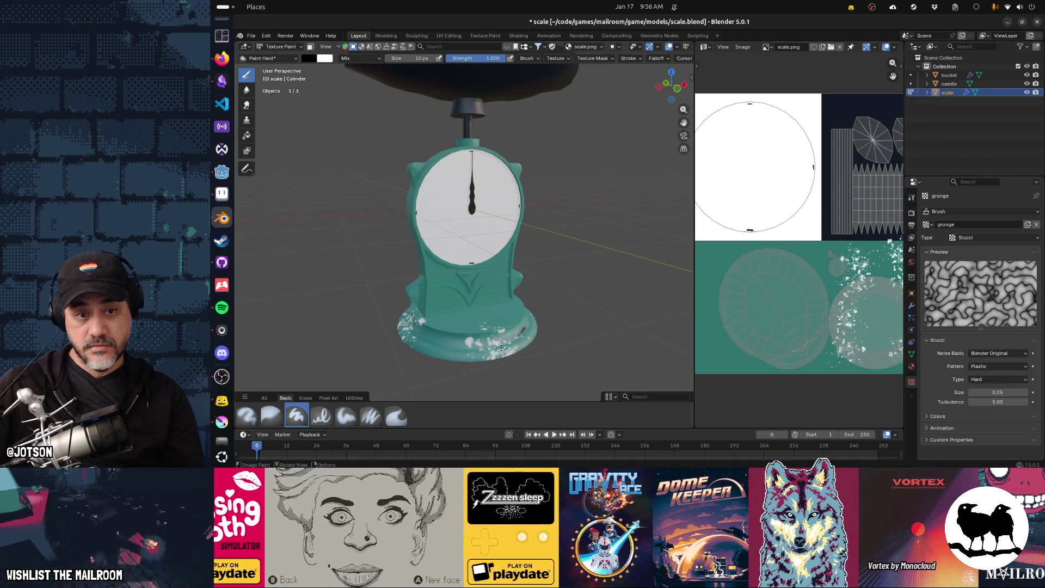
left_click_drag(517, 328, 526, 322)
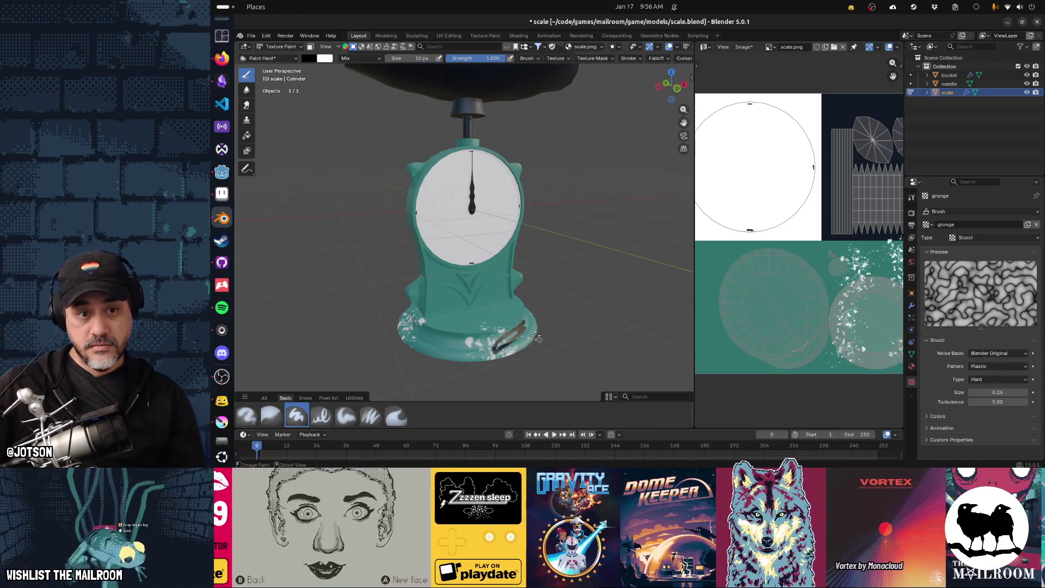
Set the brush size to 74 px, paint grunge across the scale's base, then undo it
mouse_move(534, 344)
middle_mouse_down("ctrl")
mouse_move(531, 267)
mouse_move(499, 338)
middle_mouse_up("ctrl")
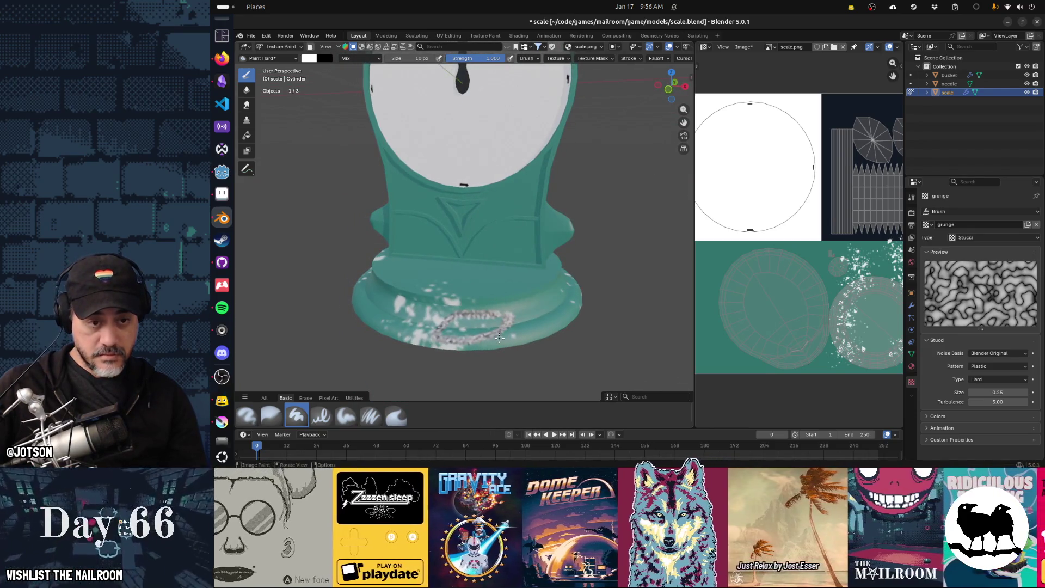
key("f")
left_click(553, 305)
mouse_move(553, 305)
left_mouse_down()
mouse_move(457, 327)
mouse_move(544, 337)
mouse_move(506, 332)
mouse_move(511, 307)
left_mouse_up()
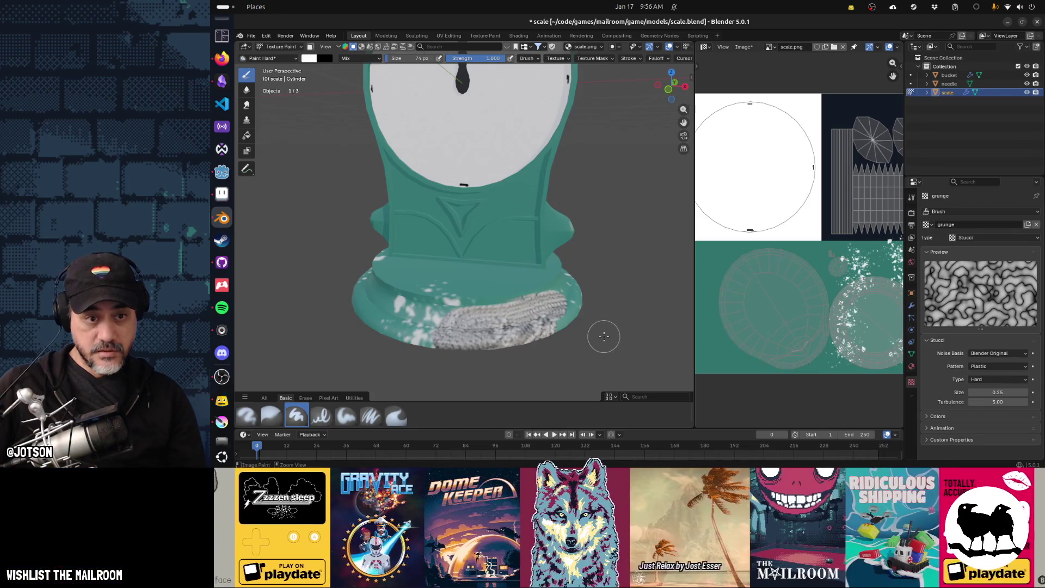
key("ctrl+z")
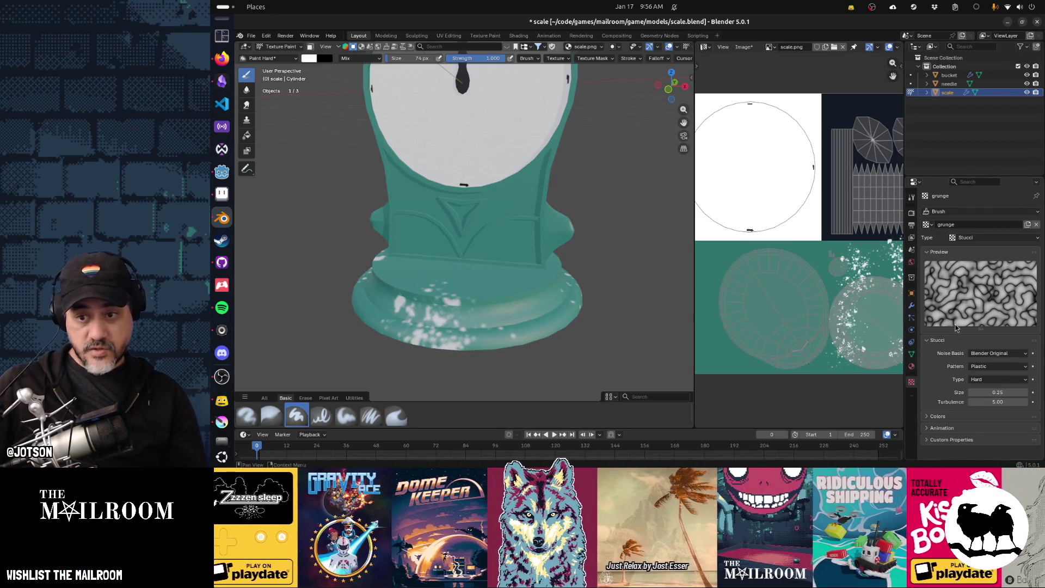
left_click(972, 241)
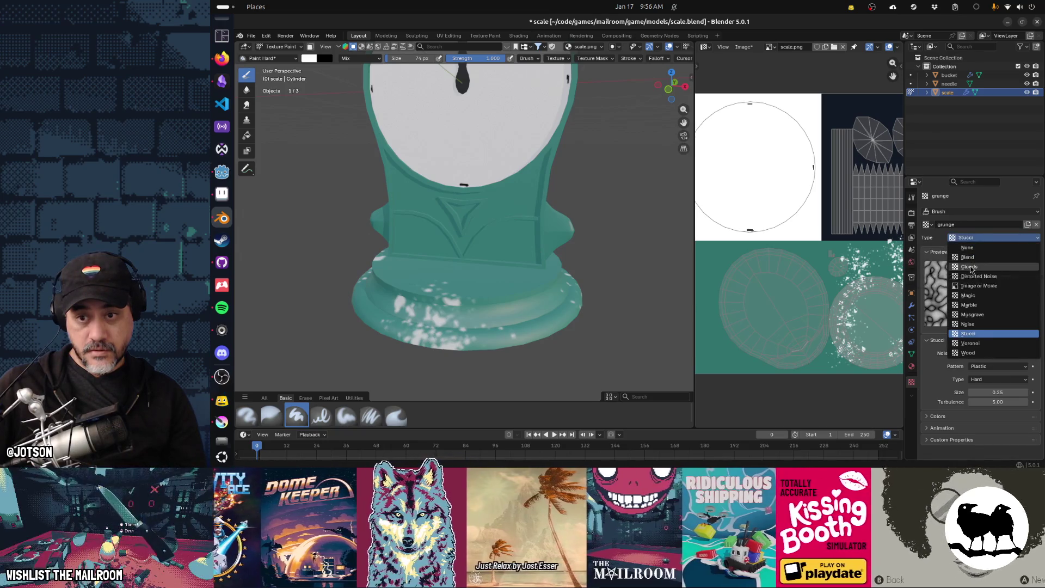
Try the grunge texture as Clouds with Soft noise, then as Magic
left_click(969, 267)
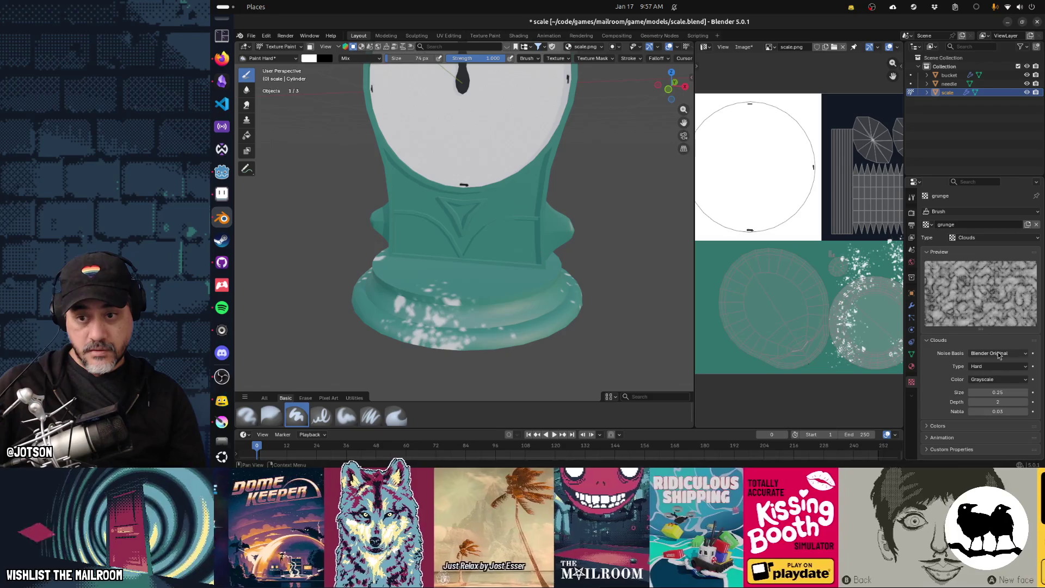
left_click(996, 367)
left_click(996, 380)
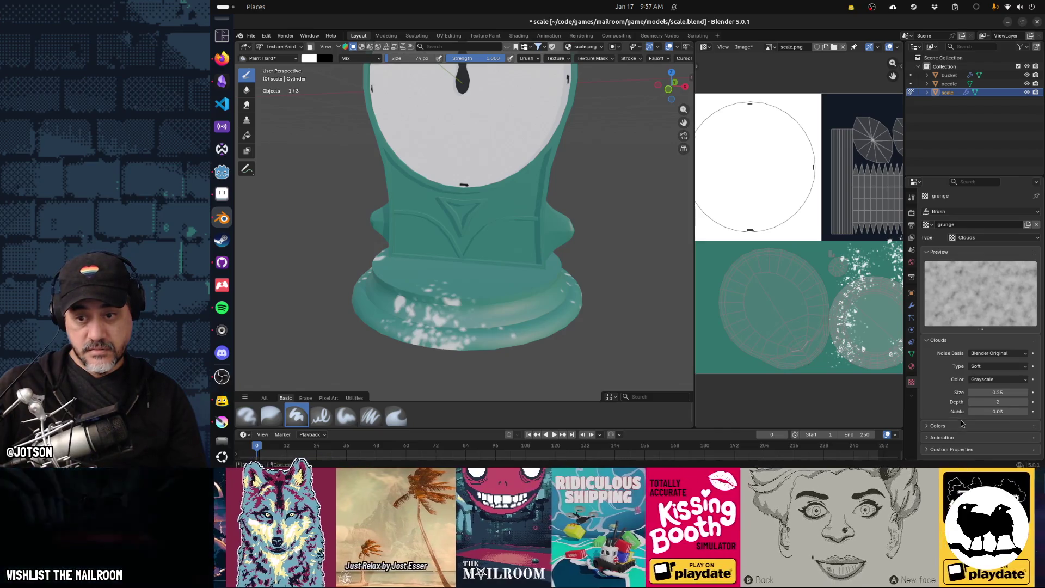
left_click(978, 237)
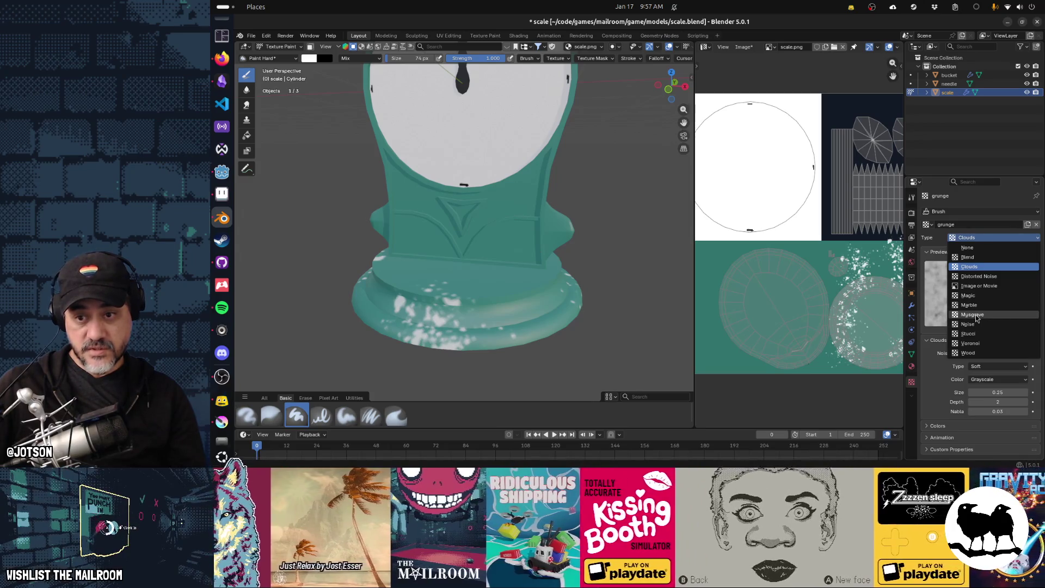
left_click(972, 295)
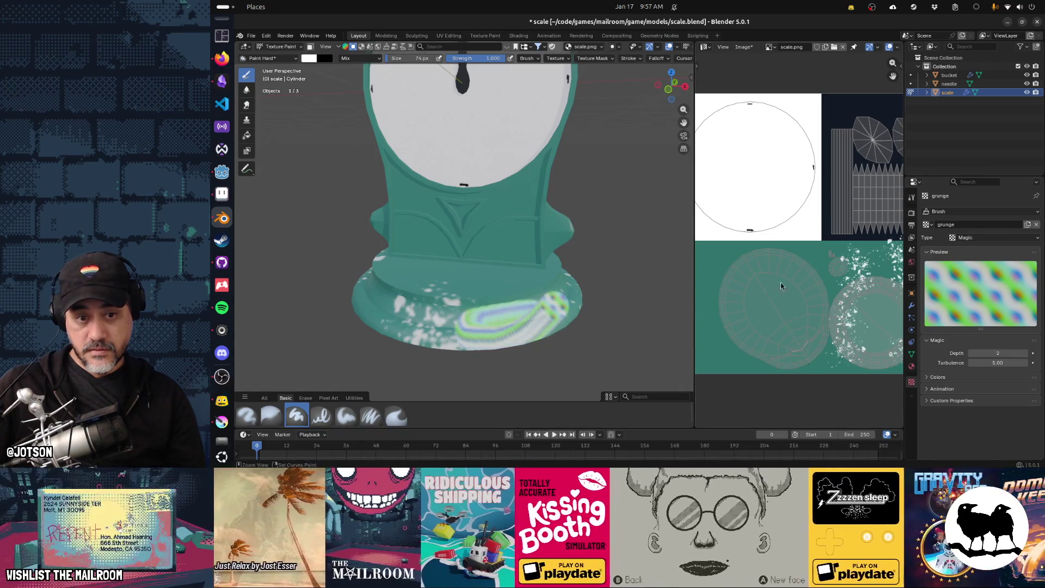
Collapse the texture preview, unlink the grunge texture from the brush, and start switching windows
left_click(931, 252)
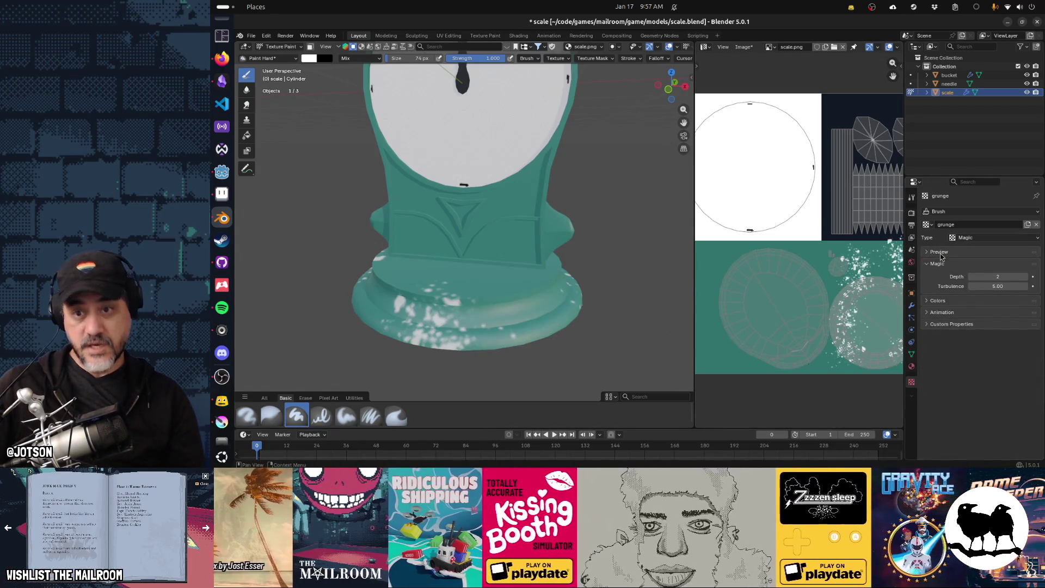
left_click(932, 224)
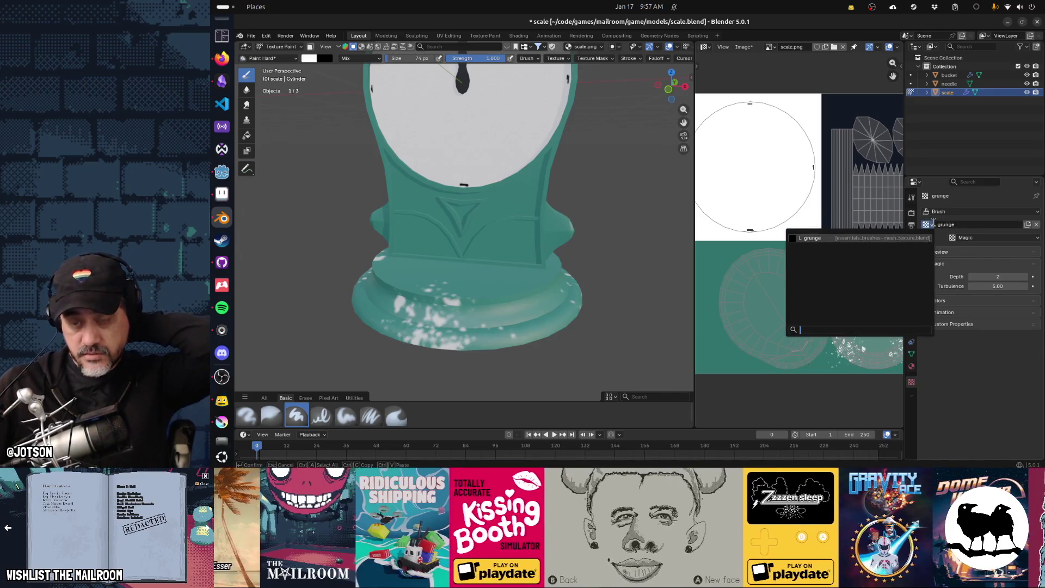
left_click(1038, 225)
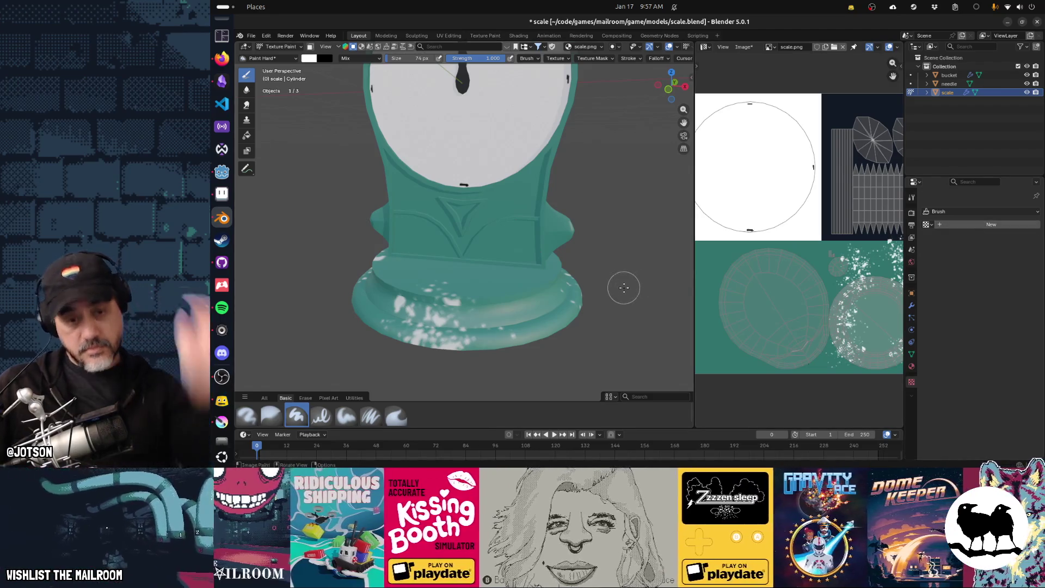
key("alt+Tab")
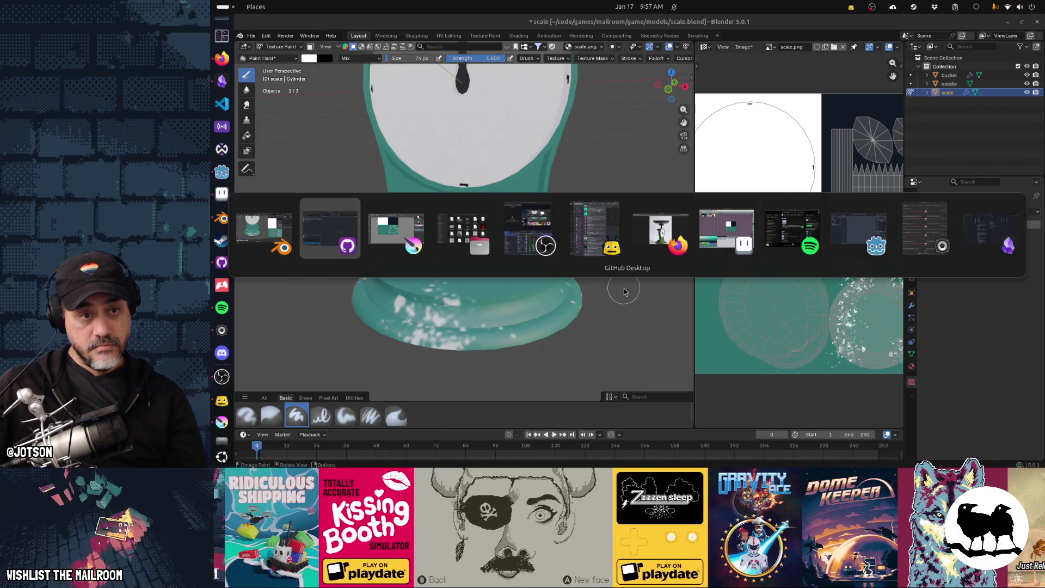
Switch to Krita and undo the white splatter stamps on scale.png's teal area
key("Tab")
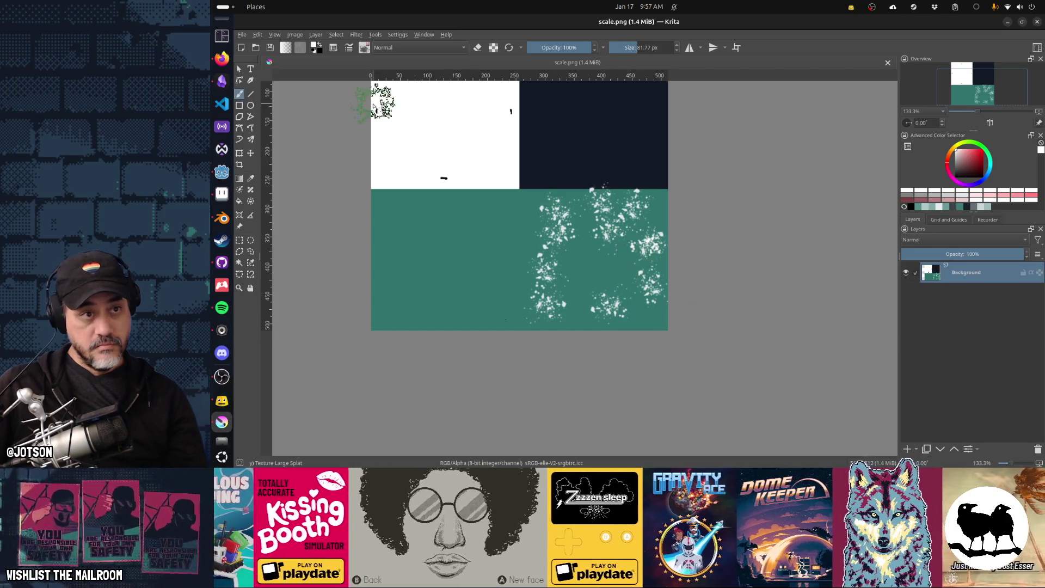
key("ctrl+z")
key("ctrl+z")
key("ctrl+z")
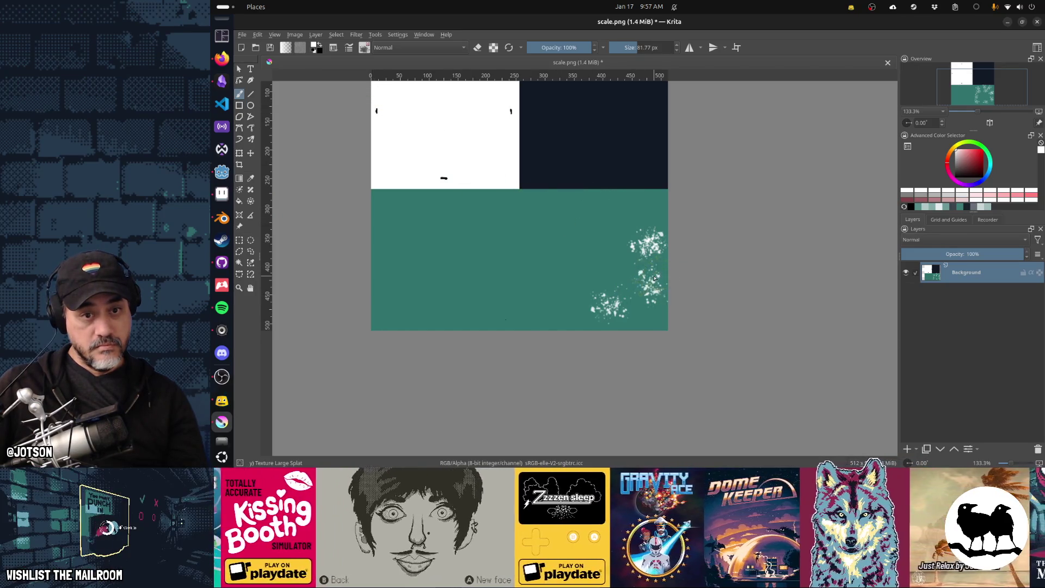
key("ctrl+z")
key("ctrl+z")
key("ctrl+z")
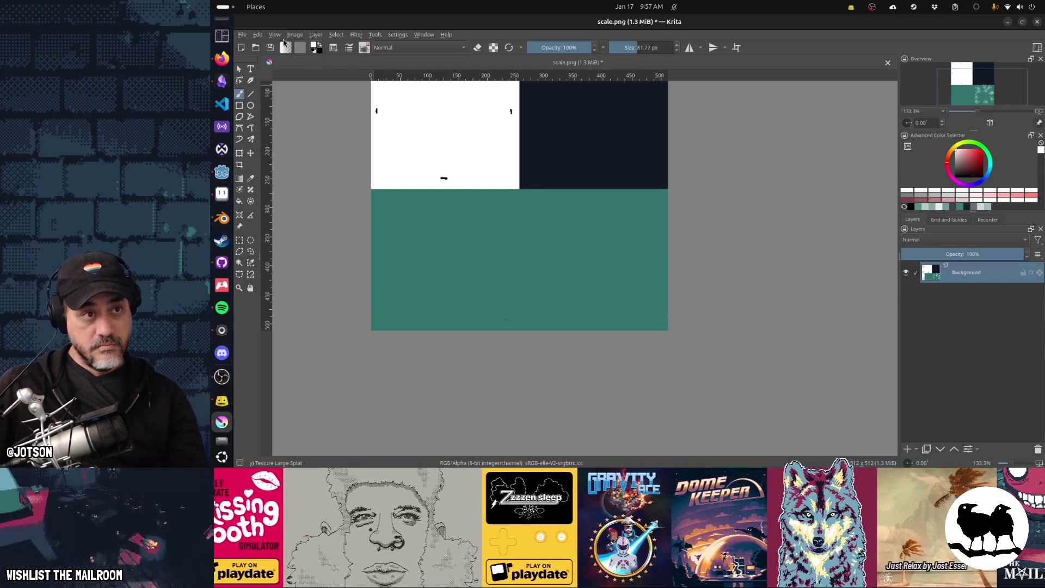
Start creating a new Krita document, cancel it, and bring up the application switcher
left_click(295, 35)
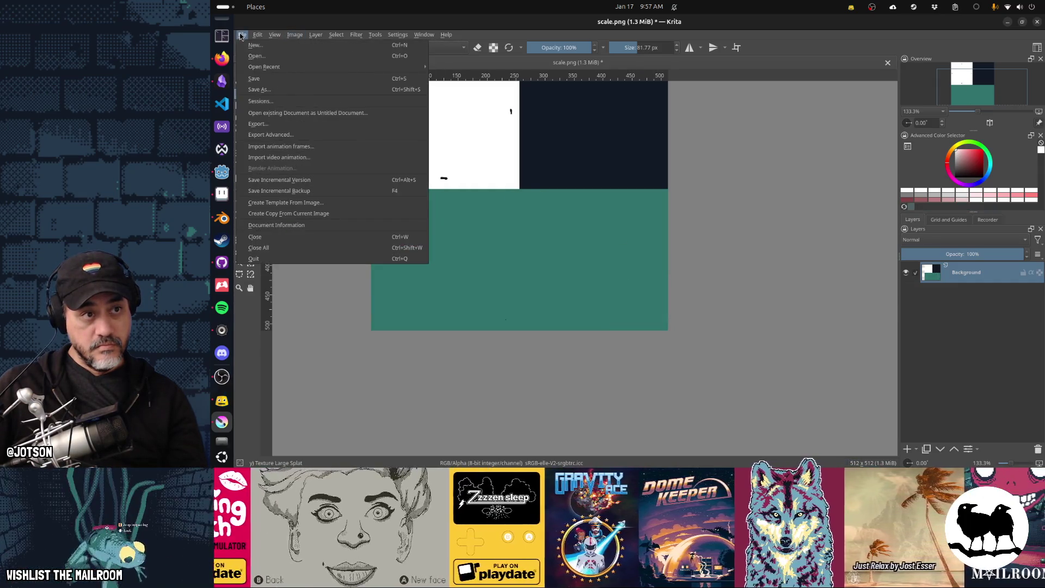
left_click(253, 45)
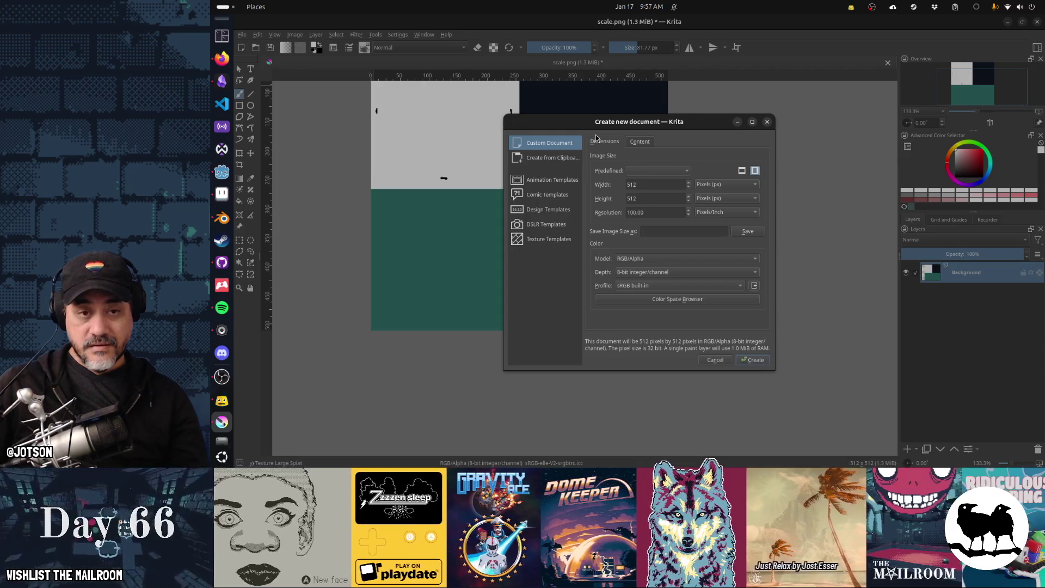
key("Escape")
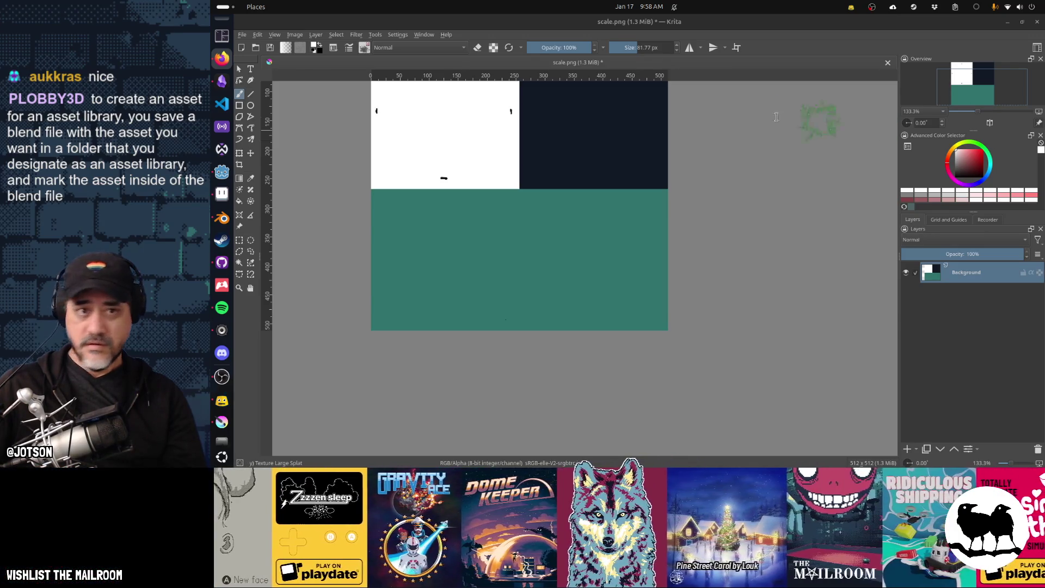
key("alt+Tab")
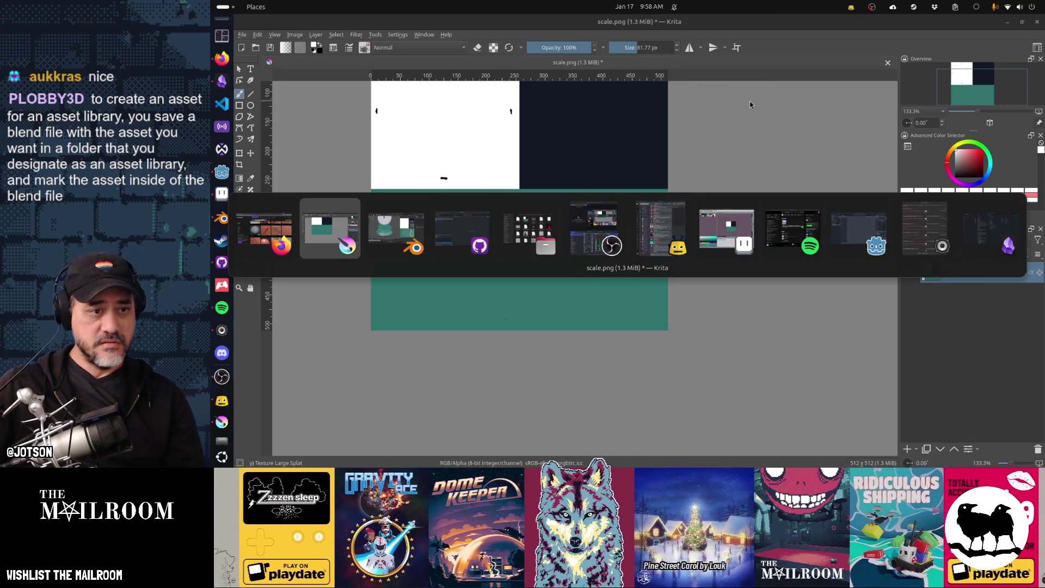
Search BlenderKit for 'grunge', filter to brushes, and select the Simple Grunge Brush
key("alt+Tab")
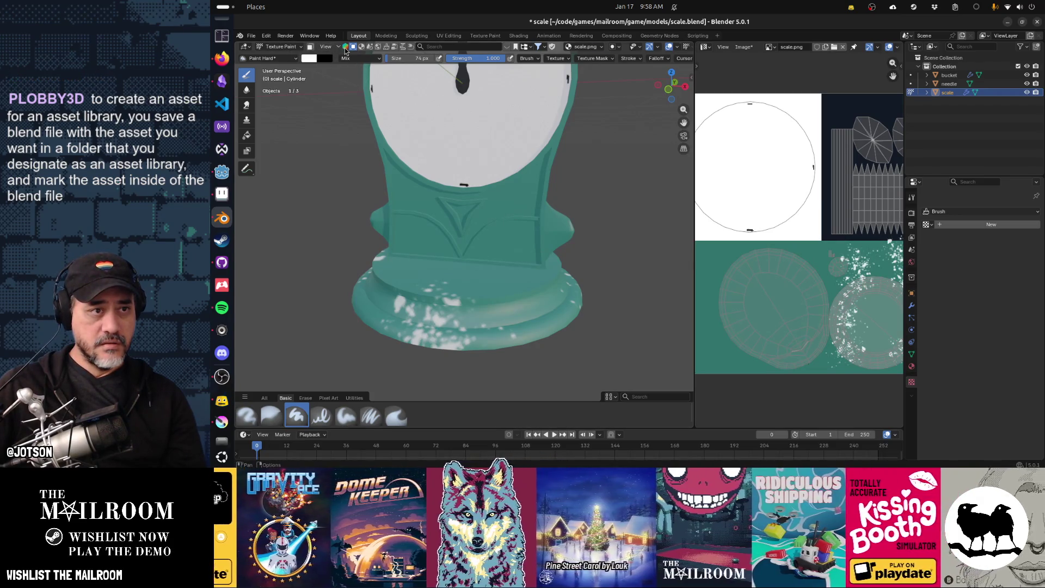
left_click(437, 47)
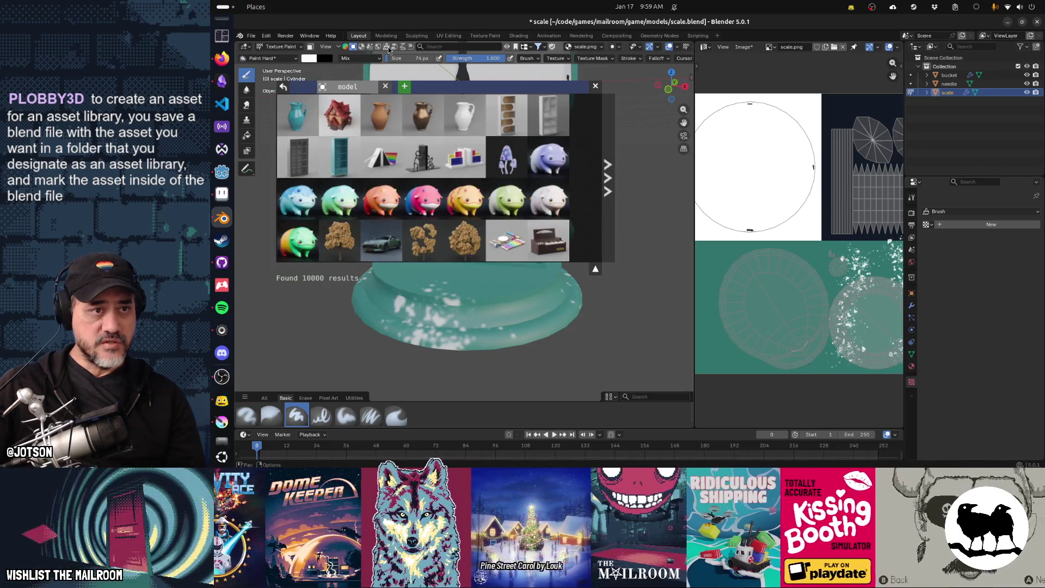
left_click(462, 48)
type("grunge")
key("Return")
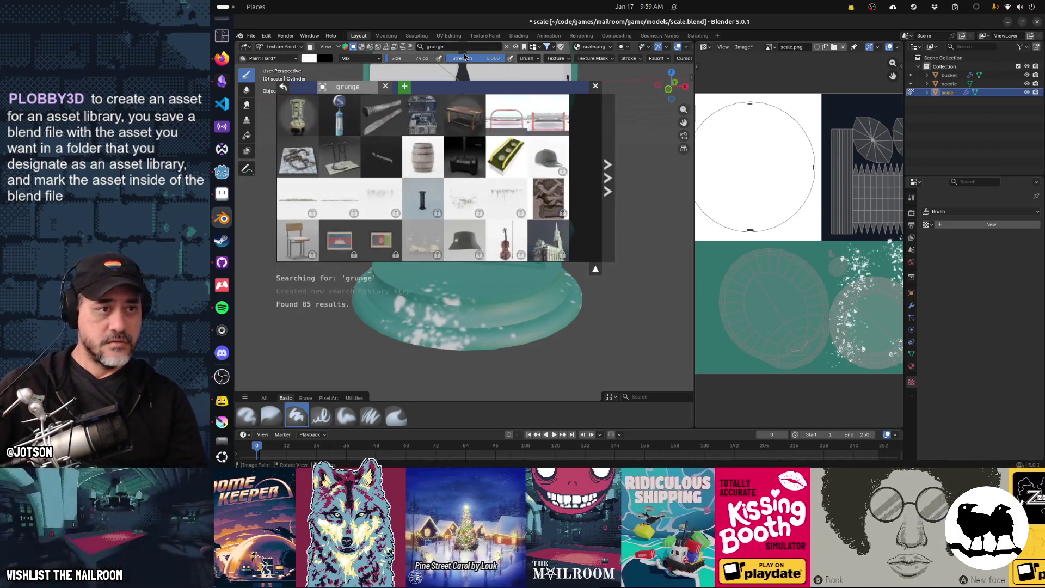
left_click(386, 47)
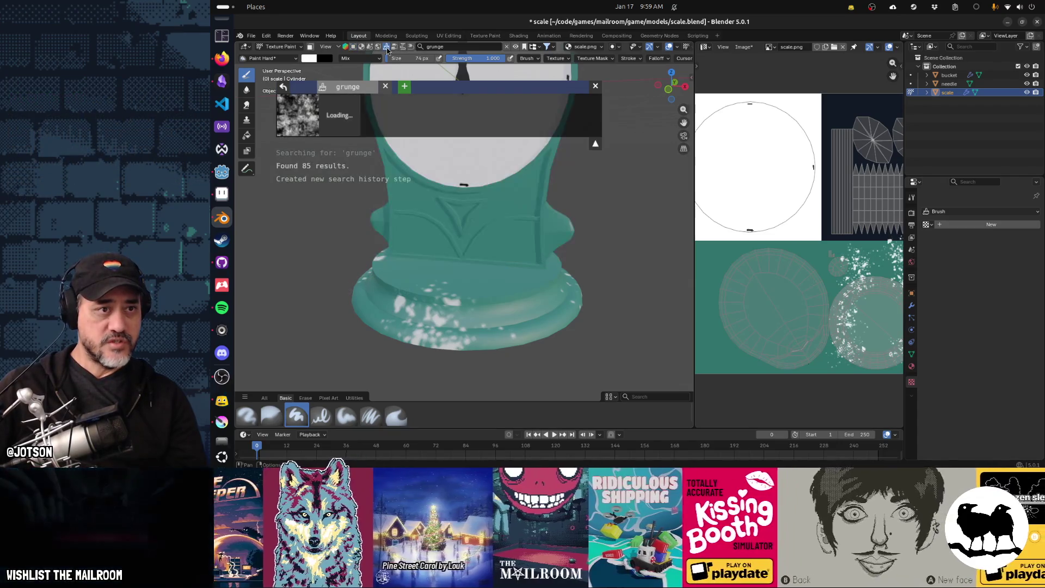
mouse_move(315, 113)
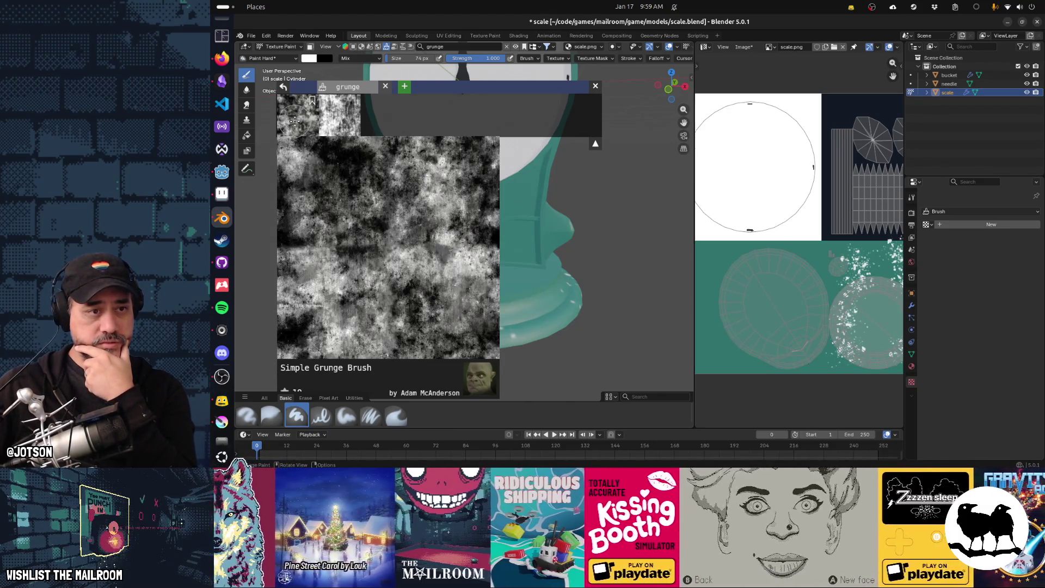
left_click(294, 120)
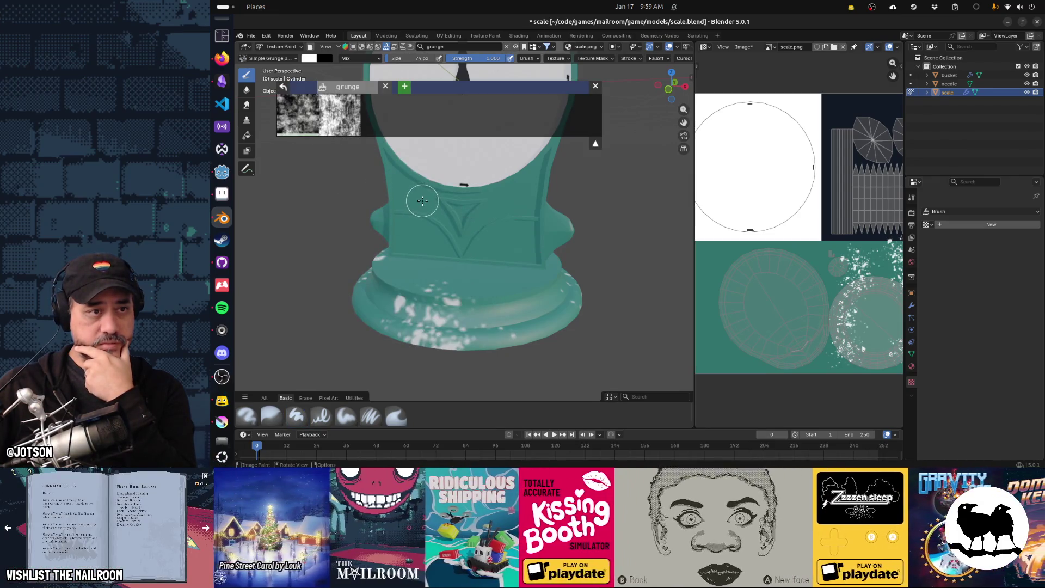
Download the Simple Grunge Brush from its details and place it in the viewport
mouse_move(319, 114)
left_mouse_down()
mouse_move(413, 363)
mouse_move(416, 413)
left_mouse_up()
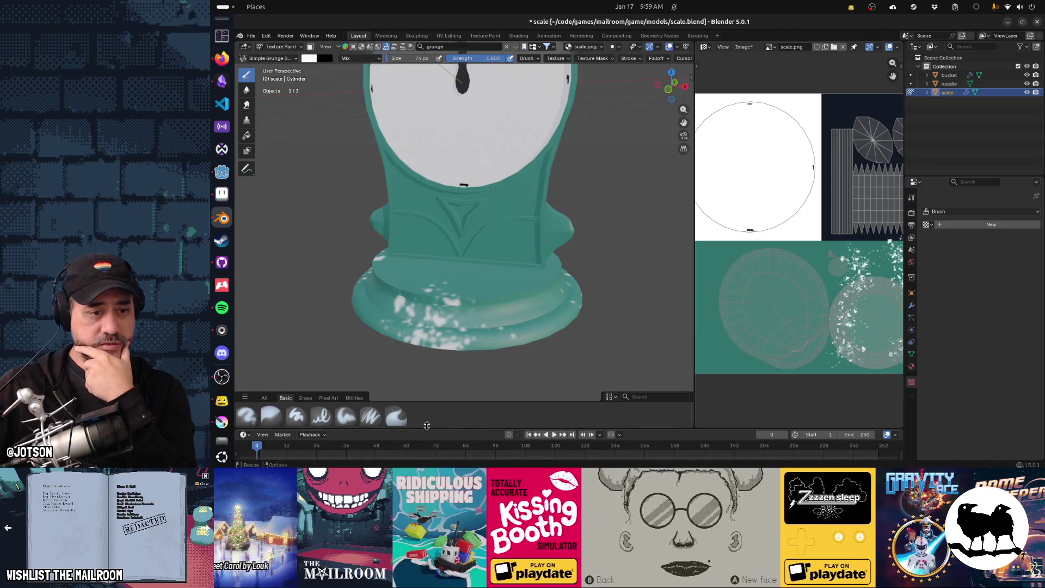
mouse_move(311, 101)
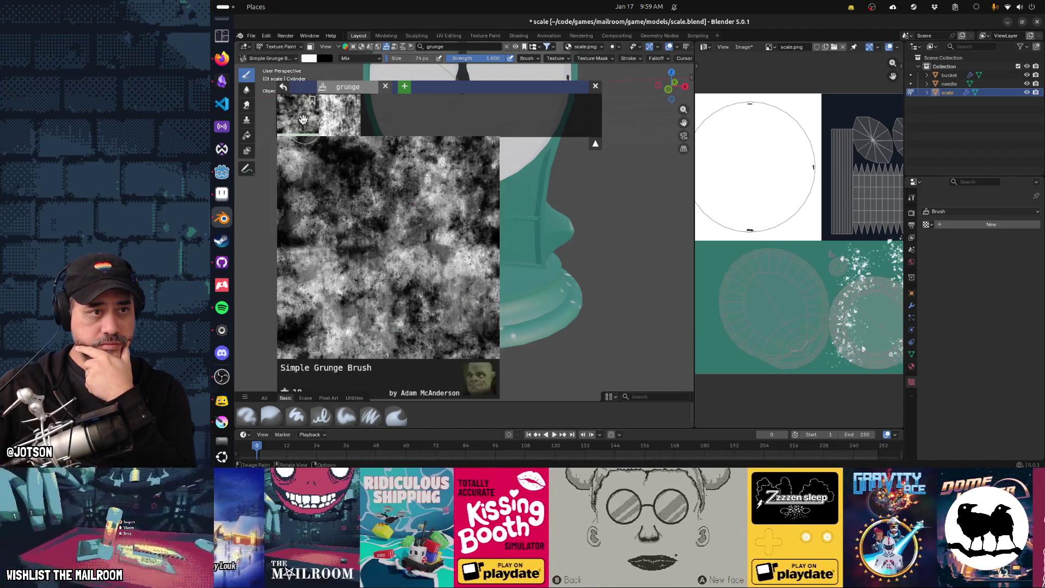
key("t")
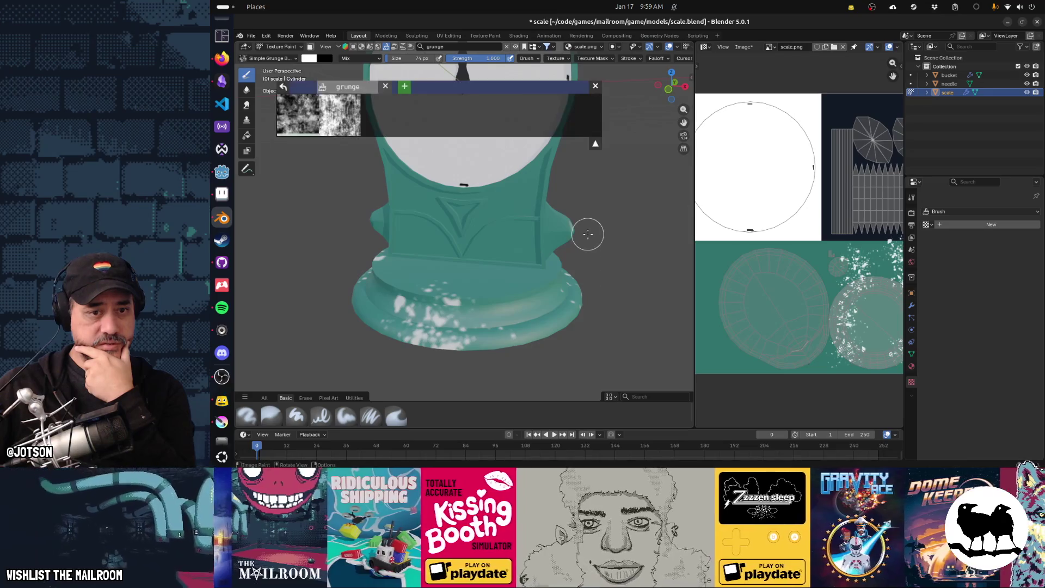
right_click(311, 100)
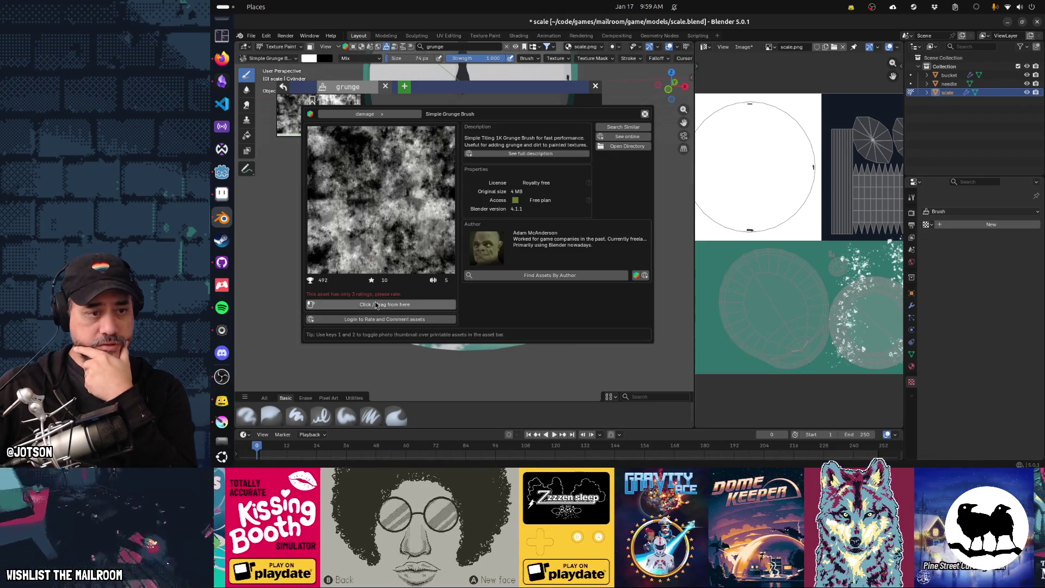
left_click(375, 304)
left_click_drag(374, 304, 413, 333)
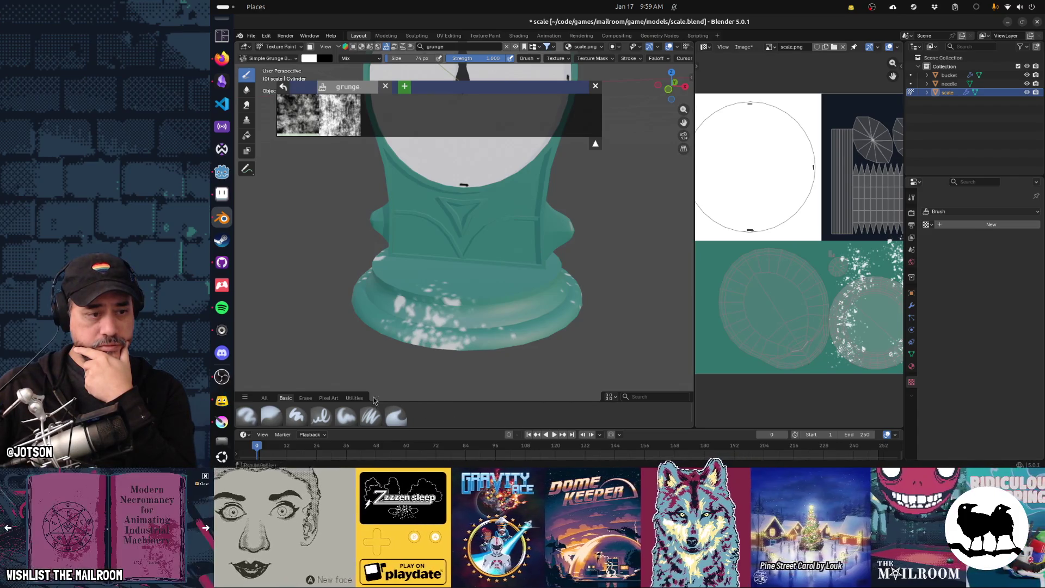
Try grunge strokes on the base's right side with a larger brush, undoing them
left_click(265, 398)
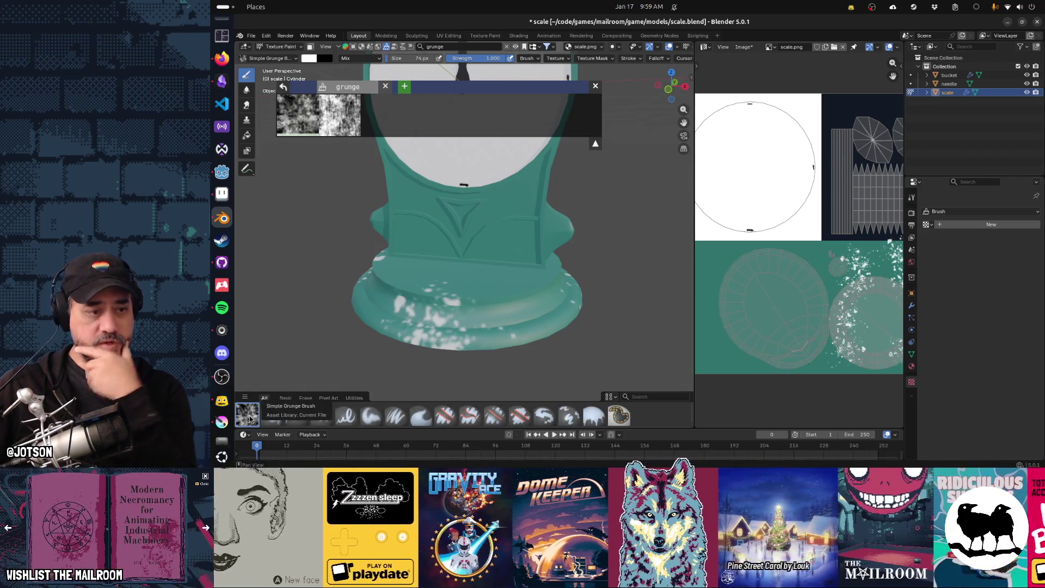
mouse_move(425, 332)
left_mouse_down()
mouse_move(544, 307)
mouse_move(481, 339)
left_mouse_up()
key("ctrl+z")
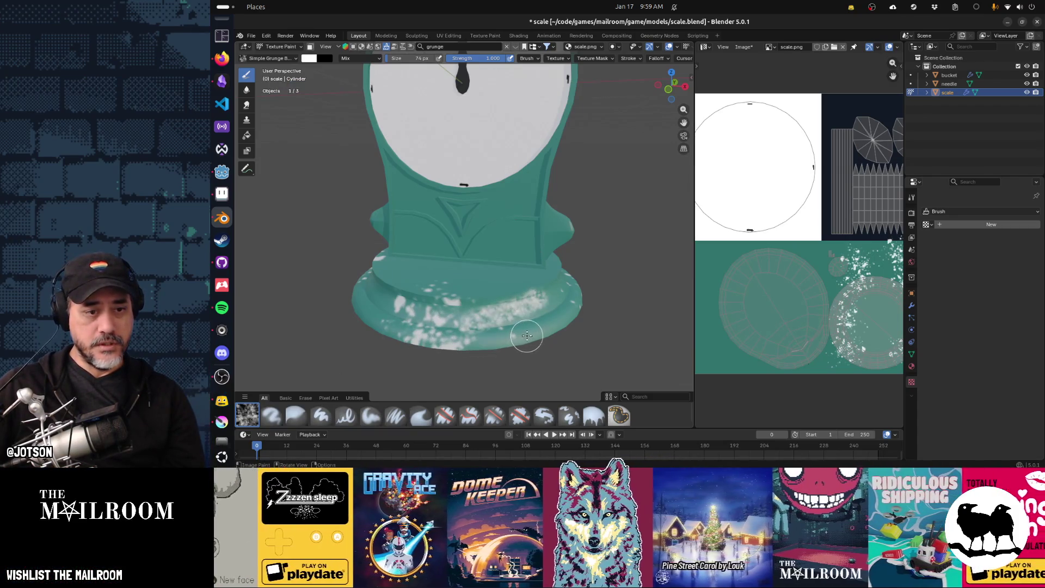
key("ctrl+z")
key("f")
left_click(569, 335)
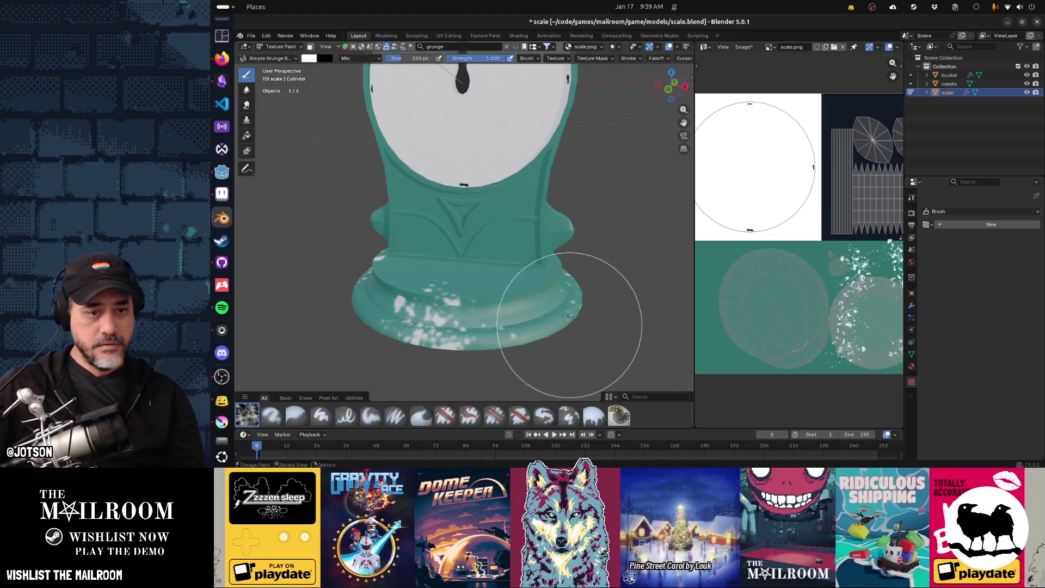
left_click_drag(572, 326, 526, 337)
key("ctrl+z")
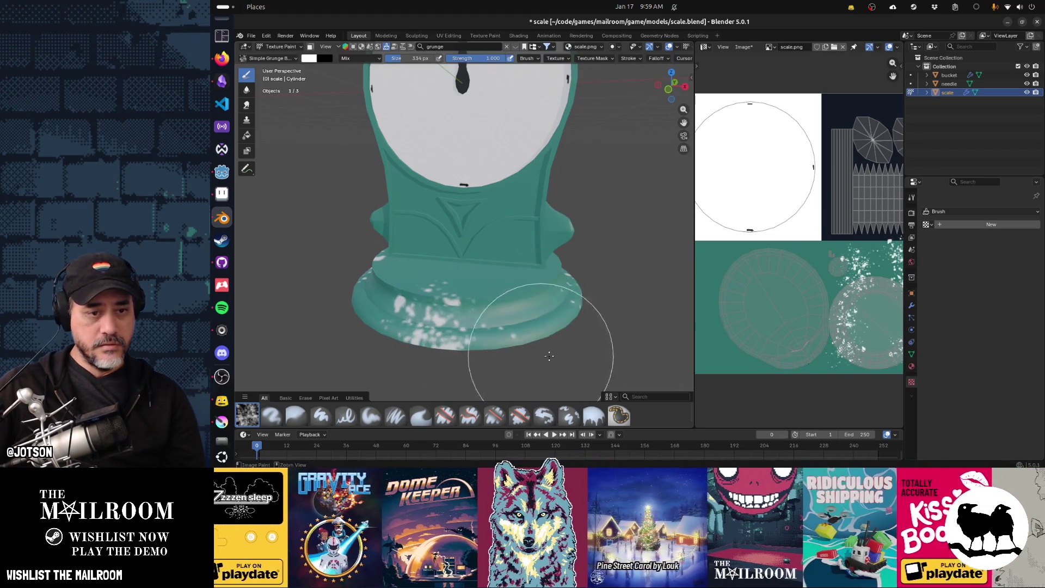
Save the texture, re-save scale.png as PNG in Krita, and reload it in Blender
key("alt+s")
key("alt+Tab")
key("alt+Tab")
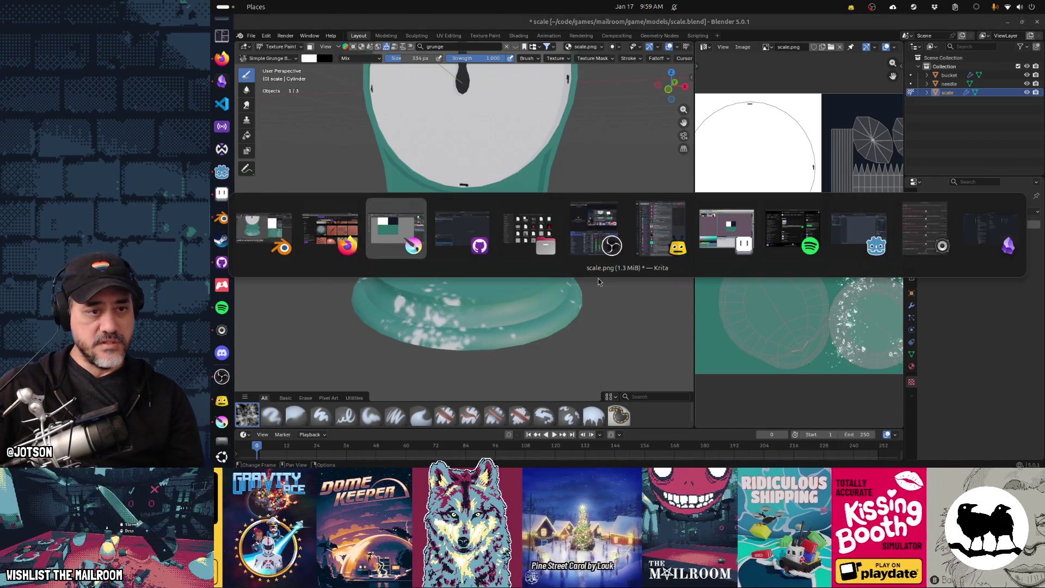
key("ctrl+s")
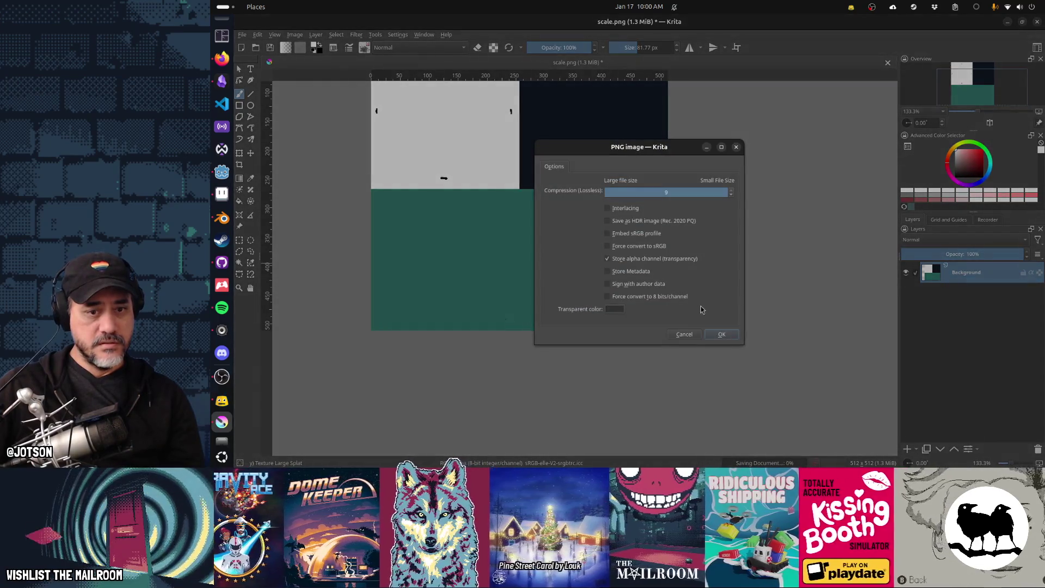
left_click(722, 333)
key("alt+Tab")
key("alt+r")
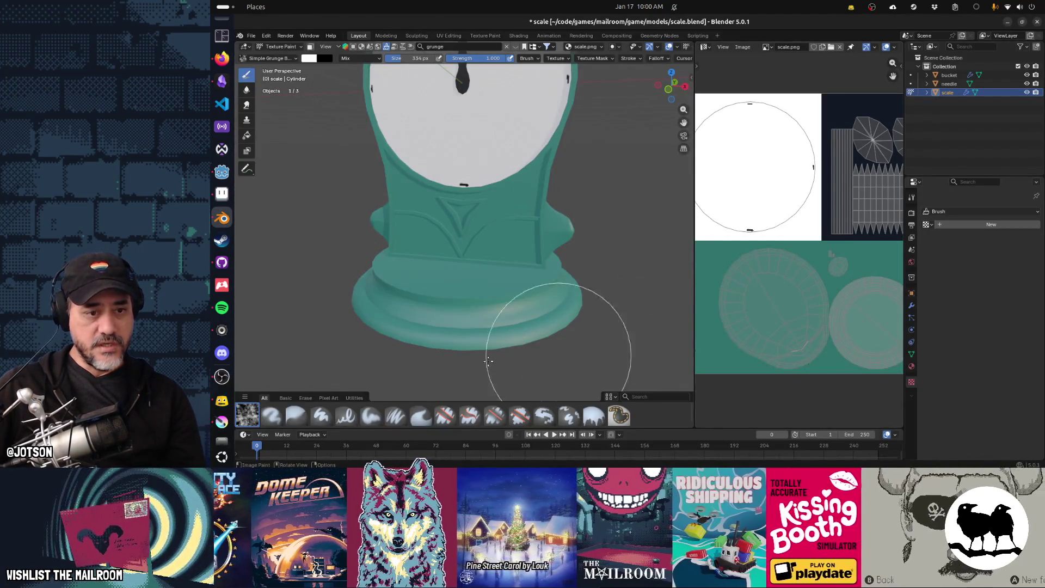
Test grunge stamps around the base with a smaller brush, undoing the unwanted patches
left_click(476, 358)
left_click(538, 354)
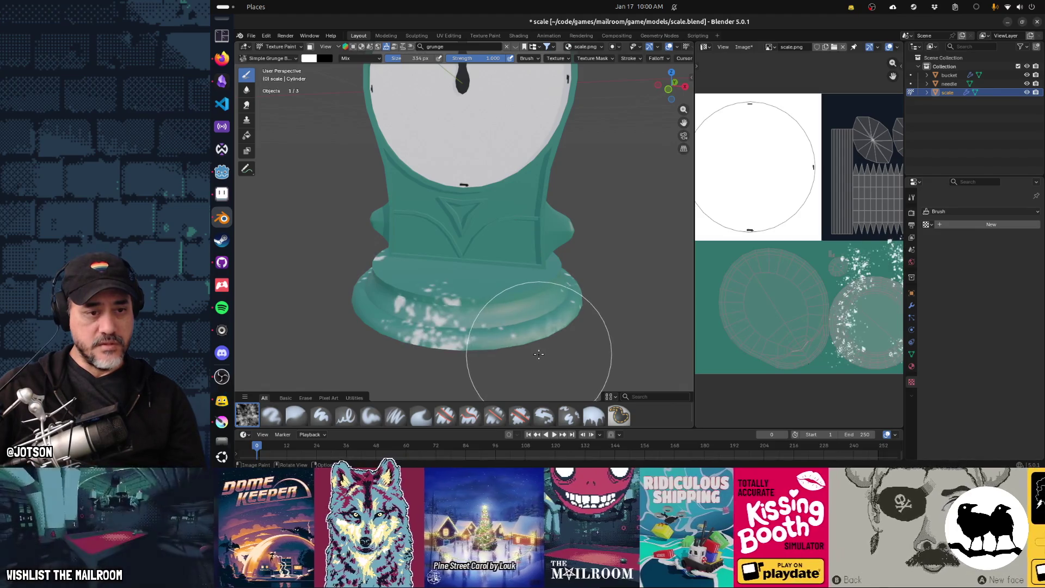
key("ctrl+z")
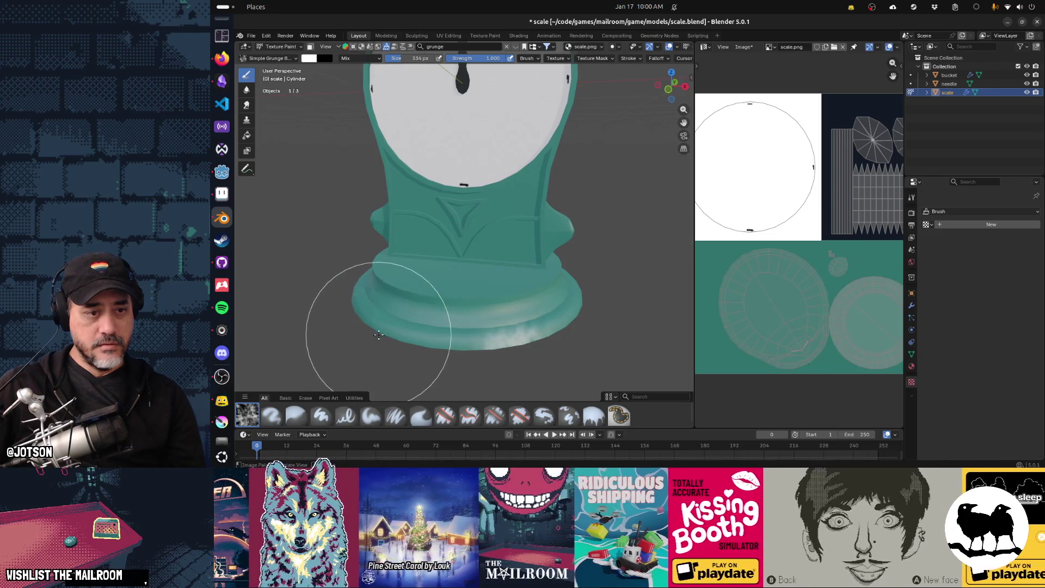
left_click(450, 358)
key("f")
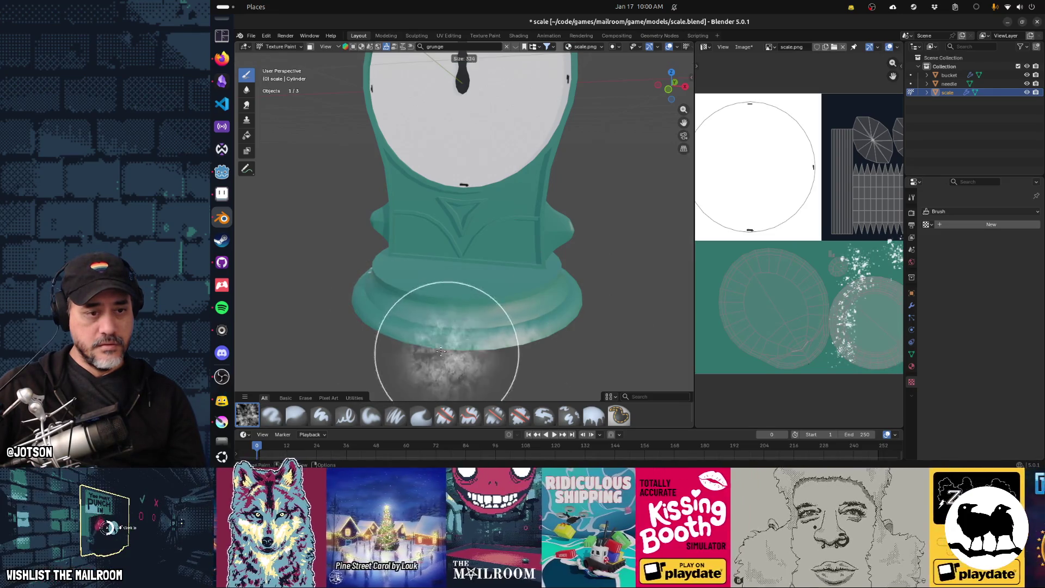
left_click(396, 329)
left_click(388, 322)
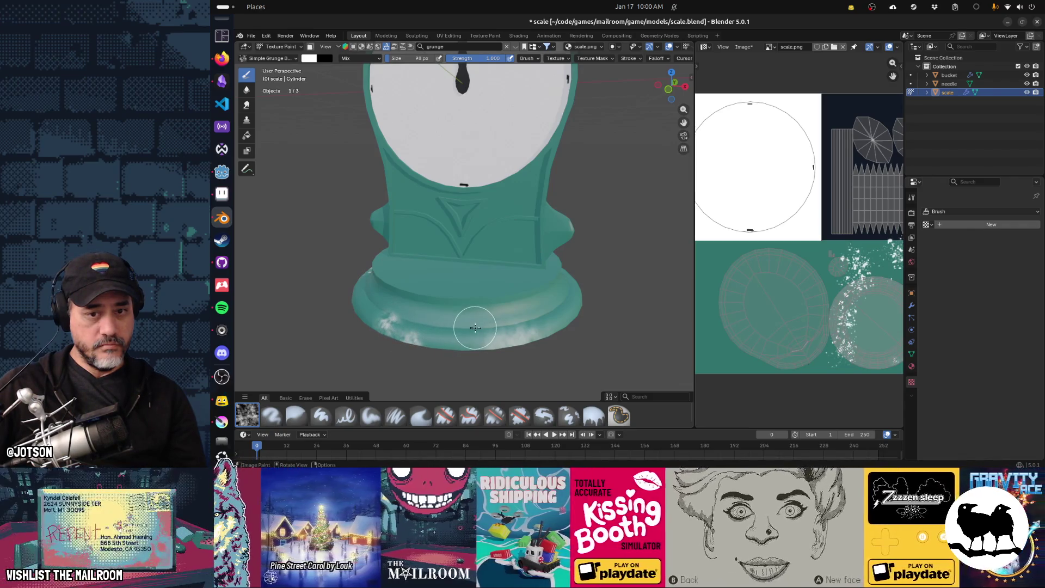
middle_click_drag(377, 347, 420, 345)
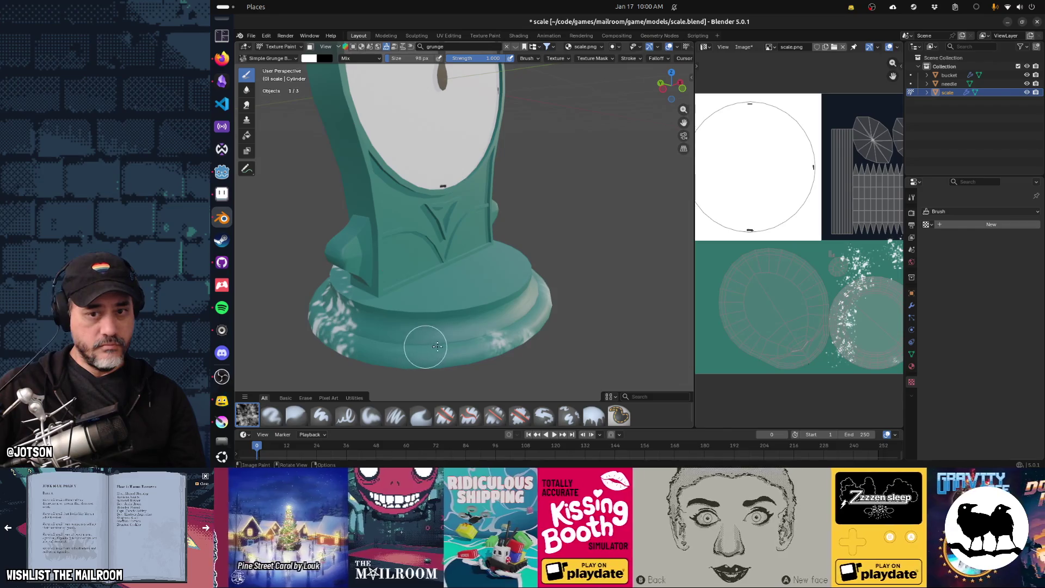
key("ctrl+z")
key("ctrl+z")
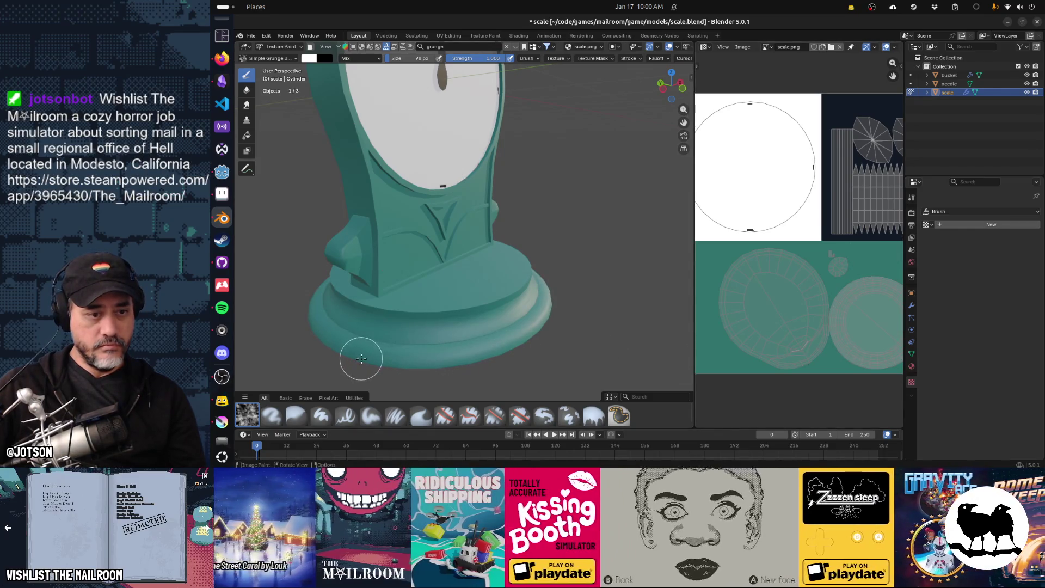
left_click(361, 358)
left_click(383, 362)
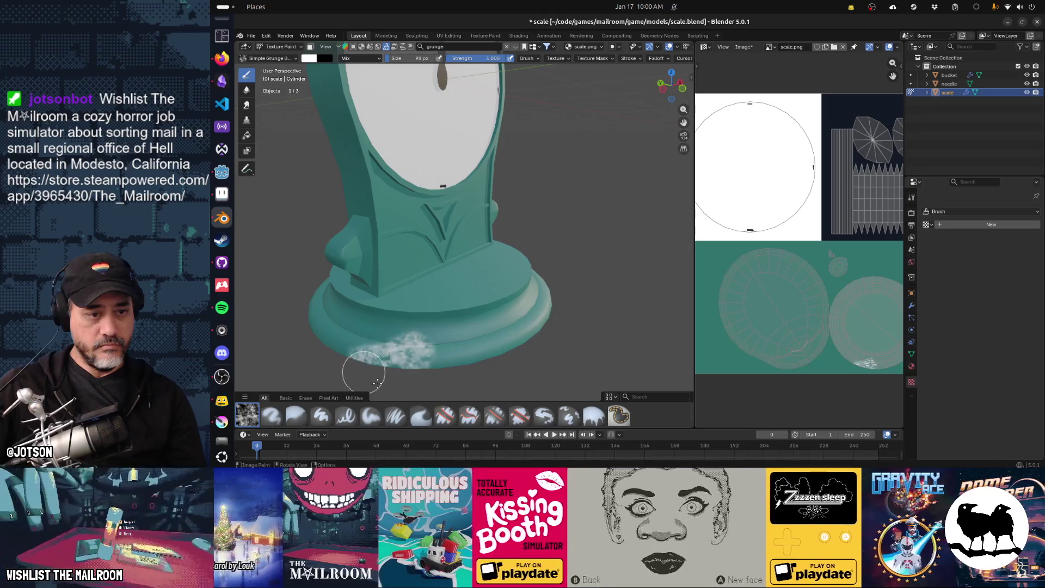
key("ctrl+z")
key("ctrl+z")
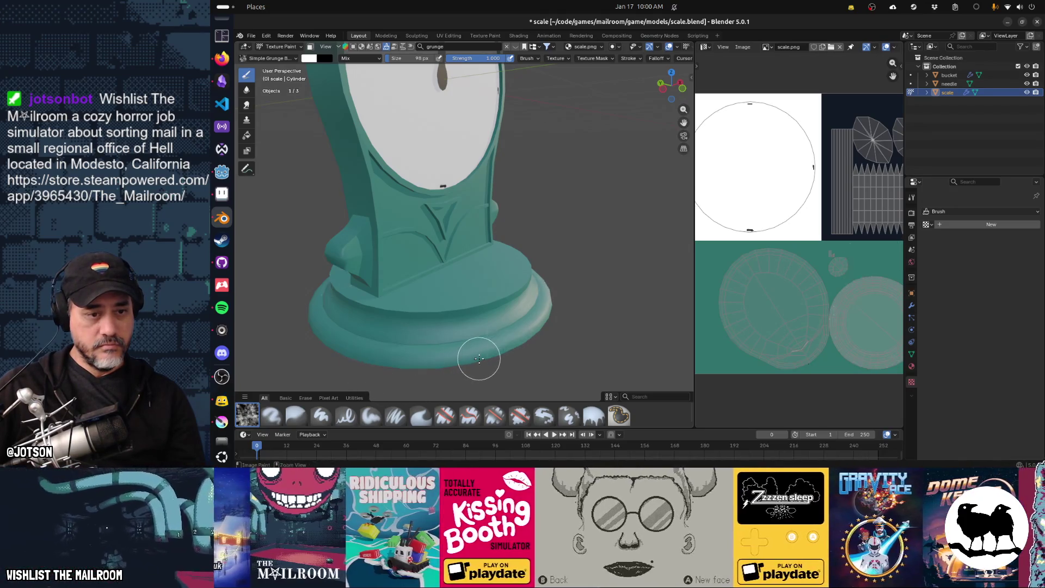
Paint grunge across the front of the base with a 416 px brush
middle_click_drag(571, 351, 528, 353)
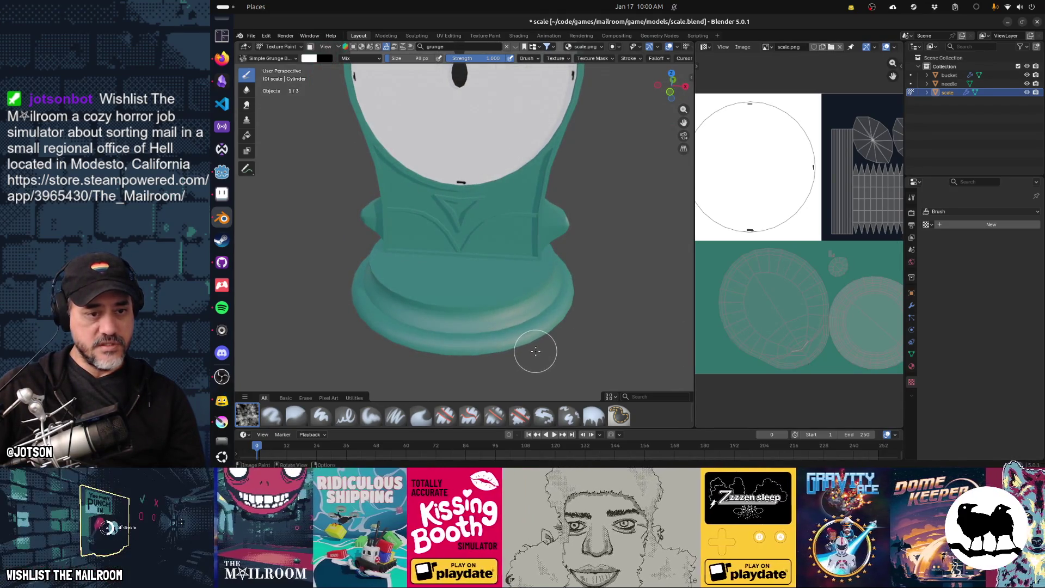
key("f")
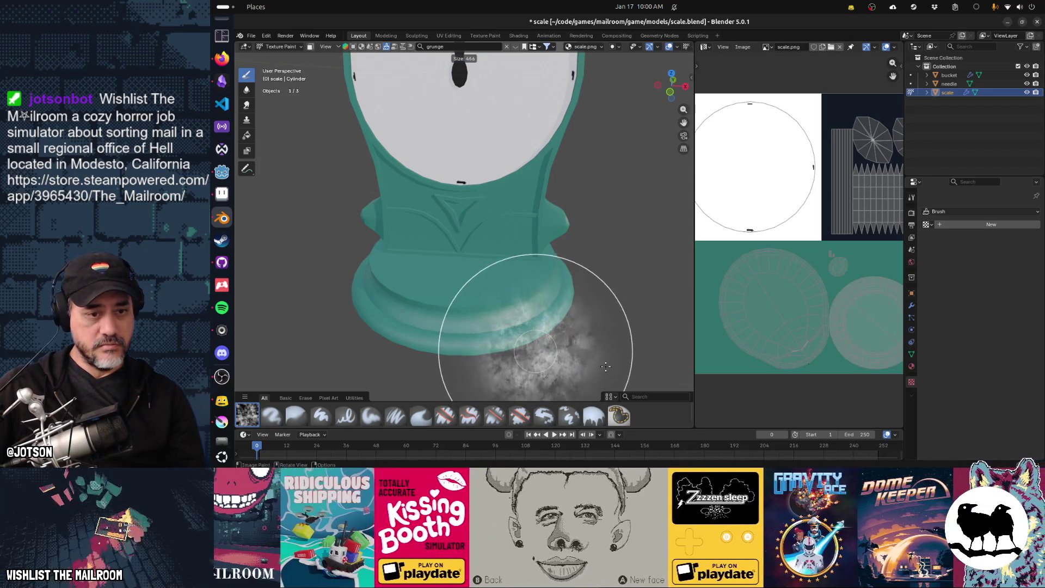
left_click(578, 368)
mouse_move(557, 368)
left_mouse_down()
mouse_move(430, 376)
mouse_move(370, 365)
mouse_move(377, 358)
left_mouse_up()
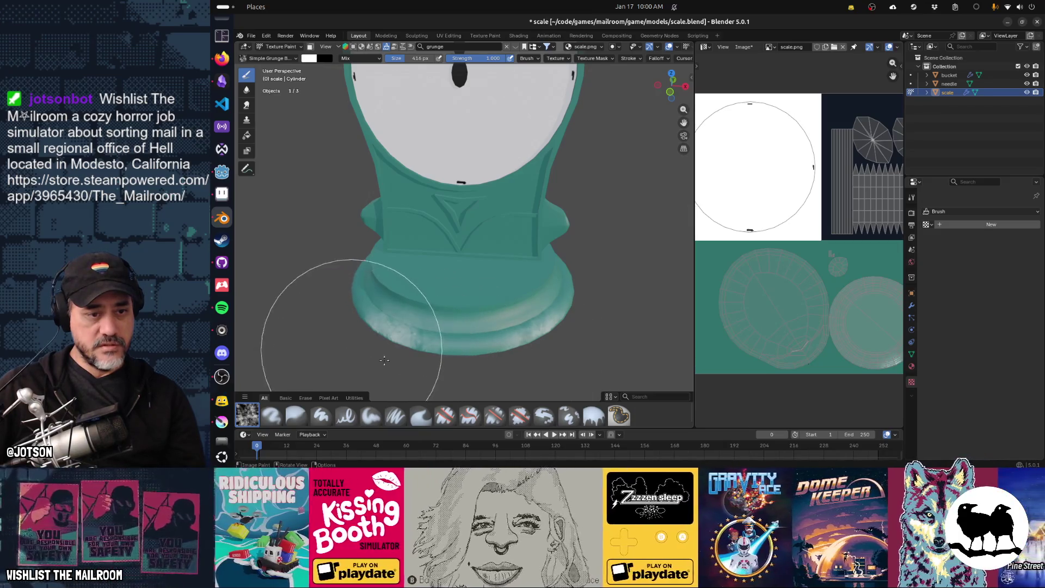
middle_click_drag(568, 360, 575, 379)
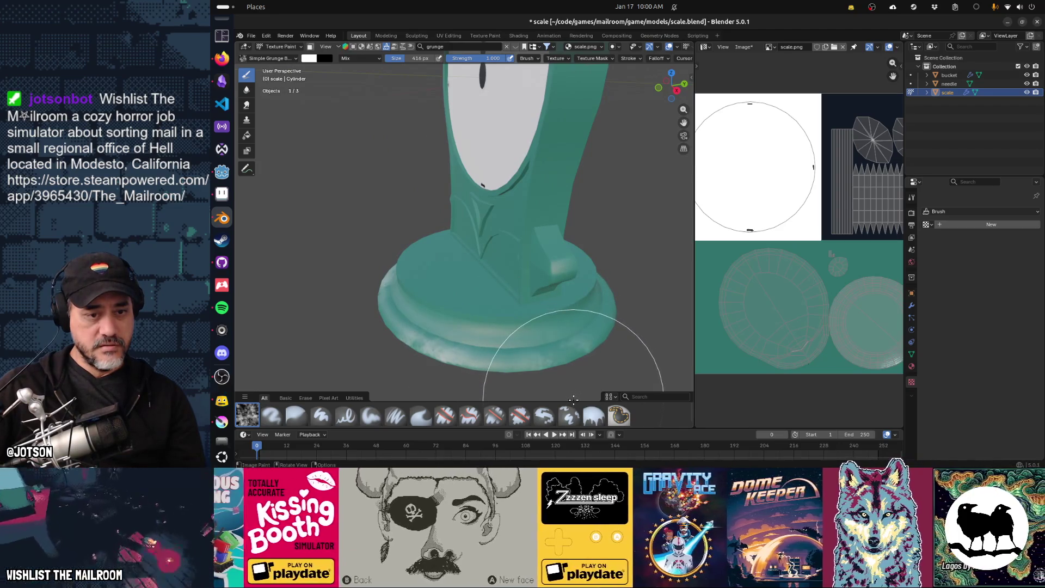
middle_click_drag(605, 371, 478, 370)
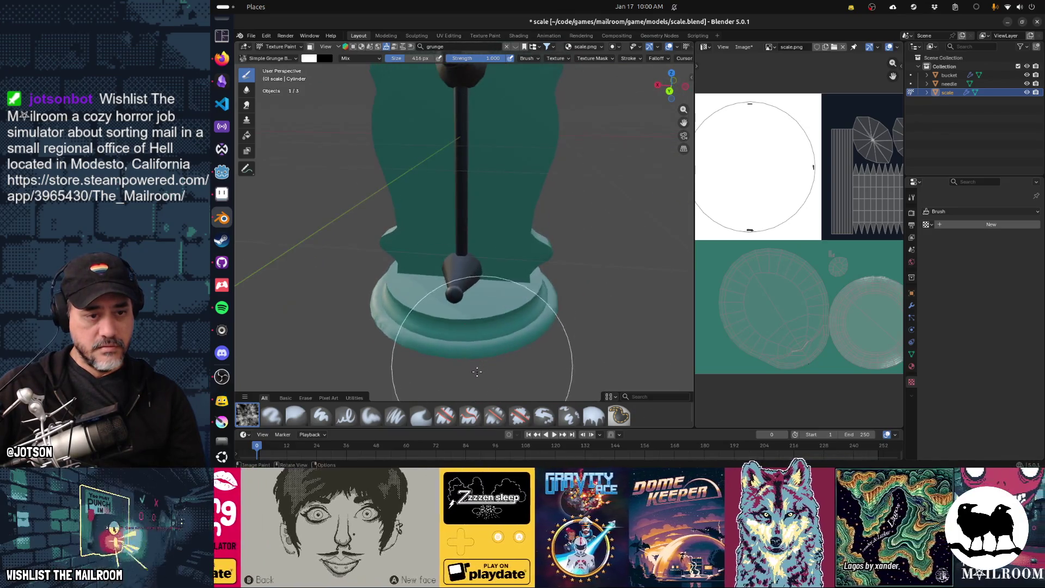
left_click_drag(460, 394, 476, 406)
mouse_move(476, 406)
middle_mouse_down()
mouse_move(459, 383)
mouse_move(437, 384)
middle_mouse_up()
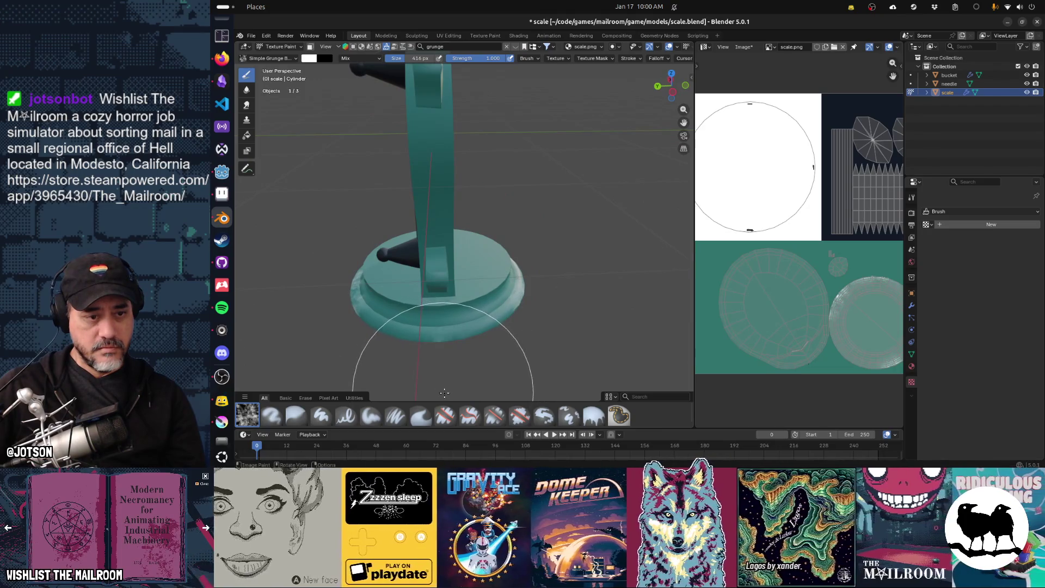
mouse_move(498, 354)
middle_mouse_down()
mouse_move(444, 346)
mouse_move(464, 371)
middle_mouse_up()
left_click(465, 366)
key("ctrl+z")
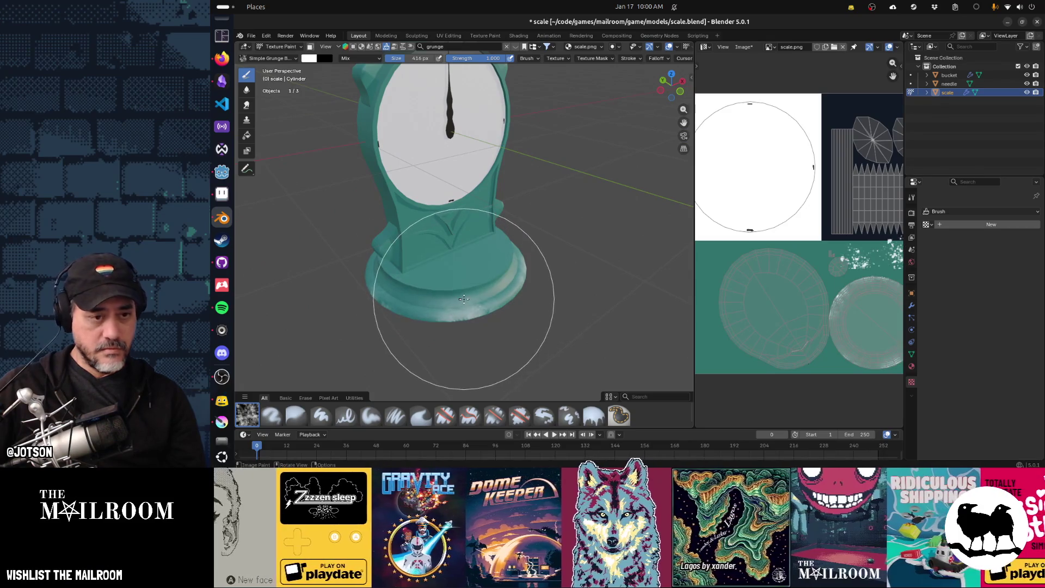
Dab grunge on the base at 166 px and 796 px brush sizes, then resize to 364 px
key("f")
left_click(409, 279)
scroll(448, 303, "up", 5)
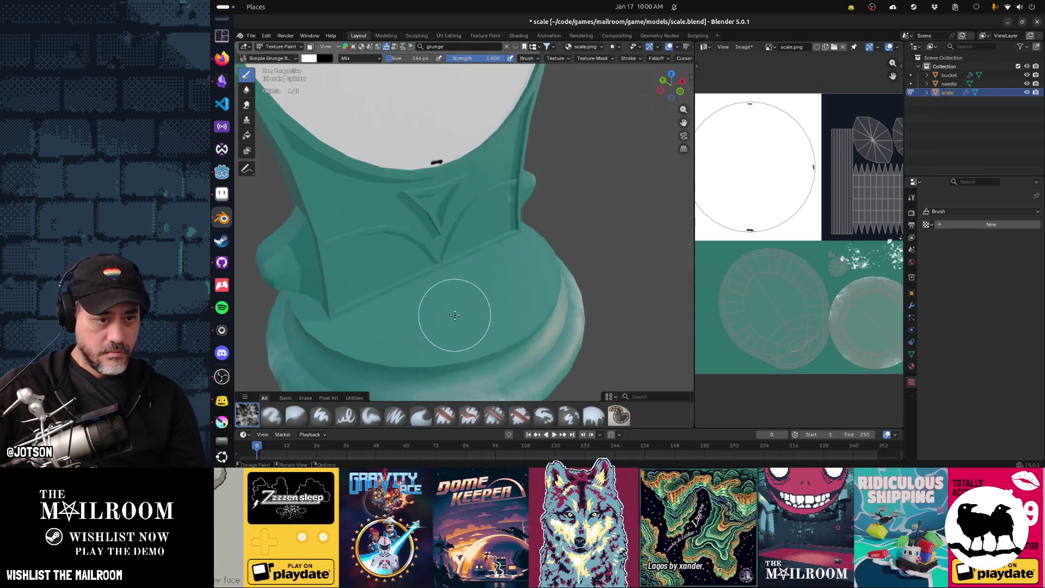
middle_click_drag(443, 327, 526, 272, "ctrl")
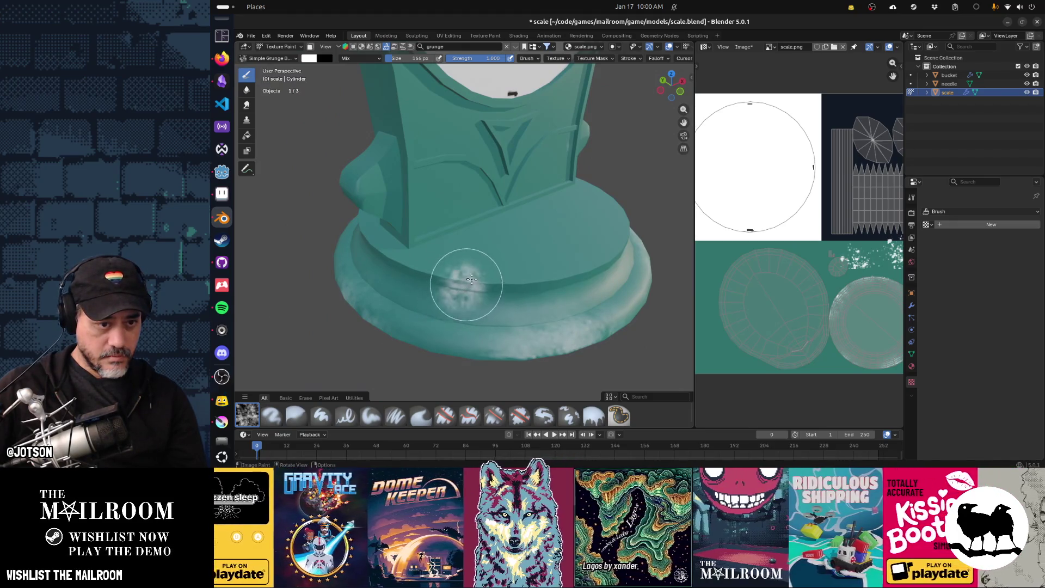
left_click(489, 285)
key("ctrl+z")
key("bracketright")
key("bracketright")
key("bracketright")
scroll(485, 270, "up", 3)
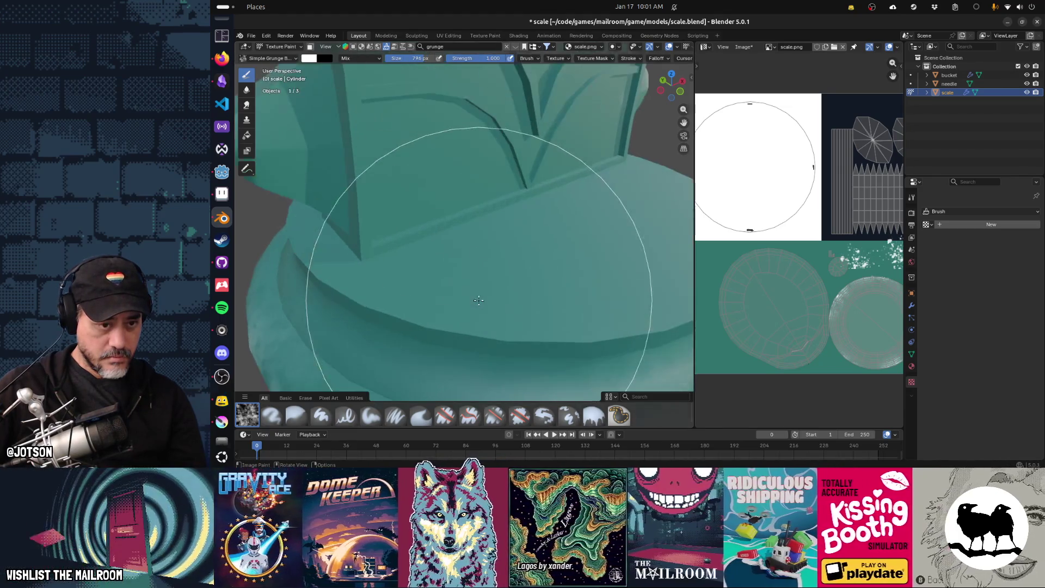
left_click(492, 306)
key("ctrl+z")
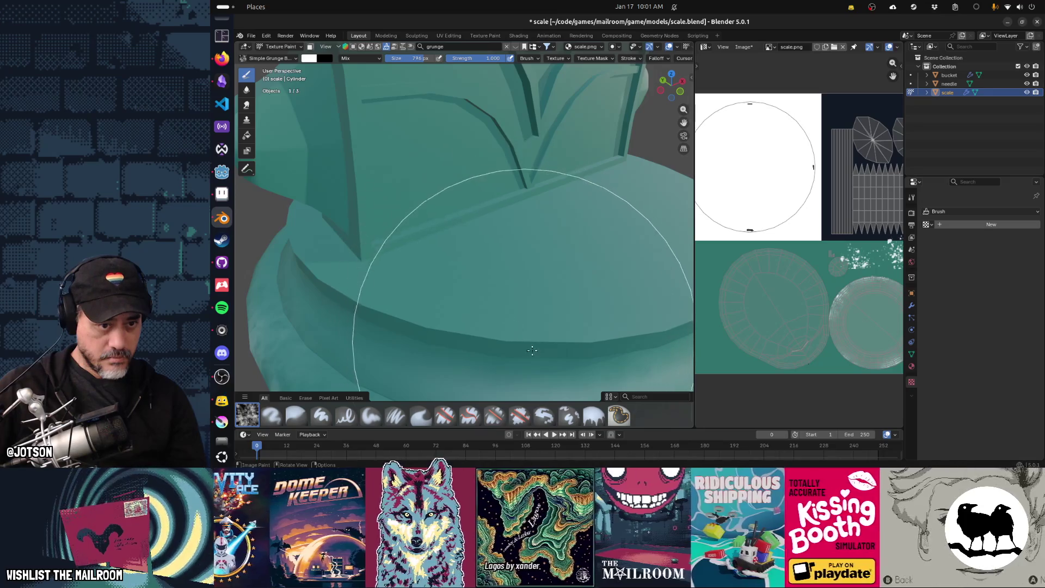
left_click(522, 342)
scroll(526, 343, "down", 2)
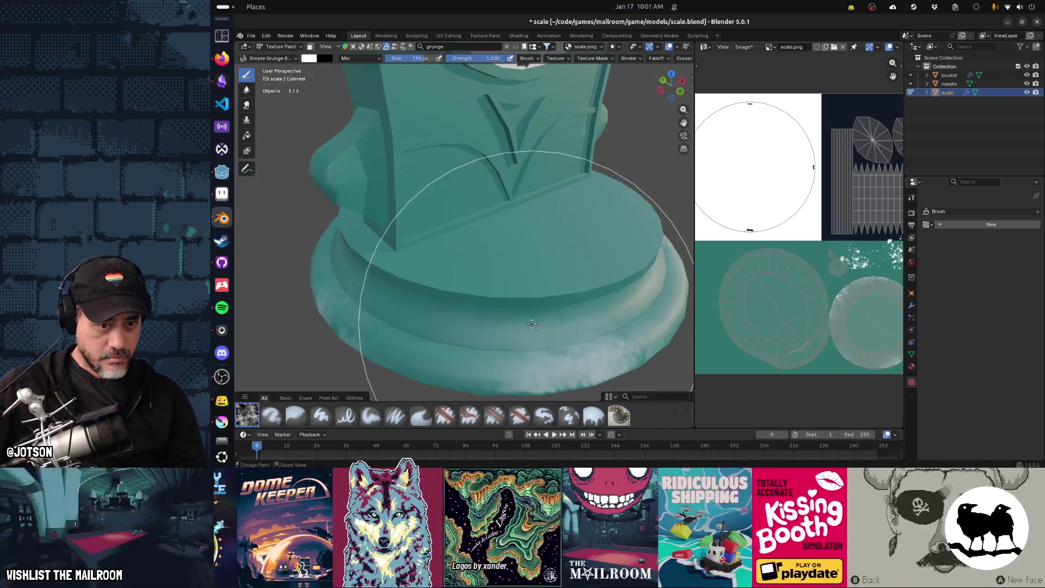
key("f")
left_click(430, 267)
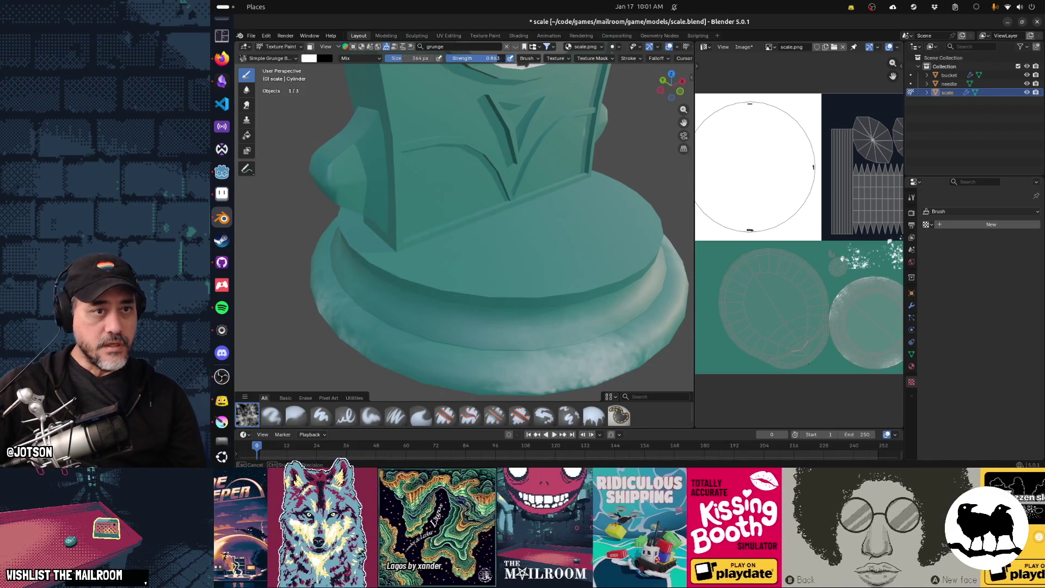
Lower brush strength to 0.295 and paint light grunge on the base and pillar's right edge
left_click_drag(473, 58, 470, 58)
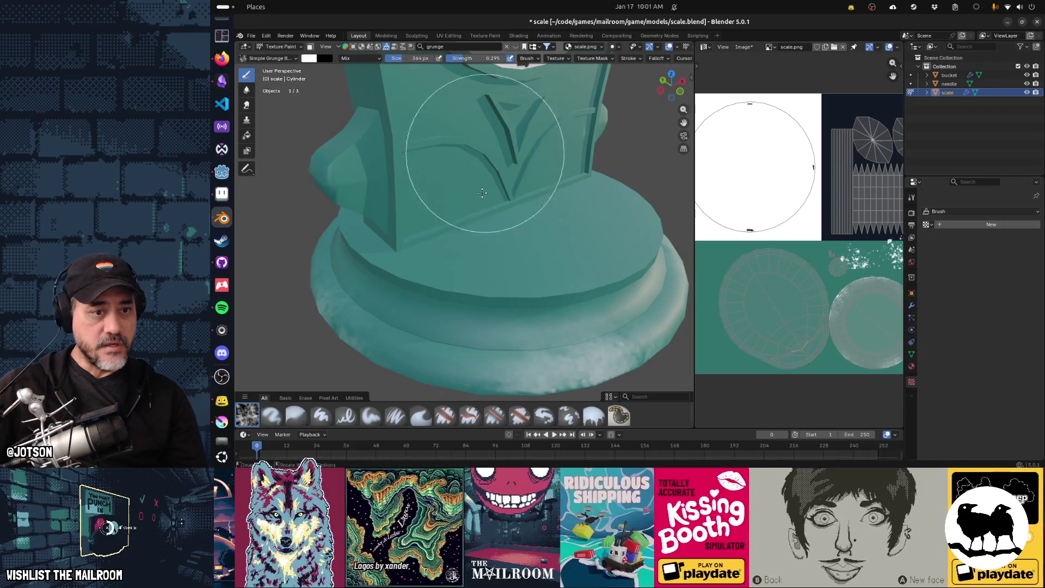
left_click(503, 291)
mouse_move(524, 303)
middle_mouse_down()
mouse_move(483, 320)
mouse_move(537, 265)
mouse_move(430, 282)
middle_mouse_up()
mouse_move(460, 239)
left_mouse_down()
mouse_move(491, 198)
mouse_move(499, 208)
mouse_move(532, 175)
mouse_move(497, 187)
mouse_move(526, 197)
left_mouse_up()
scroll(497, 205, "up", 3)
left_click(526, 197)
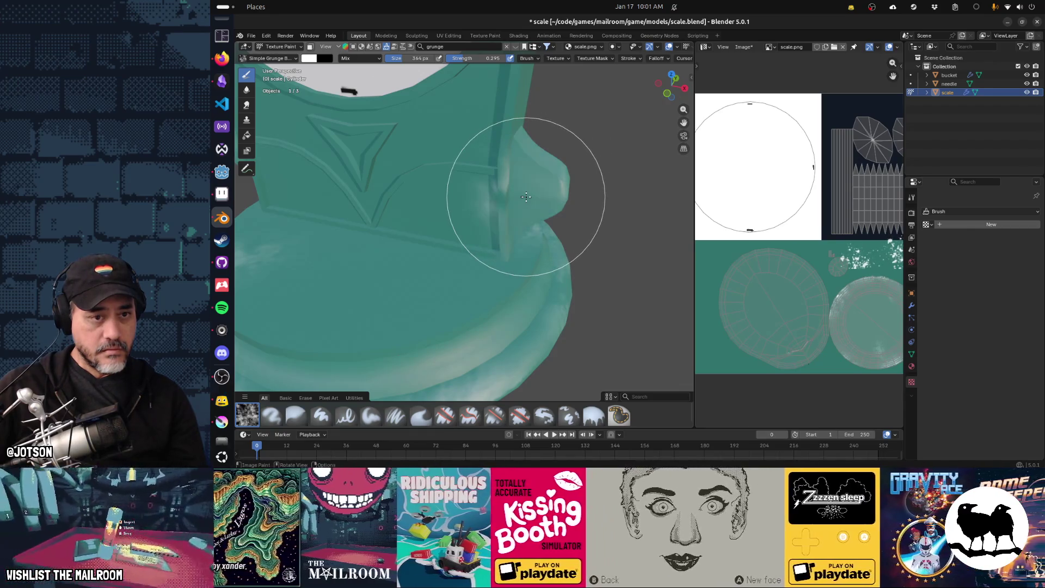
scroll(523, 196, "down", 3)
Paint lighter grunge down the side of the pillar
middle_click_drag(520, 199, 515, 201)
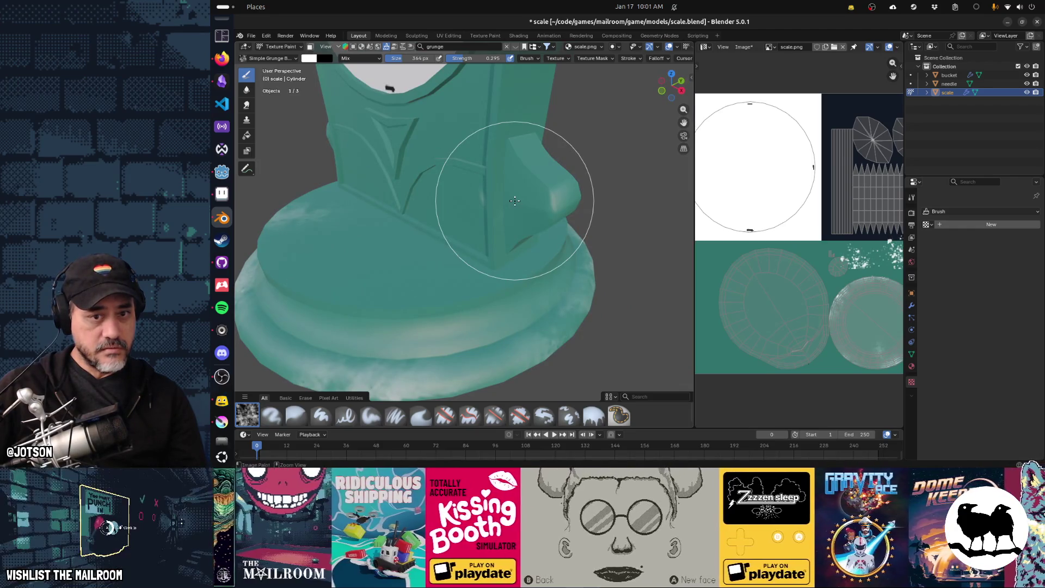
mouse_move(431, 172)
middle_mouse_down()
mouse_move(415, 158)
mouse_move(495, 145)
mouse_move(468, 185)
mouse_move(490, 233)
middle_mouse_up()
scroll(472, 197, "down", 5)
mouse_move(511, 289)
middle_mouse_down()
mouse_move(480, 245)
mouse_move(411, 190)
mouse_move(437, 189)
middle_mouse_up()
scroll(479, 245, "up", 3)
mouse_move(437, 190)
left_mouse_down()
mouse_move(408, 180)
mouse_move(420, 175)
mouse_move(432, 222)
mouse_move(424, 237)
left_mouse_up()
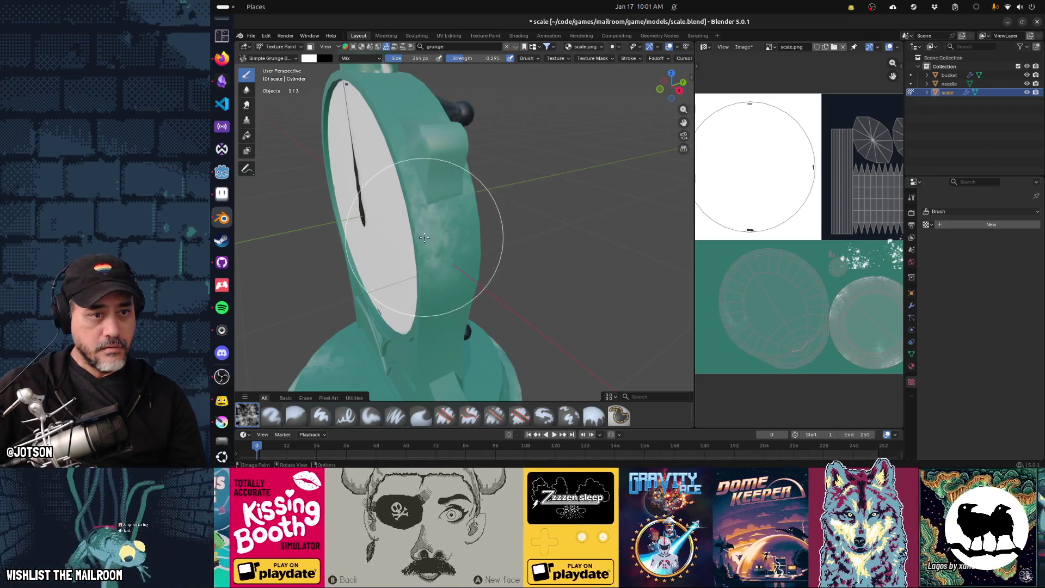
middle_click_drag(424, 238, 488, 204)
scroll(399, 230, "down", 4)
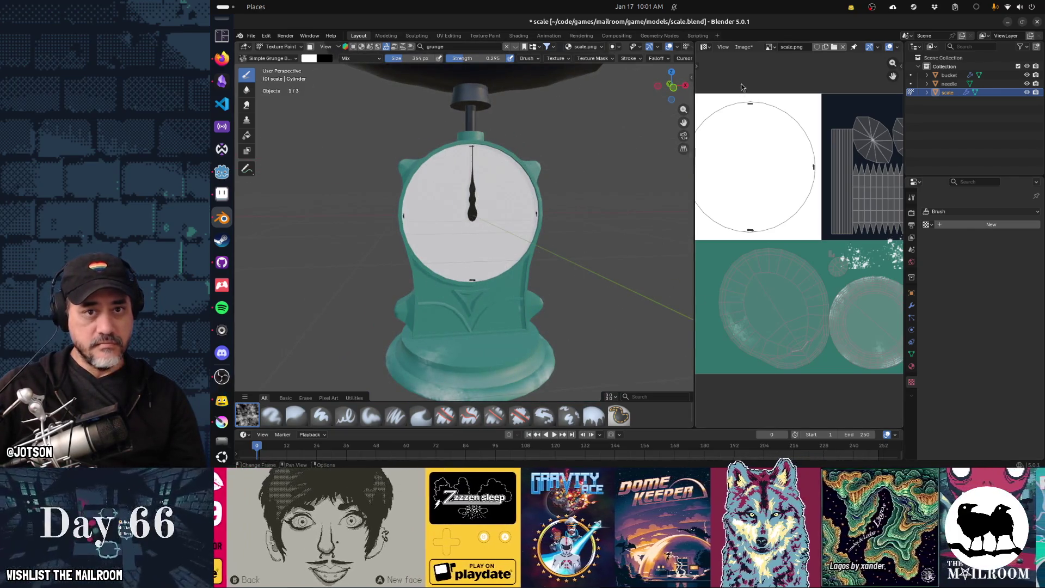
Save the painted scale.png texture from the Image Editor's Image menu
left_click(743, 47)
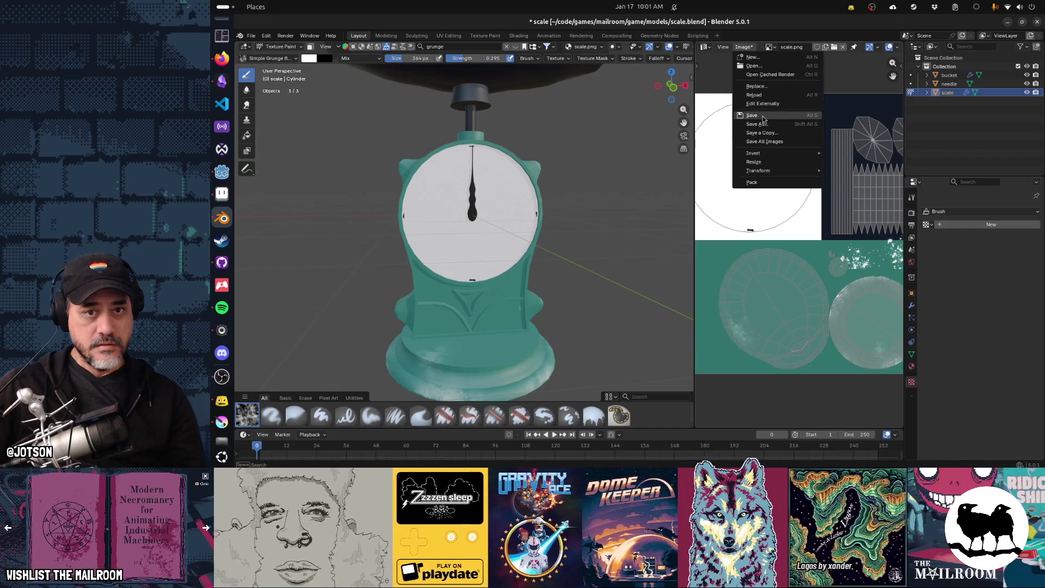
left_click(763, 116)
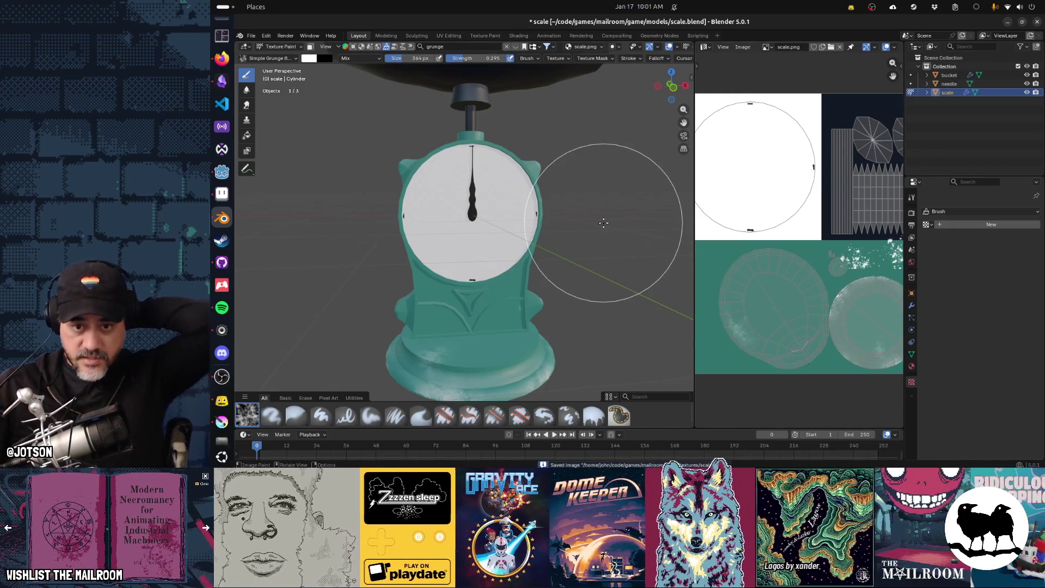
middle_click_drag(586, 229, 568, 232)
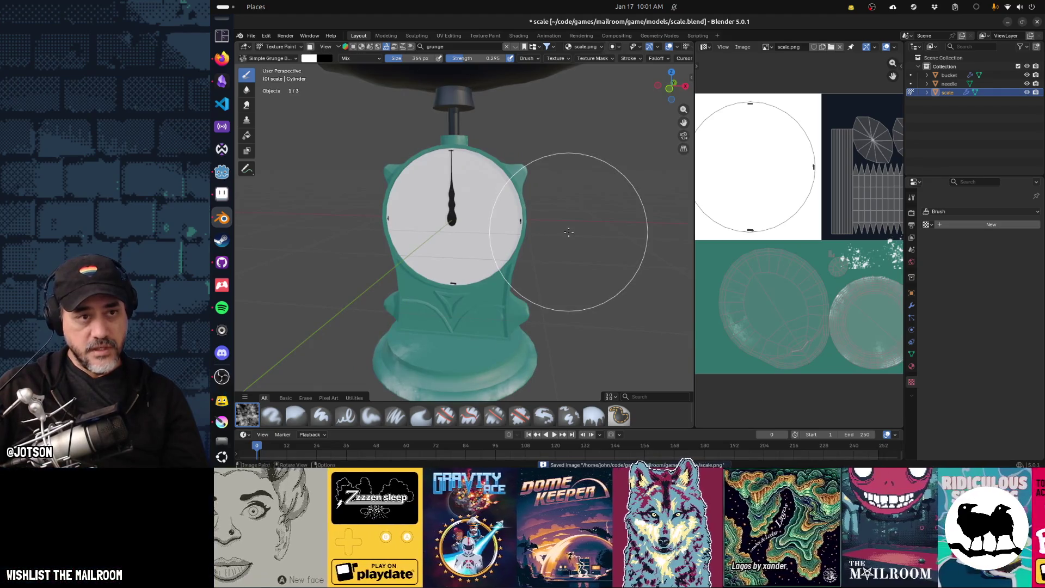
key("alt+Tab")
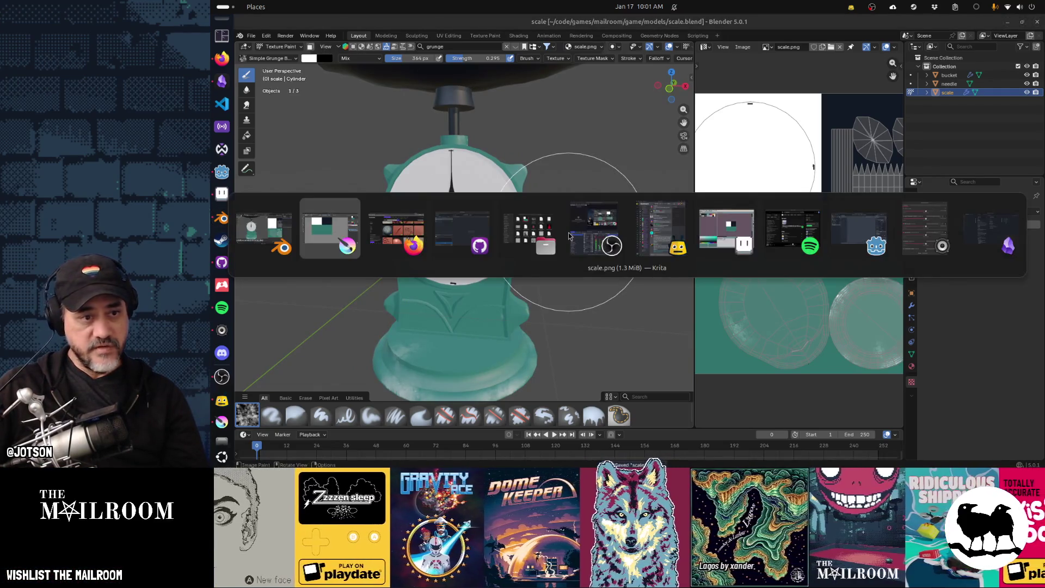
Quick-open molcajete.tscn in Godot to check its PhysicsMaterial, then create a new empty scene
key("alt+Tab")
key("alt+Tab")
key("alt+Tab")
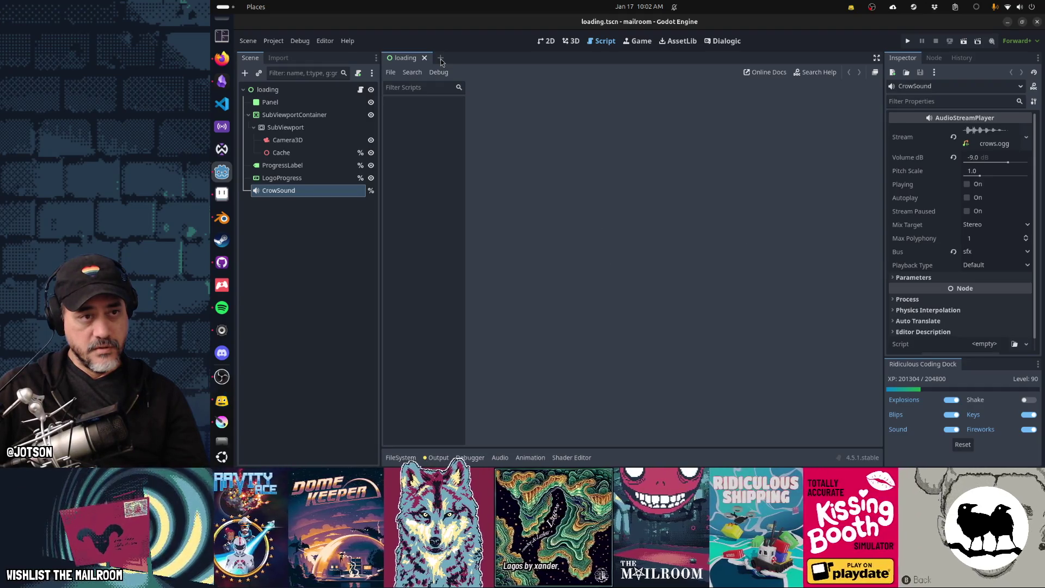
key("shift+alt+o")
type("molca")
key("Down")
key("Return")
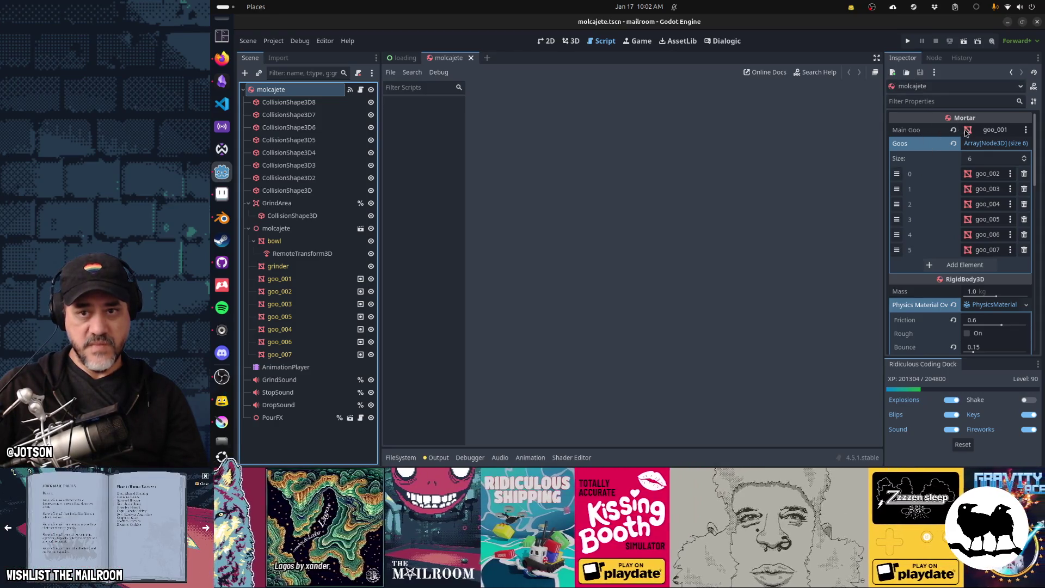
scroll(928, 181, "down", 3)
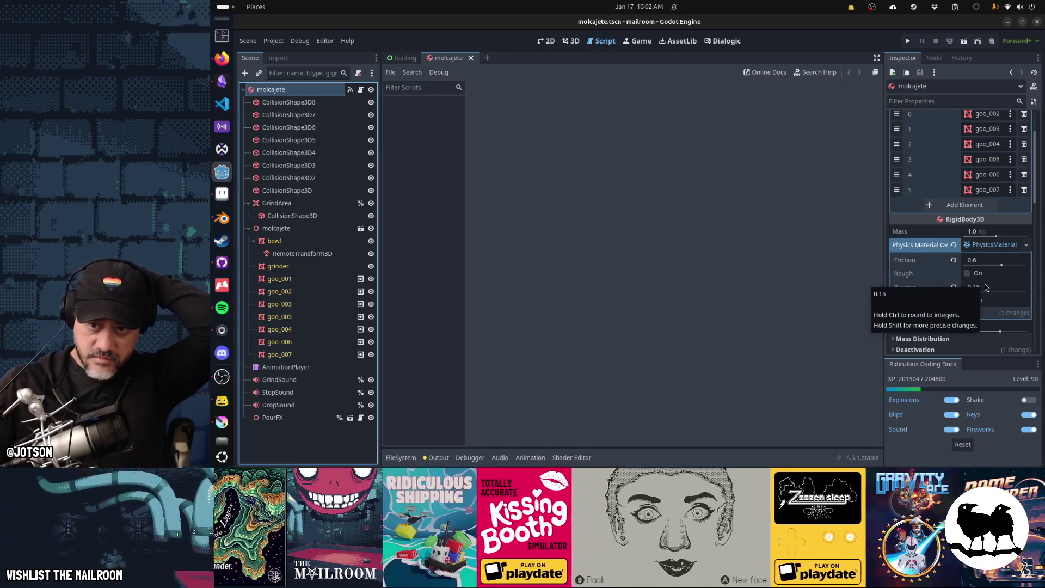
key("ctrl+n")
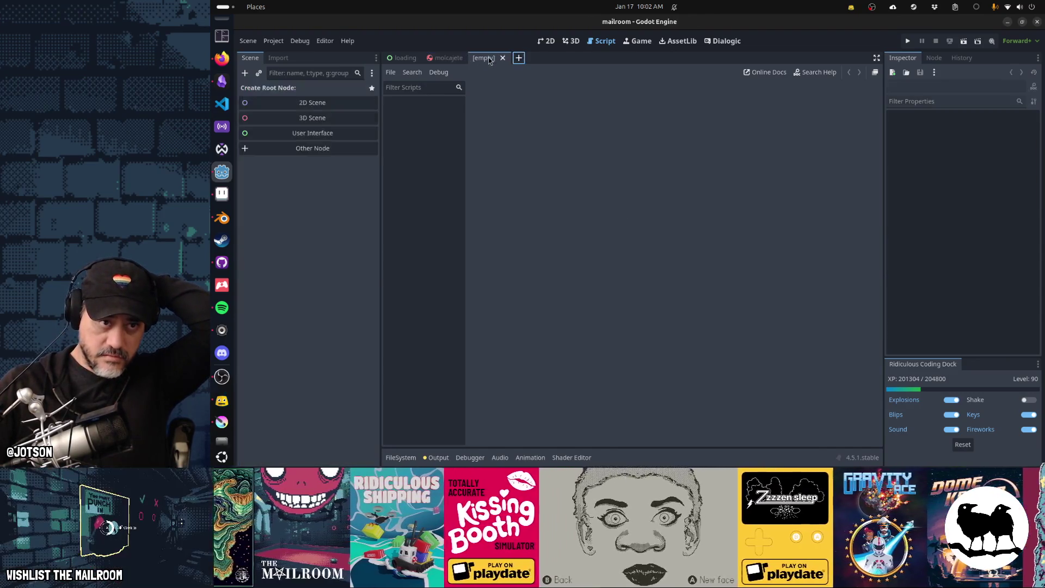
Create a RigidBody3D root node and name it scale
left_click(341, 150)
type("rigidbo")
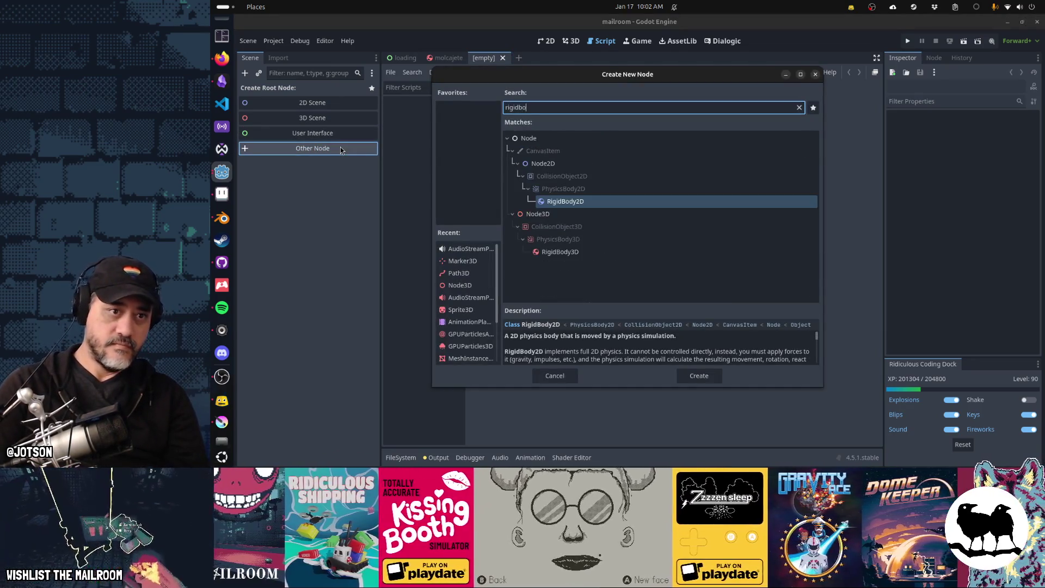
type("dy3d")
key("Return")
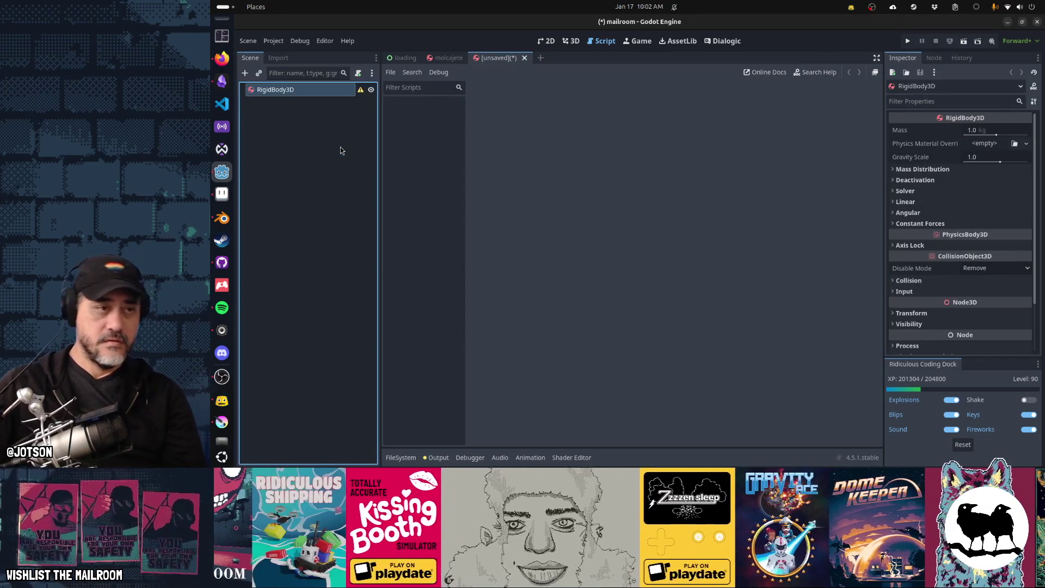
type("sca")
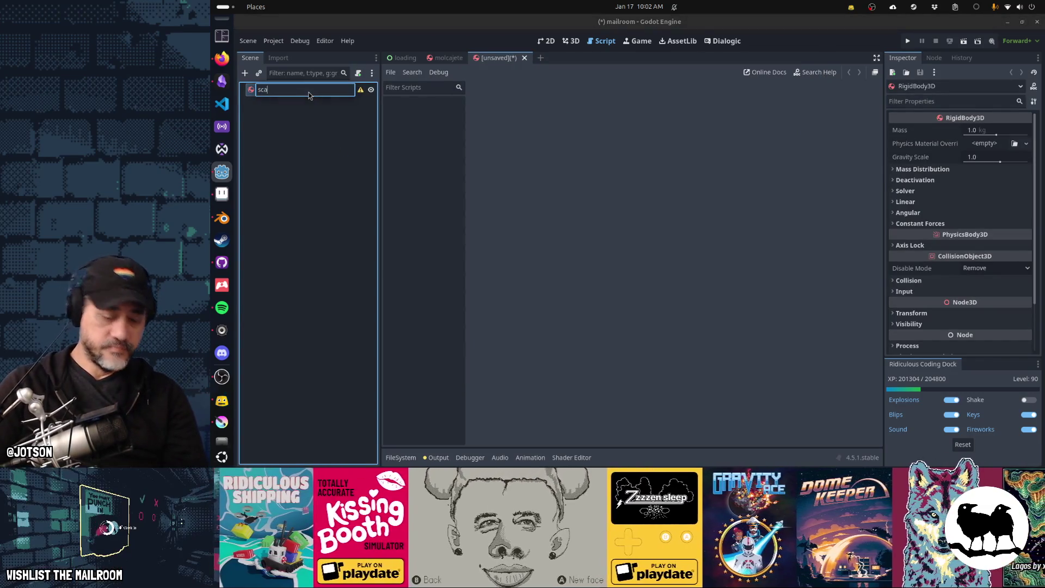
type("le")
key("Return")
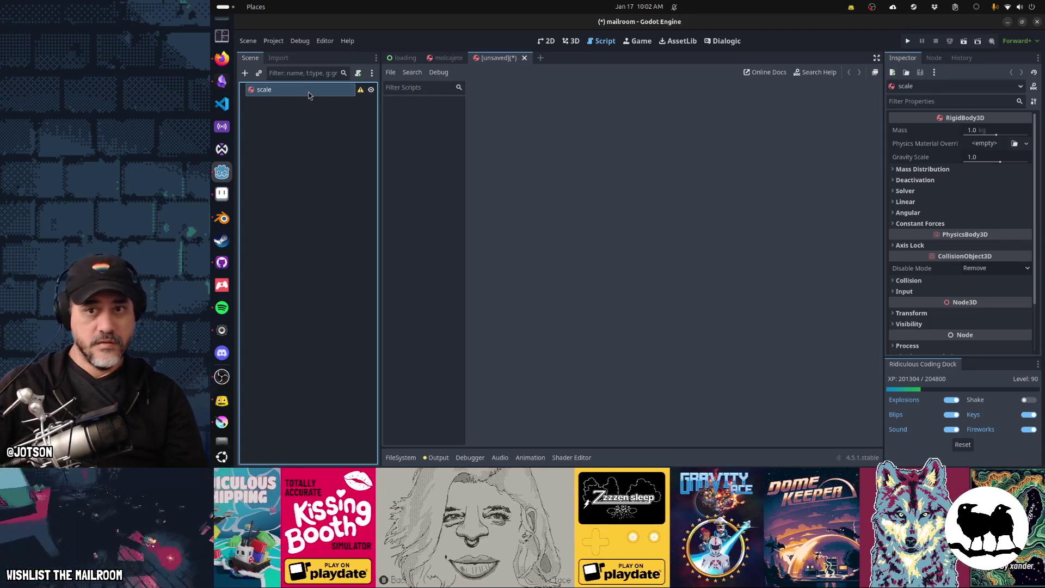
Give the root a new PhysicsMaterial override with friction 0.6 and bounce 0.2
left_click(992, 144)
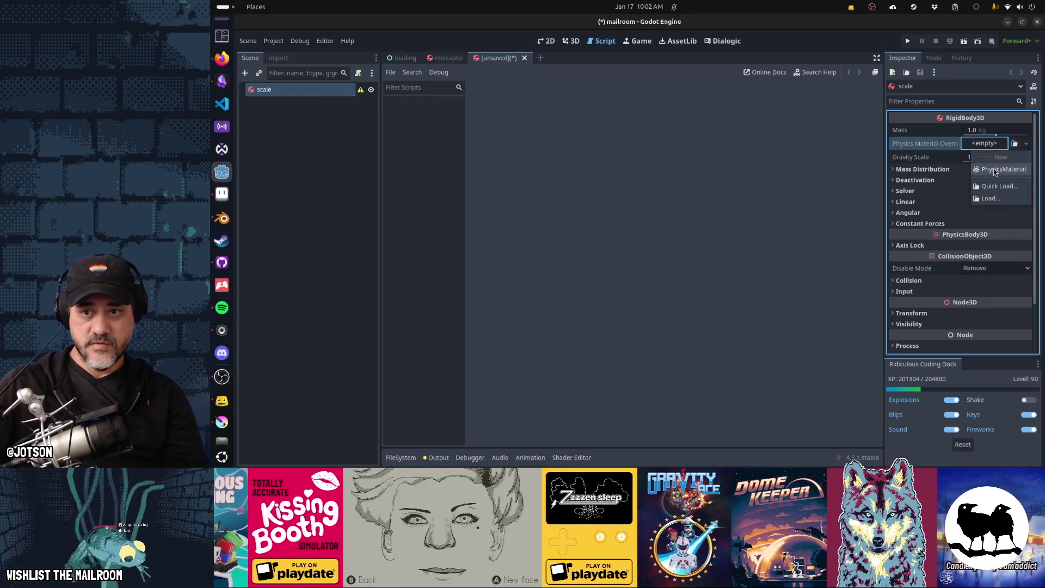
left_click(994, 170)
left_click(990, 144)
left_click(985, 160)
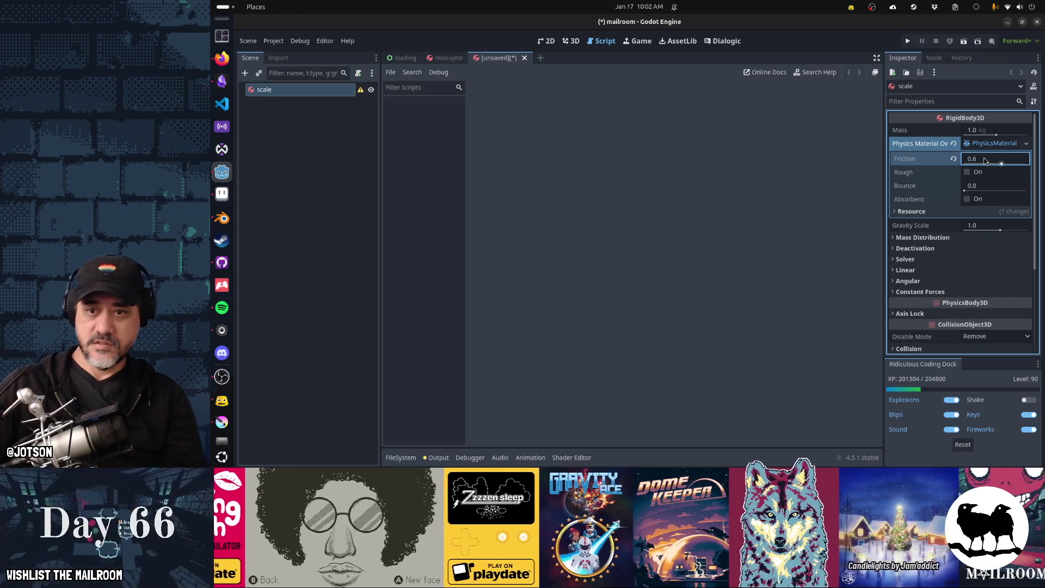
left_click(990, 187)
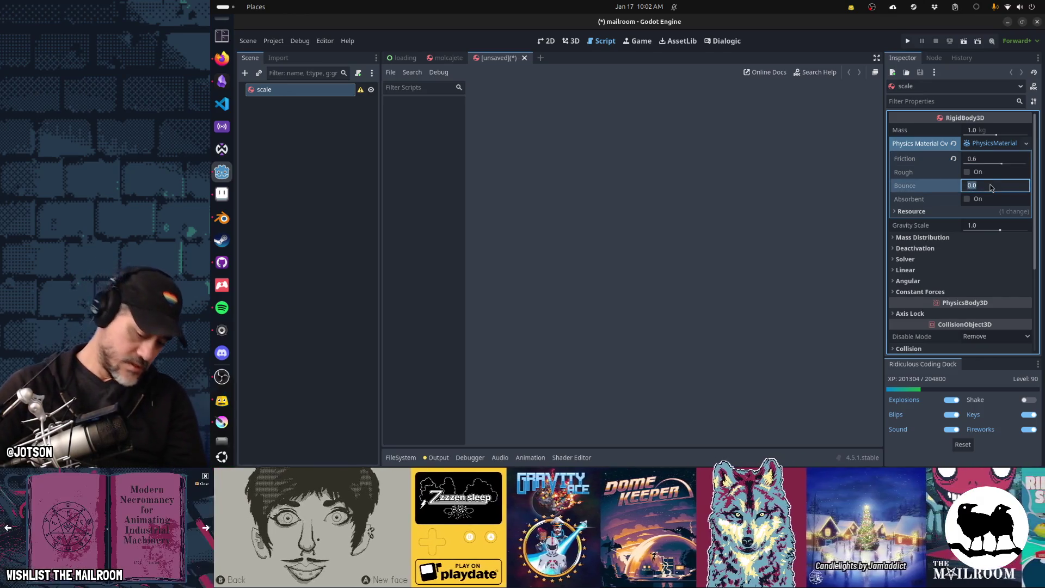
type("0.2")
key("Return")
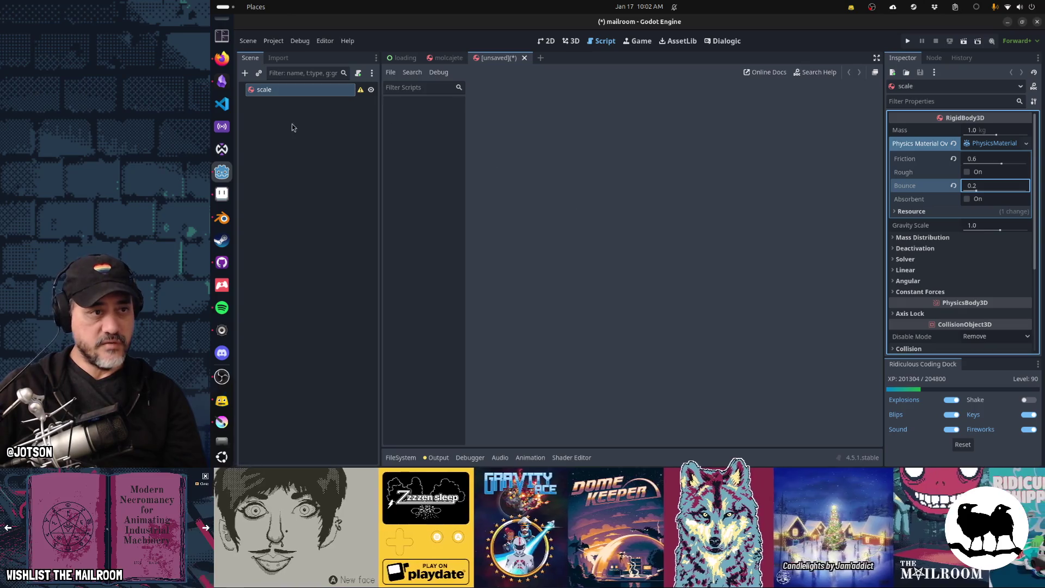
left_click(260, 73)
Instance scale.blend as child scale2 with Editable Children, then view the scene in 3D
type("scale")
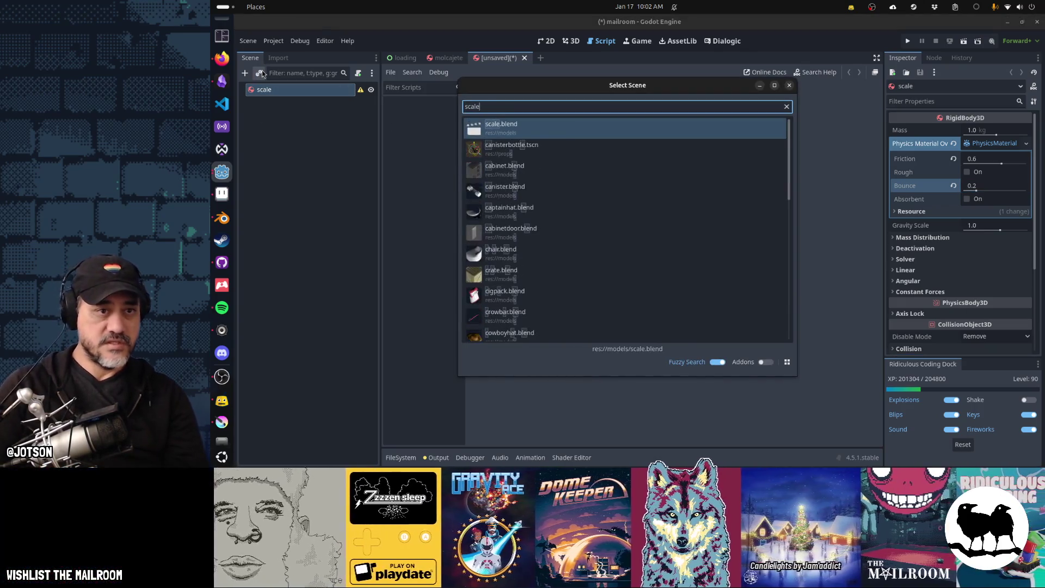
key("Return")
right_click(267, 103)
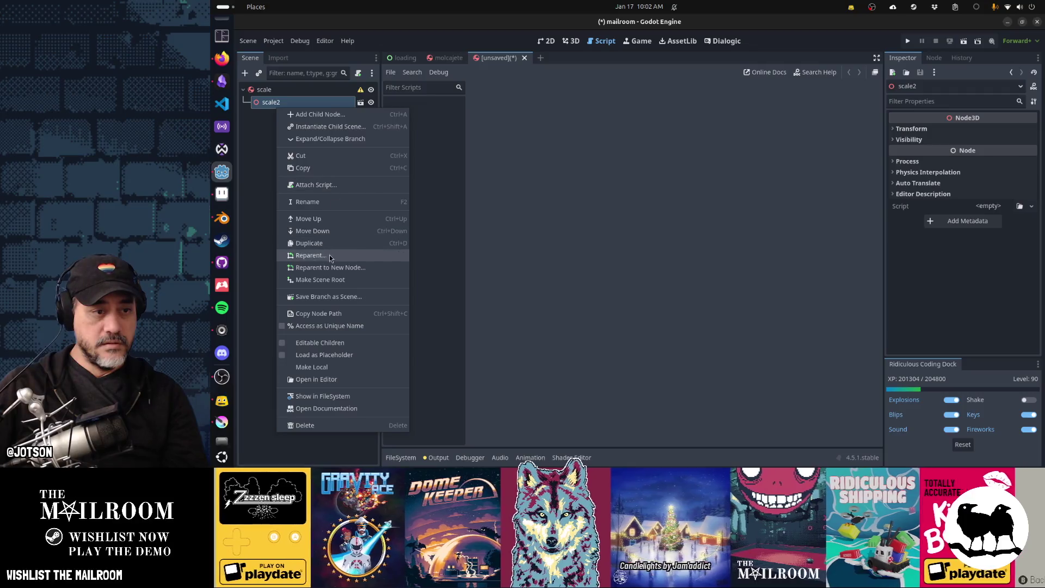
left_click(345, 338)
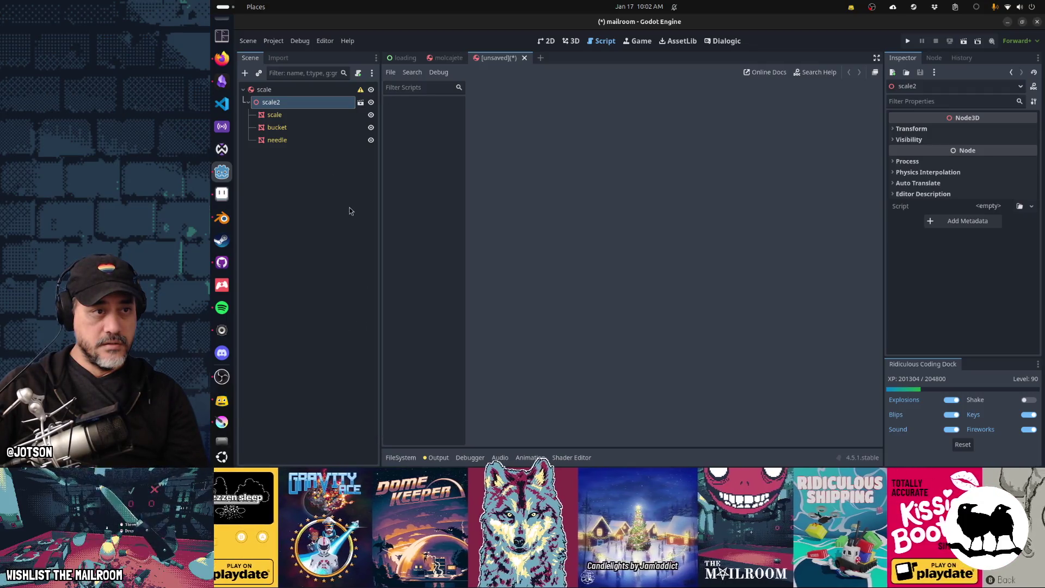
left_click(299, 88)
key("ctrl+F2")
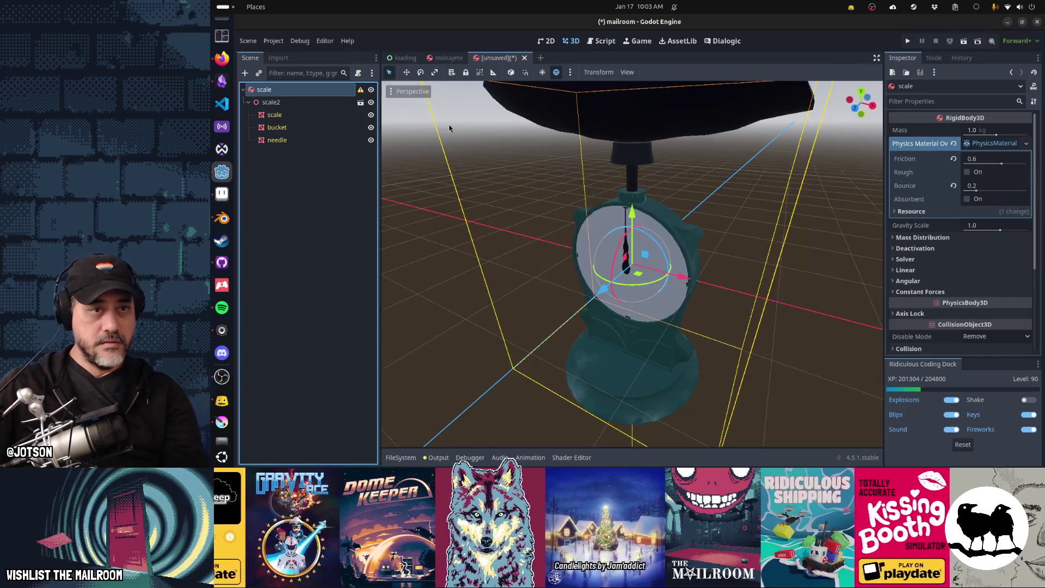
middle_click_drag(515, 175, 606, 201)
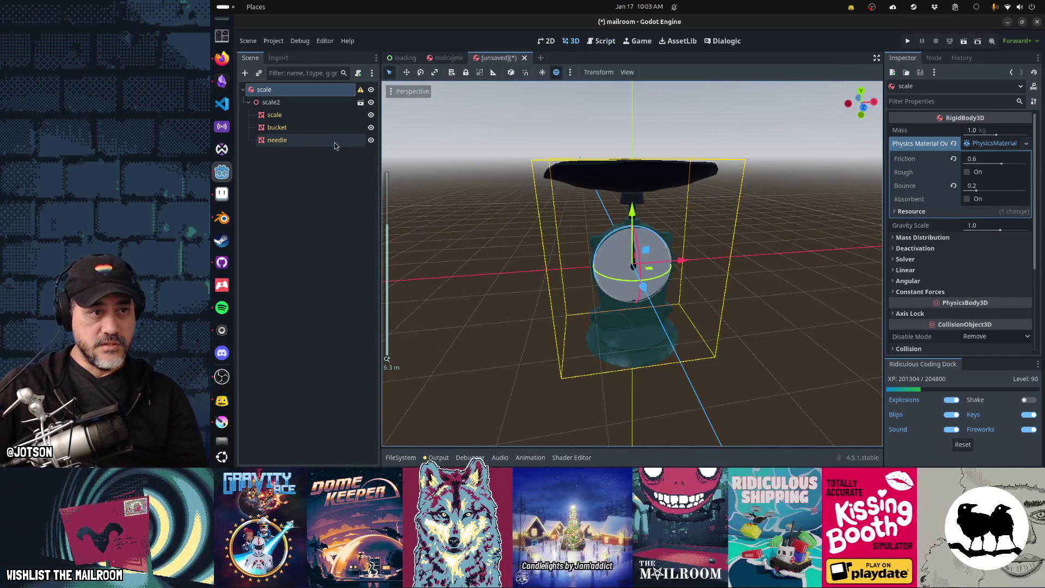
Generate a Simplified Convex collision shape from the scale mesh and move it under the root
left_click(303, 117)
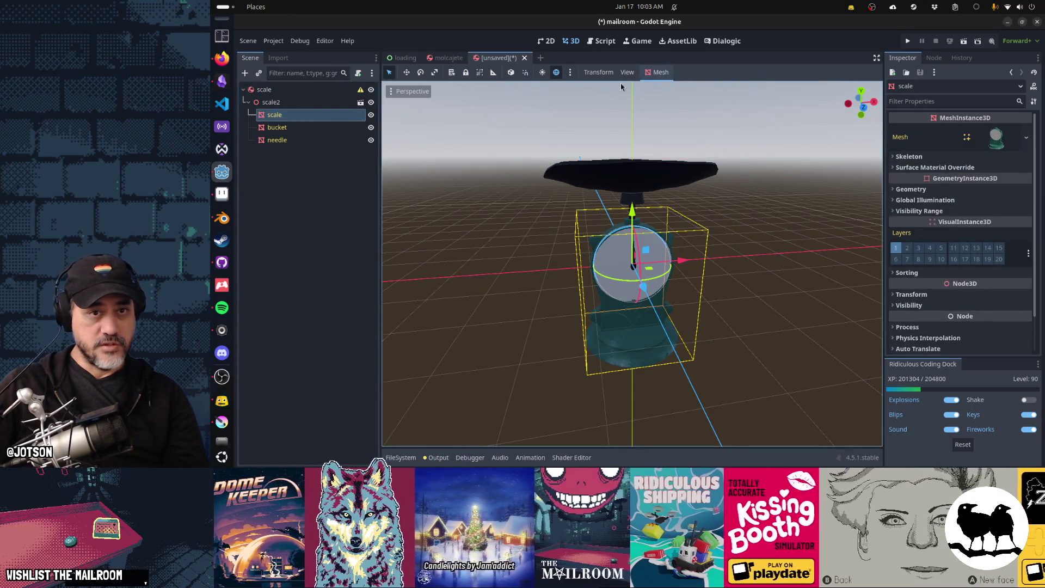
left_click(656, 73)
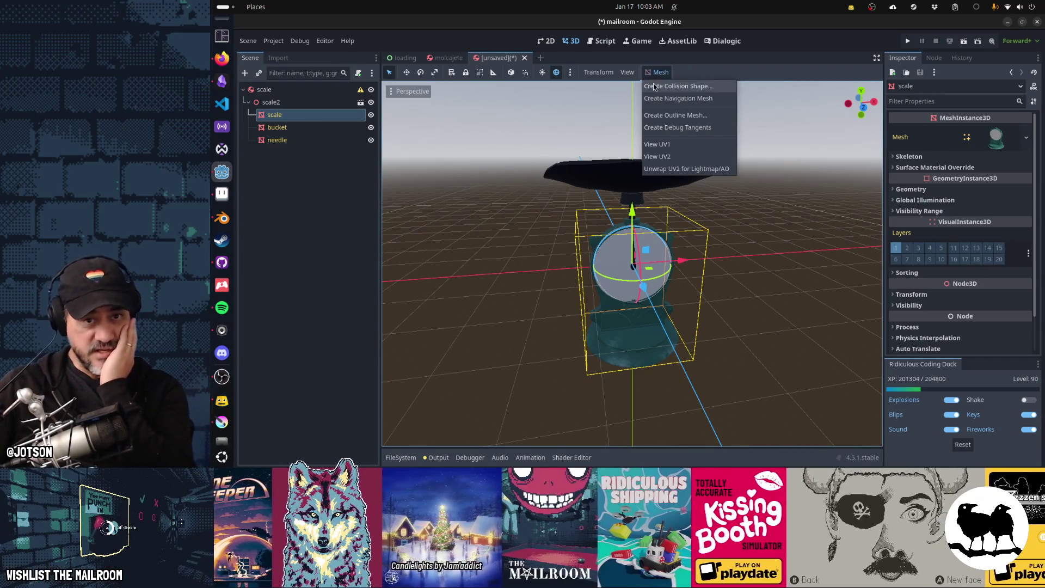
left_click(664, 86)
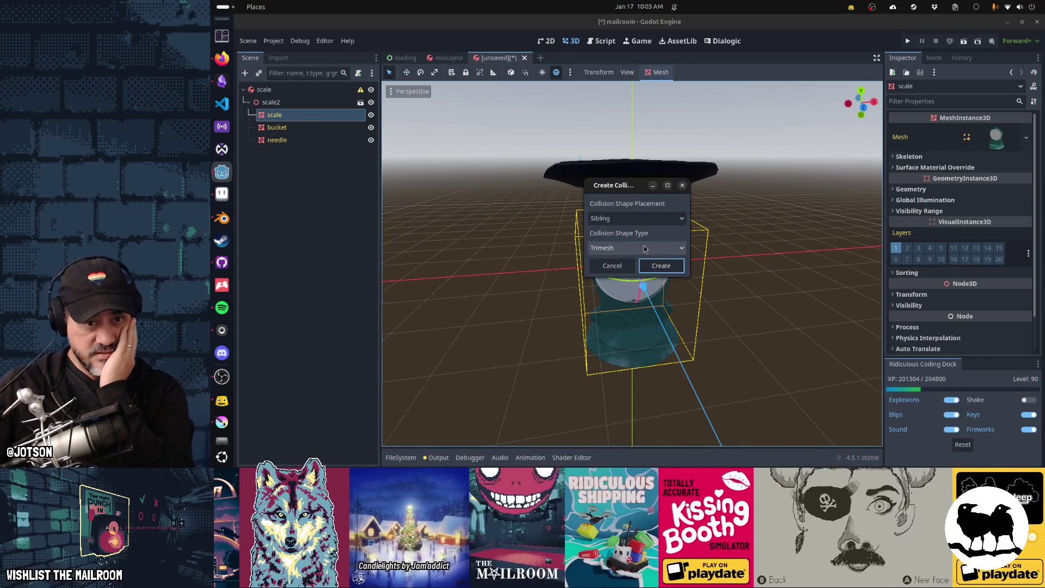
left_click(644, 250)
left_click(664, 278)
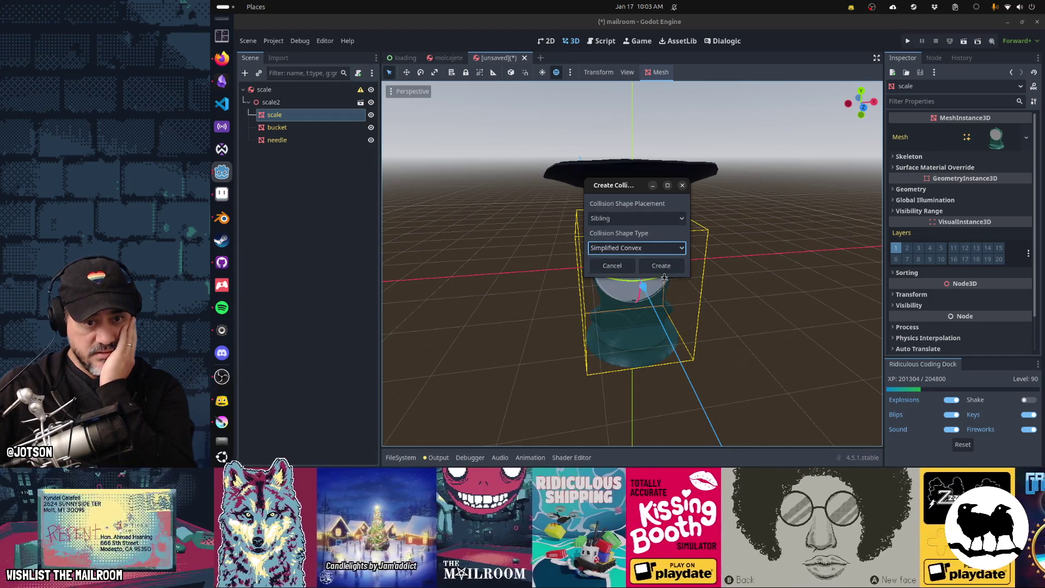
left_click(663, 266)
mouse_move(675, 267)
middle_mouse_down()
mouse_move(696, 253)
mouse_move(632, 257)
middle_mouse_up()
left_click_drag(313, 130, 297, 98)
mouse_move(575, 210)
middle_mouse_down()
mouse_move(507, 260)
mouse_move(514, 200)
mouse_move(558, 244)
mouse_move(701, 310)
mouse_move(415, 336)
mouse_move(566, 340)
middle_mouse_up()
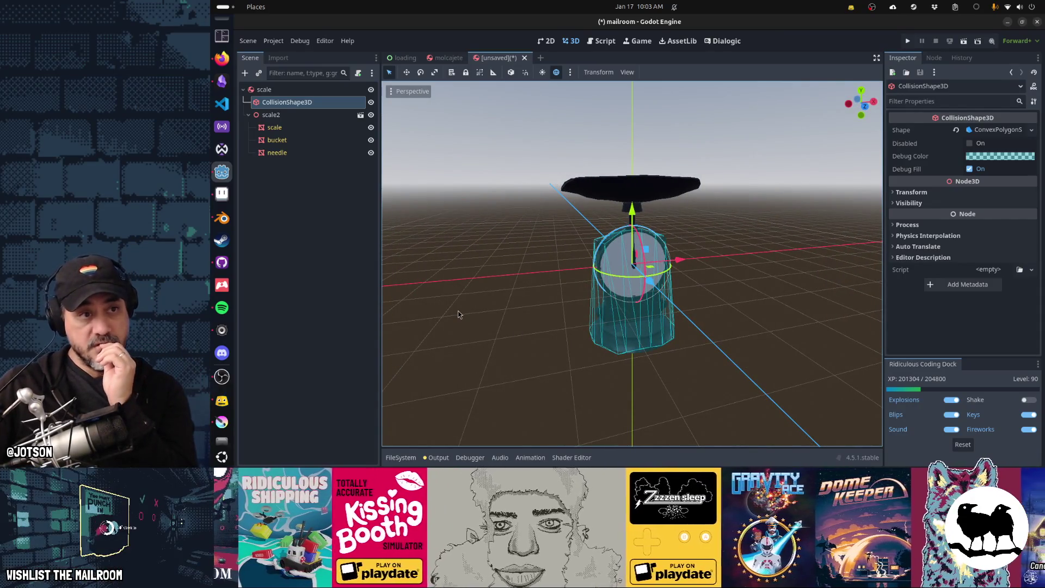
left_click(295, 141)
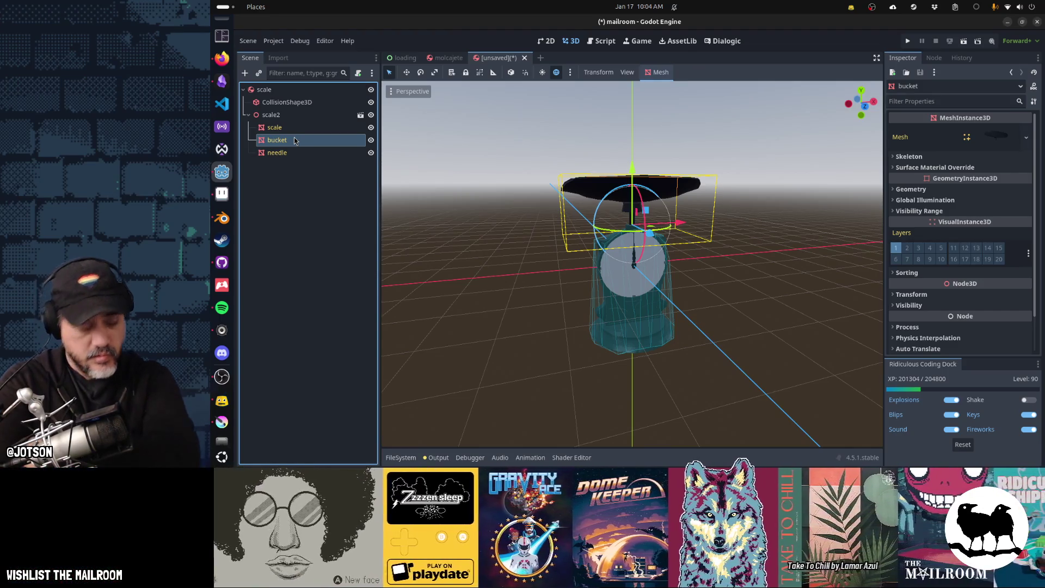
Change the root scale node's type to Node3D and begin renaming scale2
right_click(286, 95)
key("Escape")
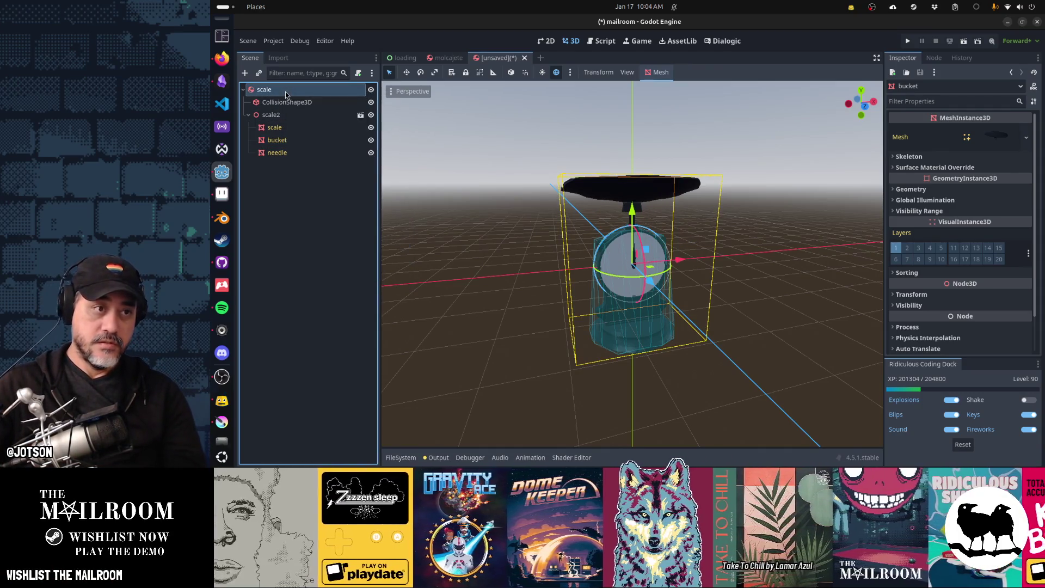
key("alt+Tab")
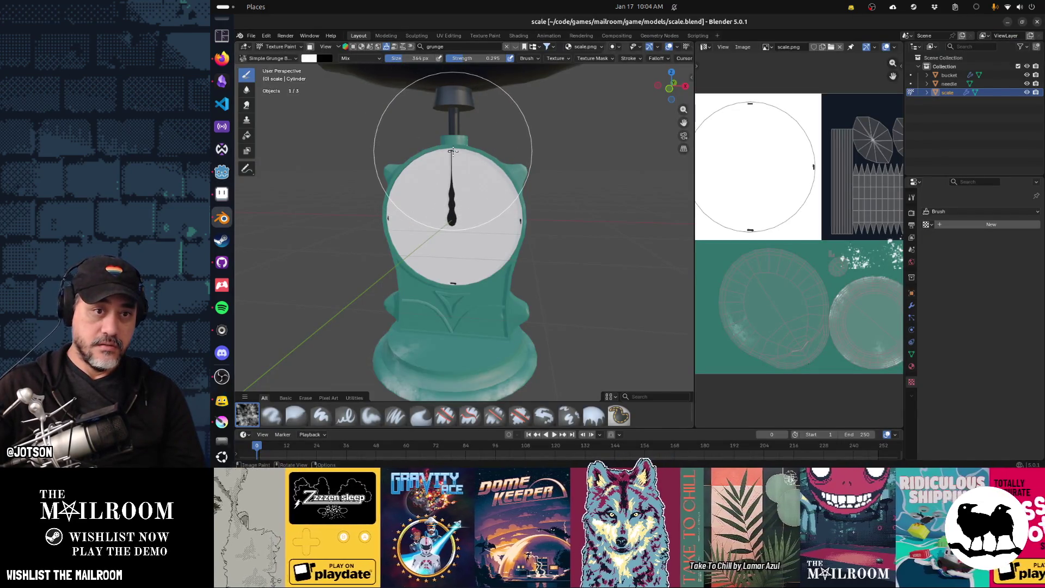
key("alt+Tab")
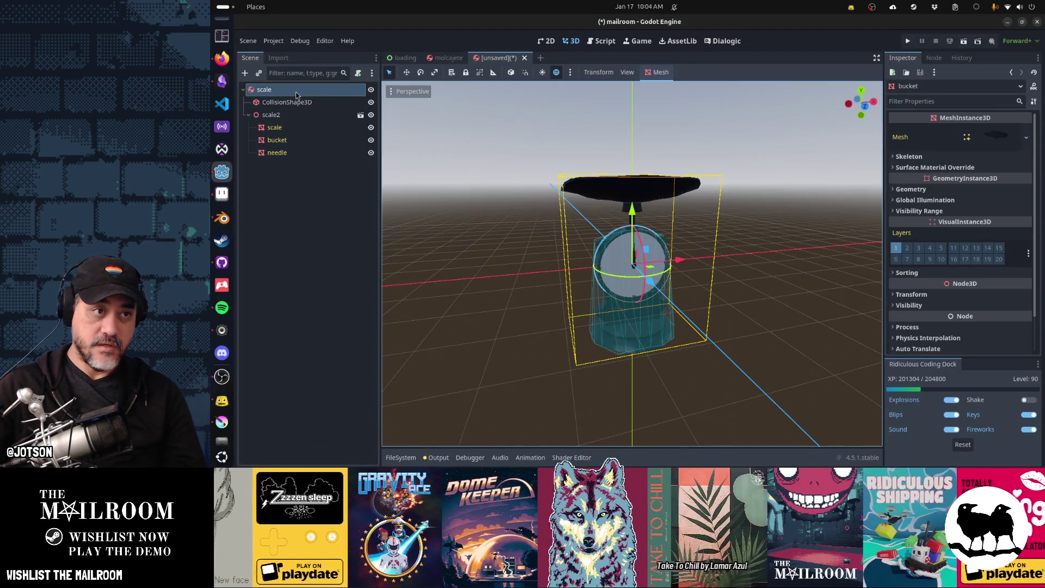
right_click(297, 93)
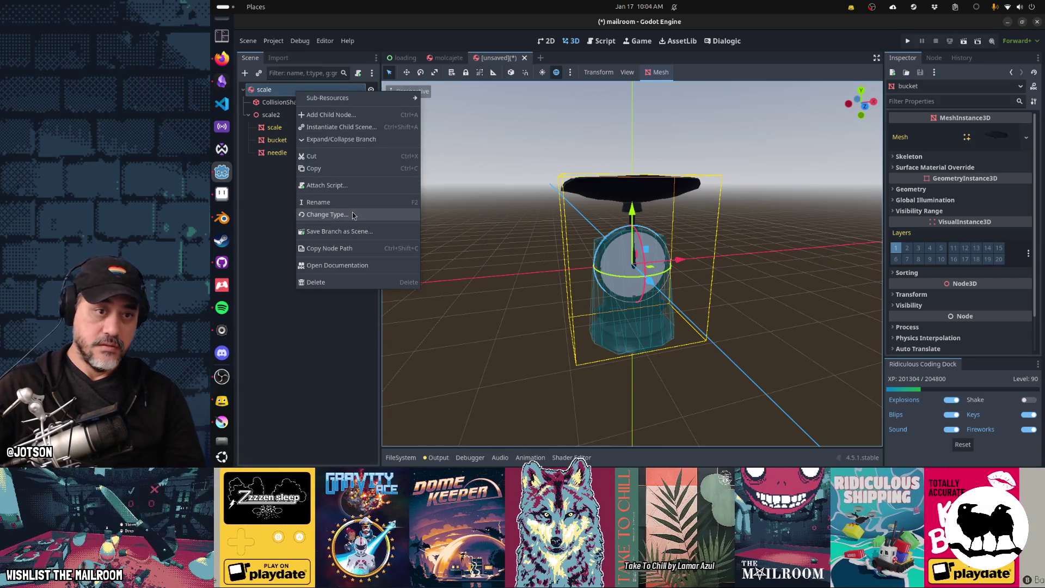
left_click(353, 214)
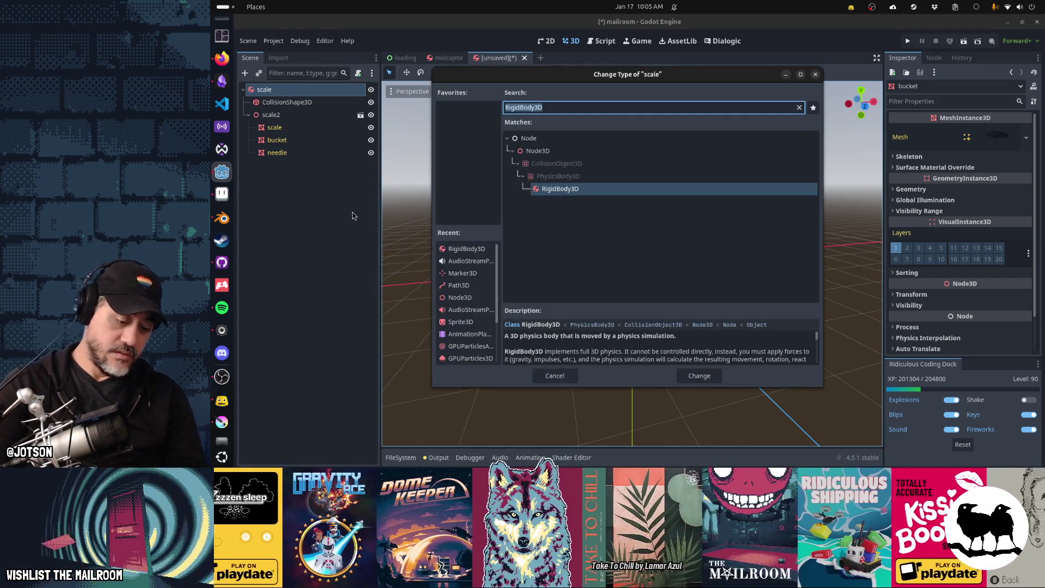
type("node3d")
key("Return")
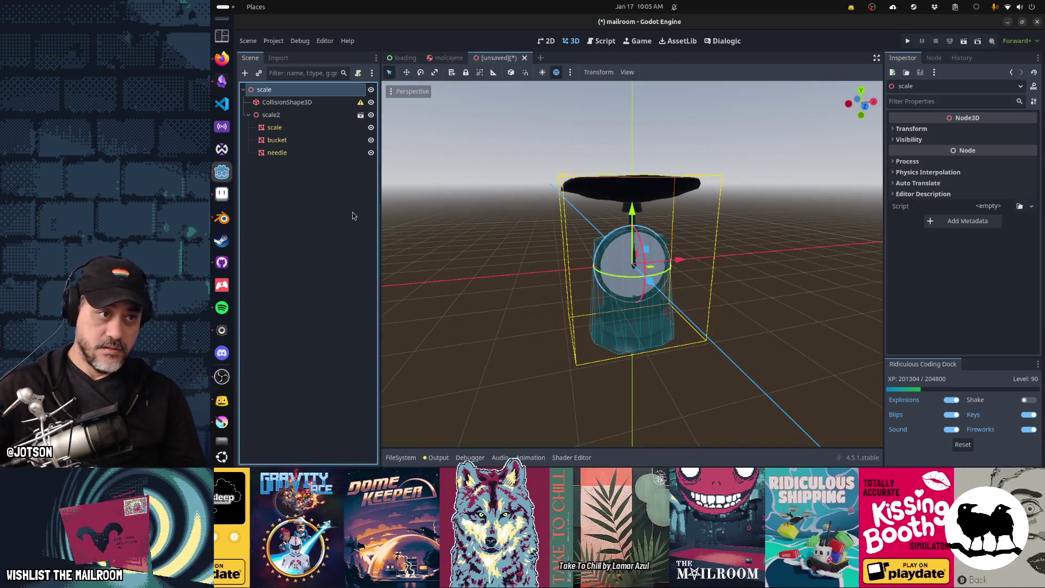
double_click(300, 115)
Rename the instance to scale and switch back to the Blender file
type("scale")
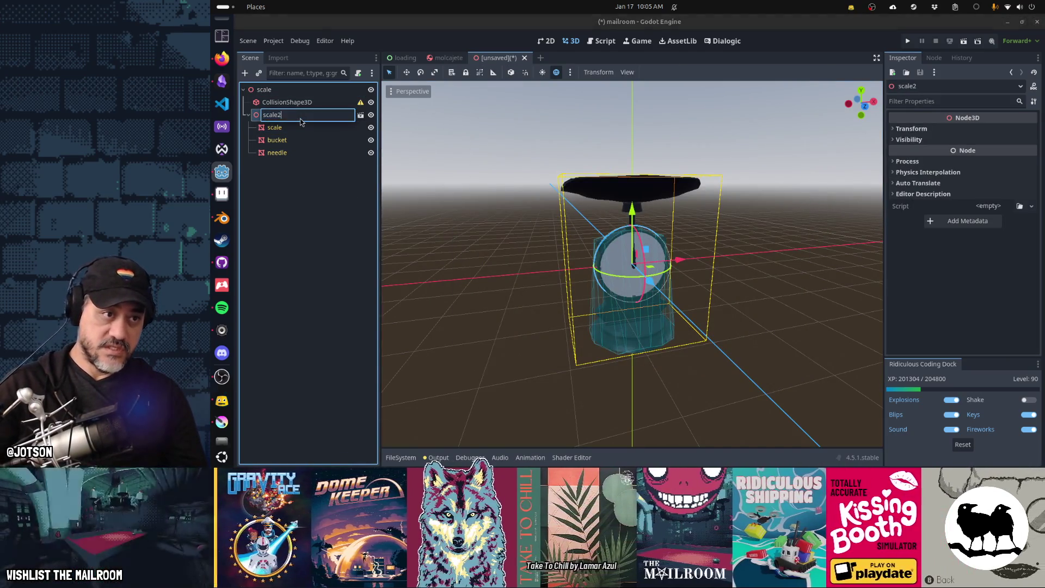
right_click(301, 117)
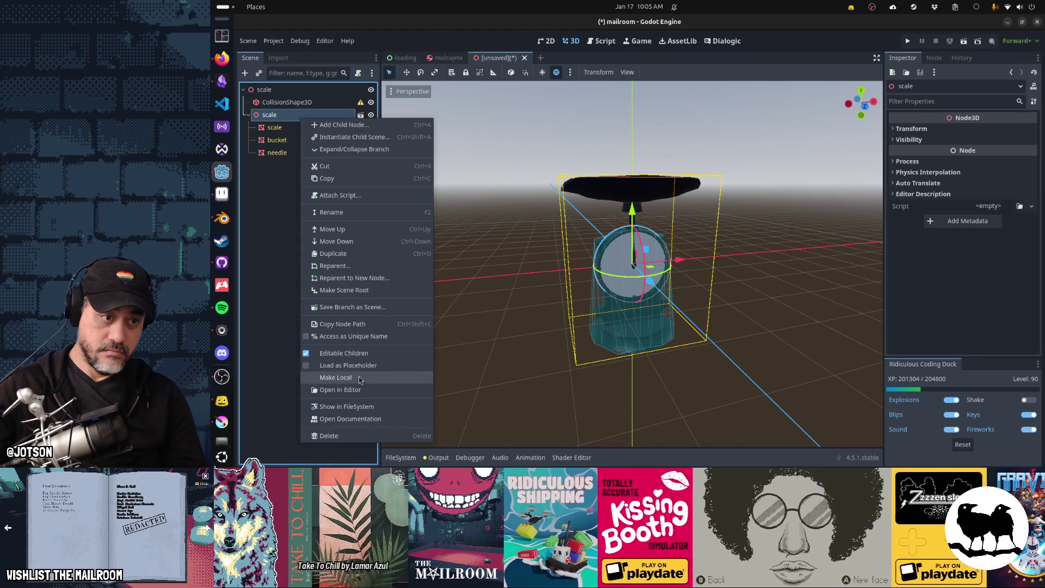
key("Escape")
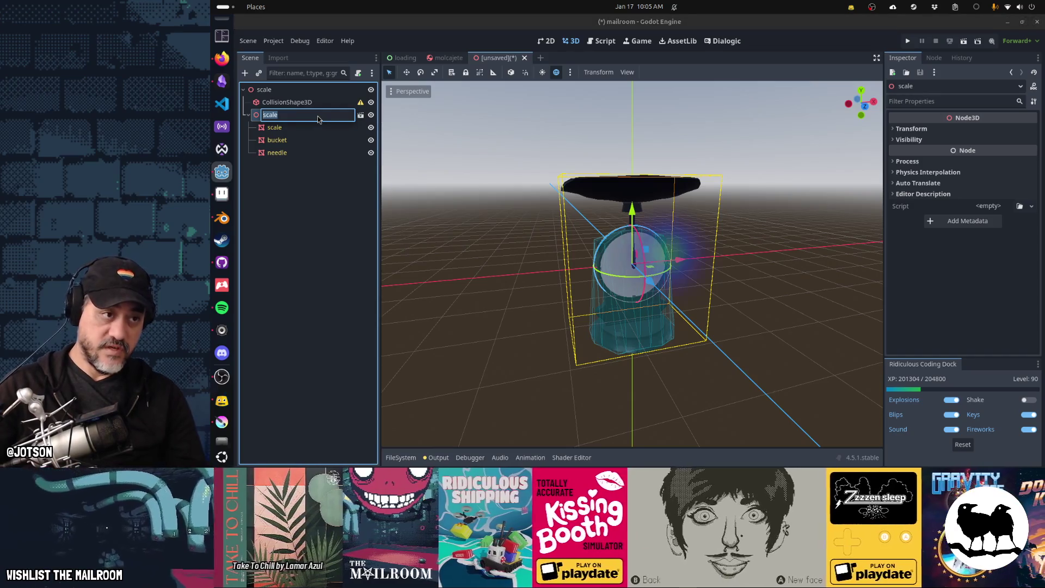
key("alt+Tab")
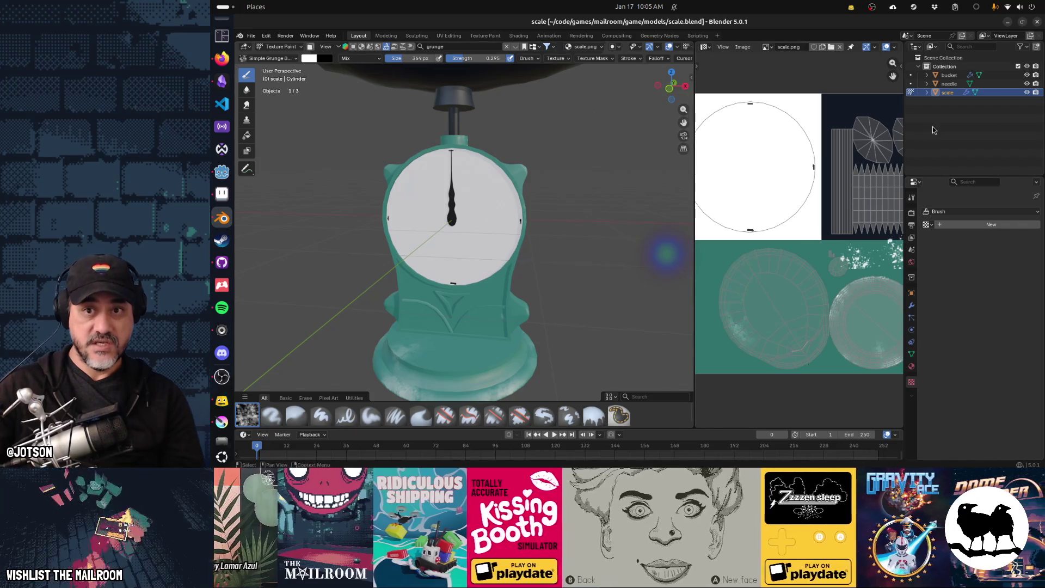
Rename scale to scale-rigid and bucket to bucket-rigid in Blender's Outliner, then save the file
double_click(950, 93)
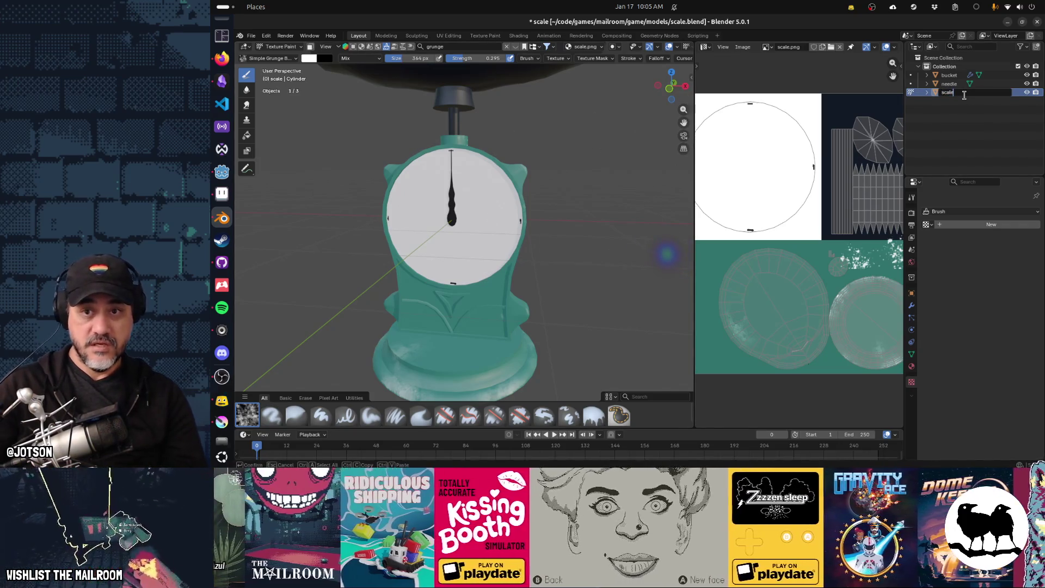
type("-right")
type("id")
key("Tab")
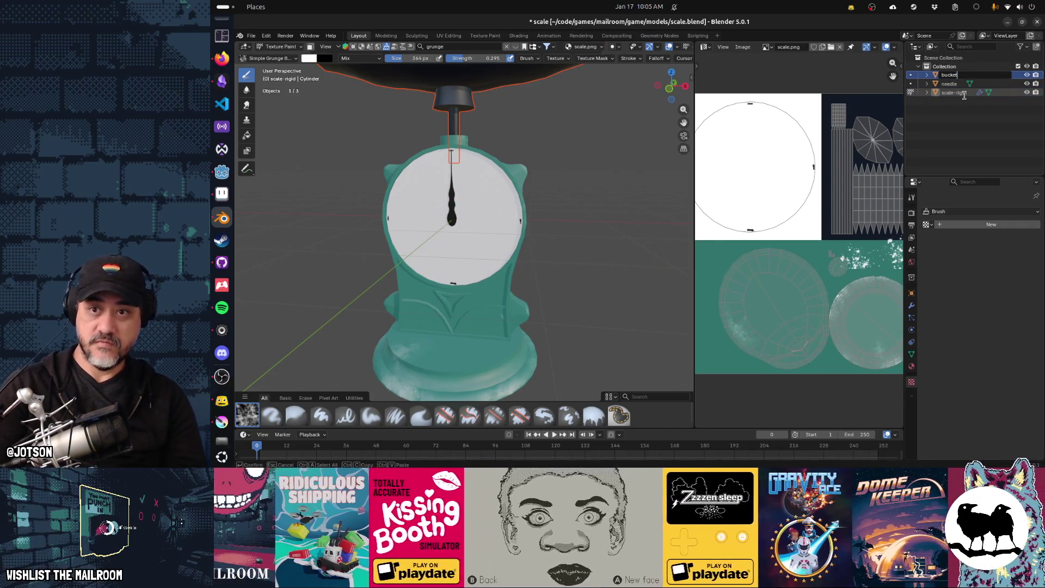
type("-rigid")
key("Return")
key("ctrl+s")
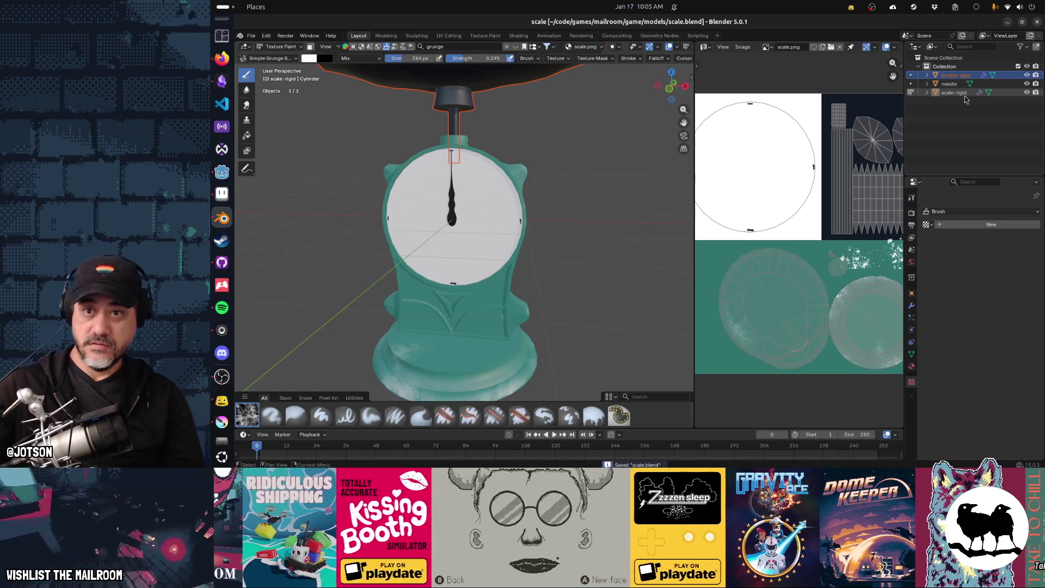
key("alt+Tab")
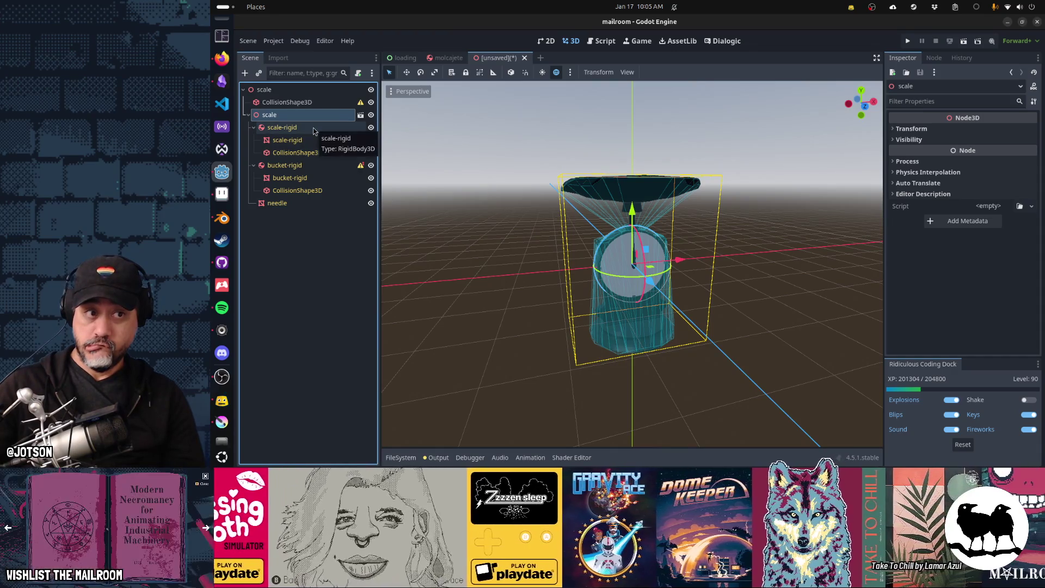
Tick Disabled on bucket-rigid's CollisionShape3D in the Inspector
left_click(313, 131)
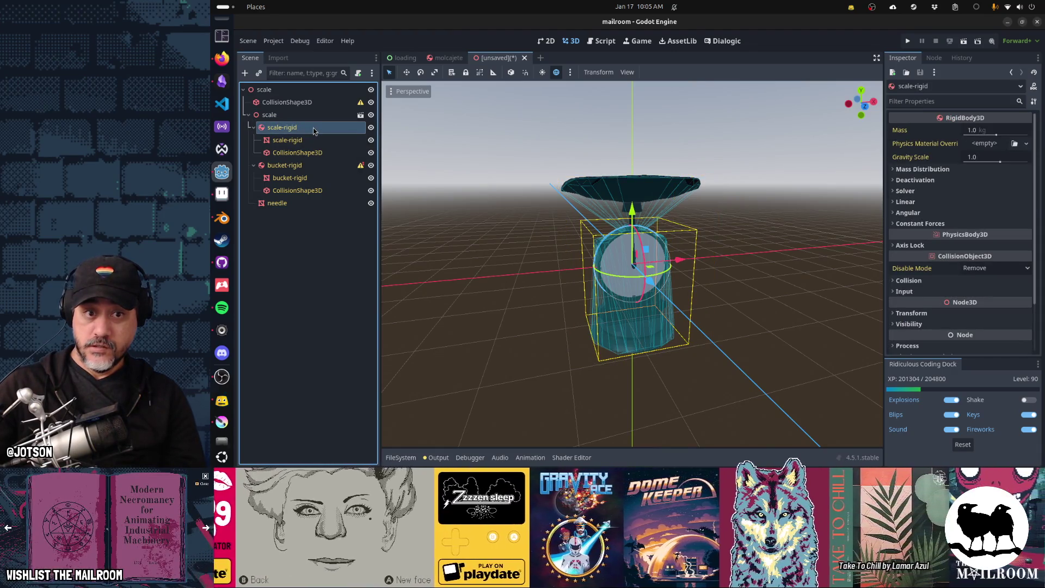
left_click(304, 166)
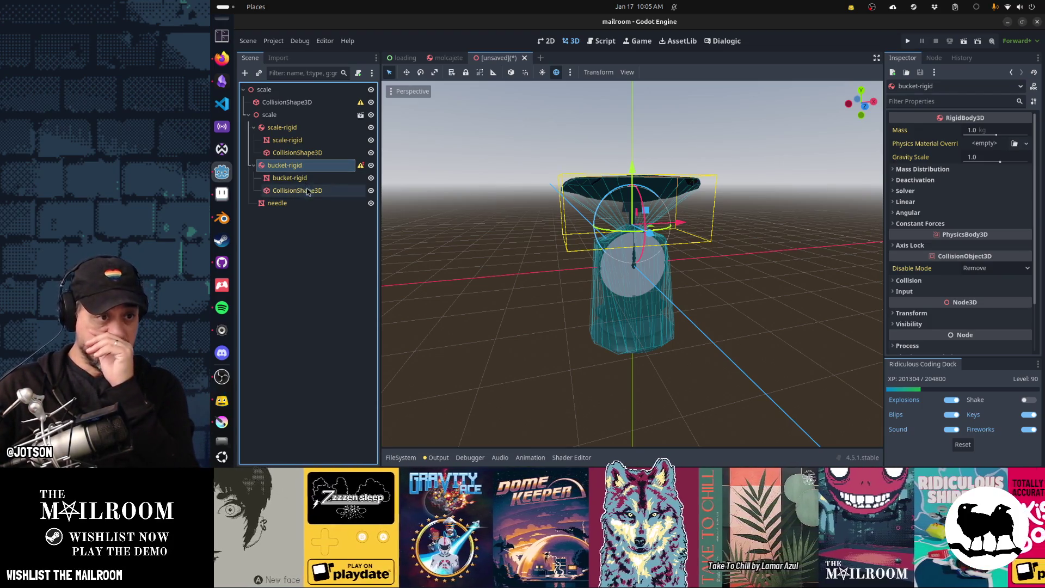
left_click(298, 190)
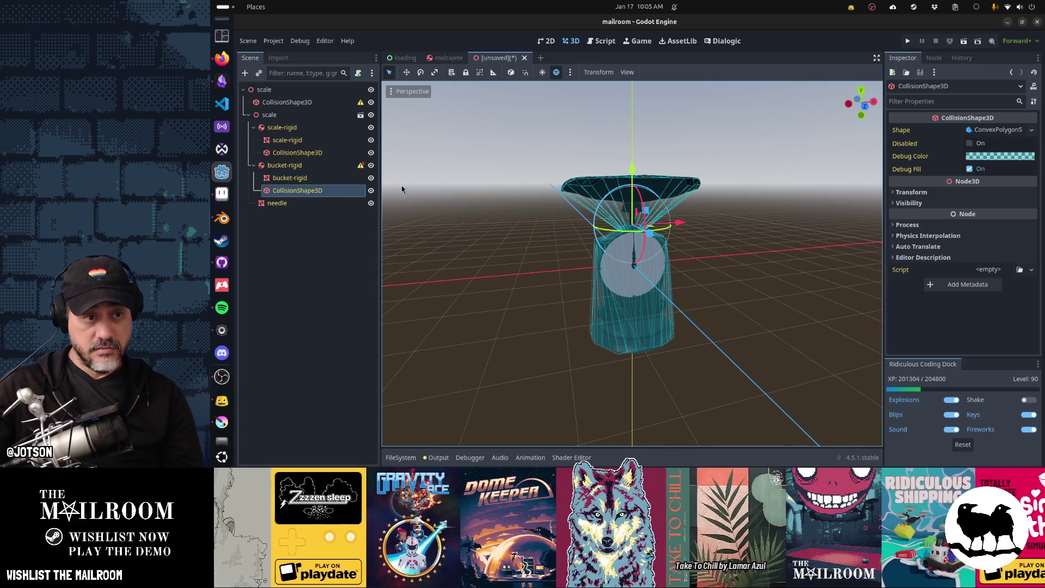
left_click(969, 143)
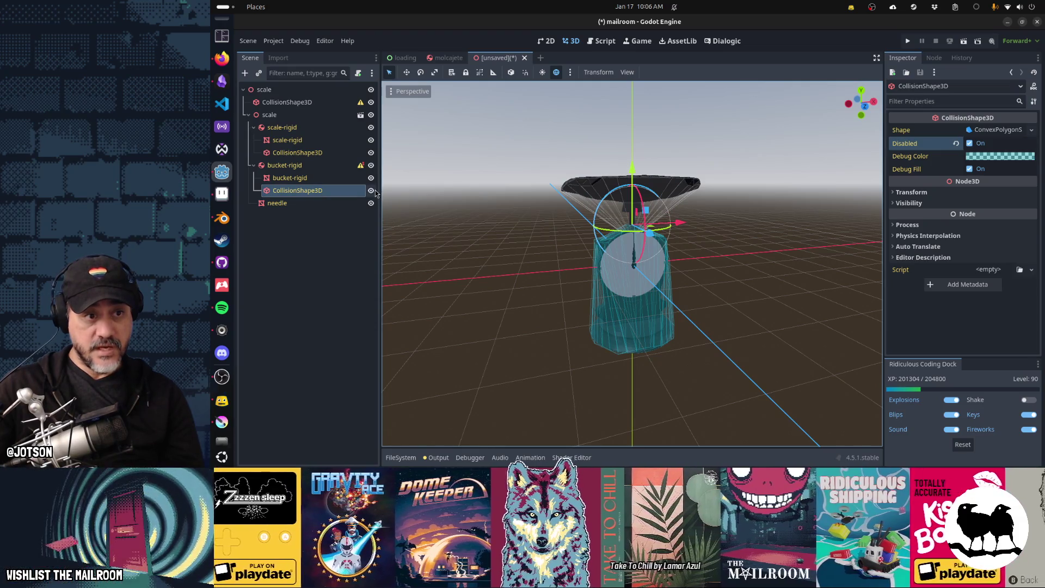
Hide and re-show the bucket's collision shape, then select and inspect the bucket-rigid mesh
left_click(375, 193)
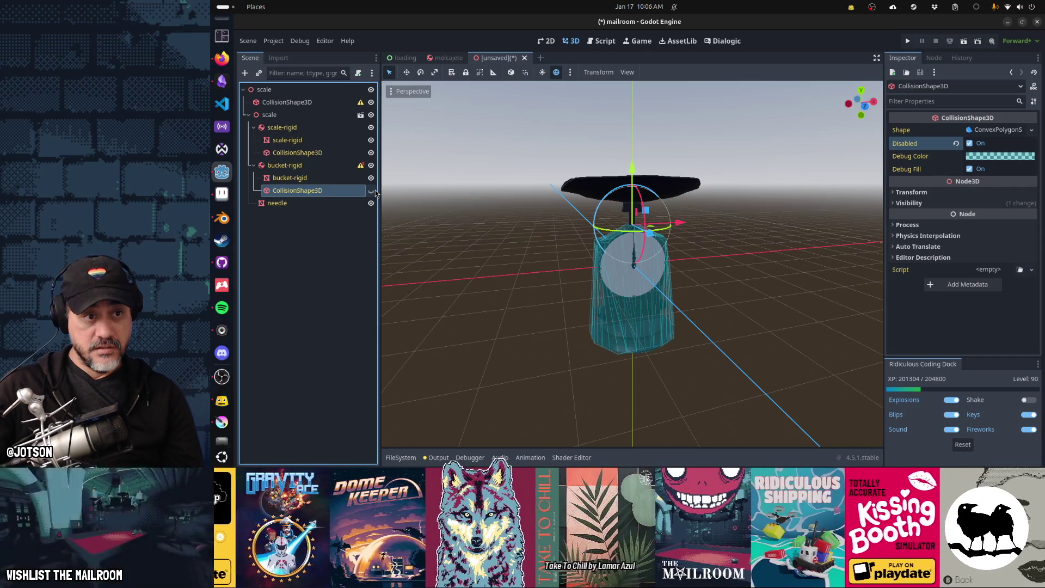
left_click(371, 191)
left_click(340, 180)
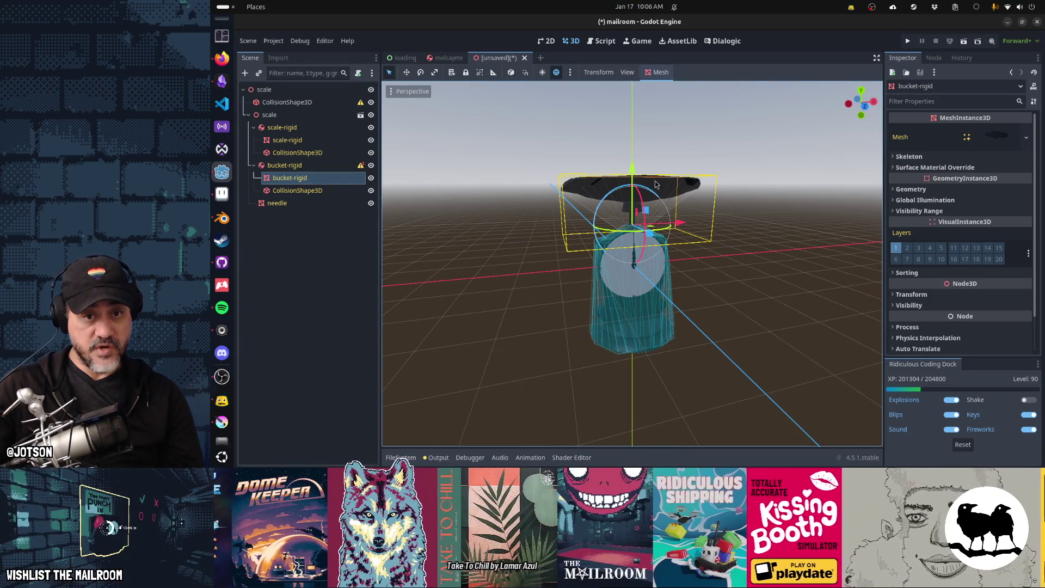
middle_click_drag(566, 187, 534, 229)
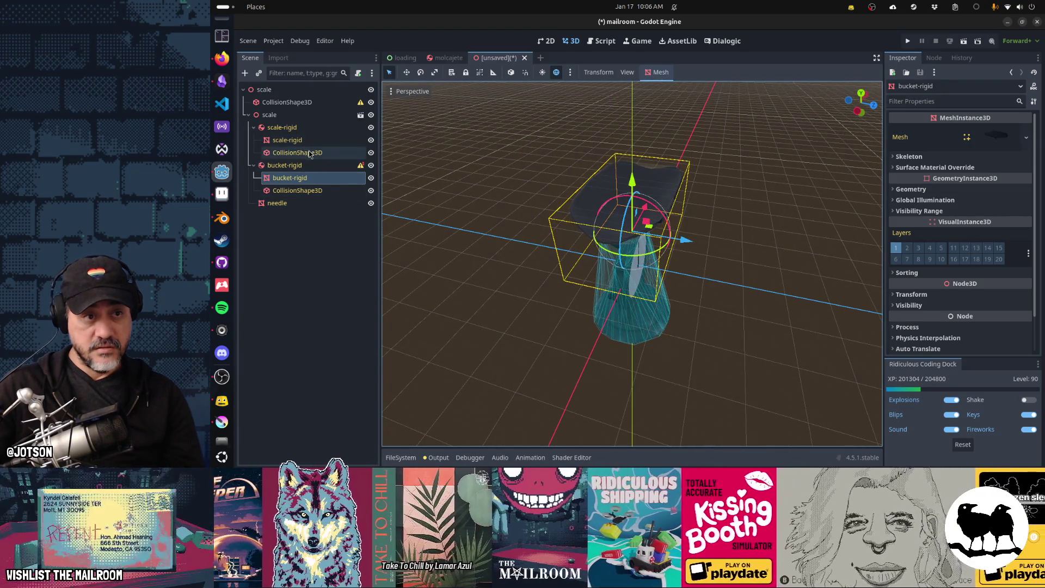
key("alt+Tab")
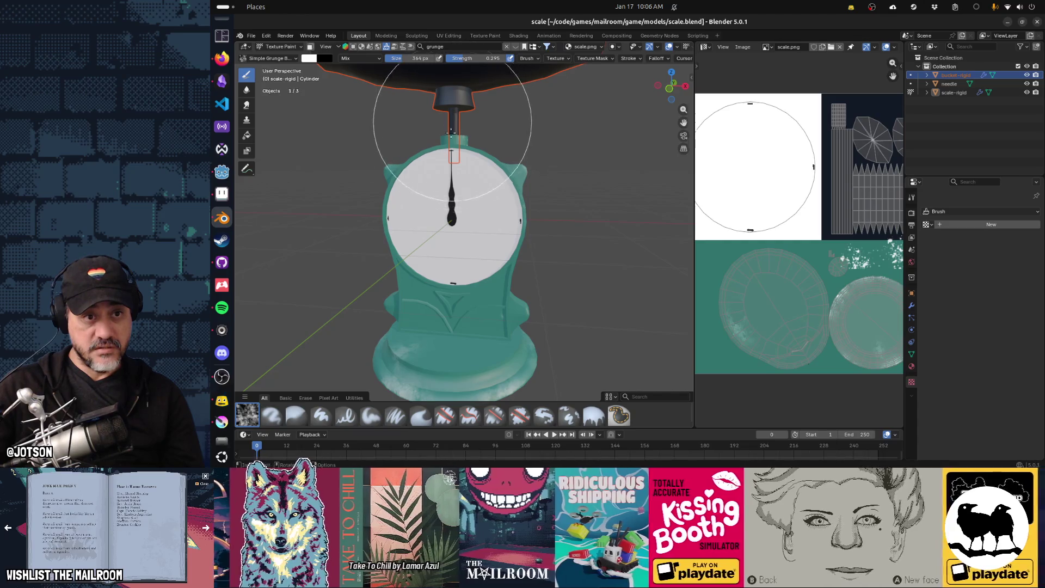
In Edit Mode, select the bucket dish's linked geometry, then the stem's linked geometry
mouse_move(441, 175)
middle_mouse_down()
mouse_move(479, 198)
mouse_move(499, 112)
middle_mouse_up()
key("Tab")
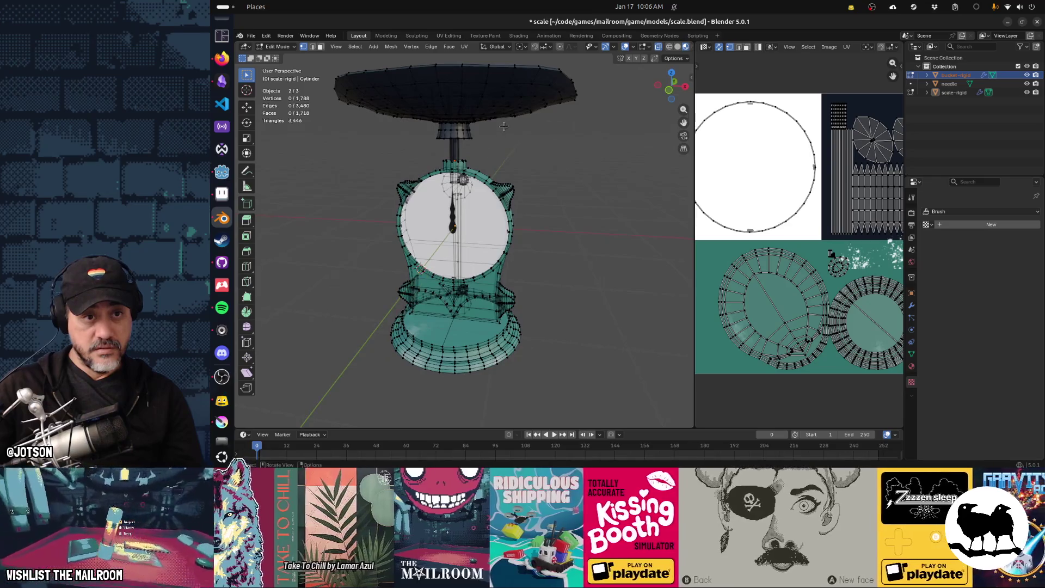
left_click(499, 113, "alt")
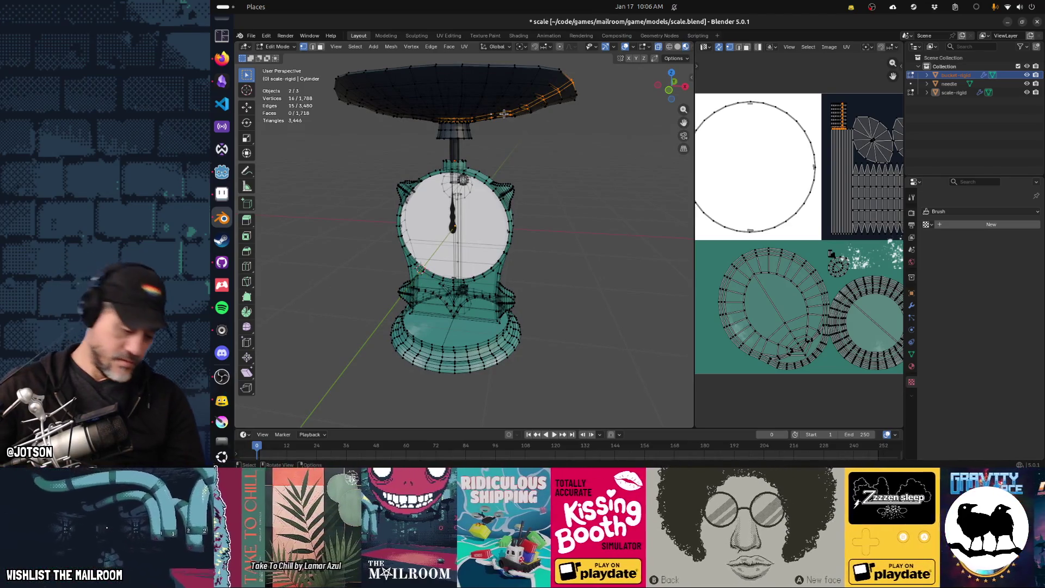
key("ctrl+l")
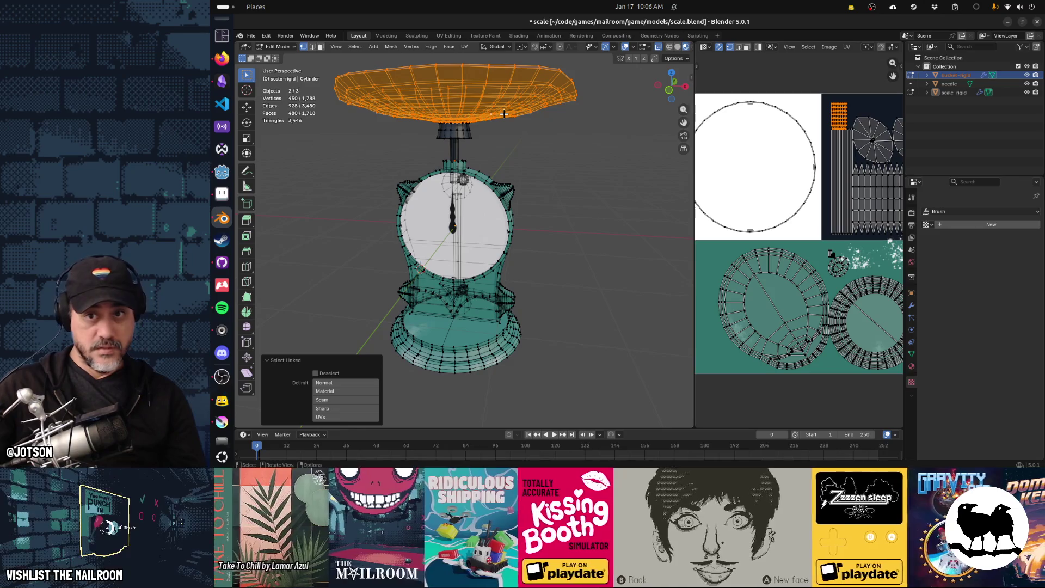
left_click(483, 130)
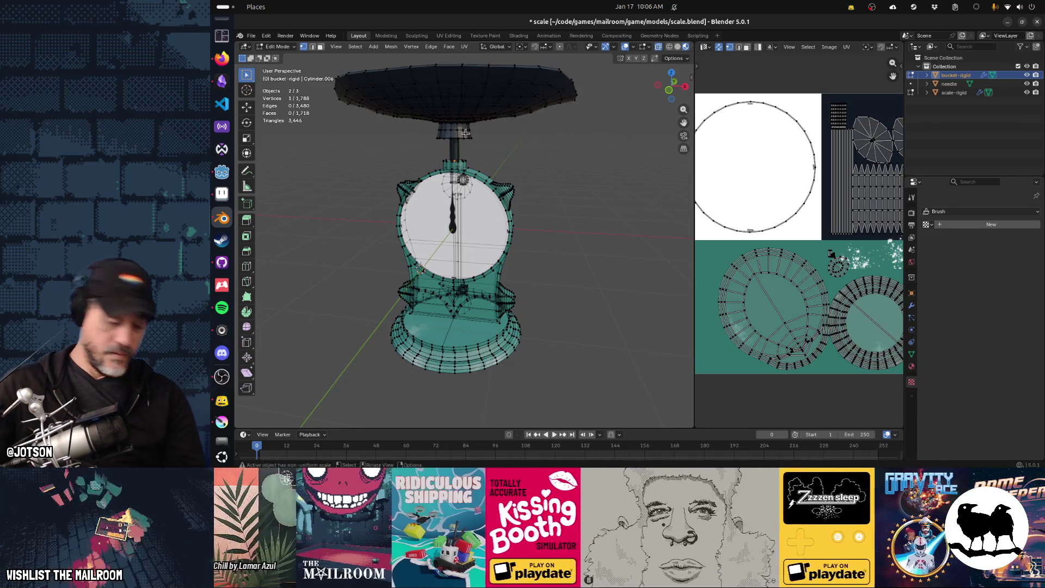
left_click(465, 133)
key("ctrl+l")
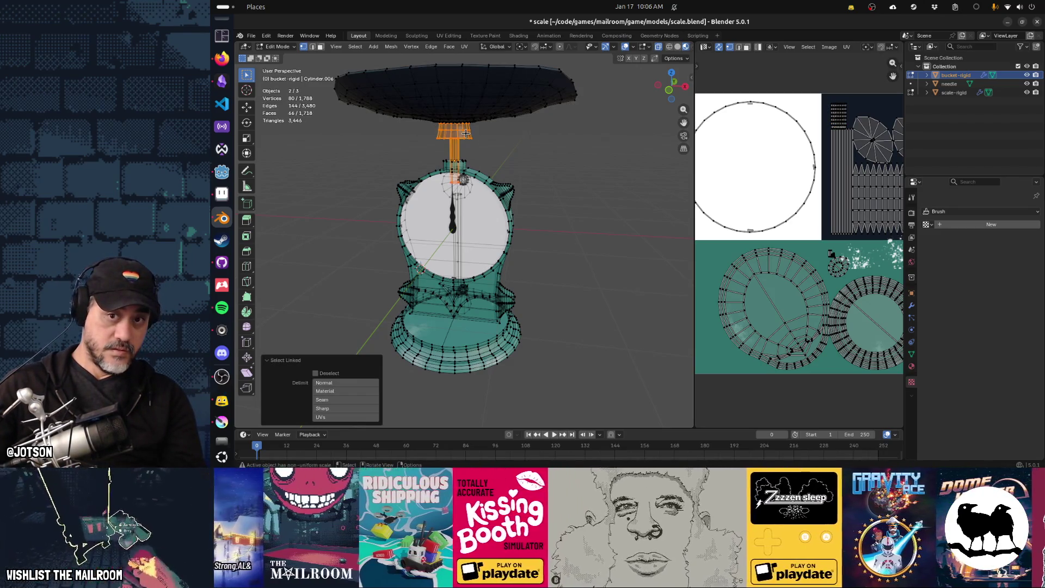
key("alt+Tab")
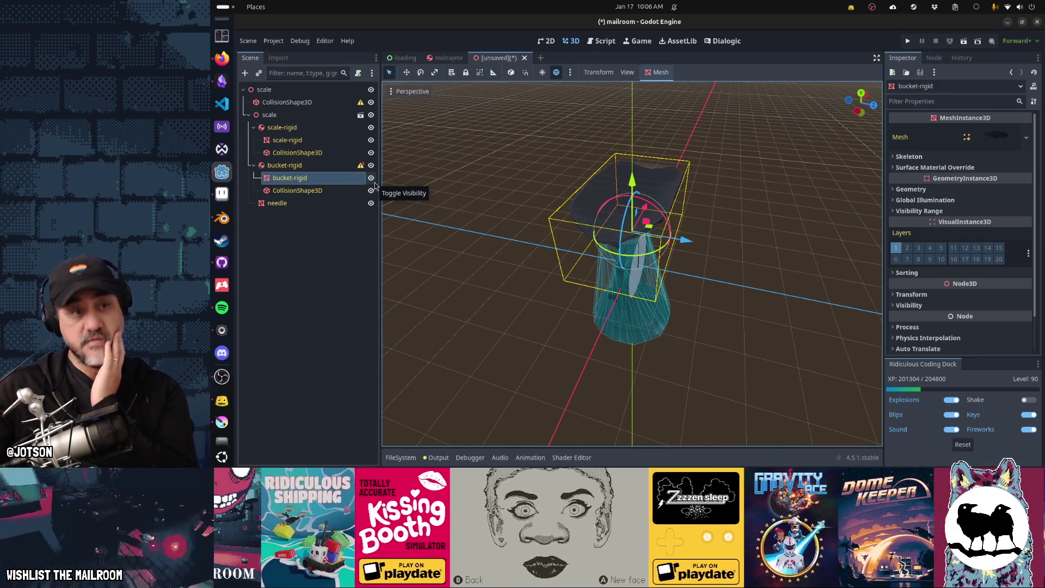
Untick Disabled on bucket-rigid's CollisionShape3D and orbit to check the convex hull
left_click(333, 190)
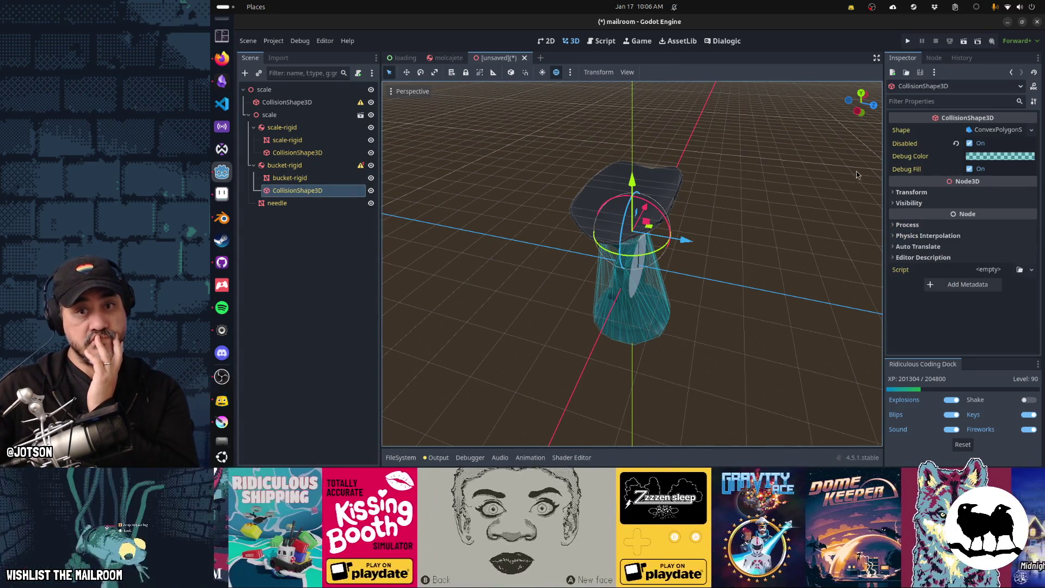
left_click(956, 144)
middle_click_drag(598, 245, 636, 234)
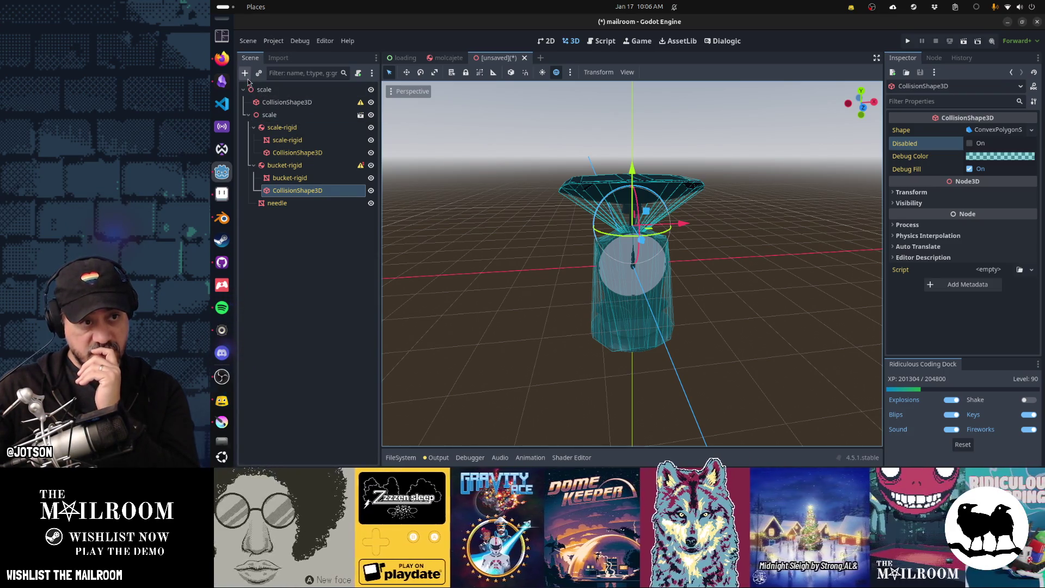
Add a SliderJoint3D node and place it directly under the root scale node
left_click(246, 77)
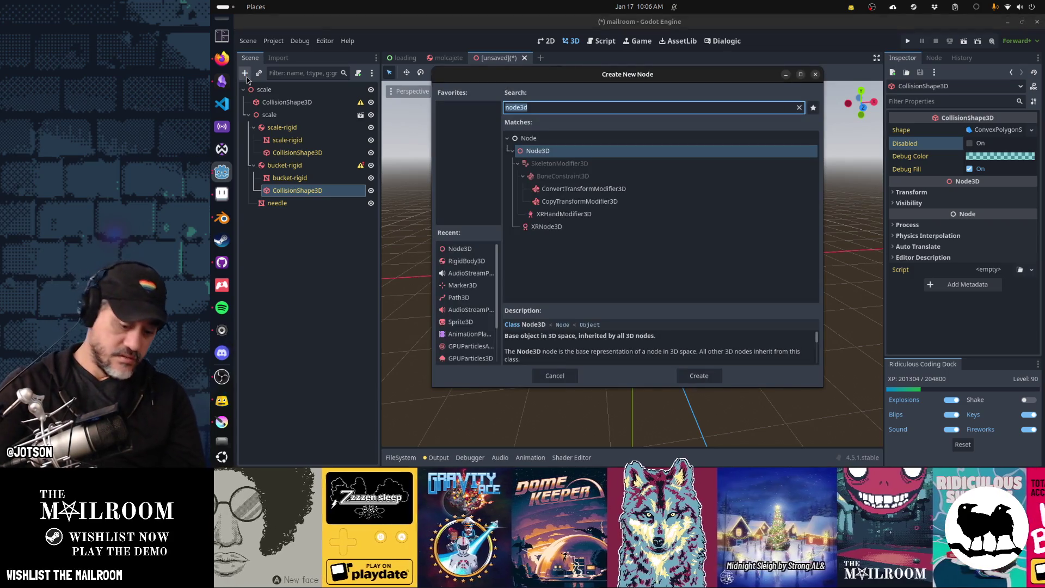
type("joint")
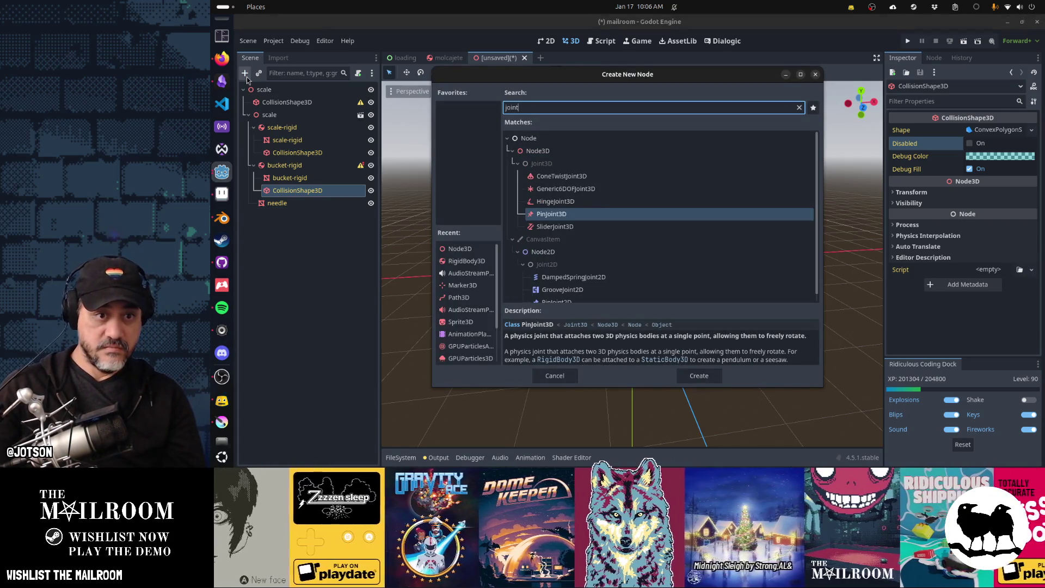
key("Down")
key("Return")
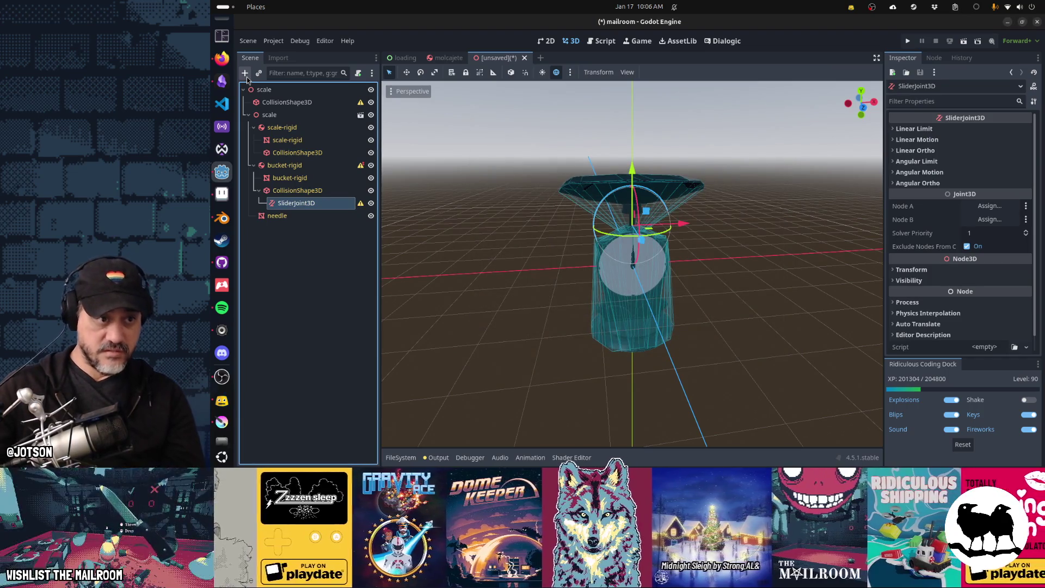
left_click_drag(296, 202, 294, 91)
Delete the stray top-level CollisionShape3D
left_click(297, 104)
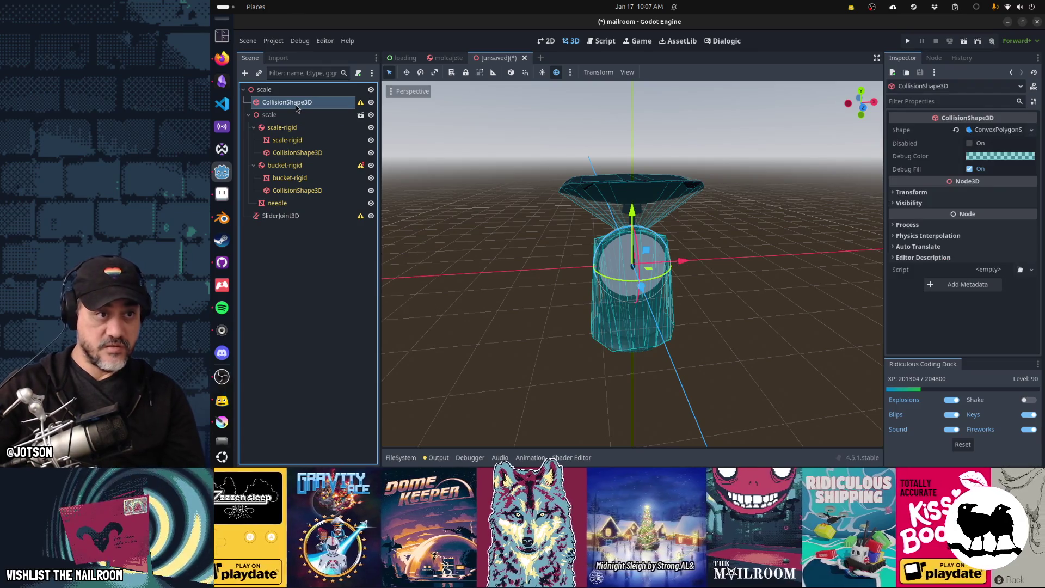
key("Delete")
left_click(305, 206)
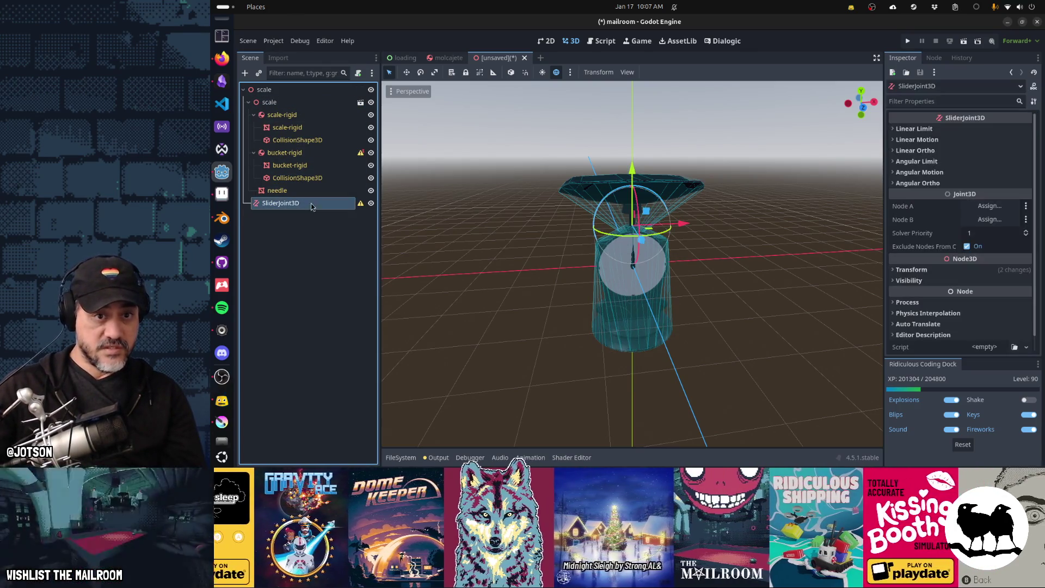
Assign scale-rigid as Node A and bucket-rigid as Node B on the SliderJoint3D
left_click(977, 206)
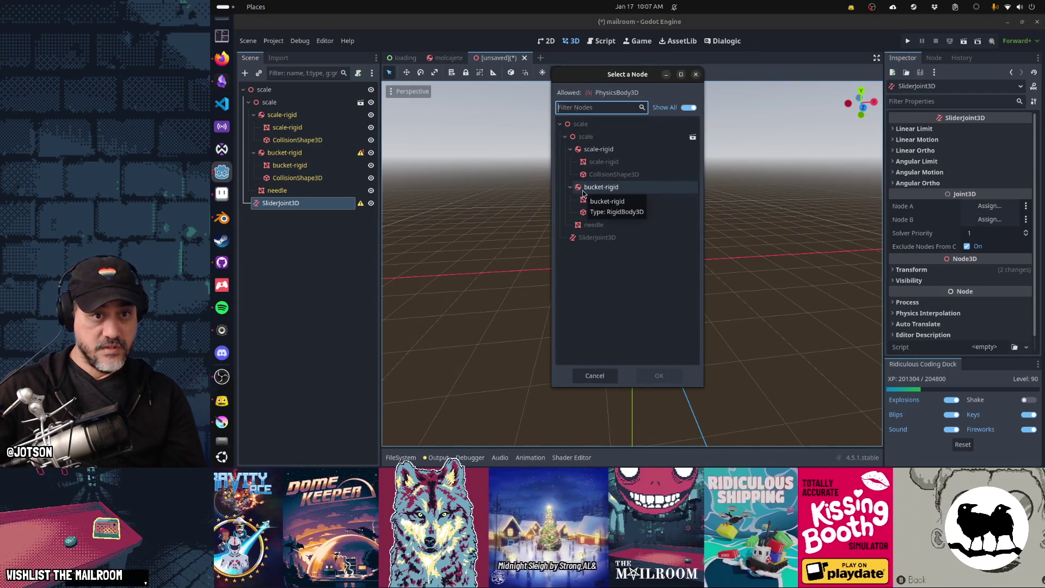
left_click(597, 152)
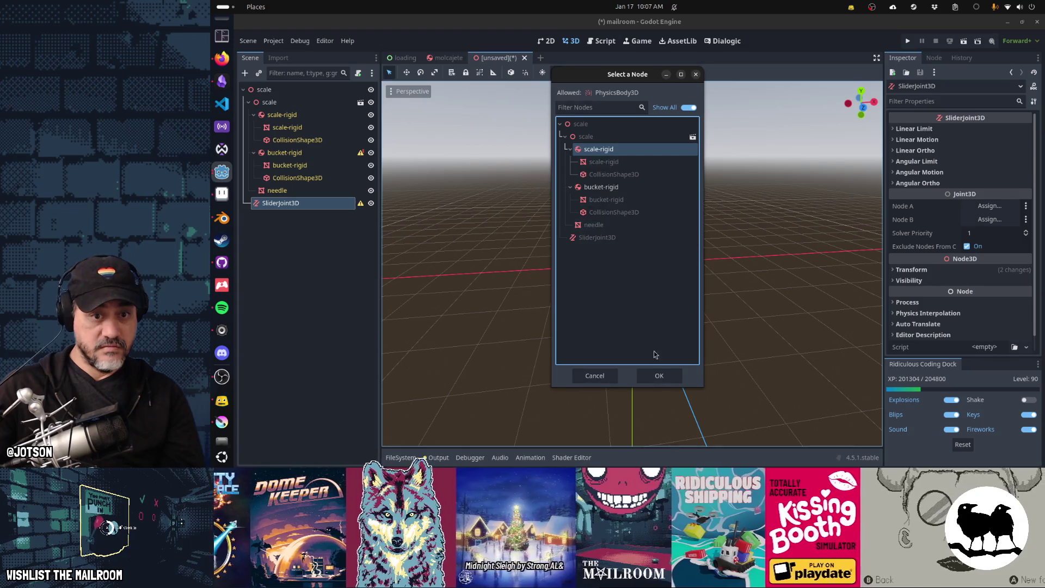
left_click(659, 376)
left_click(995, 223)
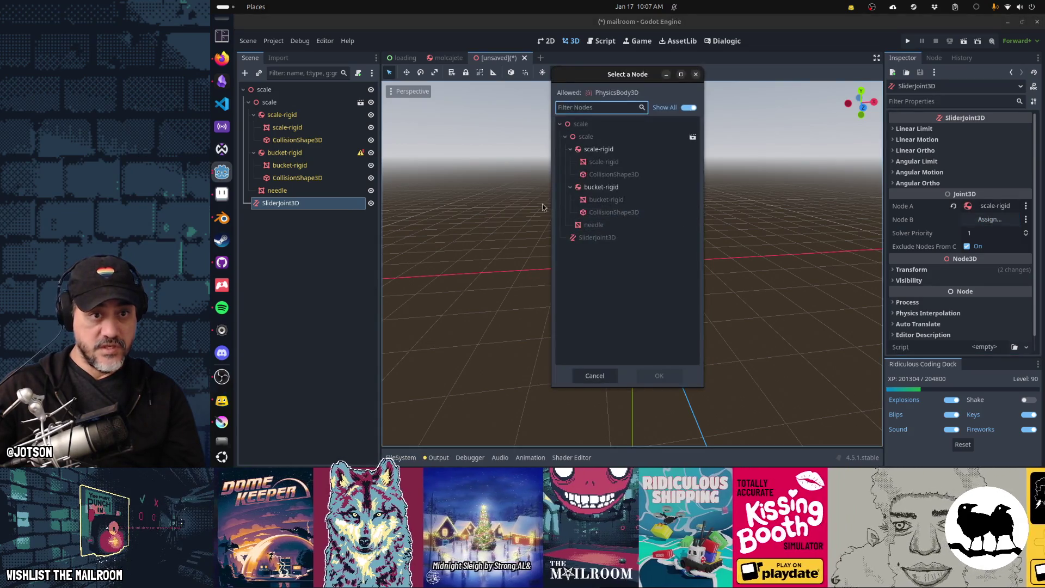
left_click(601, 187)
left_click(658, 376)
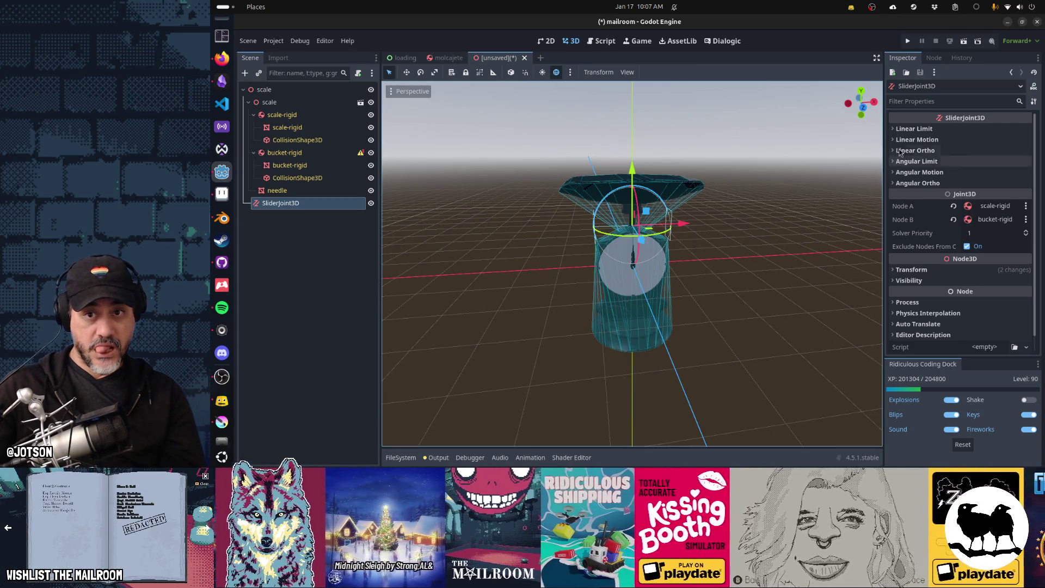
Set the Linear Limit upper distance to 0.0 m and lower distance to -0.1 m
left_click(914, 130)
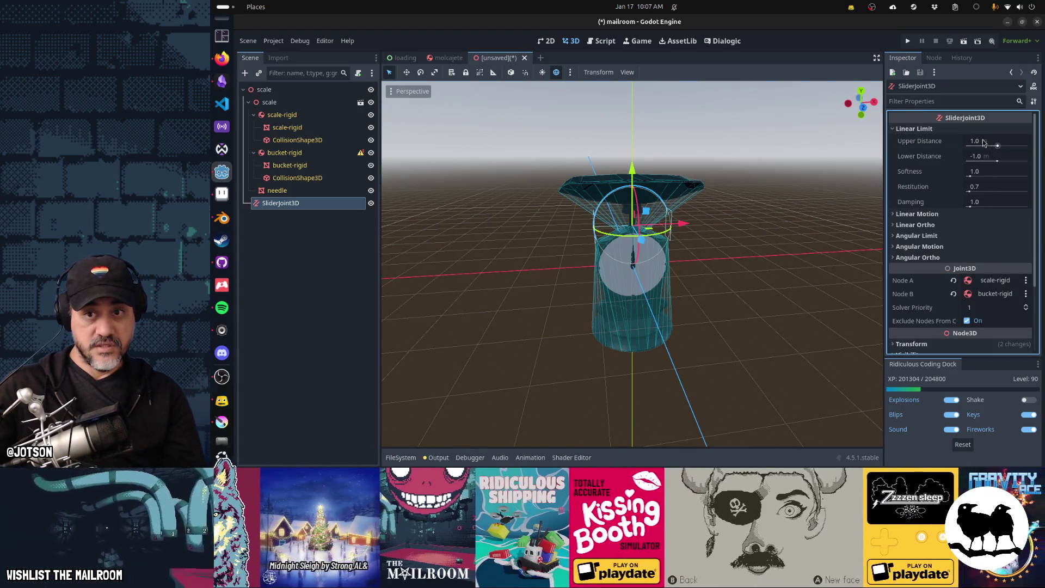
left_click(1001, 143)
type("0.")
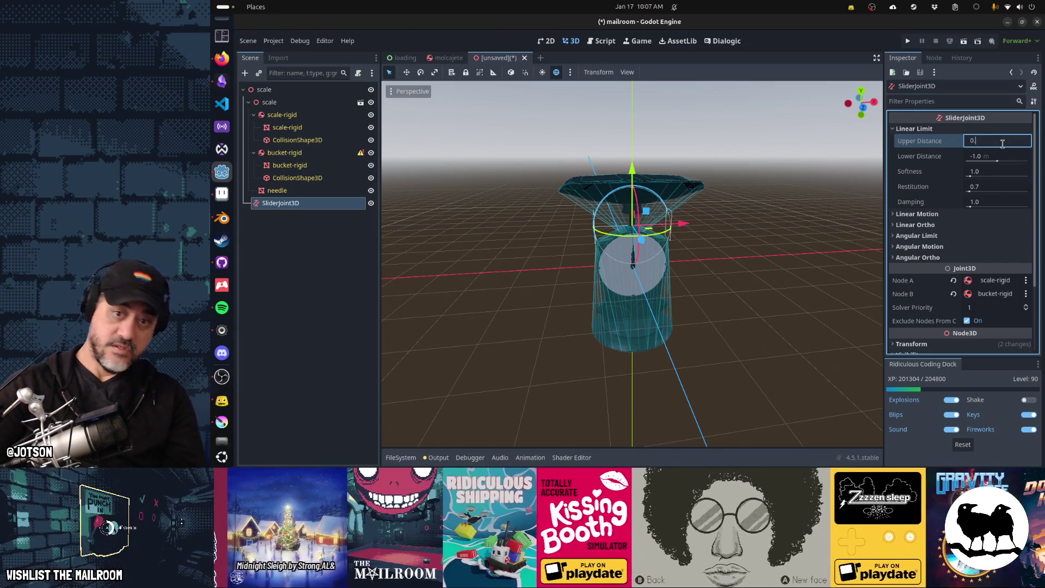
type("1")
key("Tab")
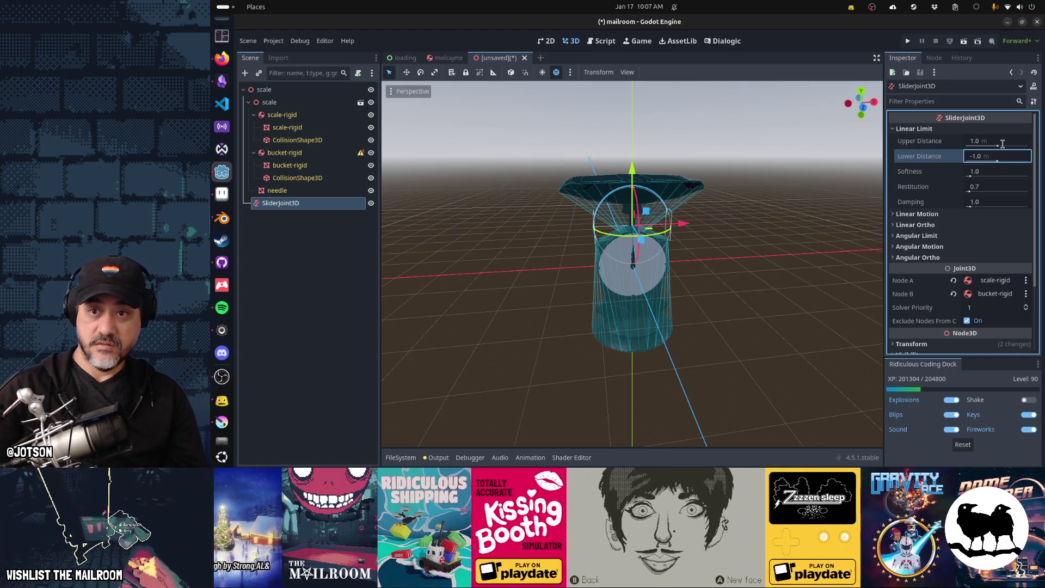
type("-")
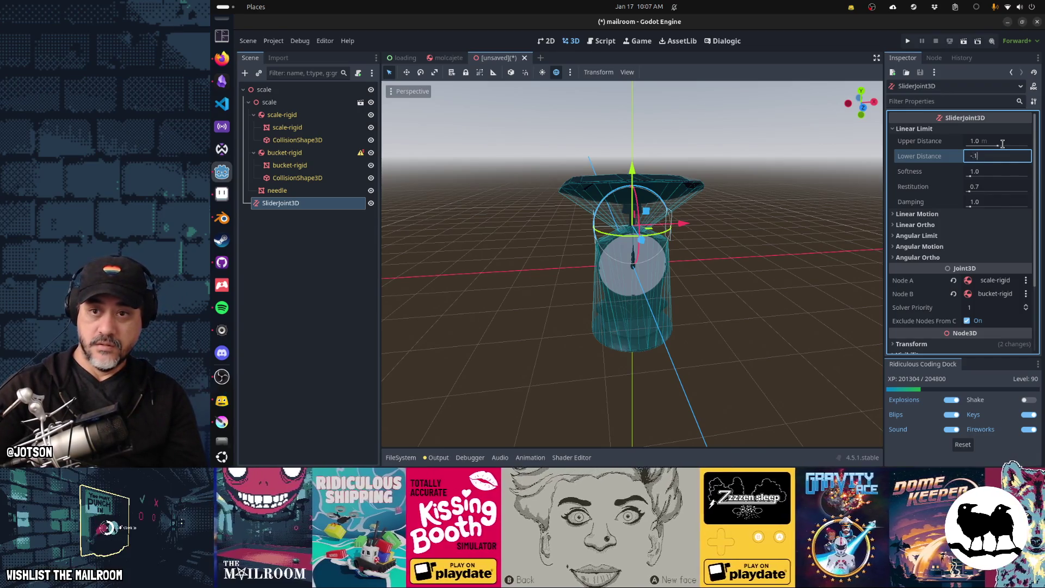
left_click(1003, 143)
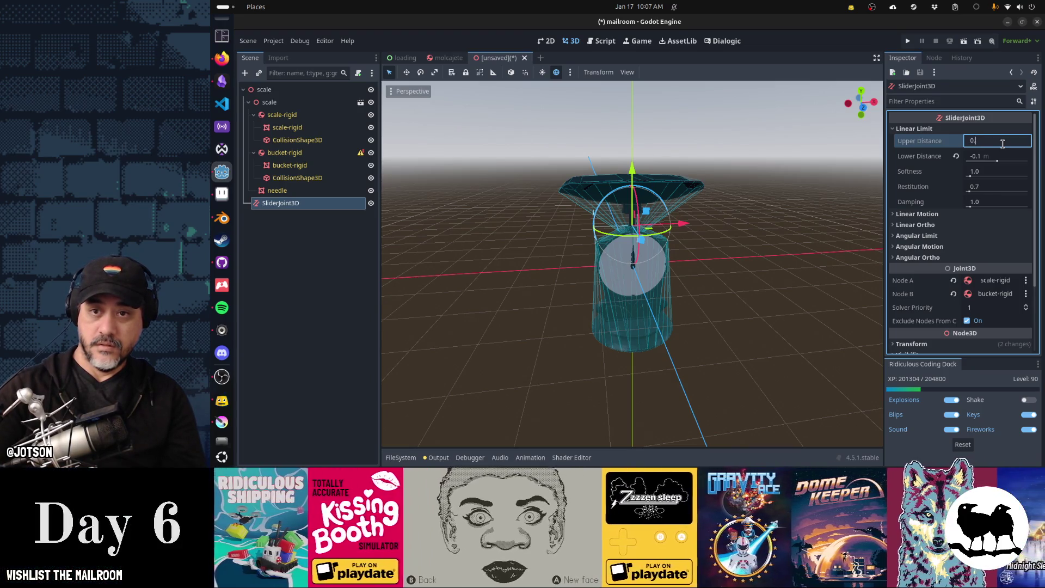
key("Tab")
key("Tab")
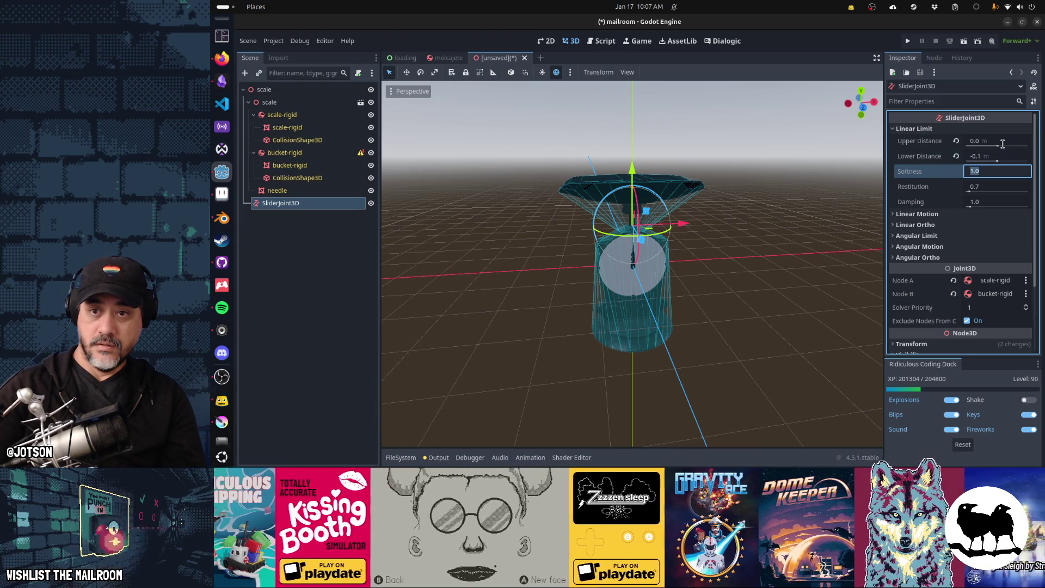
key("Tab")
key("Tab")
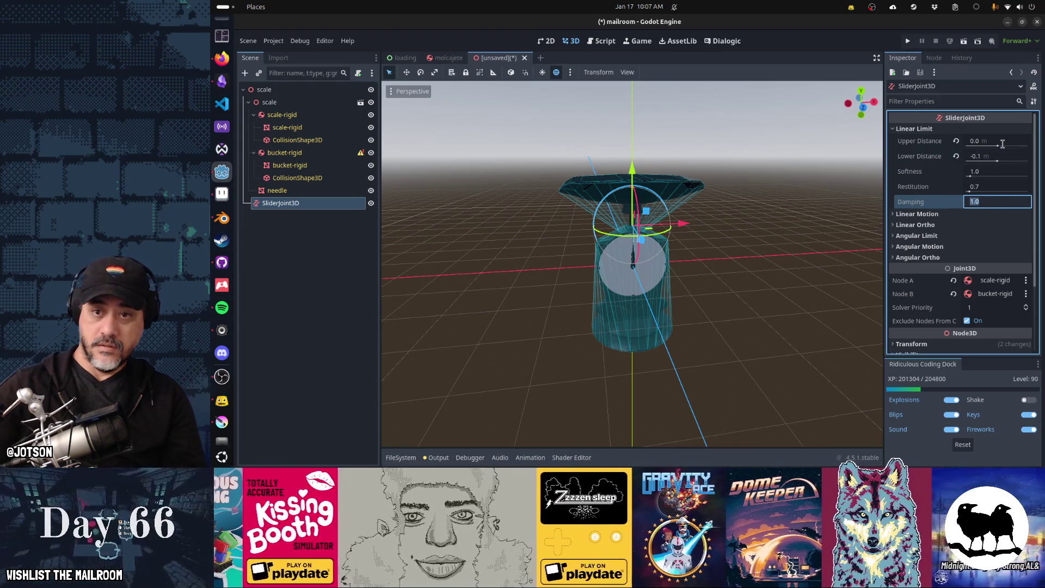
Review the joint's linear motion, angular limit, angular motion and ortho sections
left_click(954, 215)
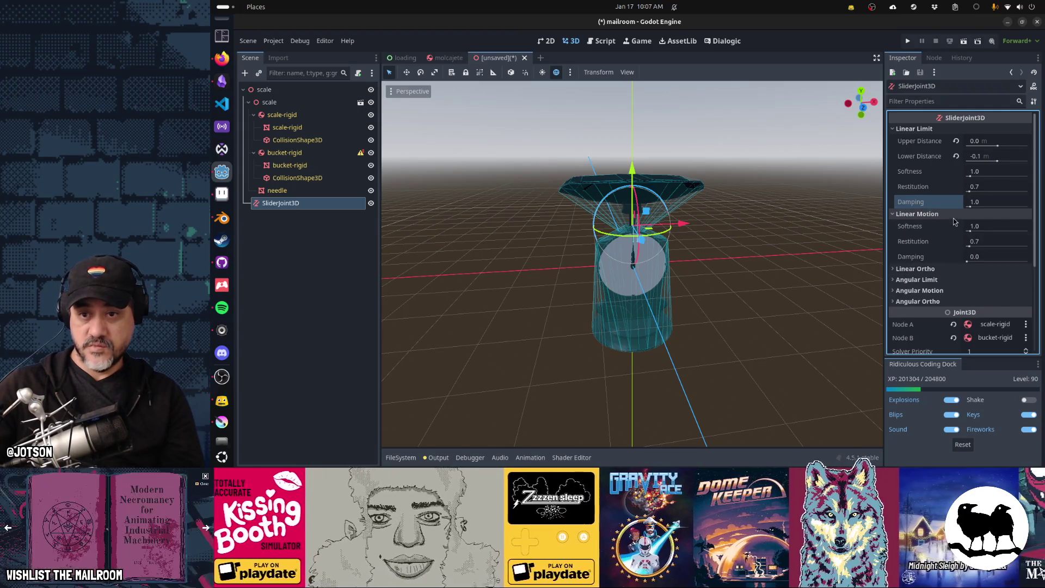
scroll(953, 221, "down", 1)
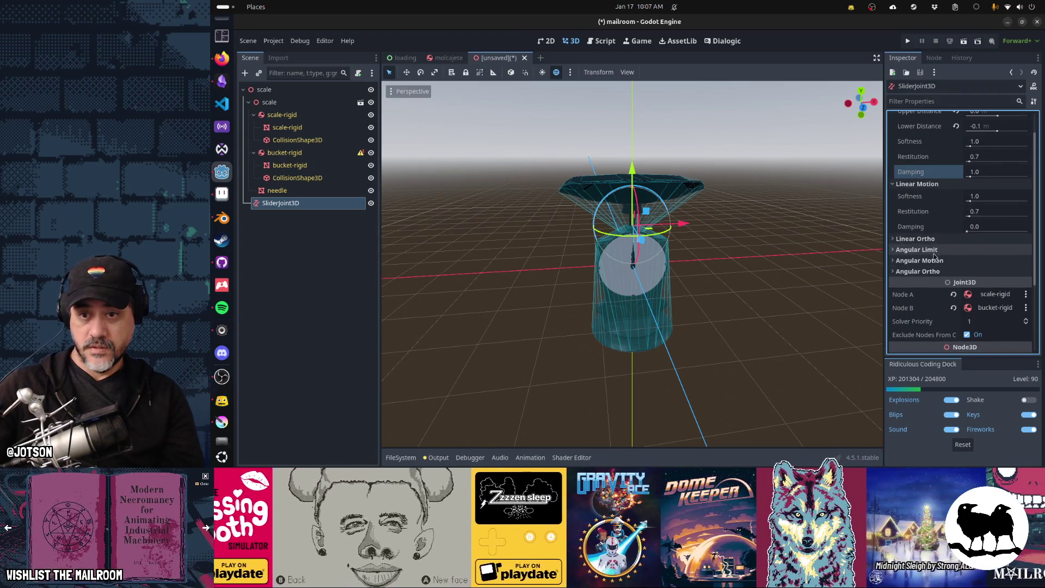
left_click(932, 249)
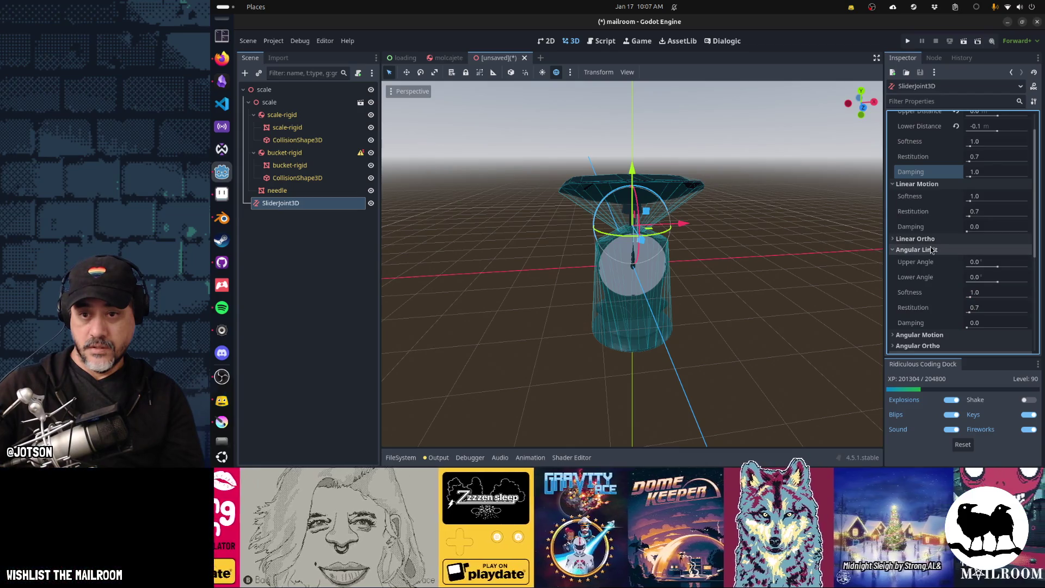
left_click(932, 250)
left_click(932, 261)
left_click(932, 260)
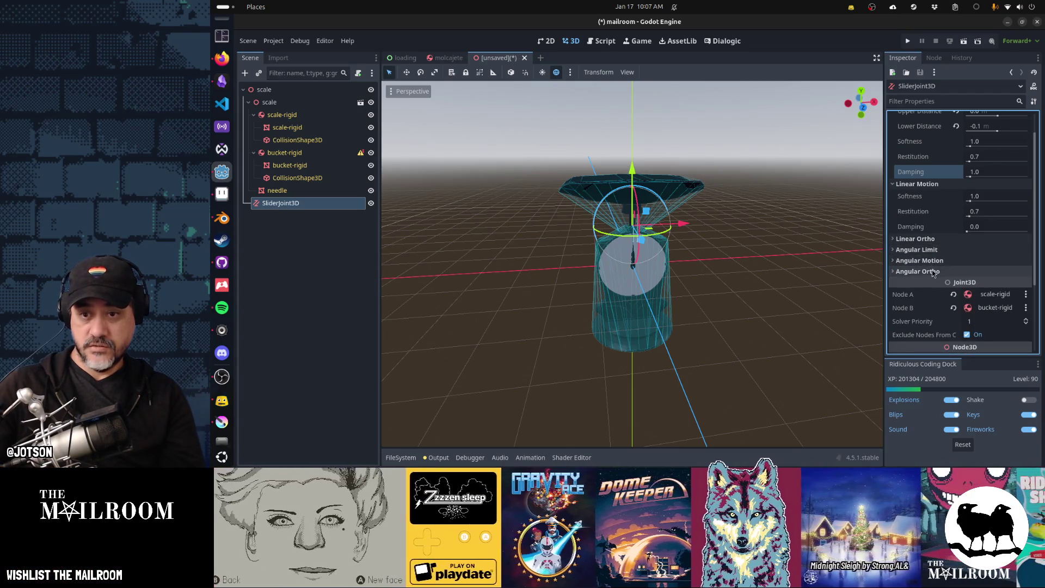
left_click(933, 271)
left_click(933, 272)
left_click(919, 240)
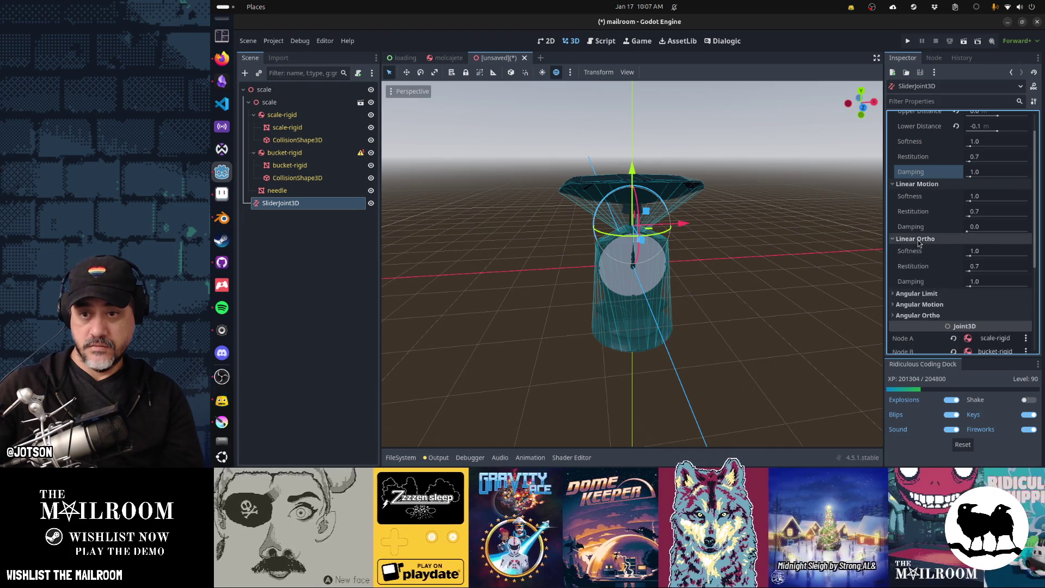
left_click(919, 240)
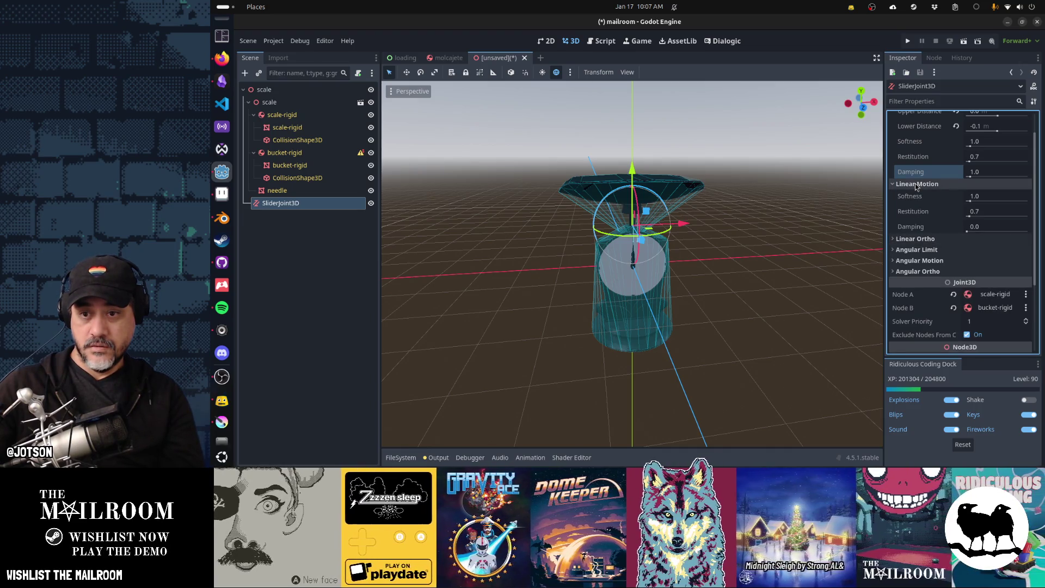
left_click(918, 185)
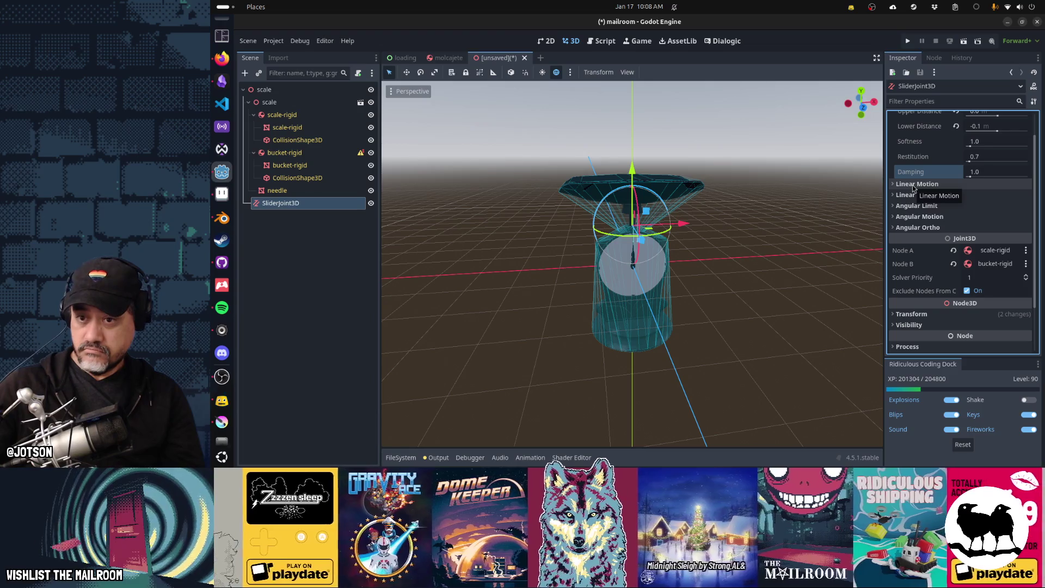
scroll(914, 188, "up", 2)
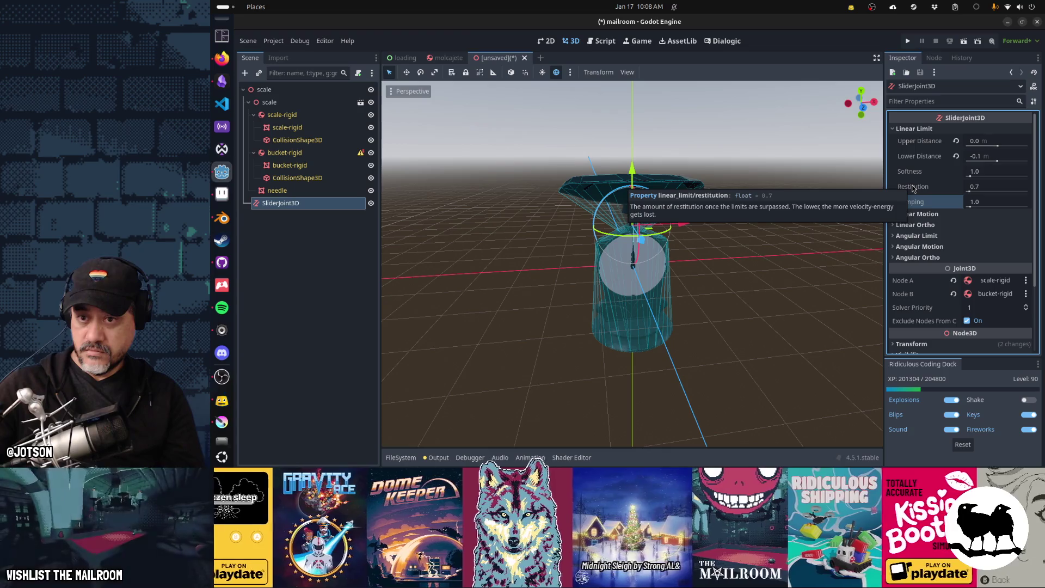
Undo a trial lower-distance edit, then rotate the slider joint and raise it slightly
middle_click_drag(723, 295, 812, 287)
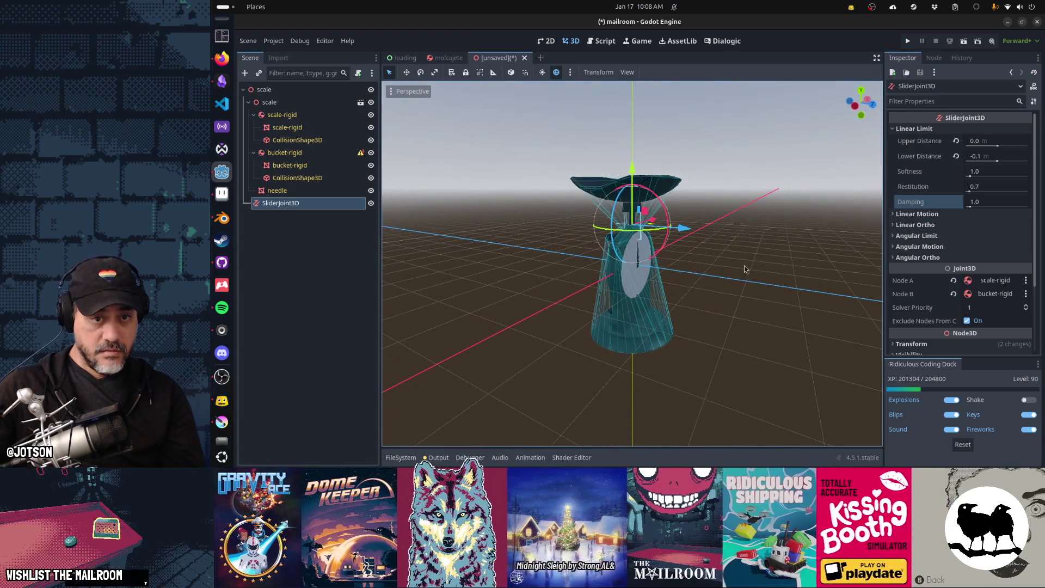
scroll(717, 257, "up", 5)
mouse_move(717, 257)
middle_mouse_down()
mouse_move(724, 245)
mouse_move(807, 250)
middle_mouse_up()
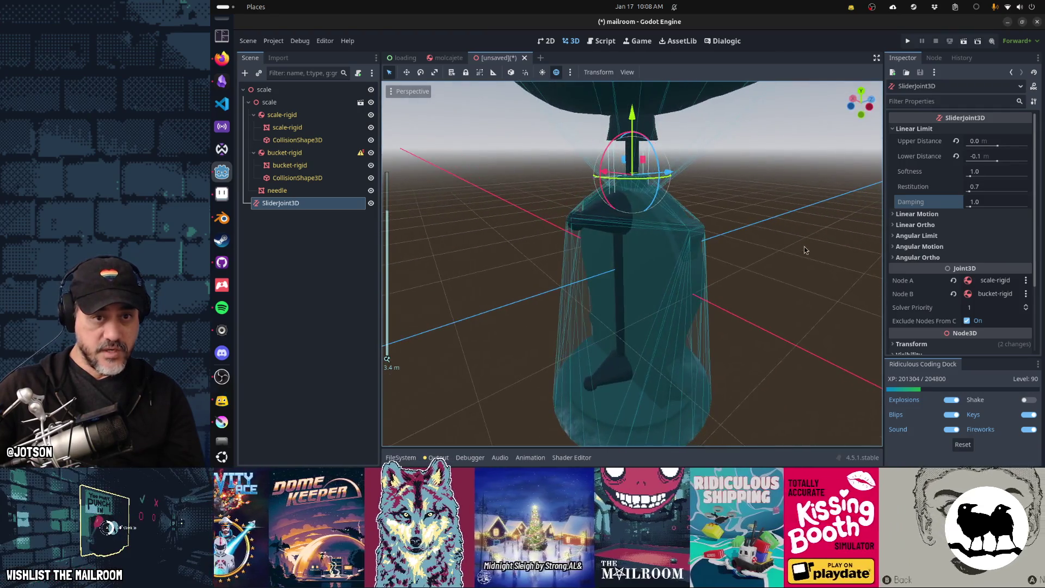
left_click_drag(994, 162, 994, 164)
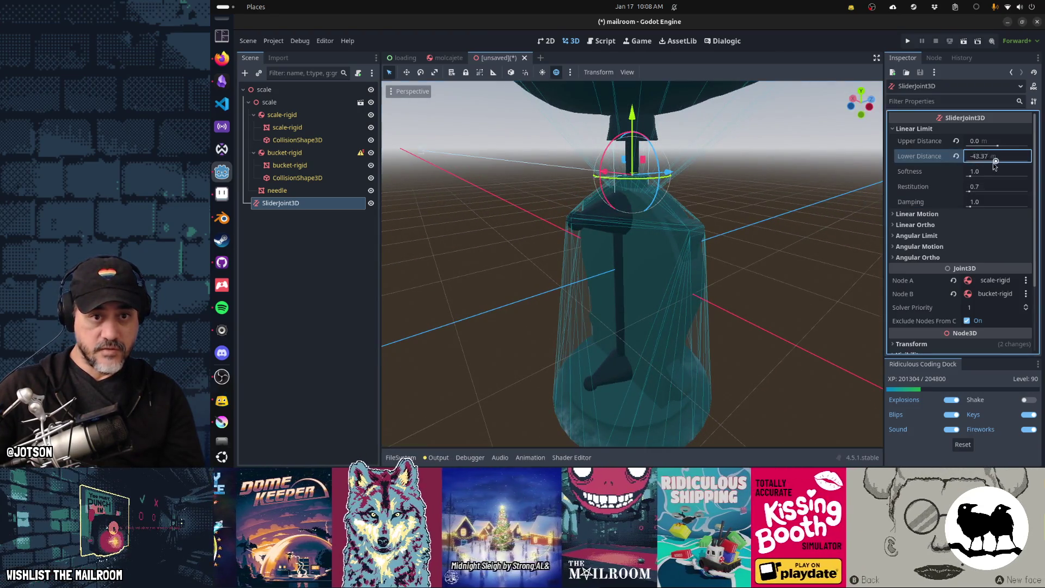
left_click(994, 163)
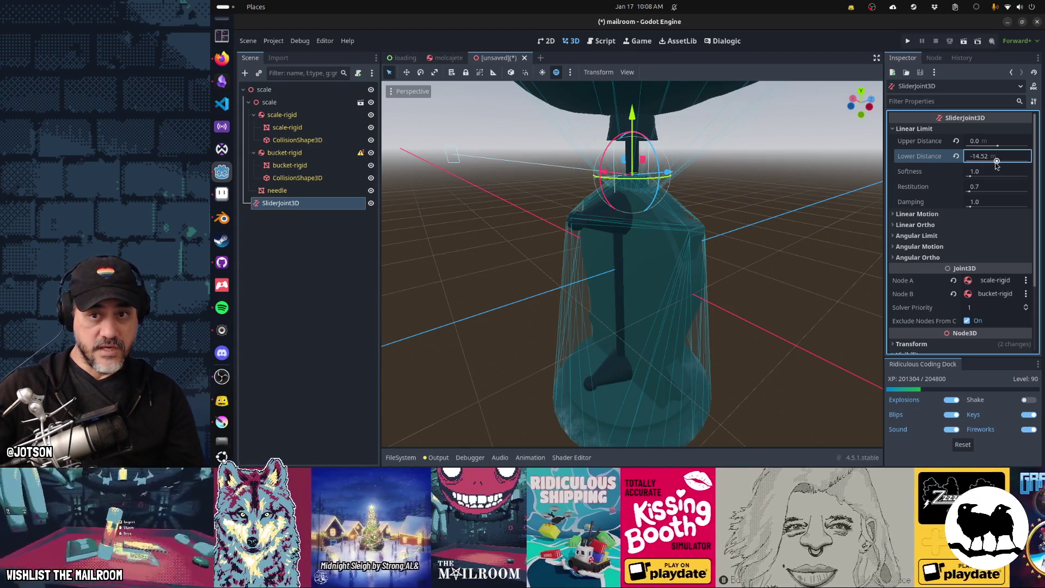
middle_click_drag(735, 196, 792, 197)
key("ctrl+z")
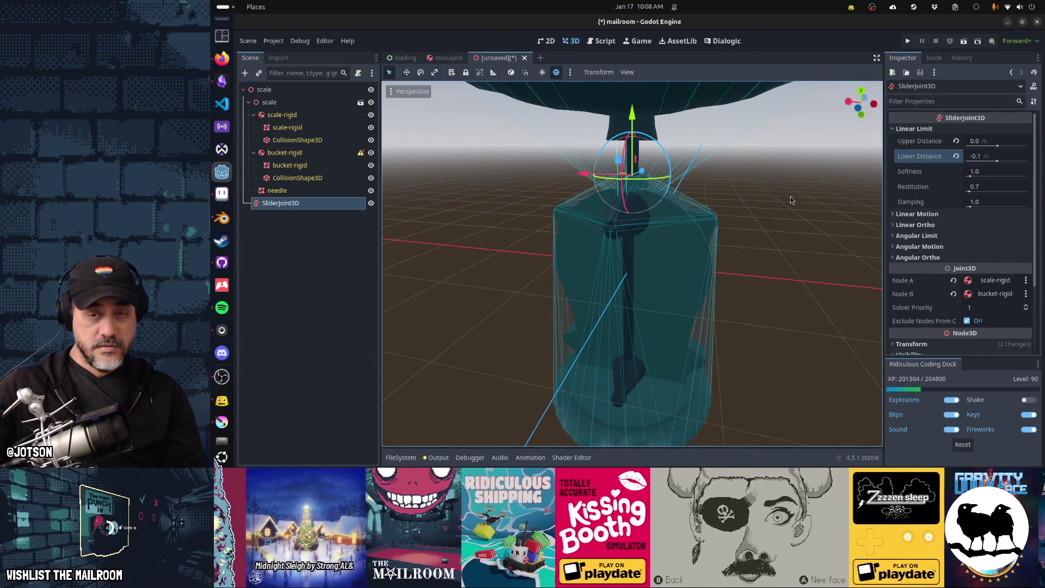
mouse_move(657, 143)
left_mouse_down()
mouse_move(671, 133)
mouse_move(594, 118)
mouse_move(558, 138)
mouse_move(572, 141)
left_mouse_up()
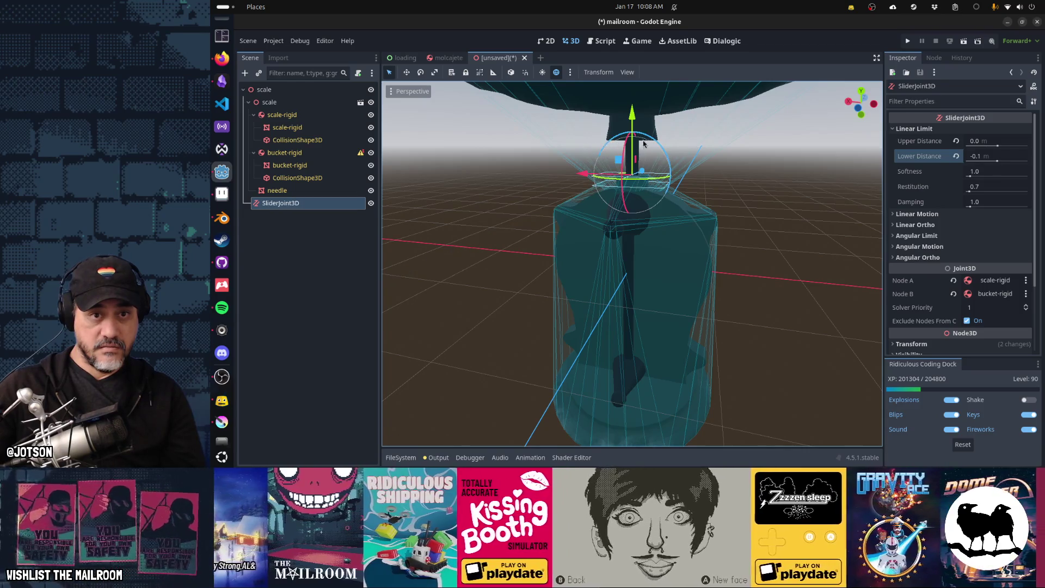
left_click_drag(636, 120, 643, 78)
Set the SliderJoint3D's Linear Limit lower distance to -0.3 m
left_click(977, 157)
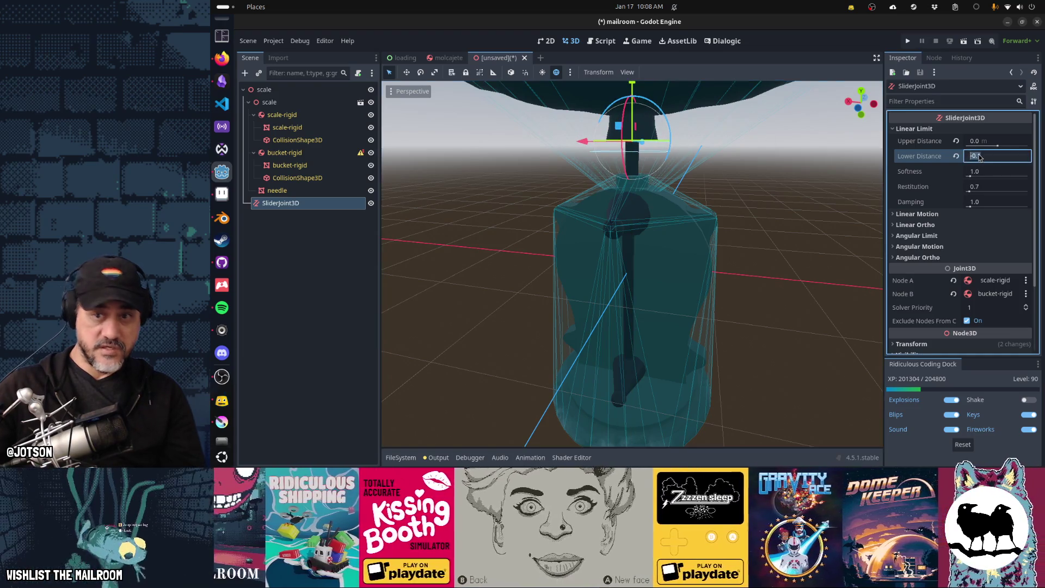
type("0.1")
key("Return")
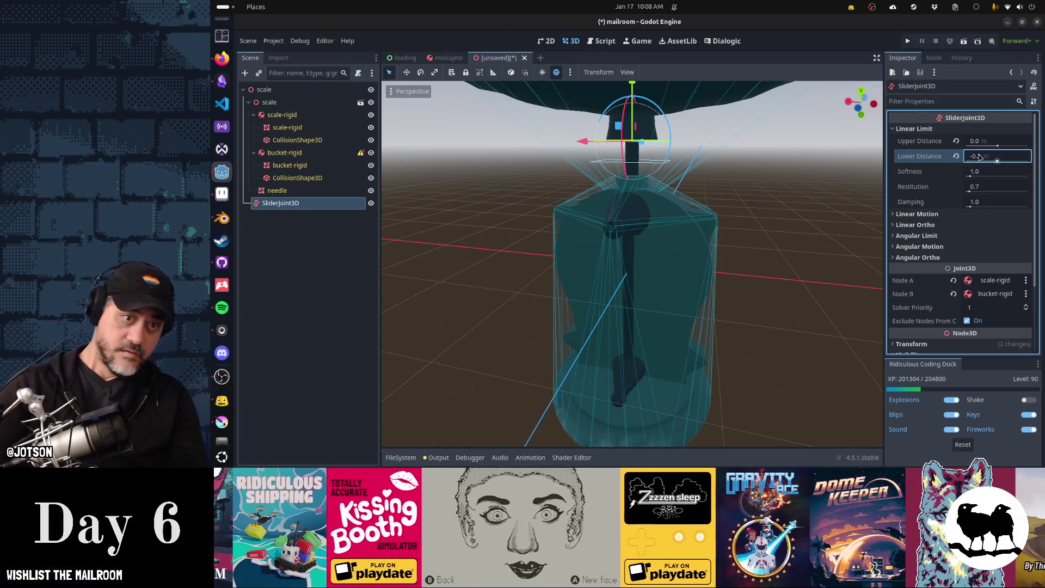
left_click(979, 158)
type("0.3")
key("Return")
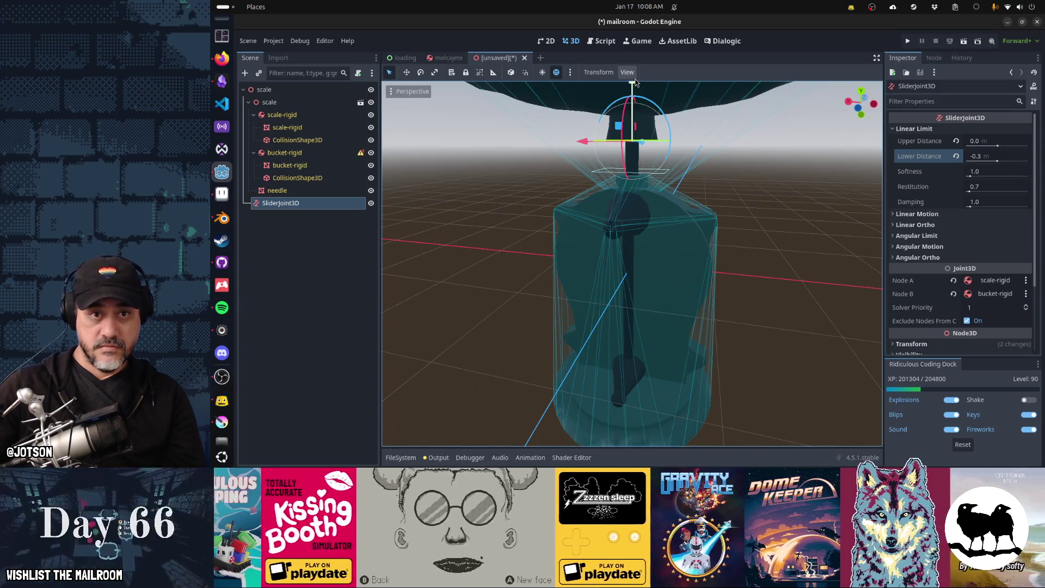
left_click_drag(633, 85, 636, 84)
Select bucket-rigid in Godot, then in Blender return to Object Mode with only bucket-rigid selected
mouse_move(776, 170)
middle_mouse_down()
mouse_move(490, 163)
mouse_move(462, 182)
mouse_move(537, 175)
middle_mouse_up()
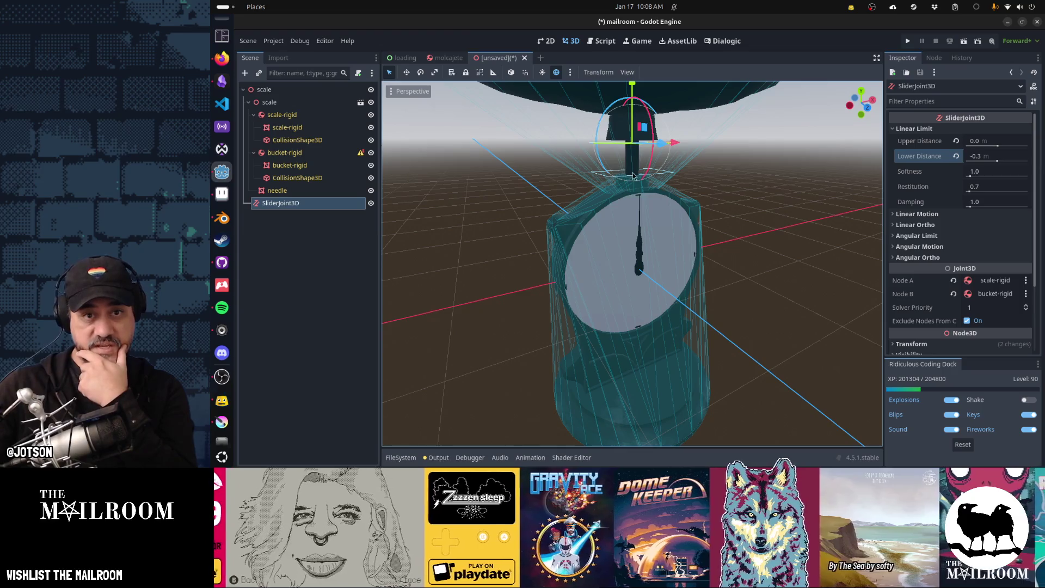
scroll(726, 226, "down", 4)
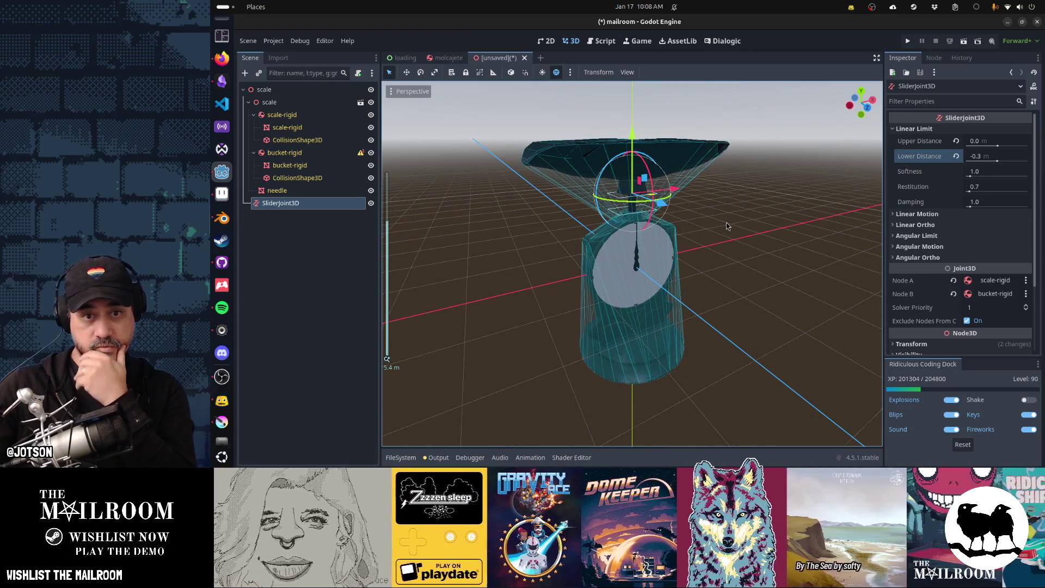
scroll(932, 231, "down", 3)
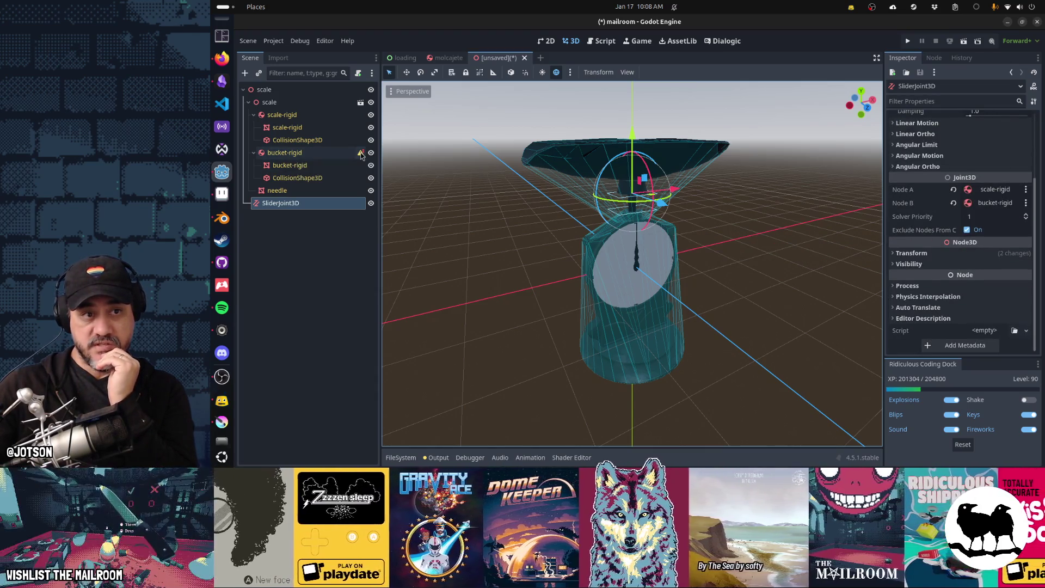
mouse_move(361, 155)
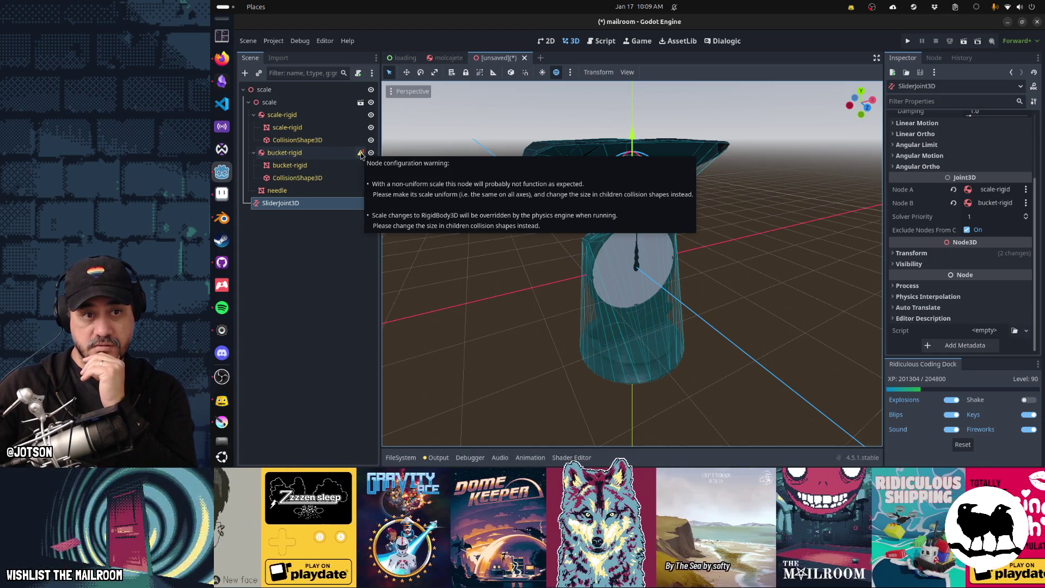
left_click(335, 153)
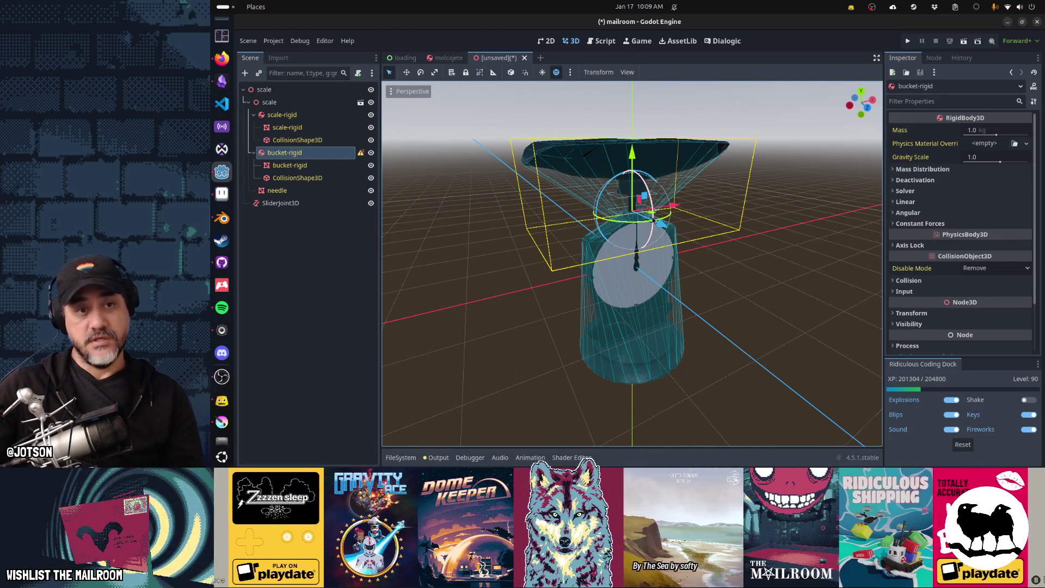
key("alt+Tab")
key("Tab")
left_click(486, 96)
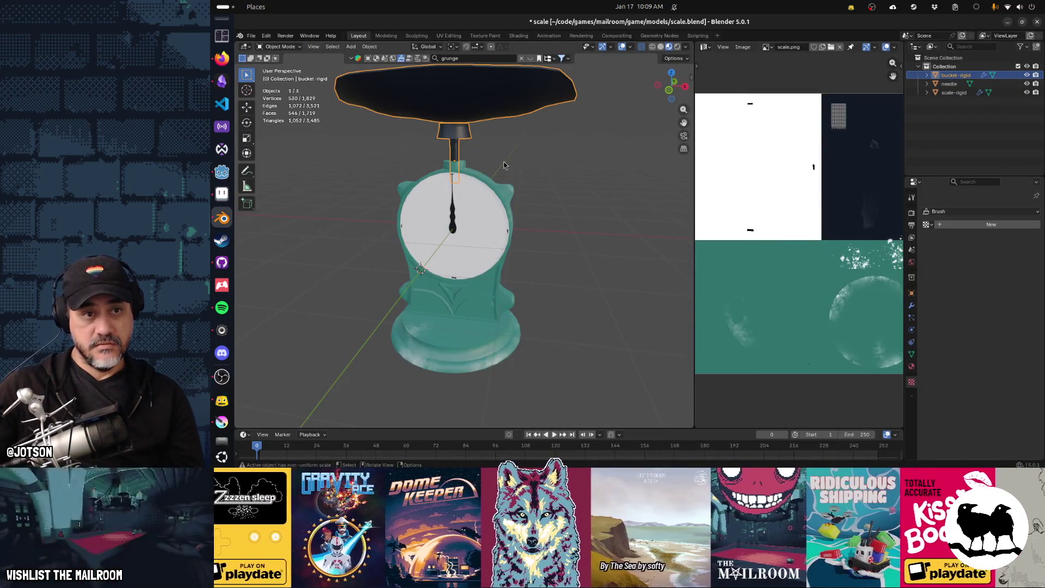
Apply rotation and scale to bucket-rigid, scale-rigid and the needle, then save scale.blend
key("ctrl+a")
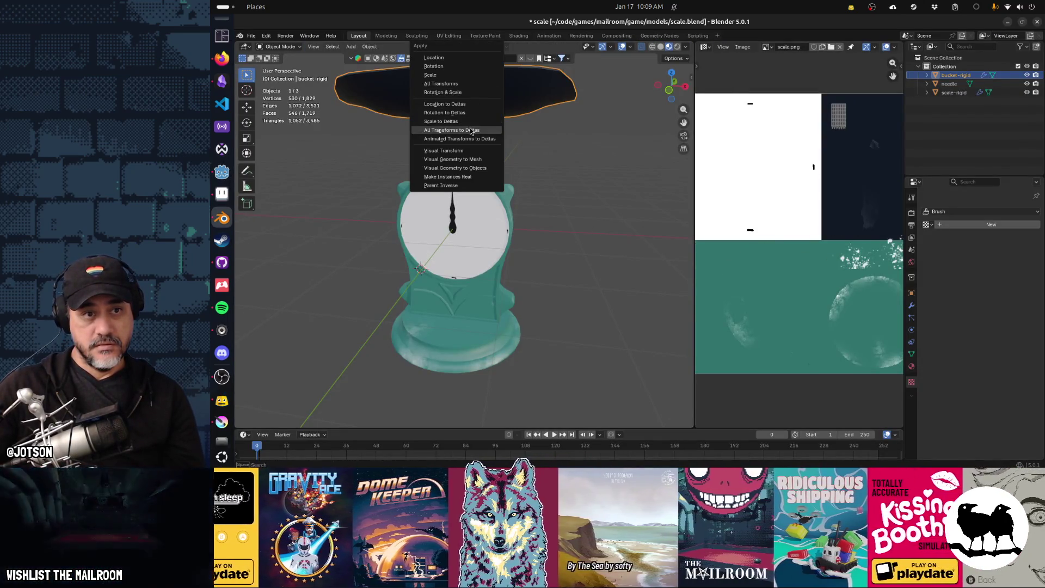
left_click(469, 96)
left_click(478, 185)
key("ctrl+a")
left_click(479, 184)
left_click(452, 216)
key("ctrl+a")
left_click(452, 214)
key("ctrl+s")
key("alt+Tab")
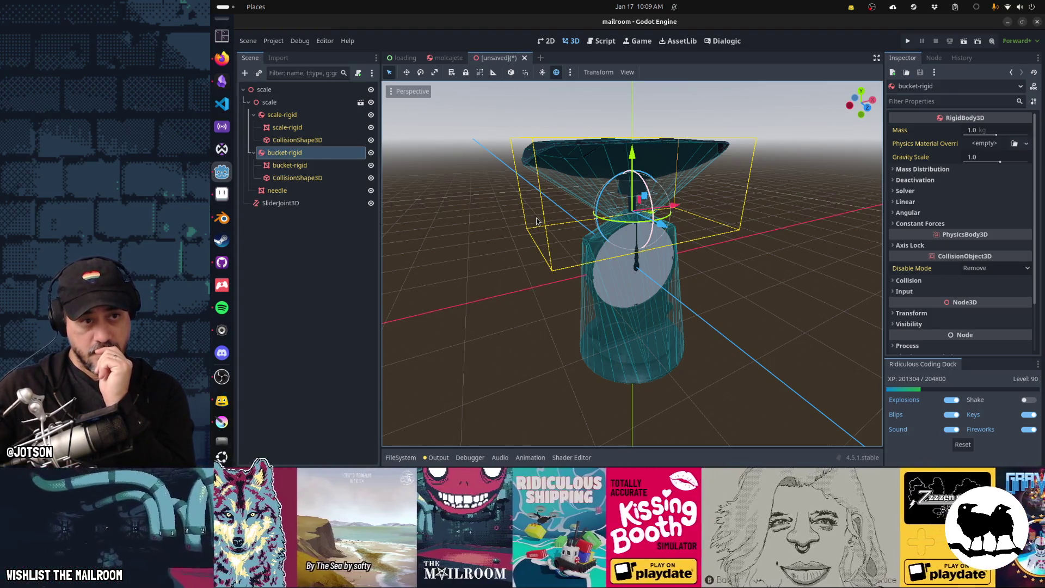
Check scale-rigid's Collision settings, then switch bucket-rigid from collision layer 1 to layer 2
left_click(324, 115)
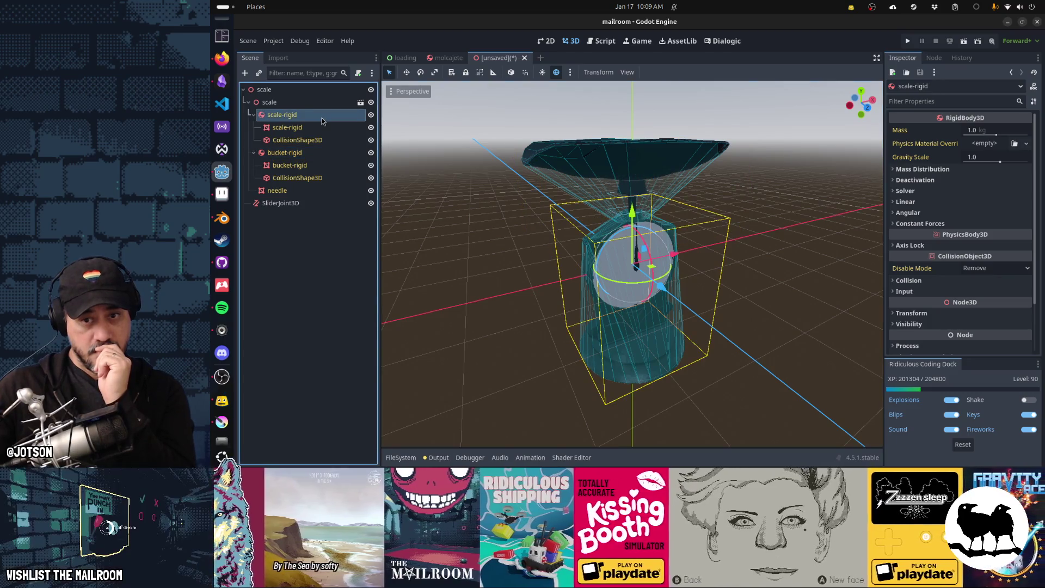
left_click(916, 280)
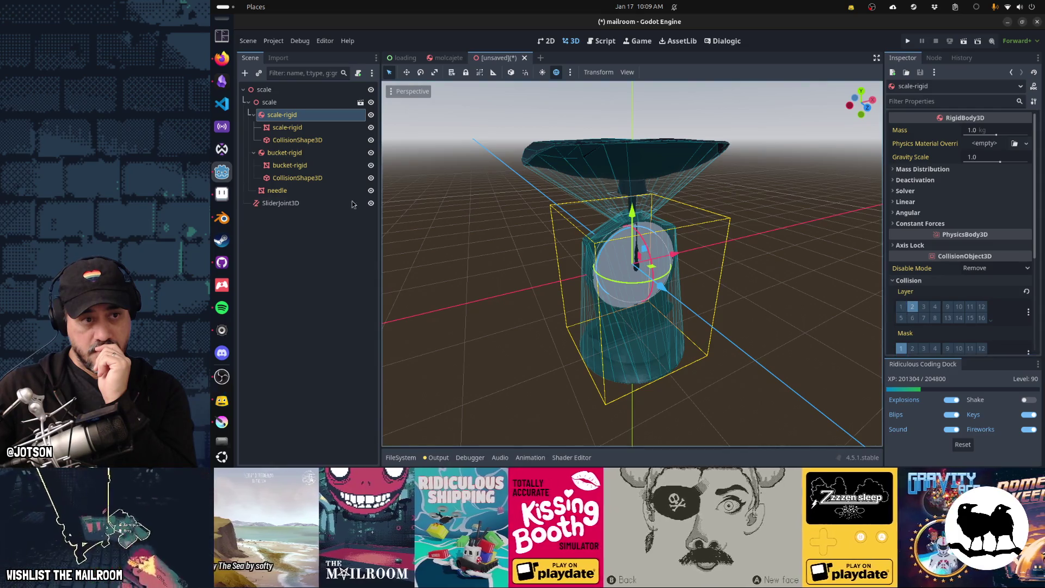
left_click(315, 153)
left_click(905, 281)
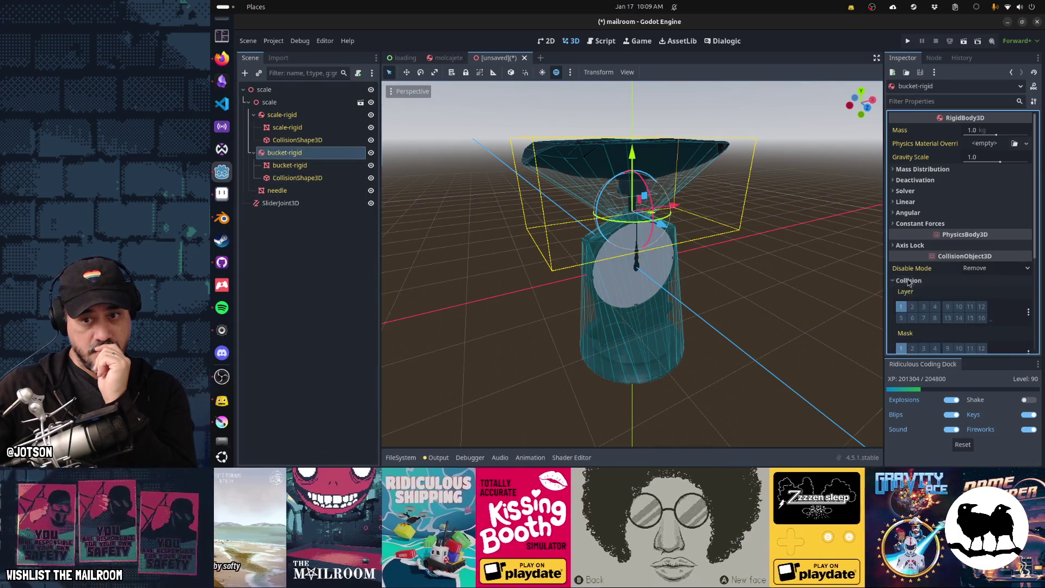
left_click(913, 306)
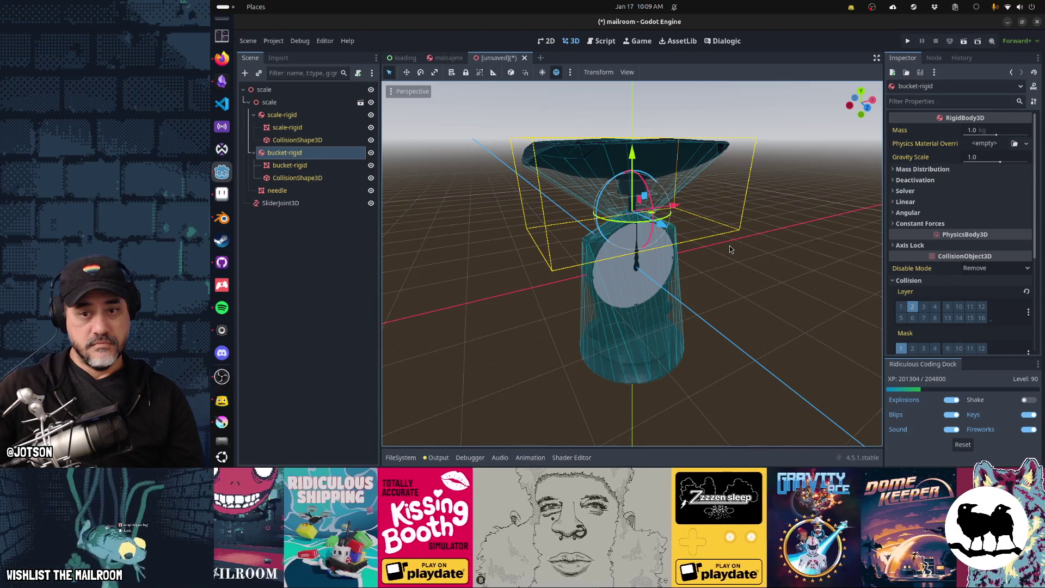
Save the scene as scale.tscn in the props folder and launch it to test the scale
key("ctrl+s")
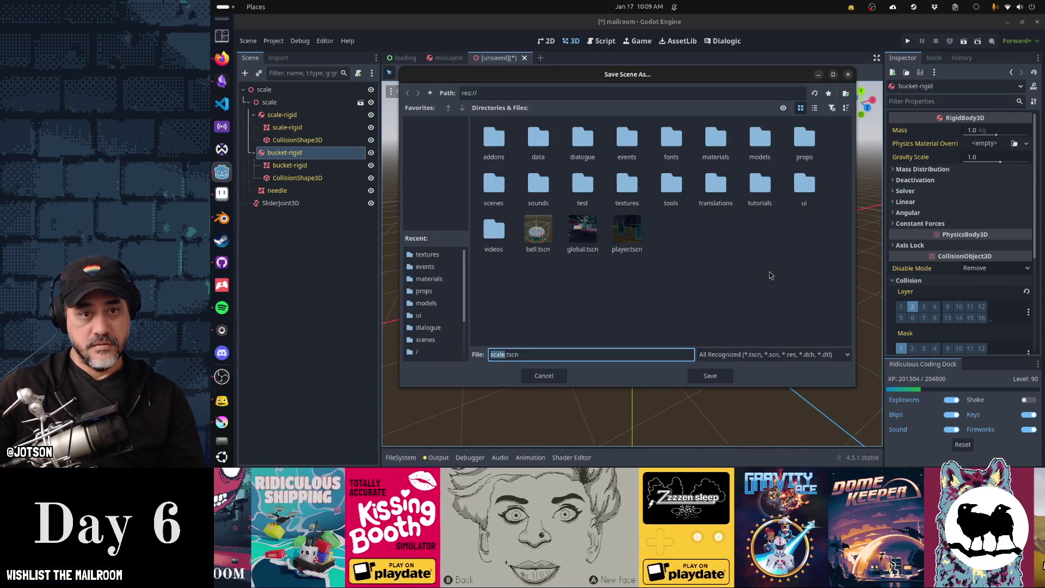
double_click(804, 139)
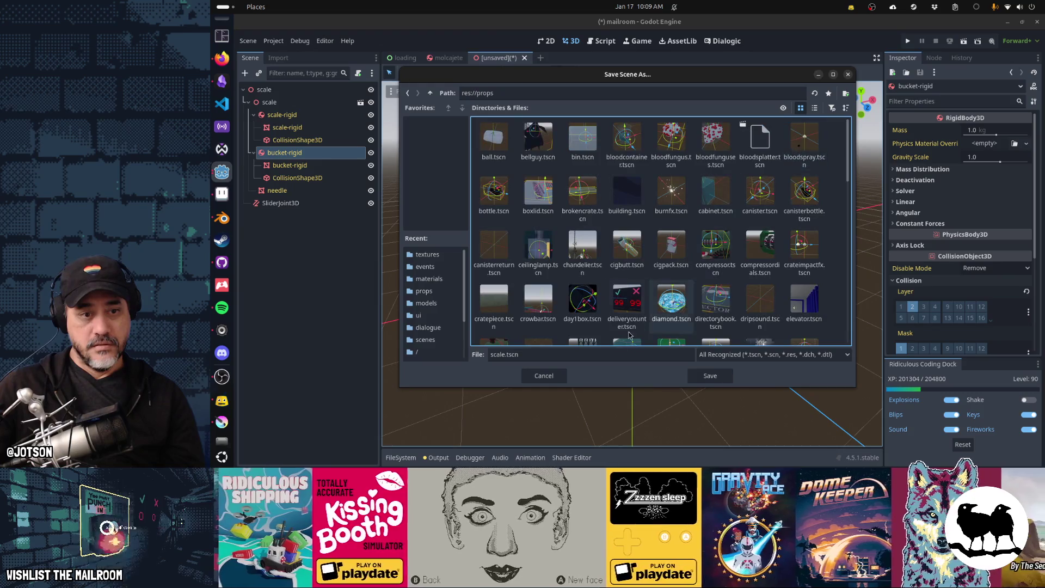
left_click(709, 376)
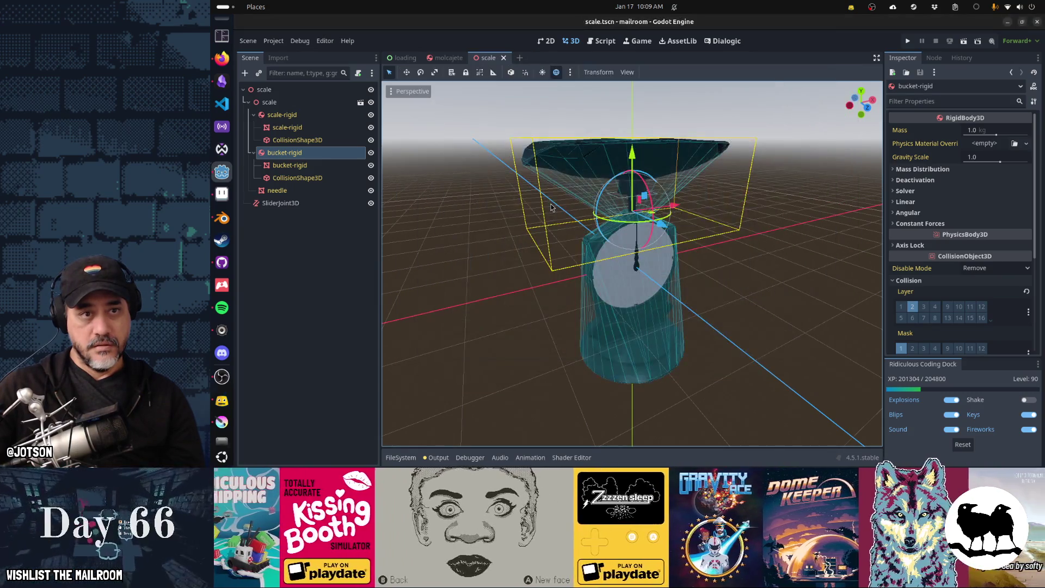
key("F6")
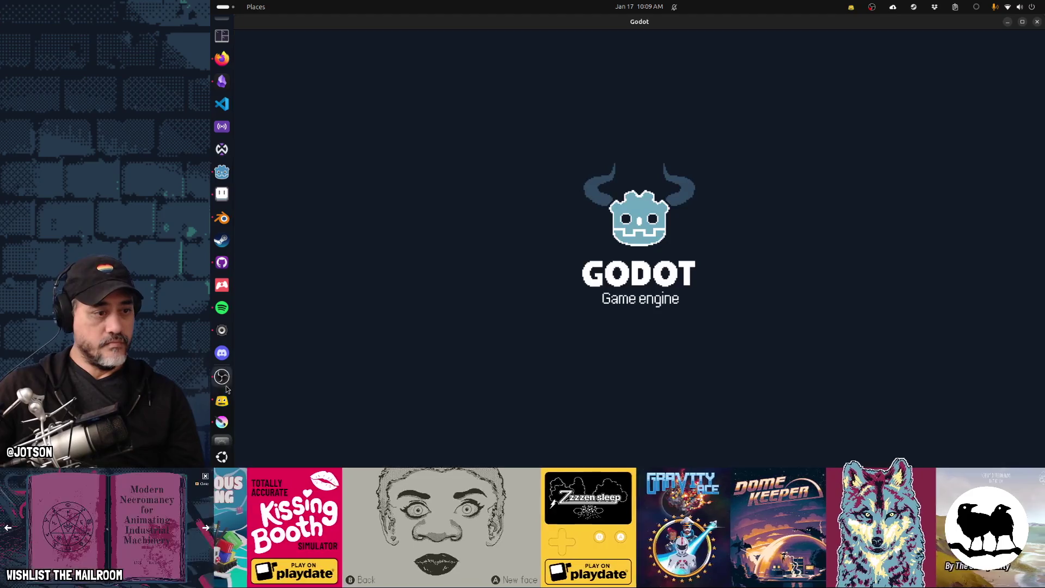
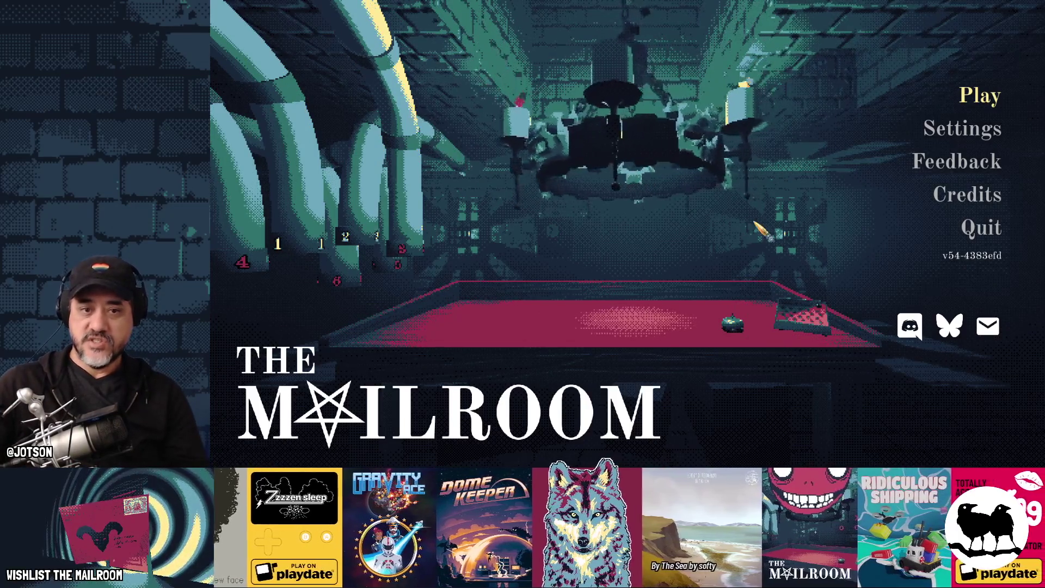
Start a play-test from the main menu, walk to the red worktable, then leave the table view
key("Return")
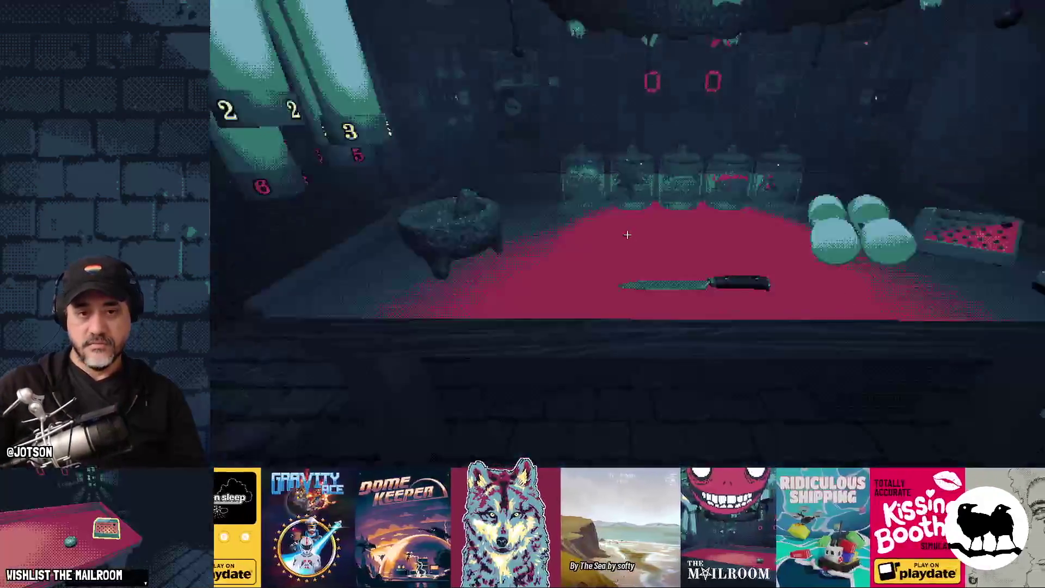
left_click(628, 234)
type("a sca")
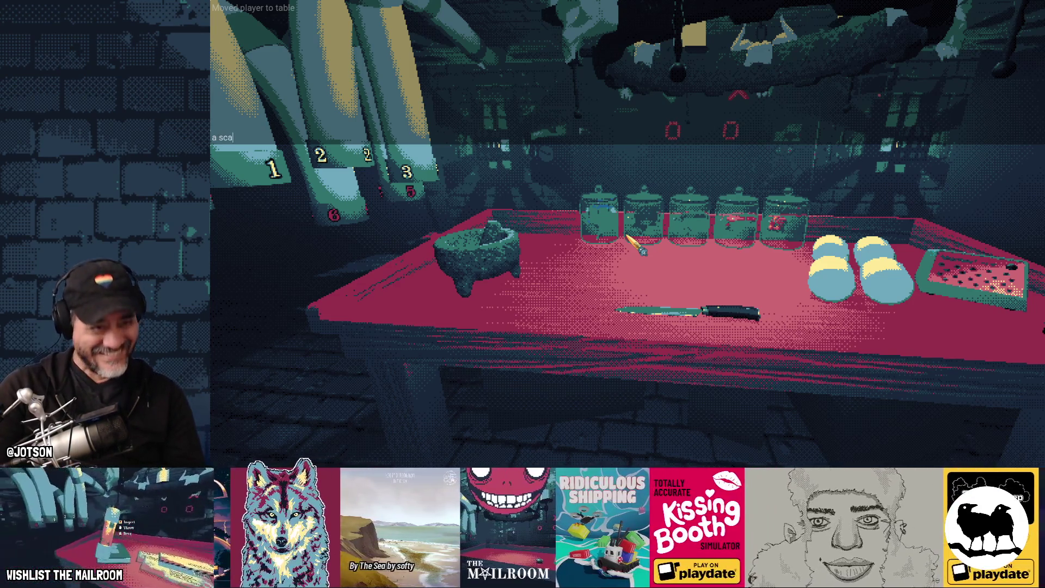
left_click(627, 235)
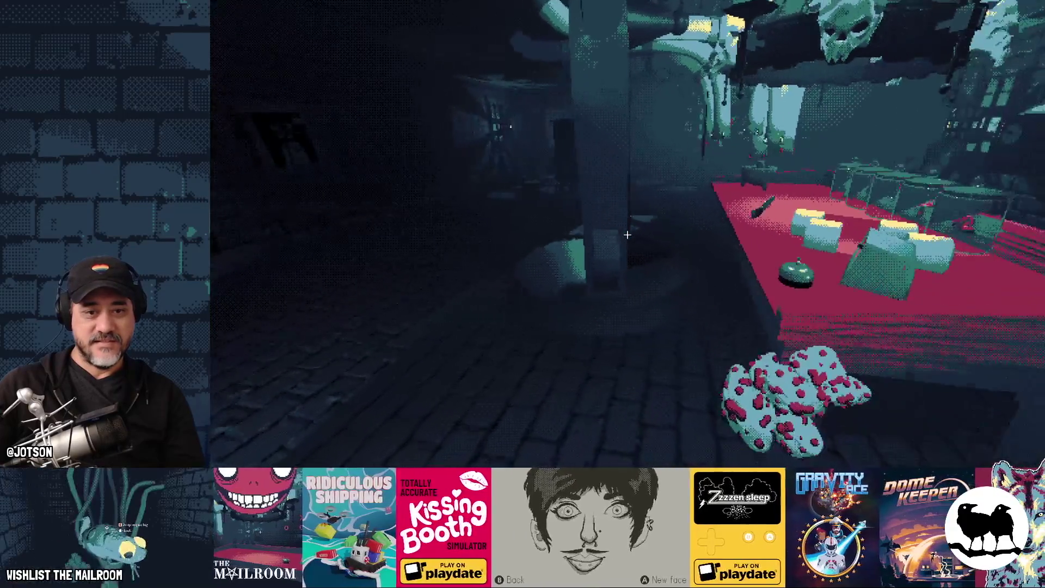
key("w")
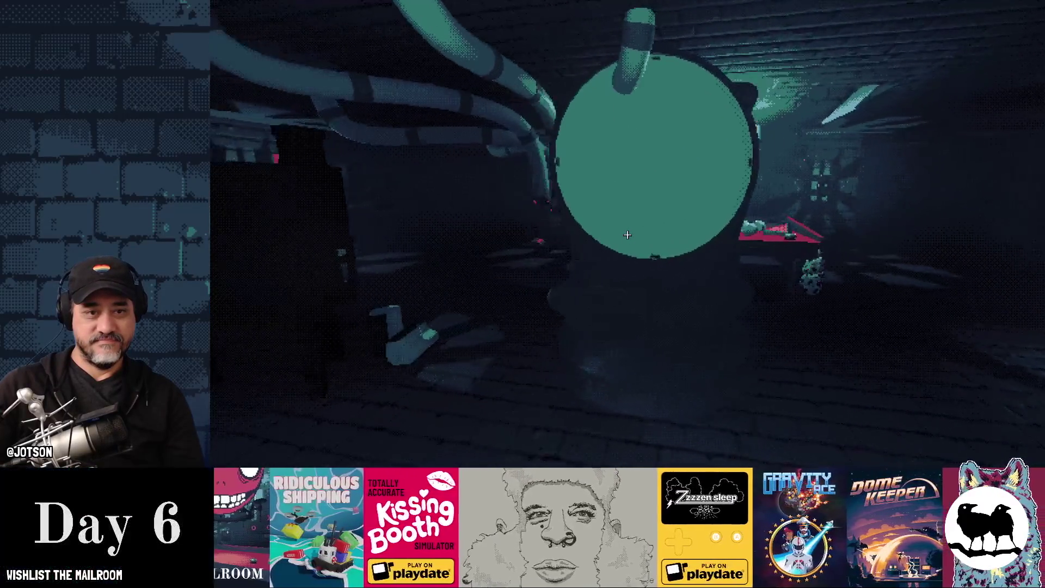
key("w")
key("w")
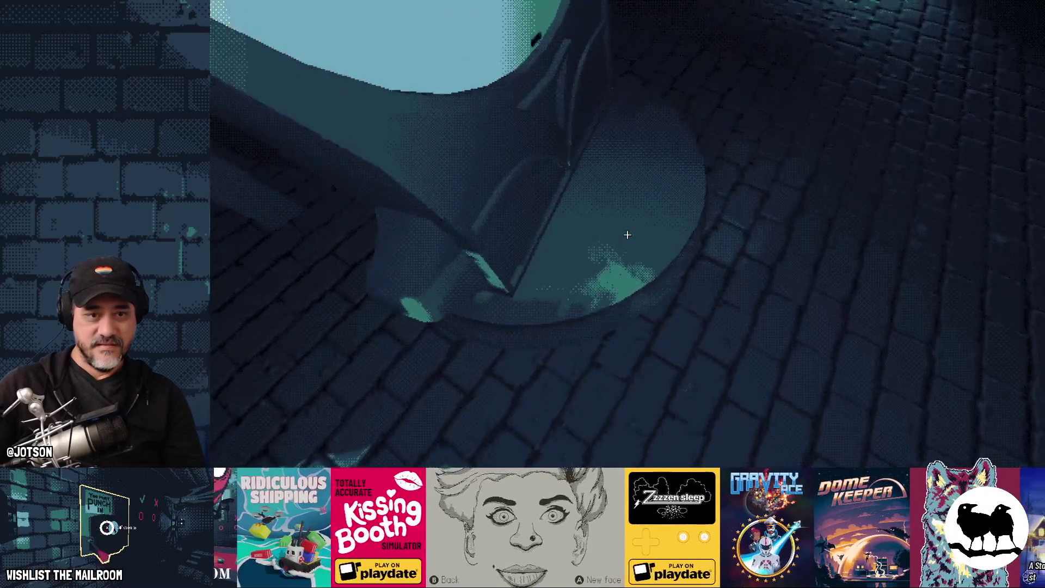
key("w")
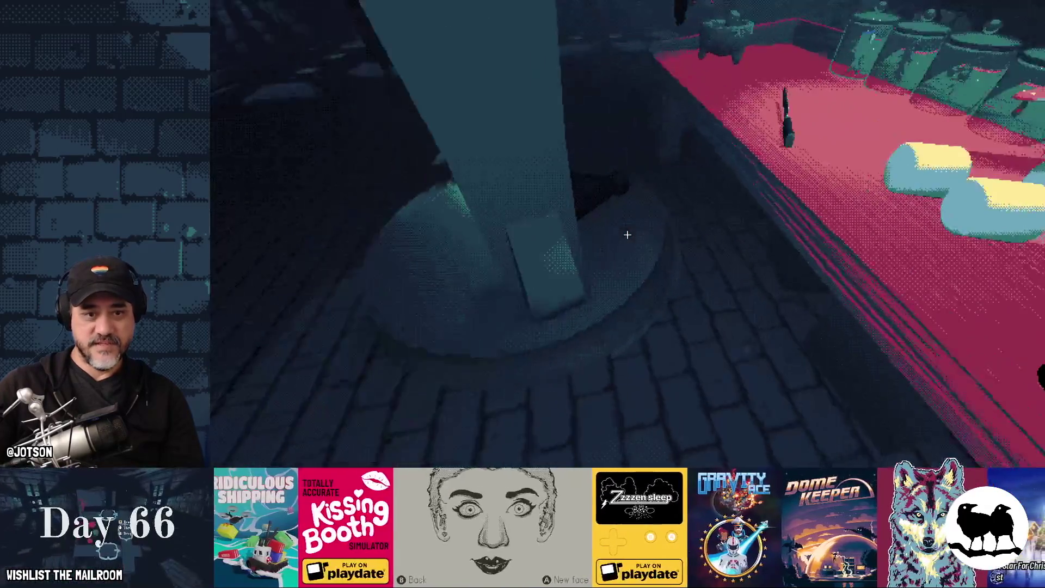
key("w")
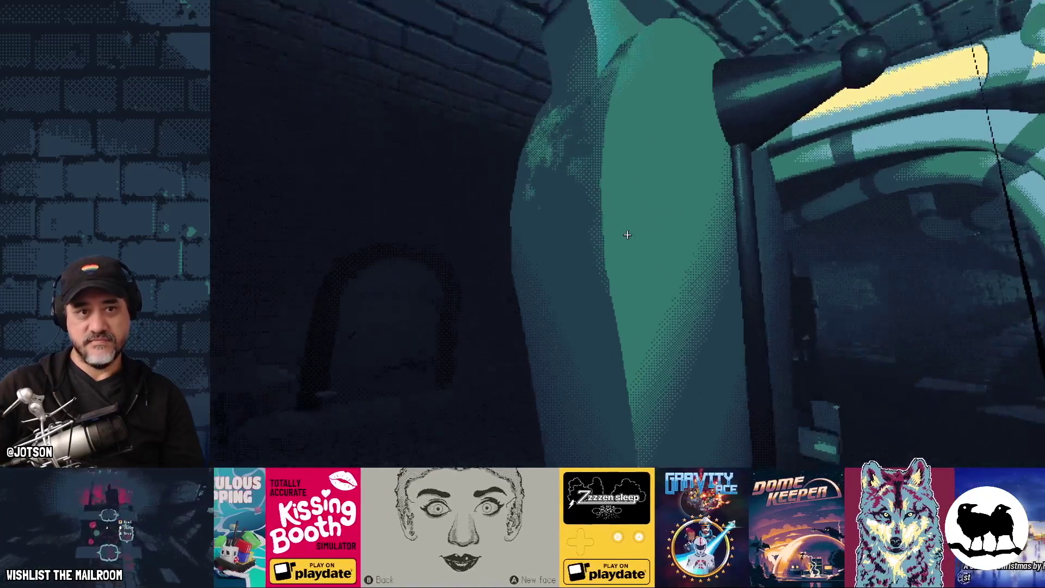
key("w")
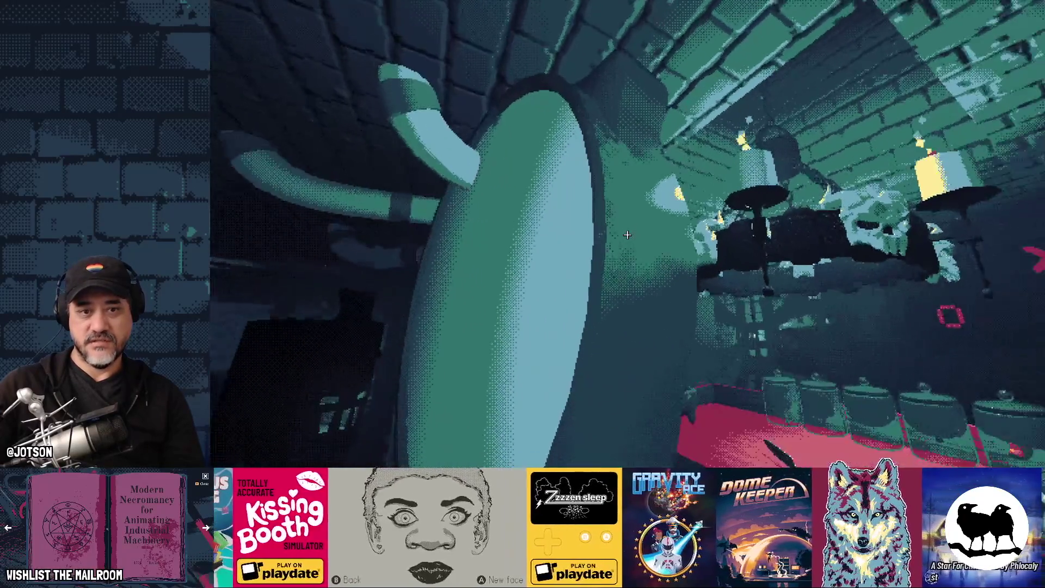
key("w")
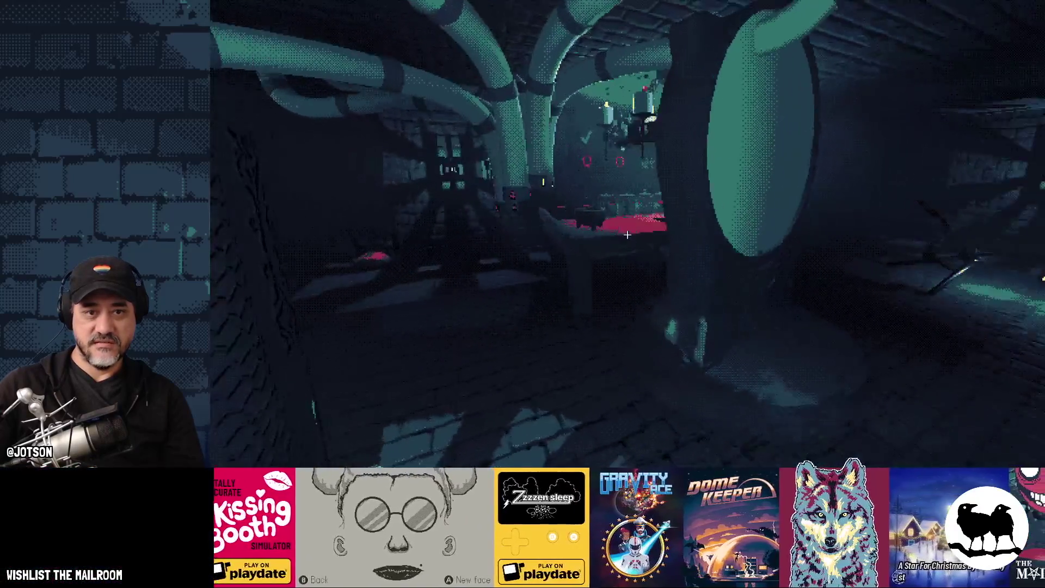
key("w")
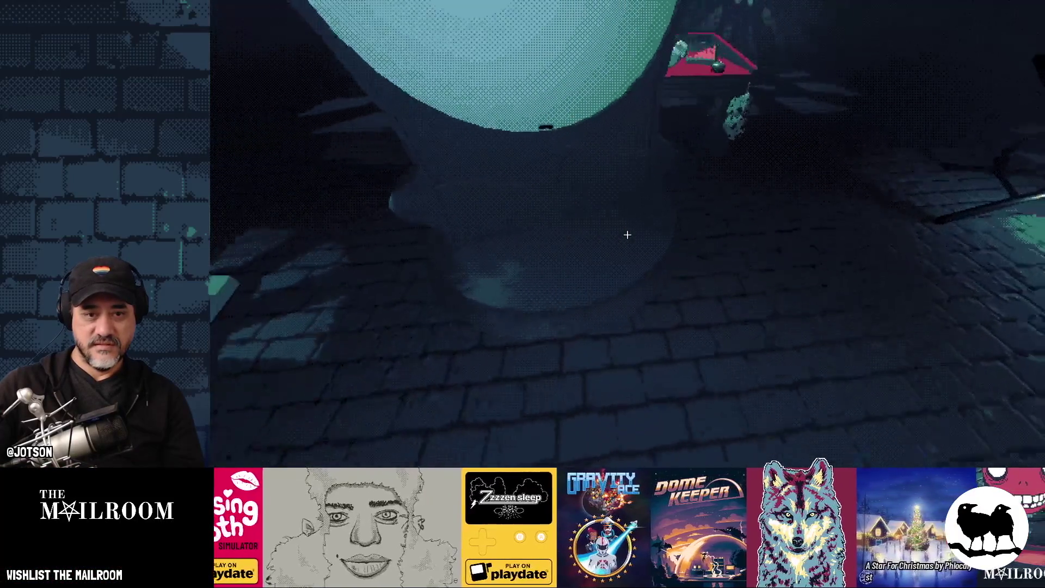
key("w")
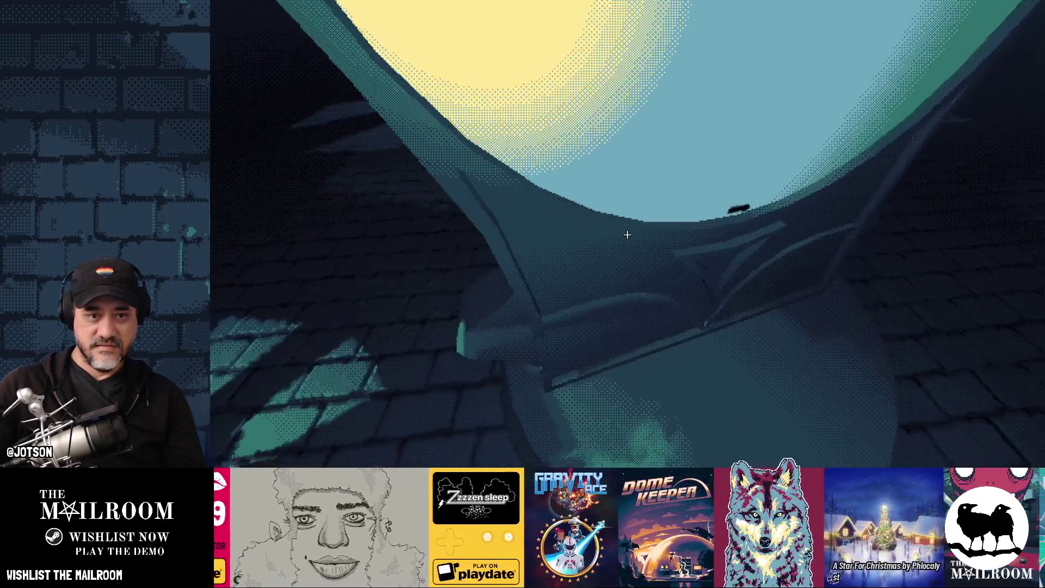
key("Escape")
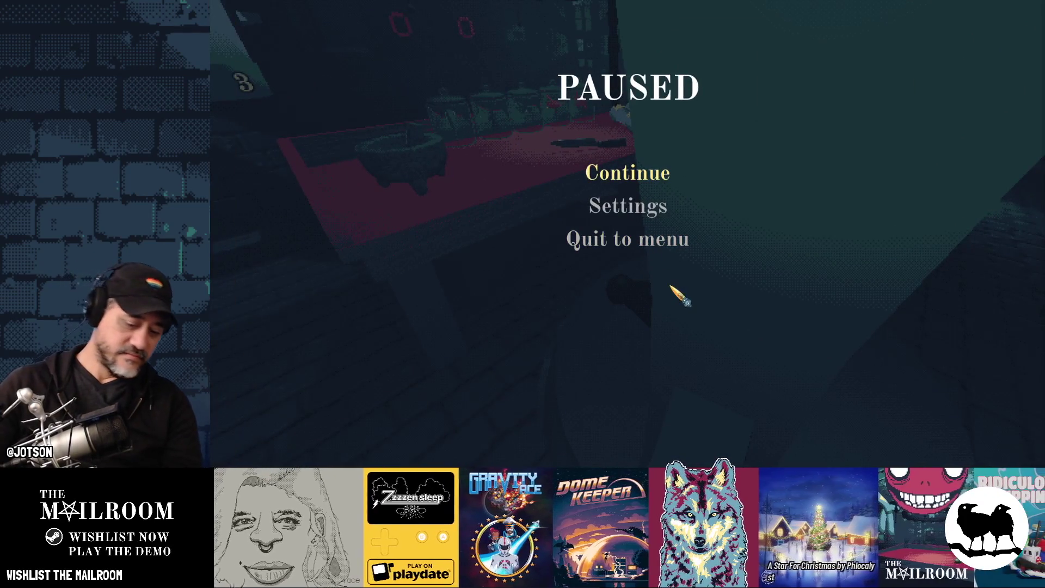
left_click(632, 188)
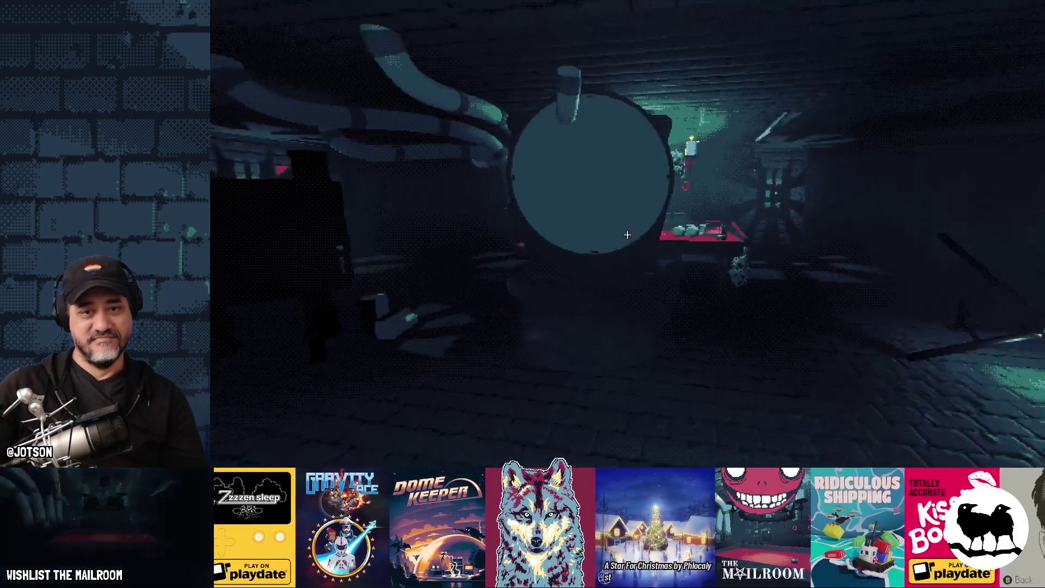
Close the game and, in Blender's scale.blend, select scale-rigid plus bucket-rigid with the sidebar showing
key("F8")
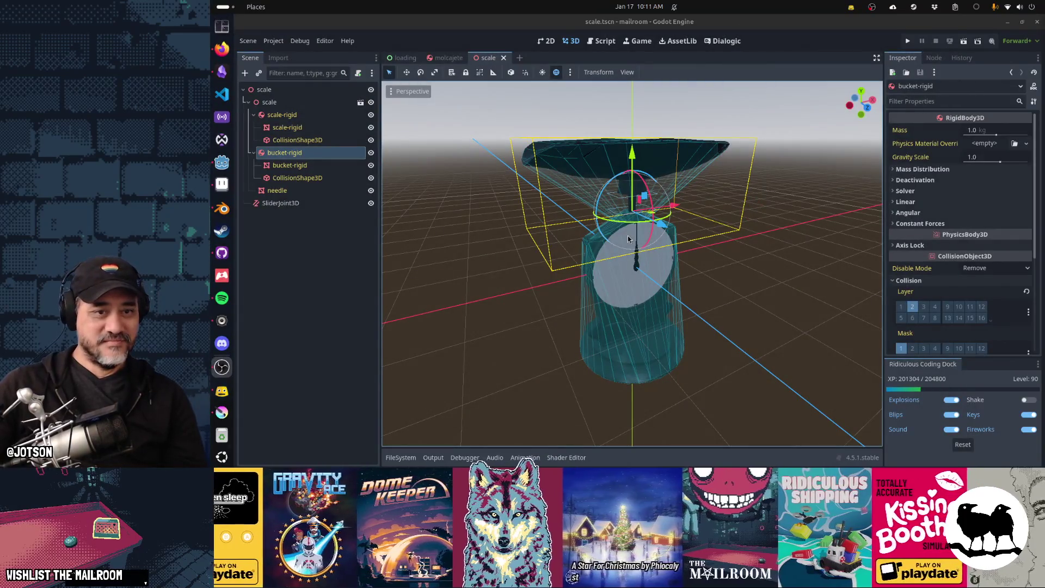
key("alt+Tab")
key("alt+Tab")
key("alt+Tab")
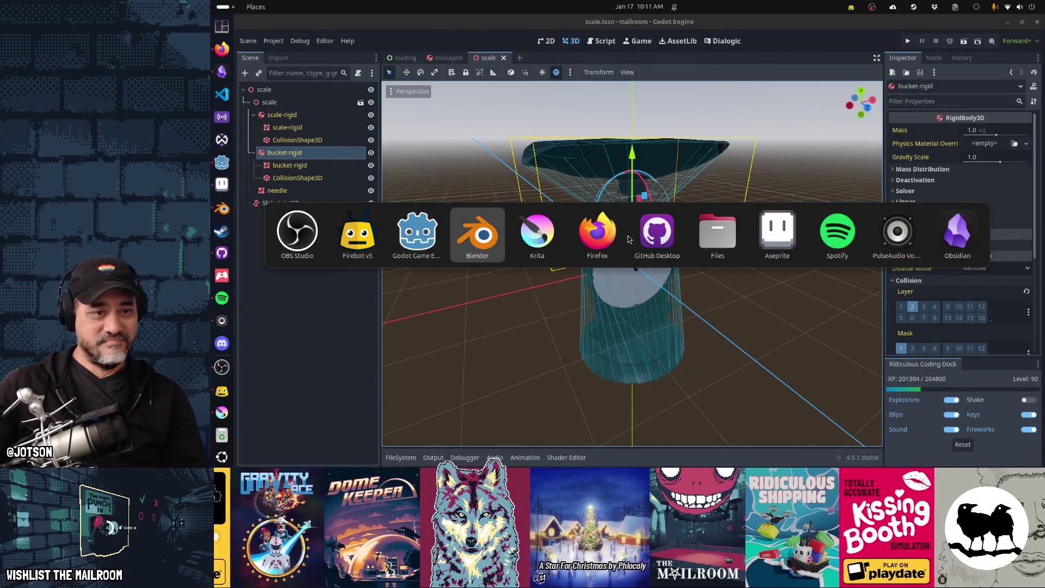
key("n")
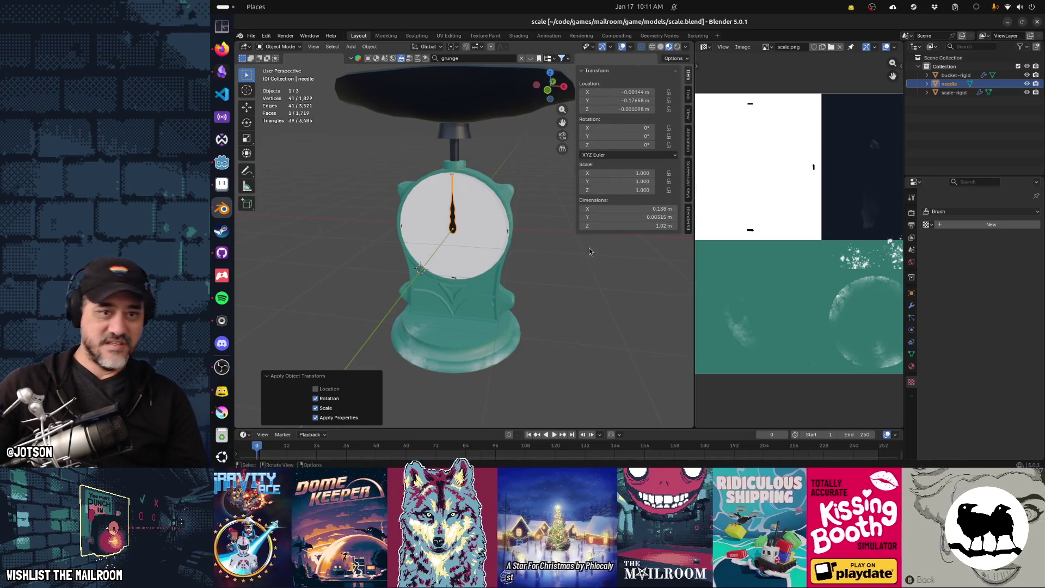
left_click(478, 258)
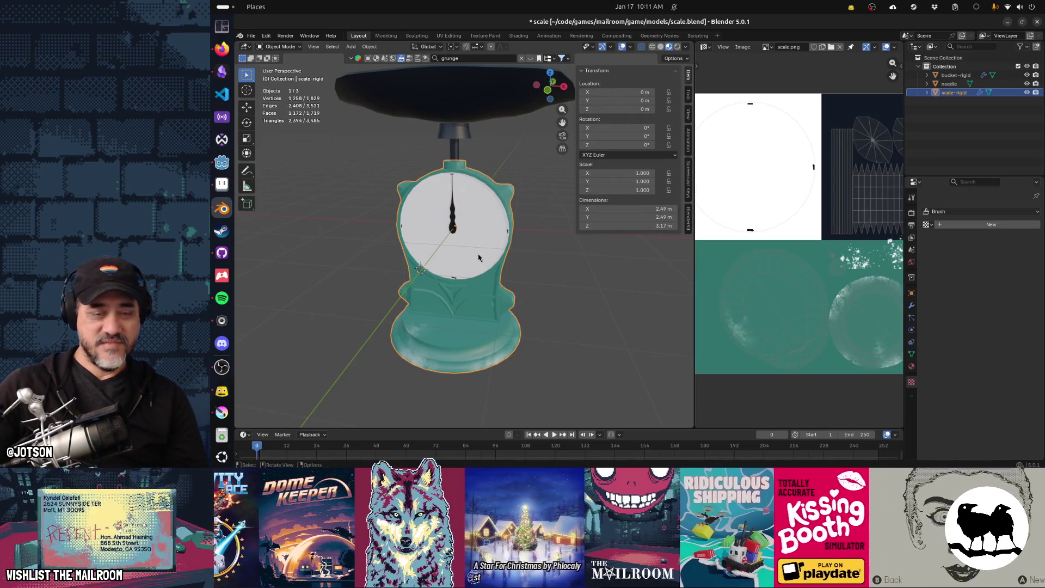
left_click(457, 133, "shift")
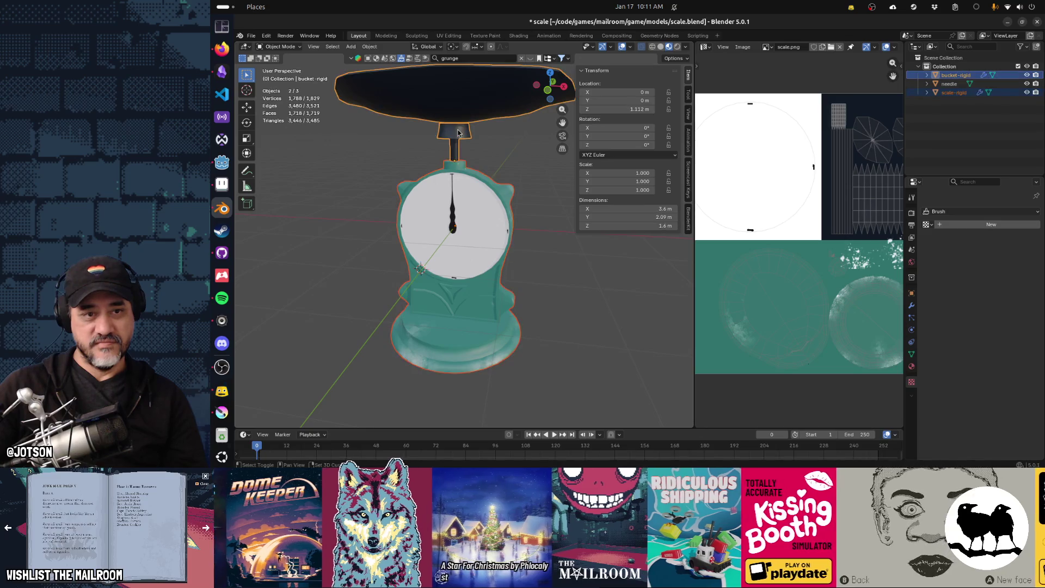
middle_click_drag(532, 325, 574, 321)
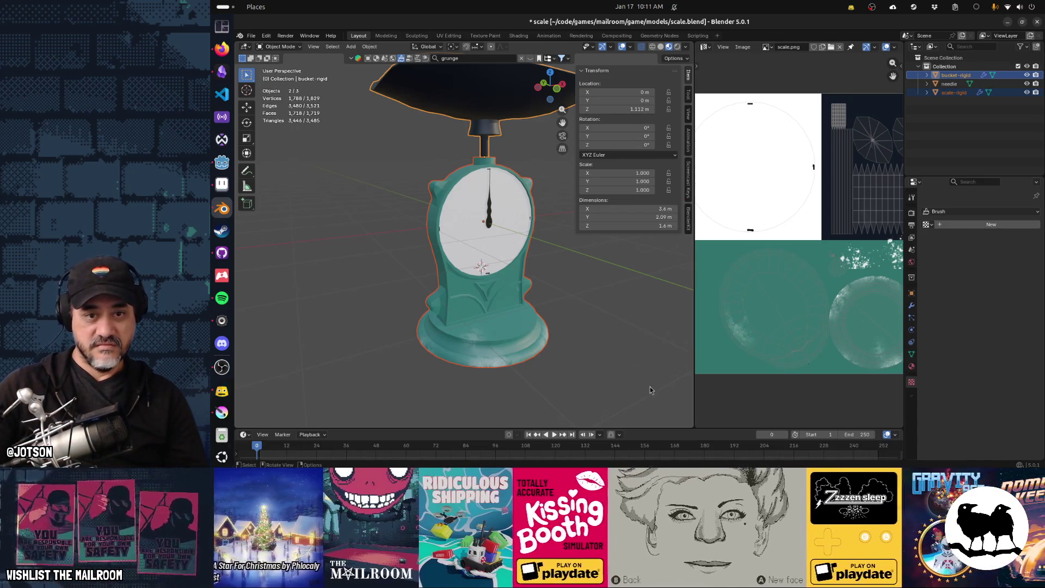
Shrink the selected scale body and bucket to 0.188
key("s")
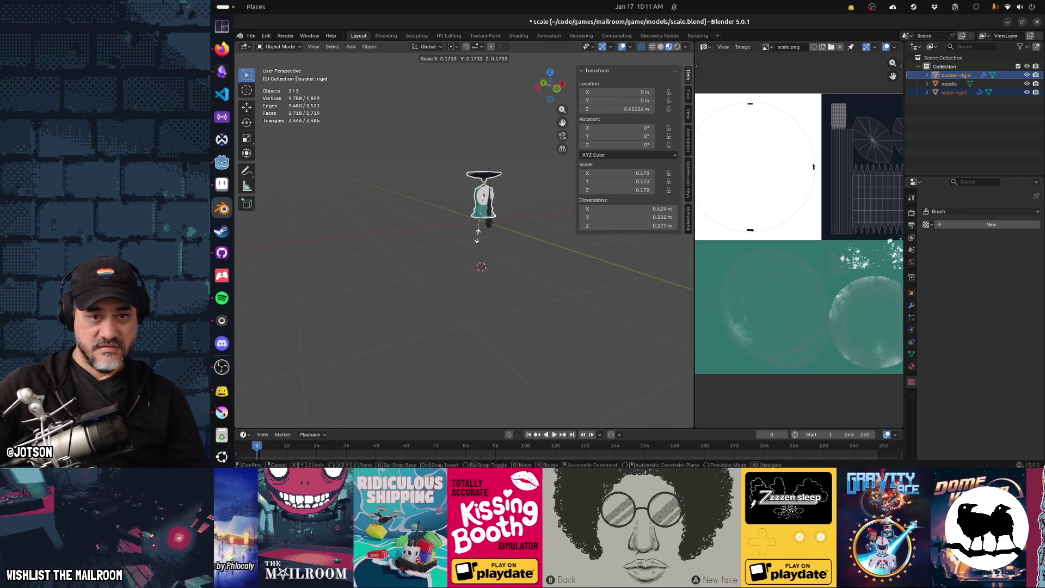
key("Escape")
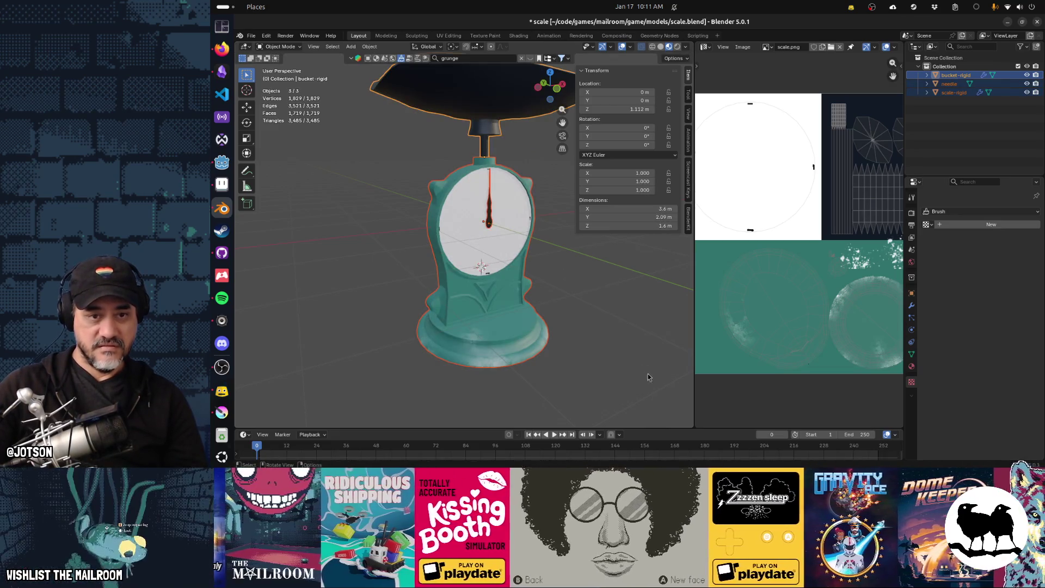
key("s")
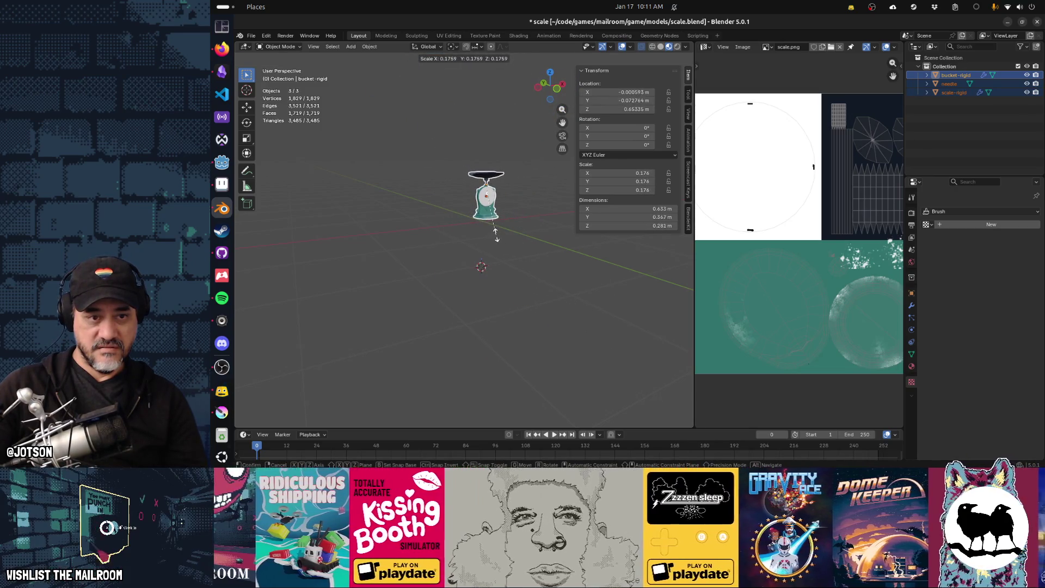
left_click(498, 235)
mouse_move(506, 233)
middle_mouse_down("shift")
mouse_move(498, 296)
mouse_move(514, 262)
mouse_move(481, 252)
middle_mouse_up("shift")
scroll(497, 296, "up", 5)
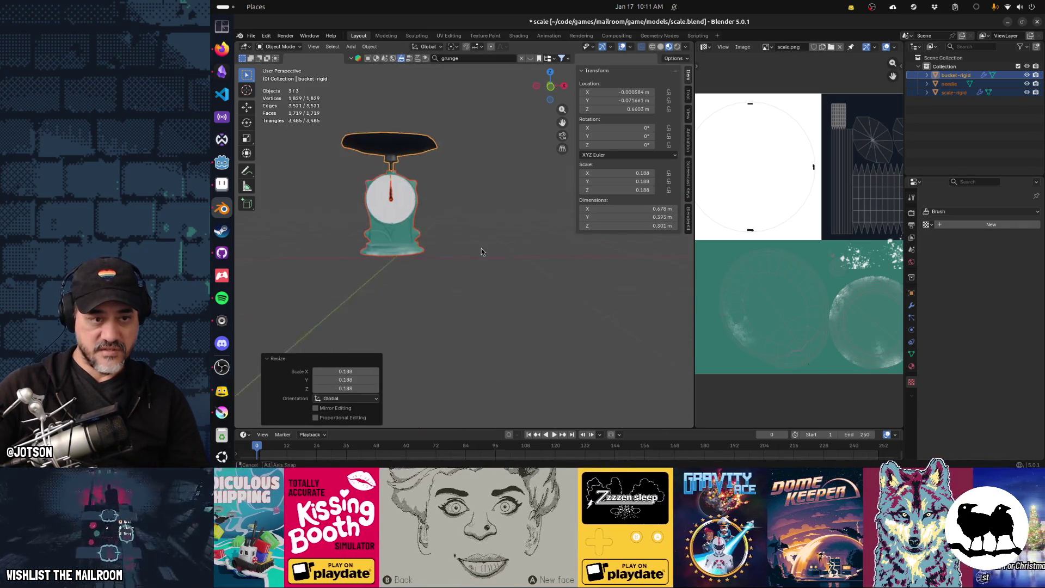
Lower the shrunken scale model along the Z axis
key("g")
key("z")
left_click(458, 302)
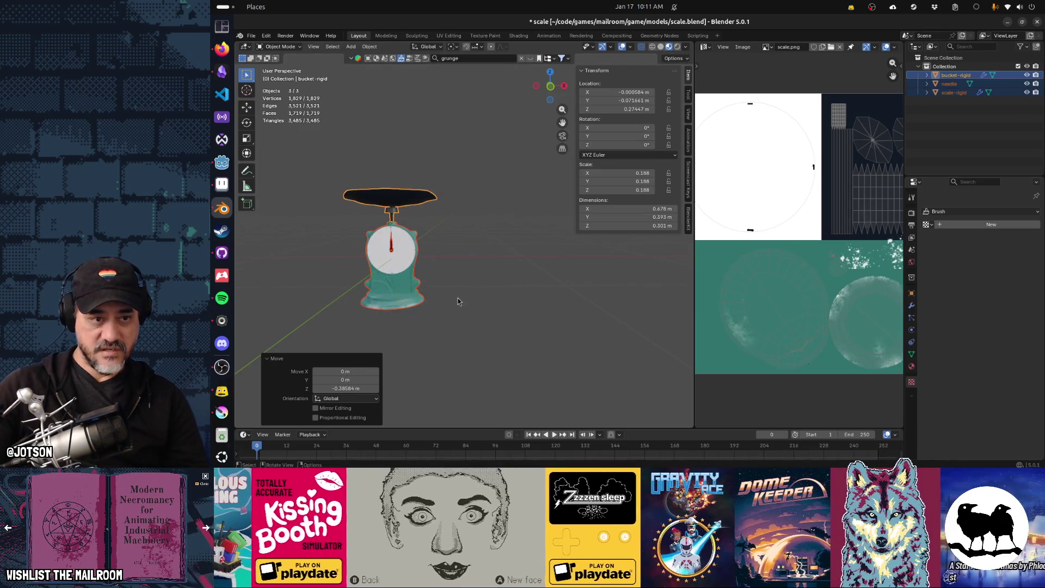
middle_click_drag(458, 302, 493, 294)
Apply rotation and scale so each object reads scale 1.000, then save scale.blend
key("ctrl+a")
left_click(502, 289)
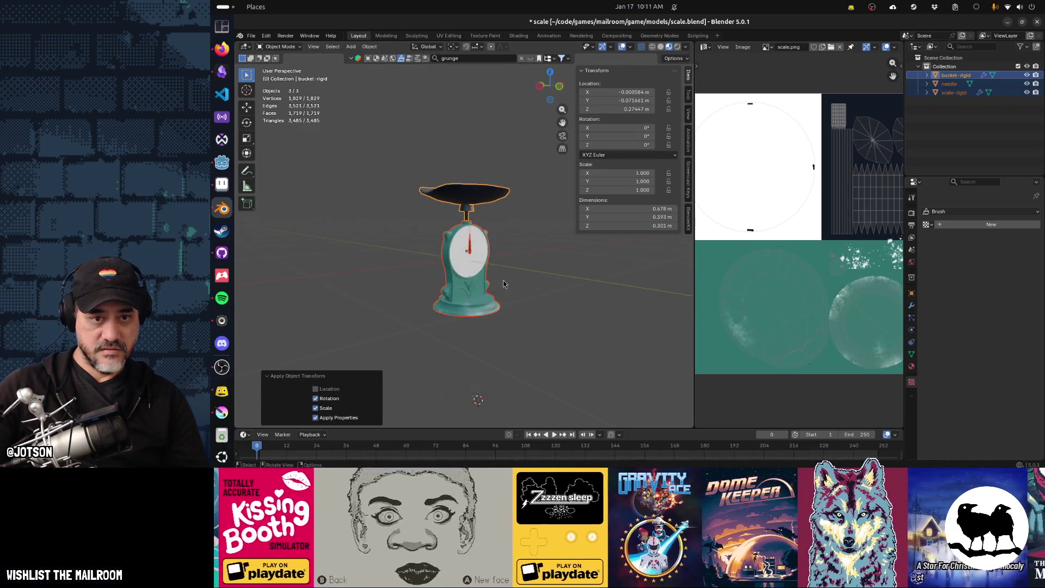
left_click(470, 202)
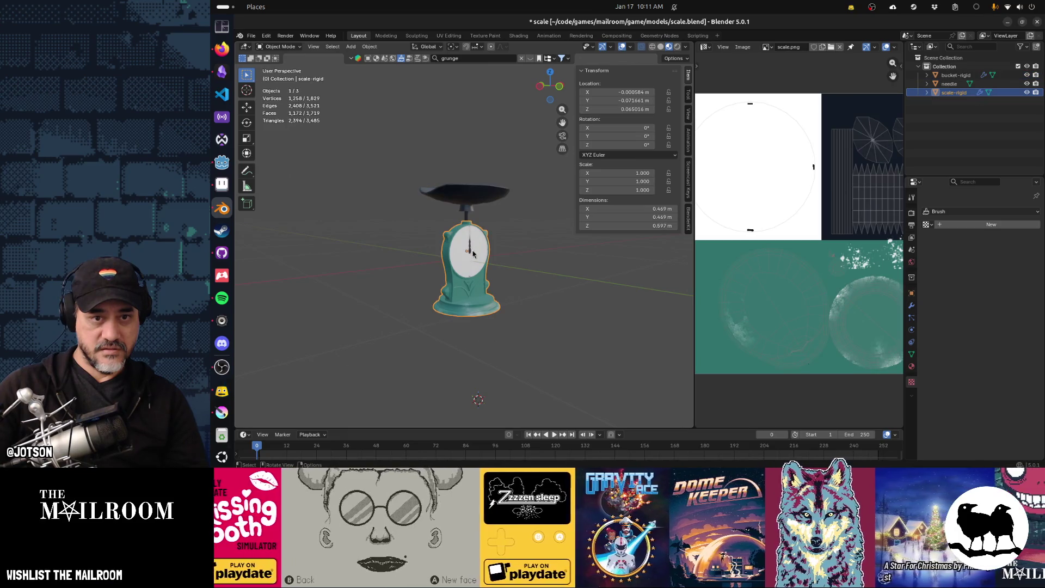
left_click(471, 252)
left_click(477, 258)
key("ctrl+s")
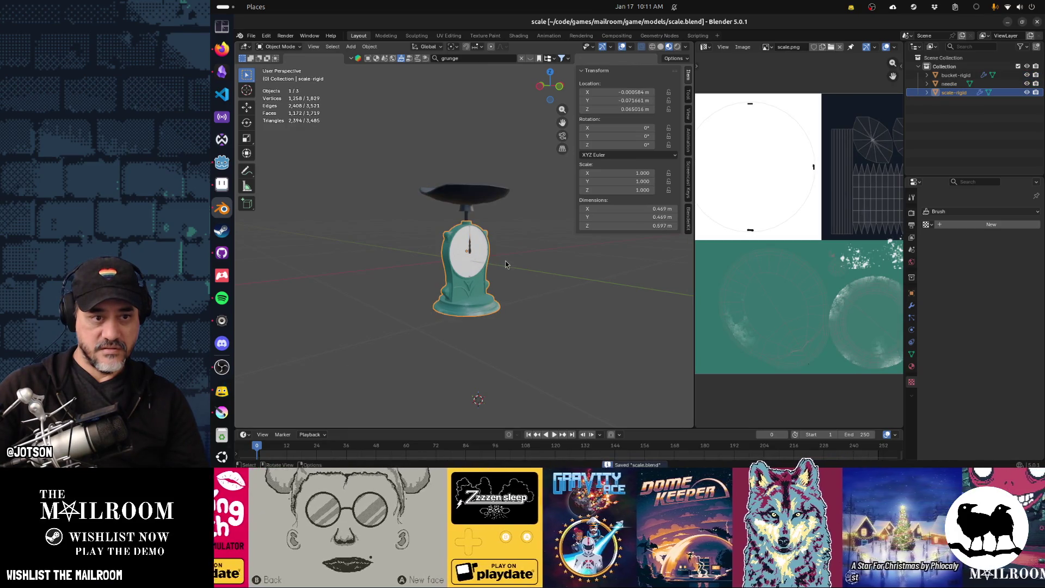
key("alt+Tab")
key("alt+Tab")
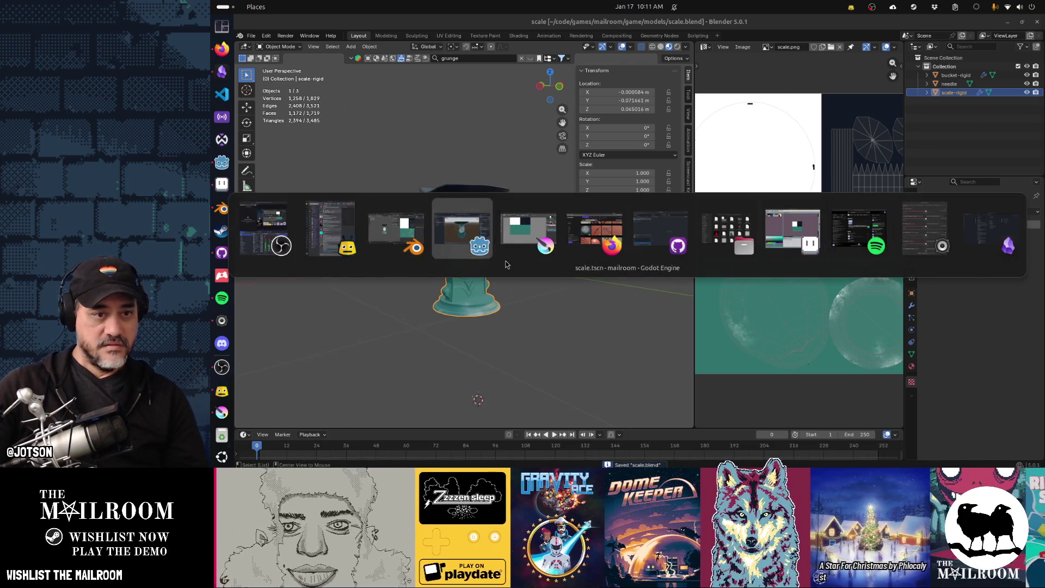
Return to Godot so scale.blend reimports into scale.tscn at its smaller size
key("alt+Tab")
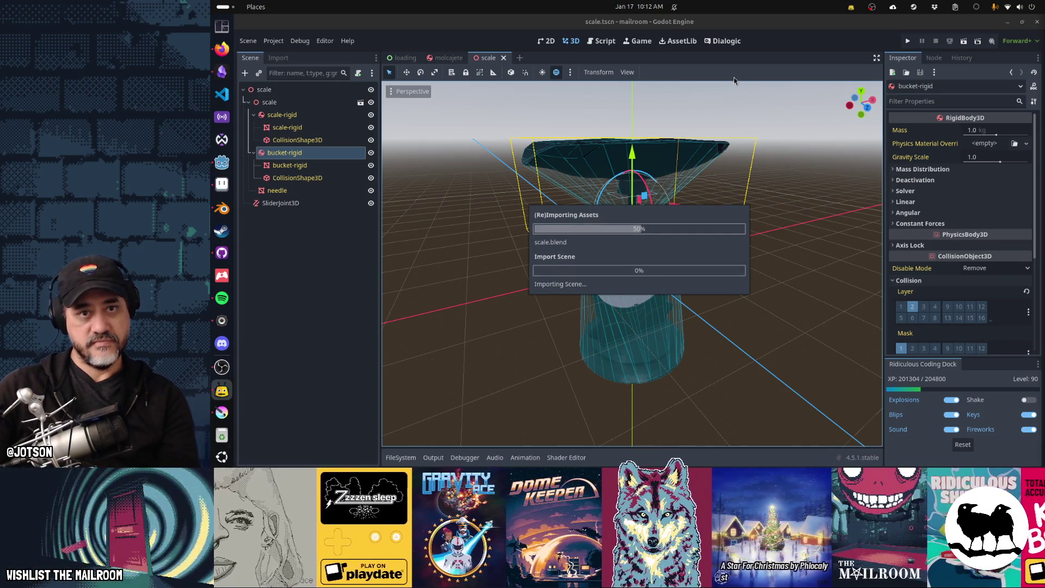
key("F5")
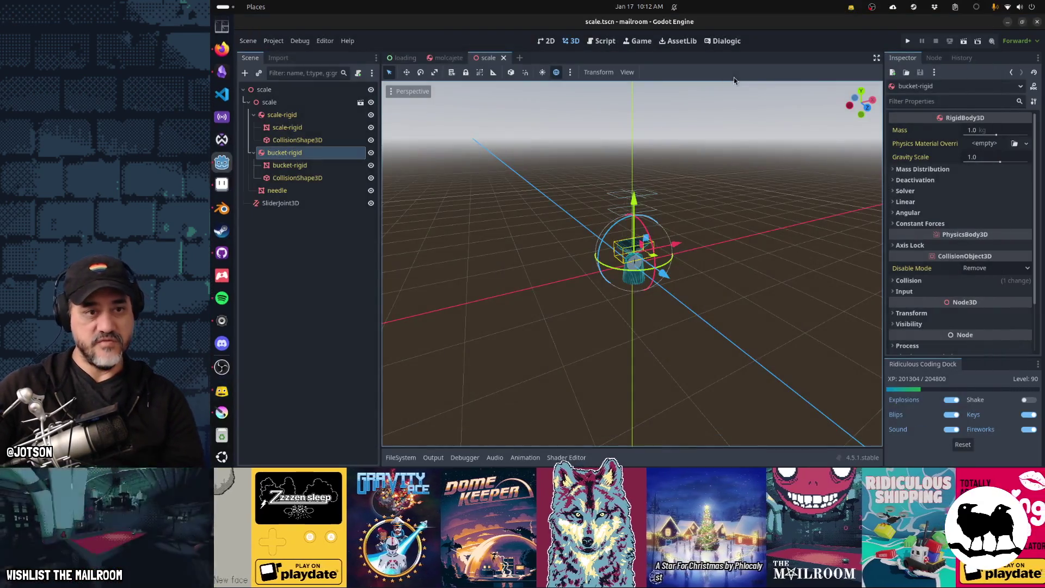
Reposition the SliderJoint3D along Y to 0.132 to fit the smaller scale
left_click(313, 203)
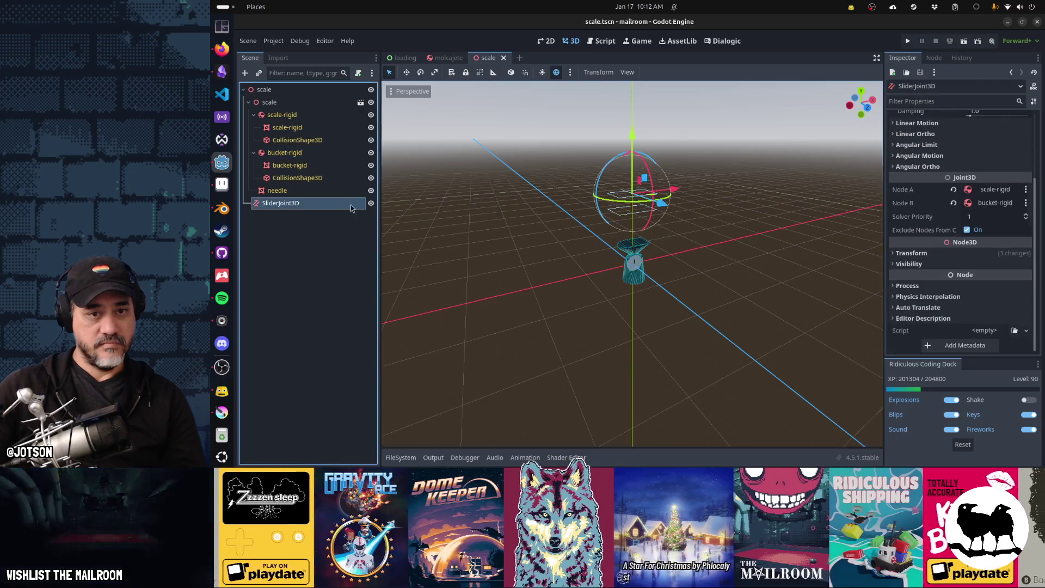
left_click_drag(636, 139, 660, 272)
scroll(662, 275, "up", 5)
mouse_move(664, 272)
middle_mouse_down()
mouse_move(712, 246)
mouse_move(657, 207)
middle_mouse_up()
left_click_drag(629, 175, 646, 148)
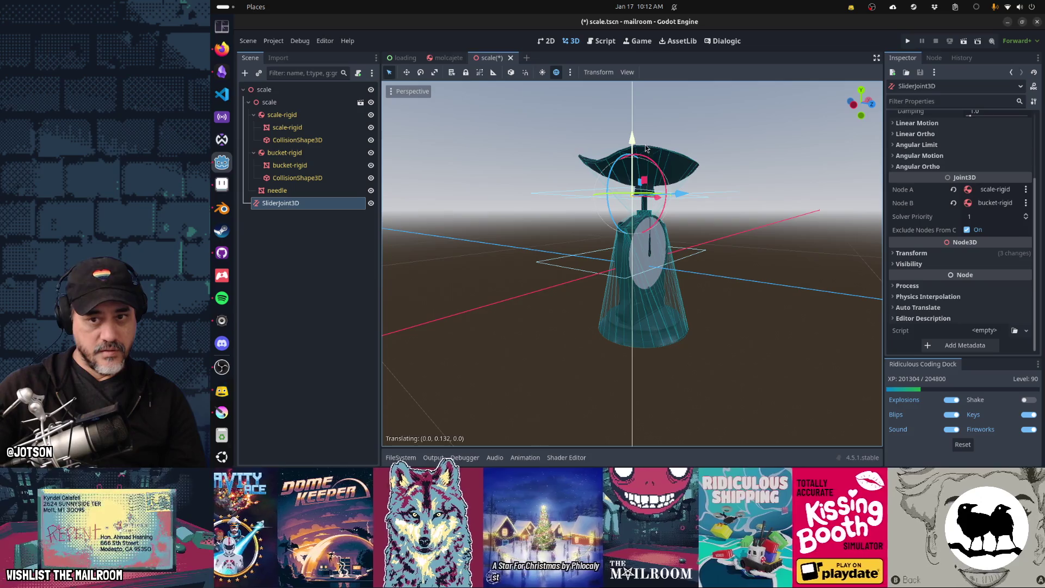
scroll(955, 153, "up", 3)
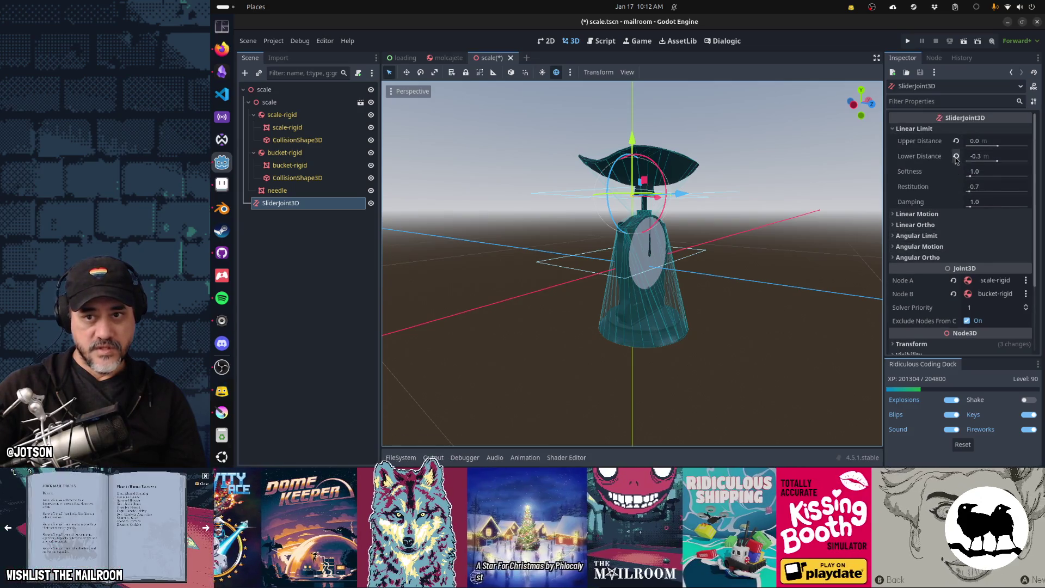
Set the slider joint's Linear Limit Lower Distance to -0.06
left_click(985, 158)
key("BackSpace")
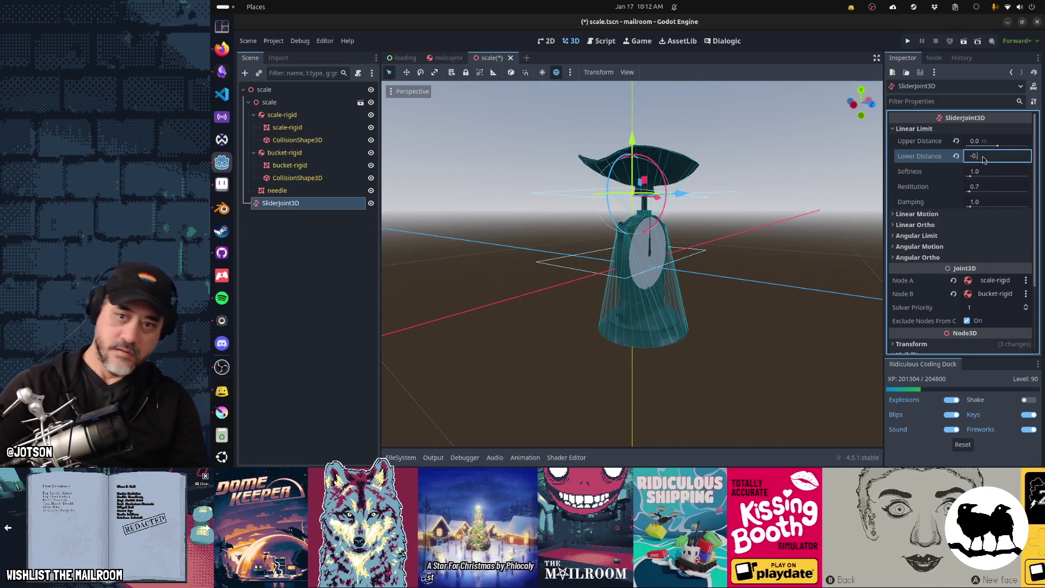
type("06")
key("Return")
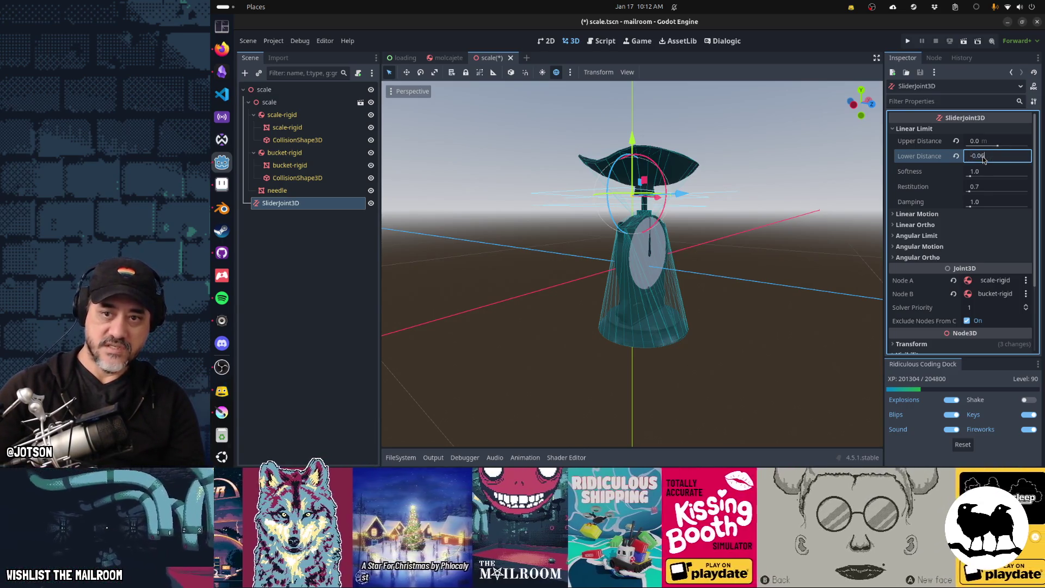
key("Return")
mouse_move(806, 206)
middle_mouse_down()
mouse_move(685, 210)
mouse_move(638, 144)
mouse_move(634, 234)
middle_mouse_up()
Save scale.tscn and run the project to test the scale
key("ctrl+s")
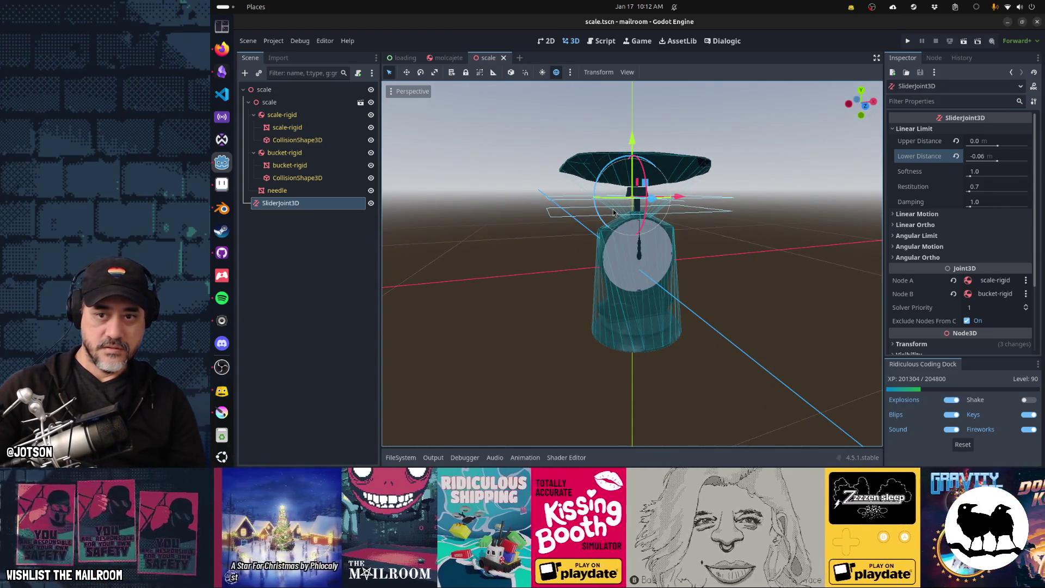
scroll(613, 212, "down", 2)
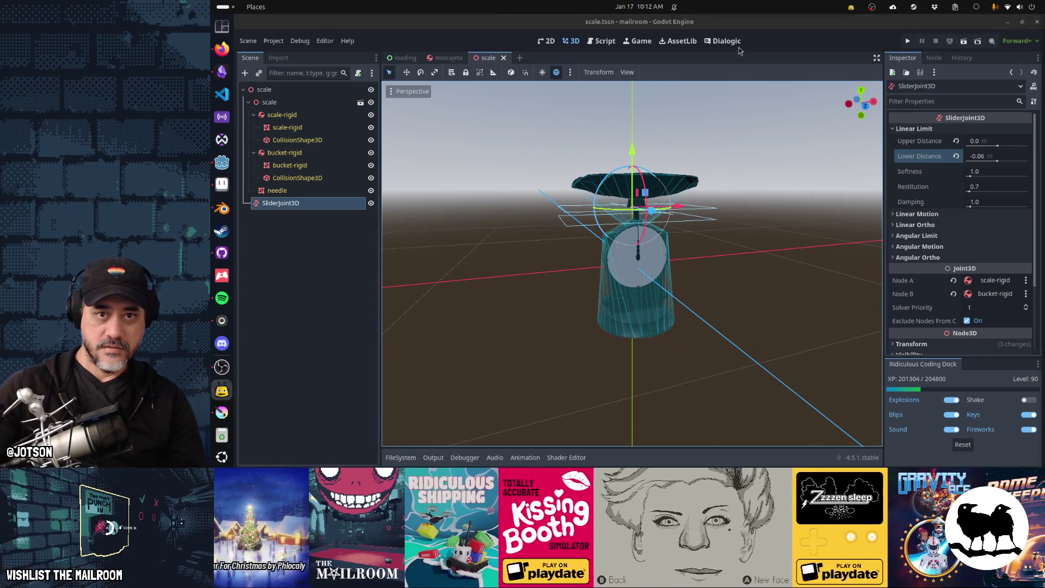
left_click(738, 44)
left_click(571, 41)
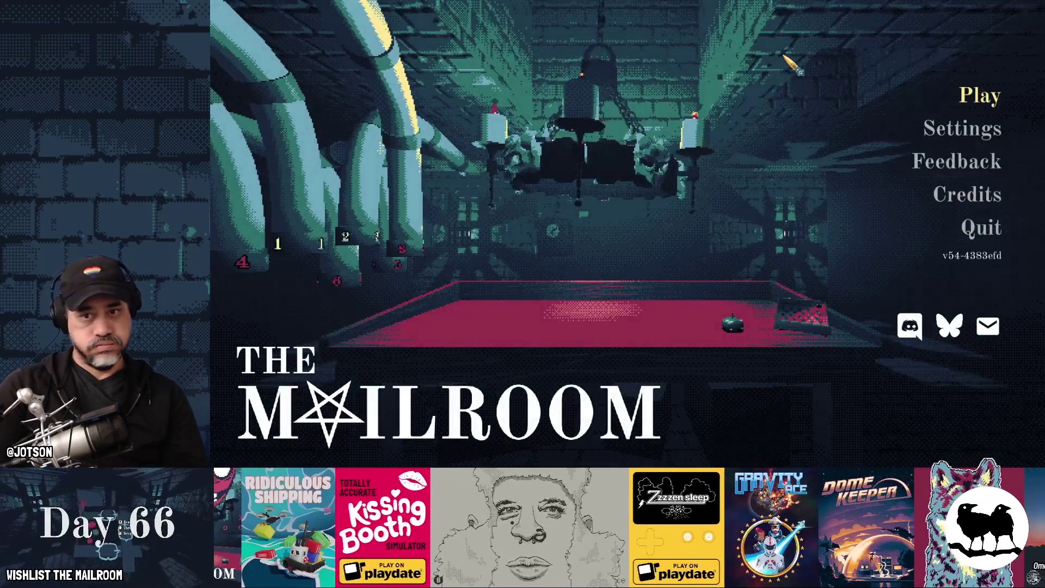
Start a game, spawn the smaller scale on the worktable, circle the table inspecting it, then leave
key("Return")
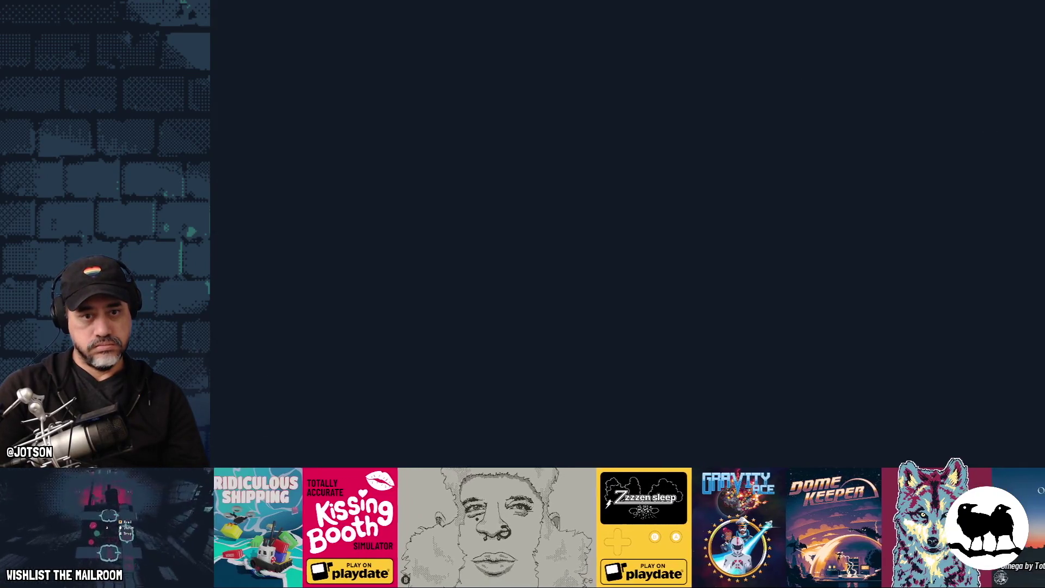
key("Return")
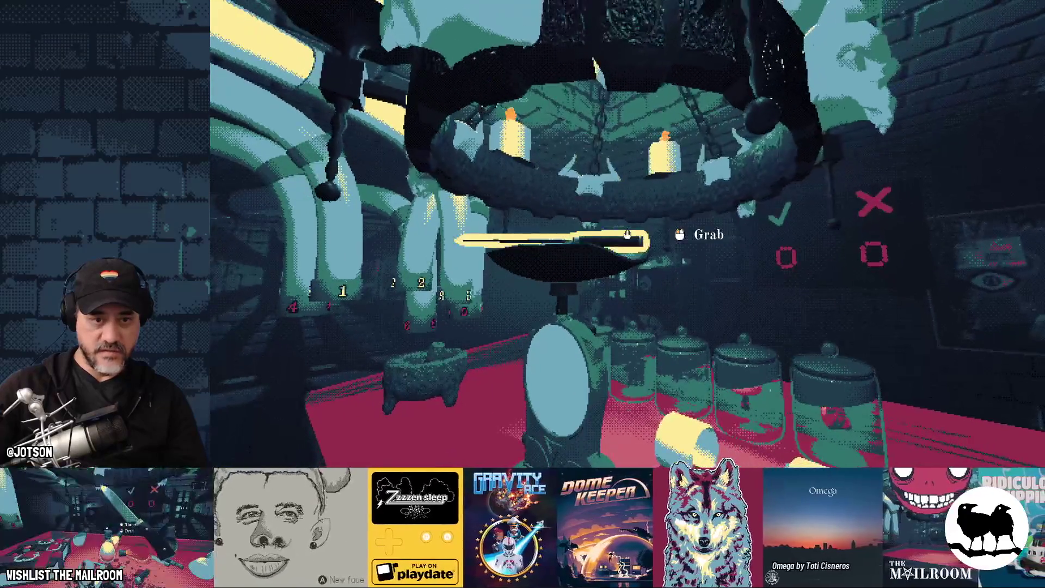
left_click(627, 234)
key("s")
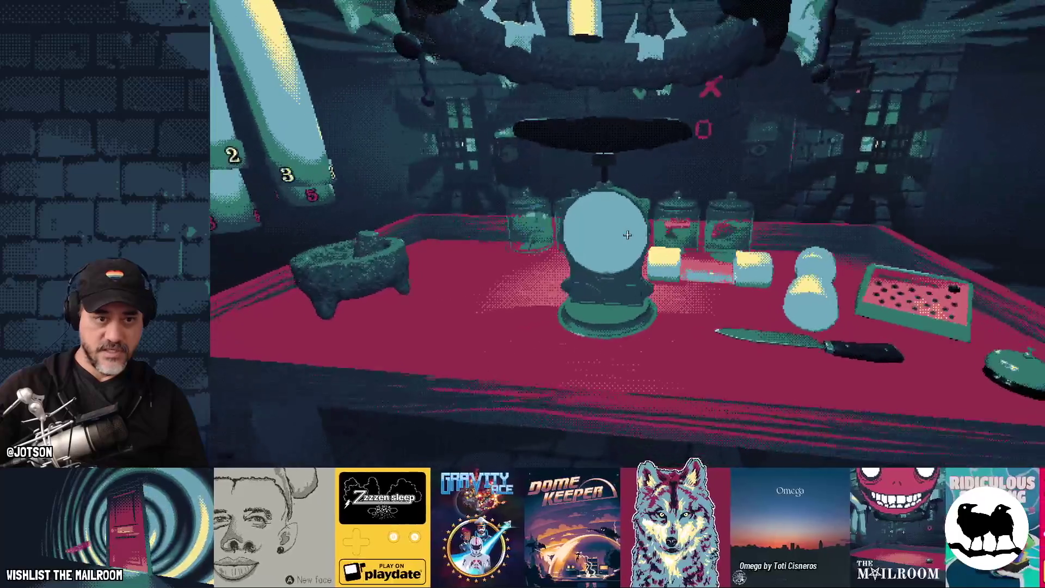
key("a")
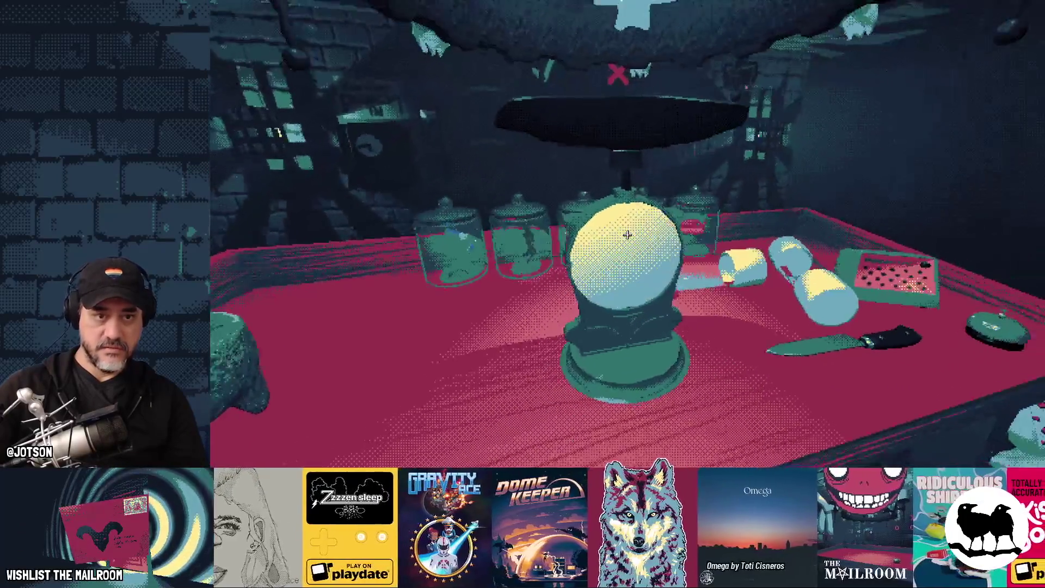
key("a")
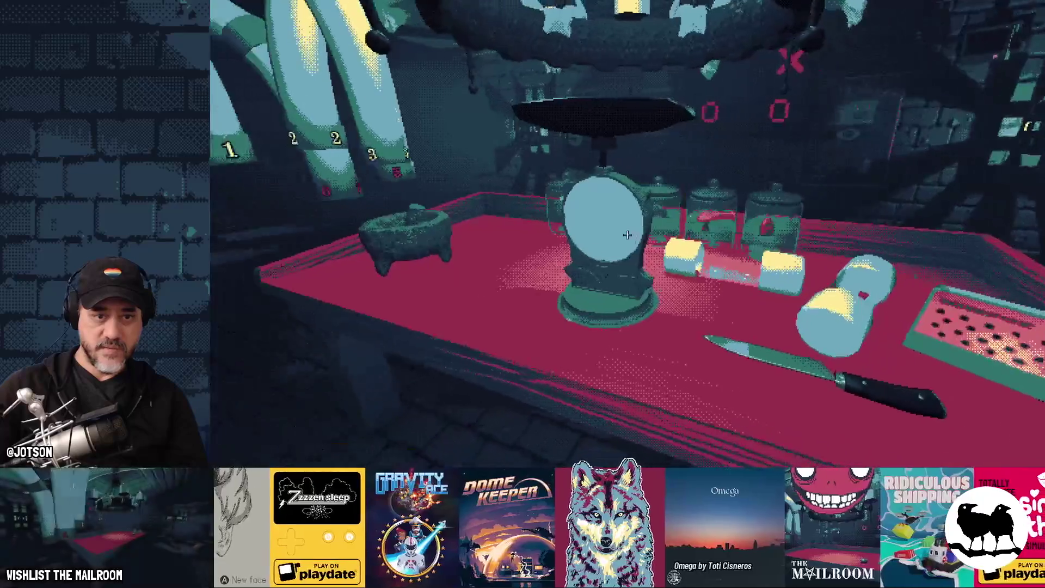
key("a")
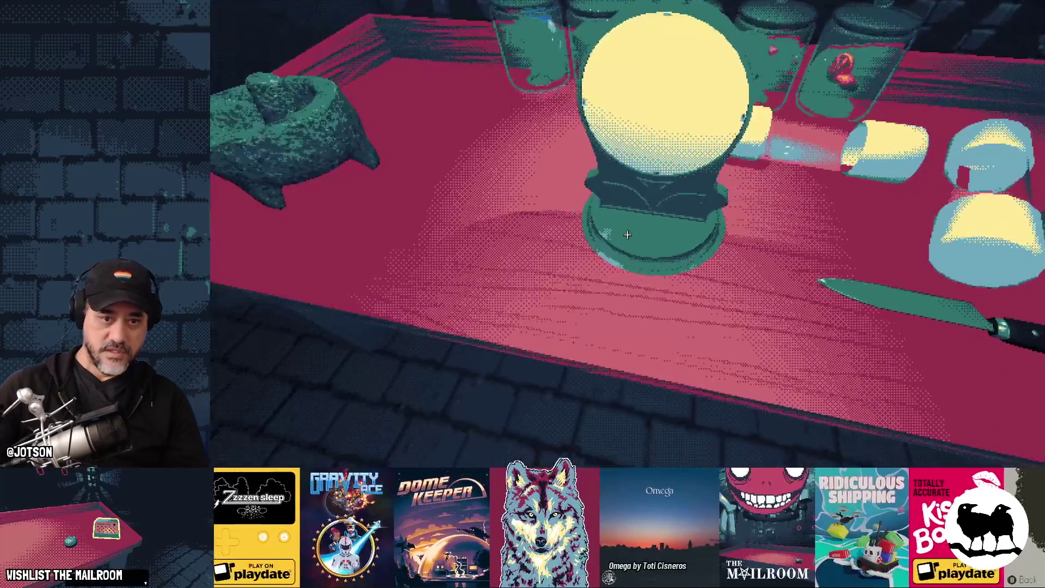
key("a")
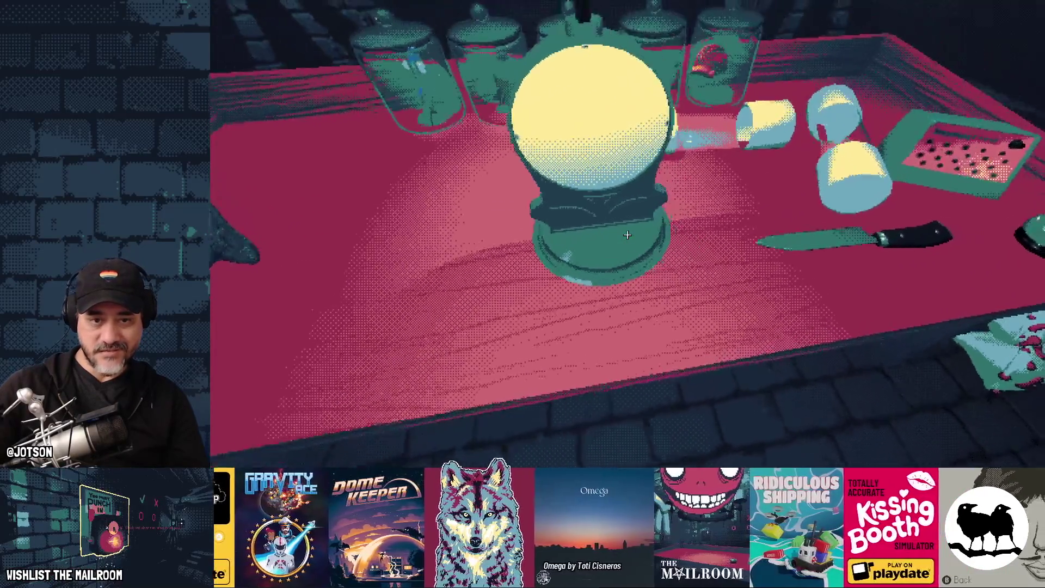
key("a")
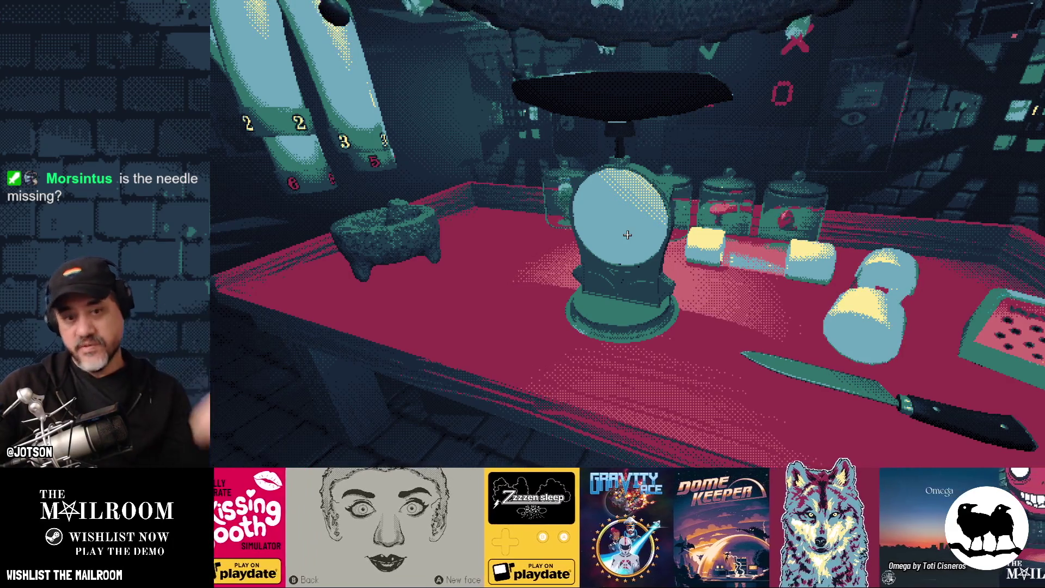
key("alt+Tab")
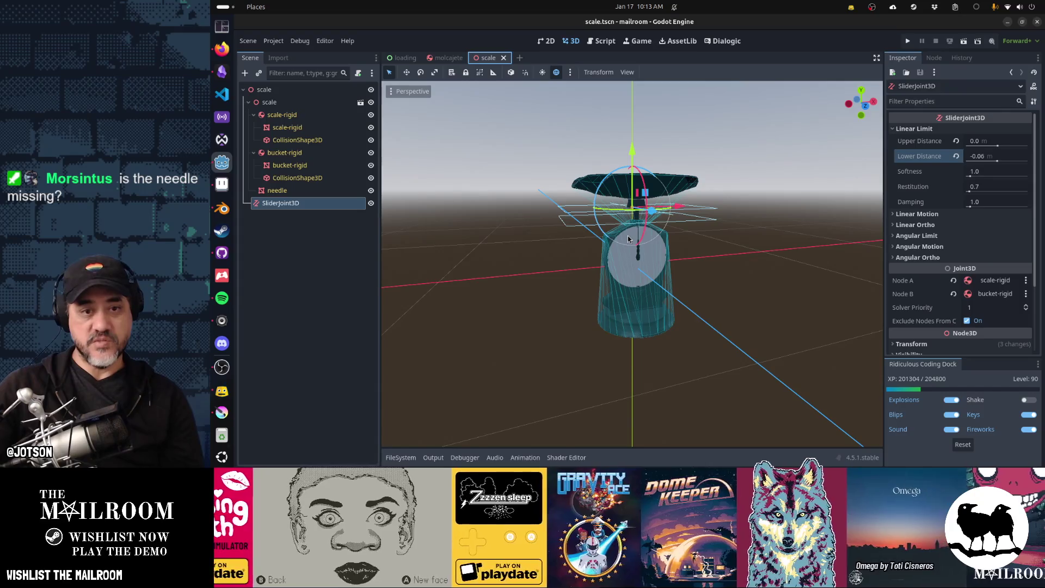
In Blender, shrink all three scale parts to 0.719 and save the file
key("alt+Tab")
key("alt+Tab")
key("alt+Tab")
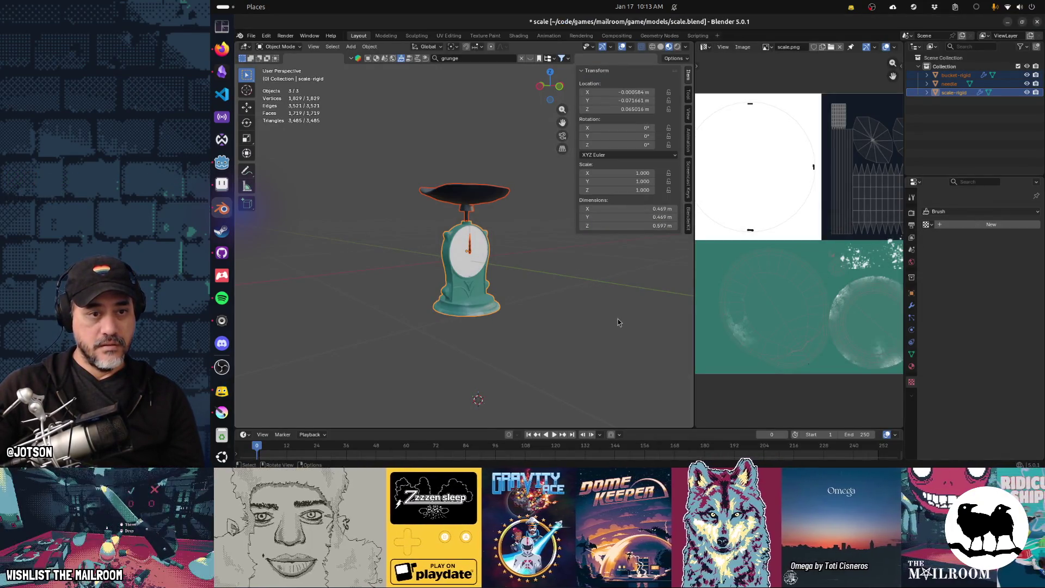
key("a")
key("s")
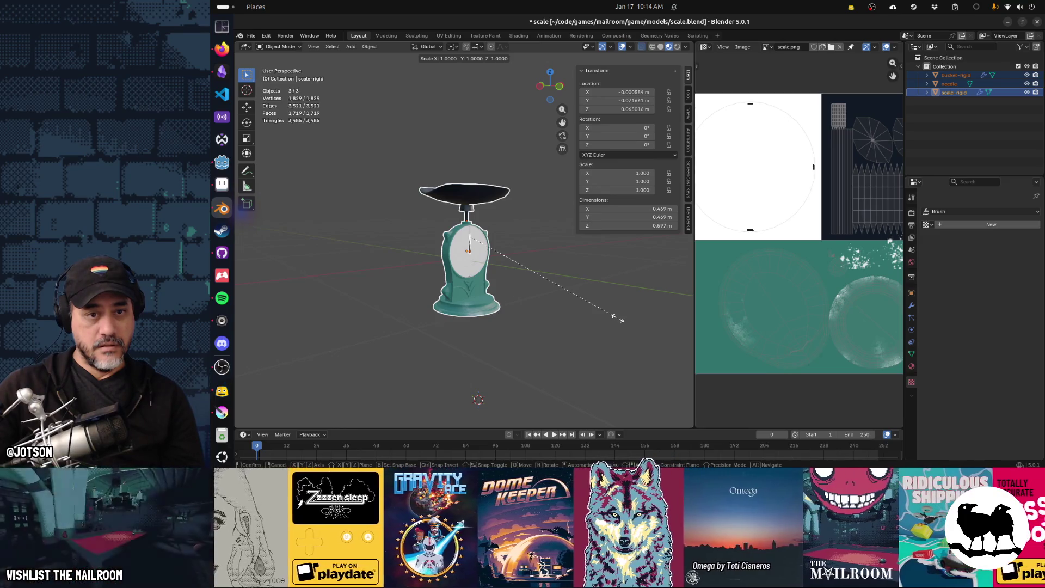
mouse_move(584, 296)
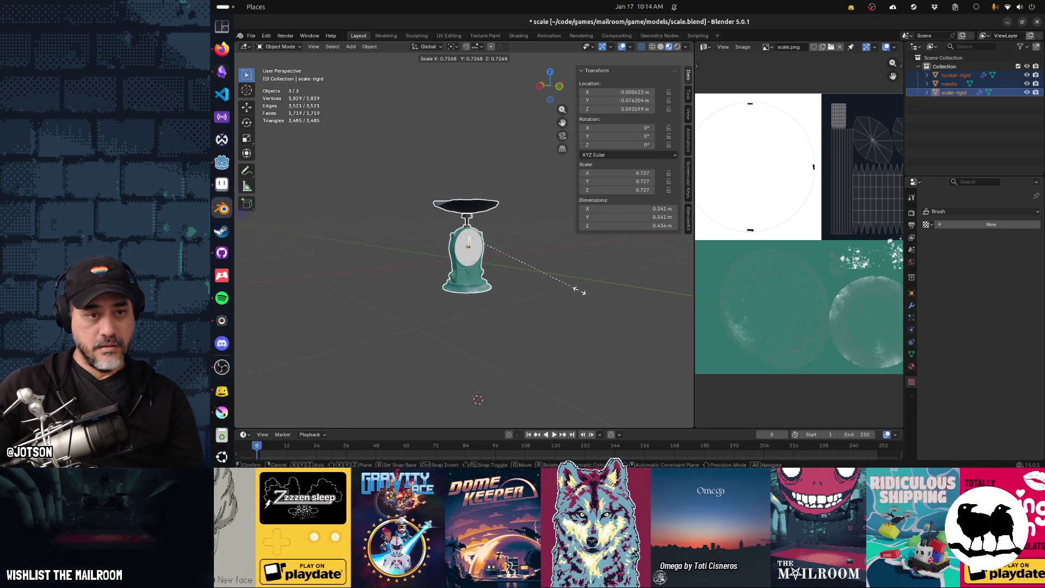
left_click(578, 289)
key("ctrl+s")
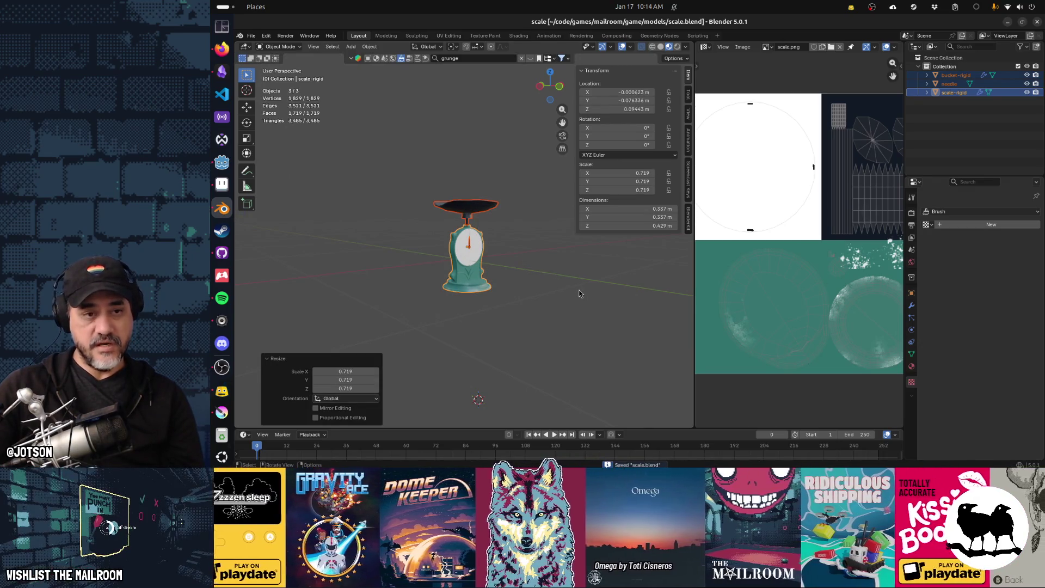
Apply rotation and scale to the scale meshes
key("ctrl+a")
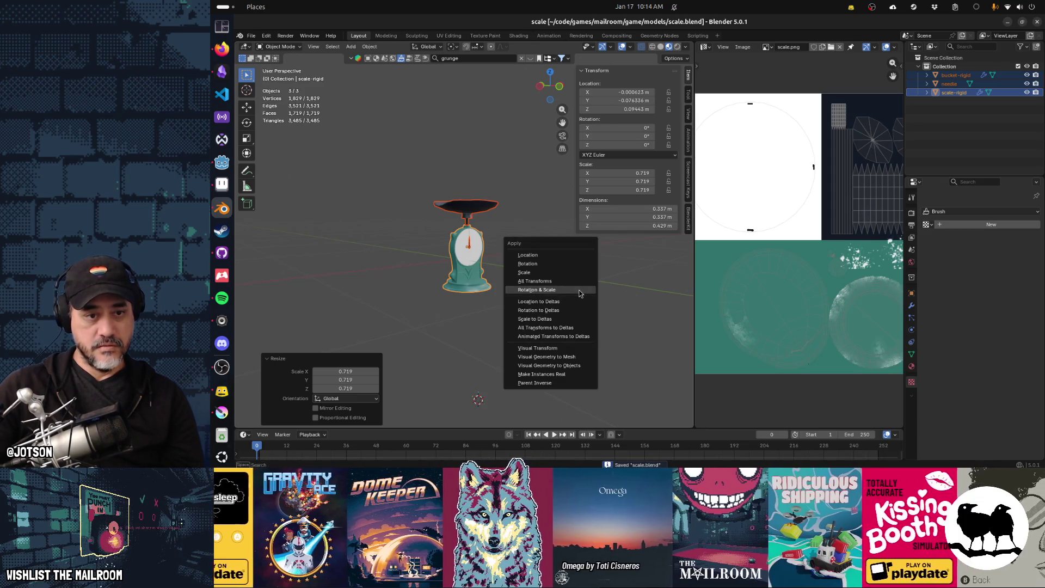
left_click(580, 293)
key("alt+Tab")
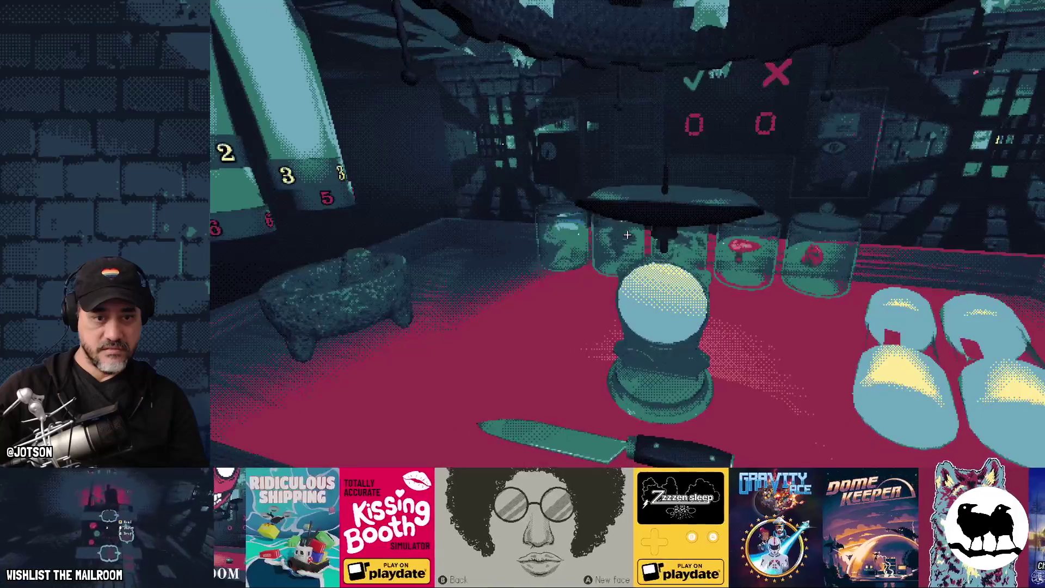
Close the running play-test to return to Godot's scale.tscn
key("F8")
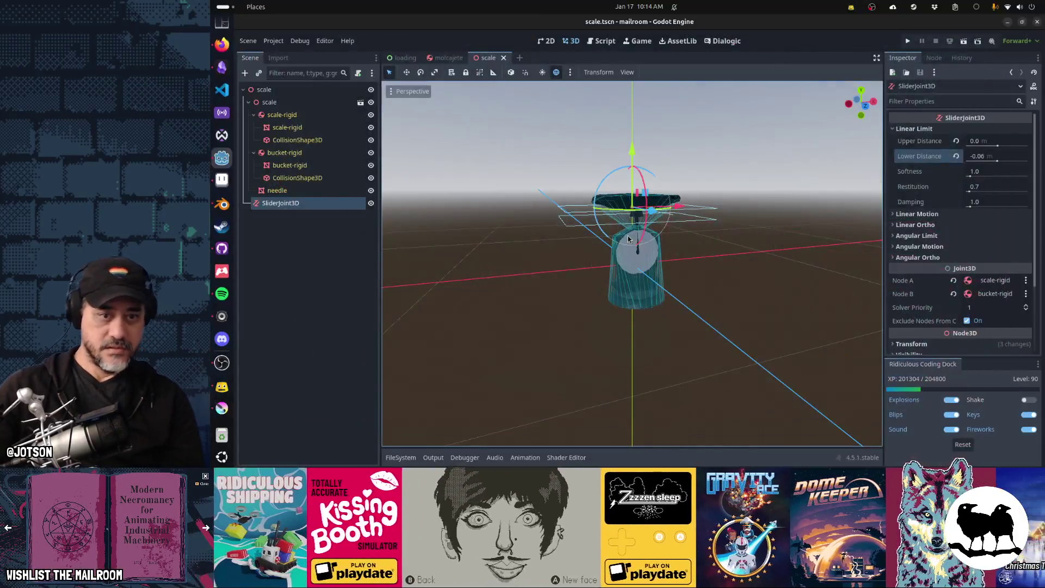
Shrink the scale model in Blender by 0.817 to 0.275 m wide and save
key("alt+Tab")
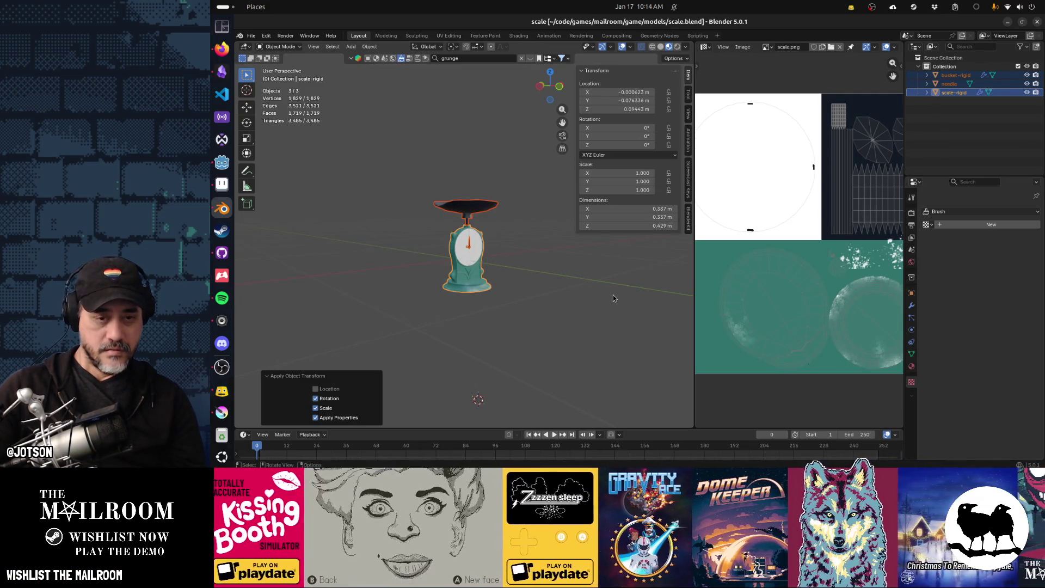
key("s")
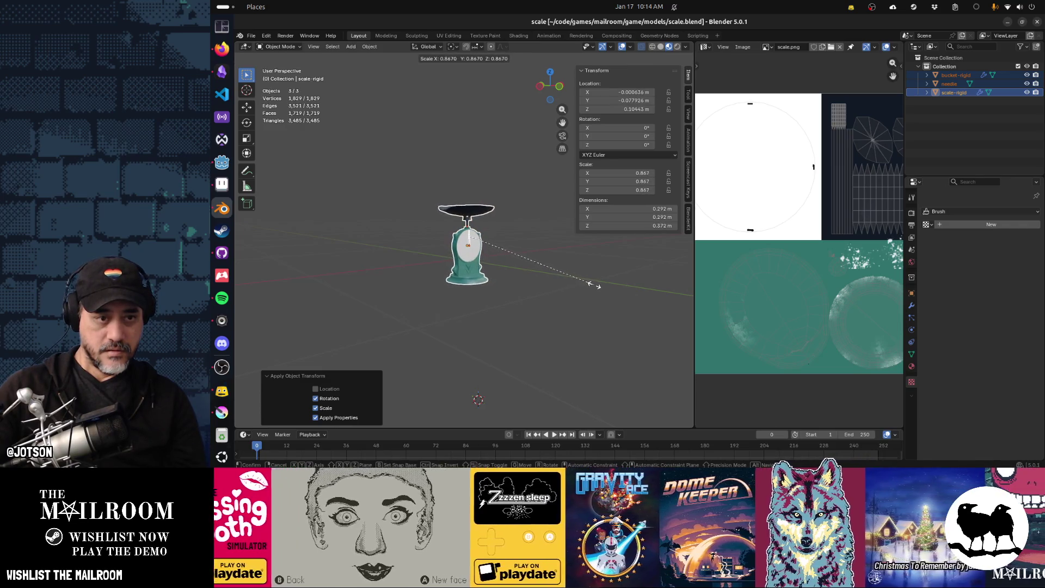
left_click(583, 283)
middle_click_drag(578, 286, 546, 291)
key("ctrl+s")
Apply rotation and scale to the meshes, then bring Godot forward to reimport
key("ctrl+a")
left_click(414, 264)
left_click(416, 264)
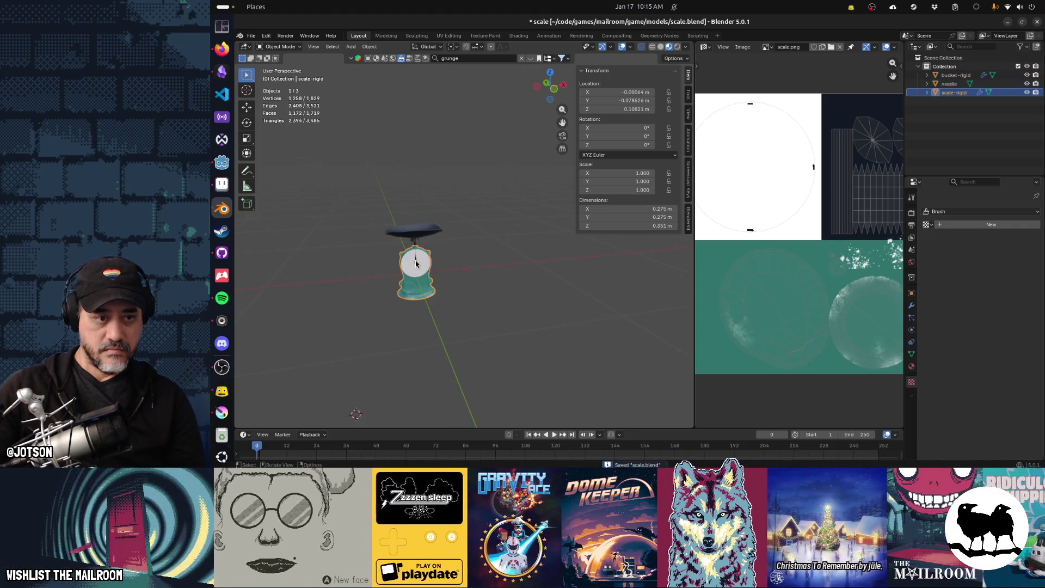
left_click(415, 264)
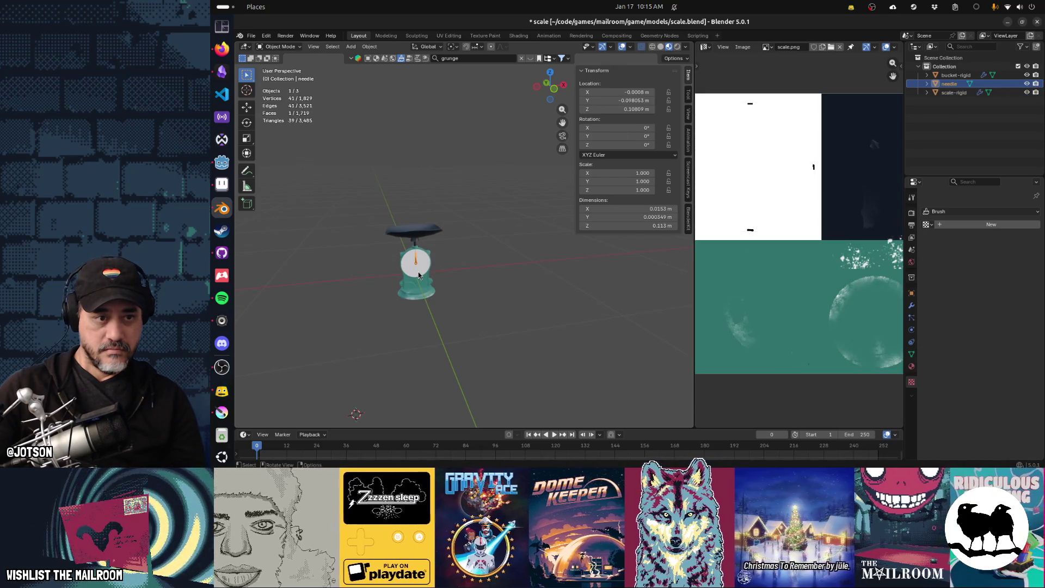
left_click(416, 264)
left_click(415, 264)
key("super")
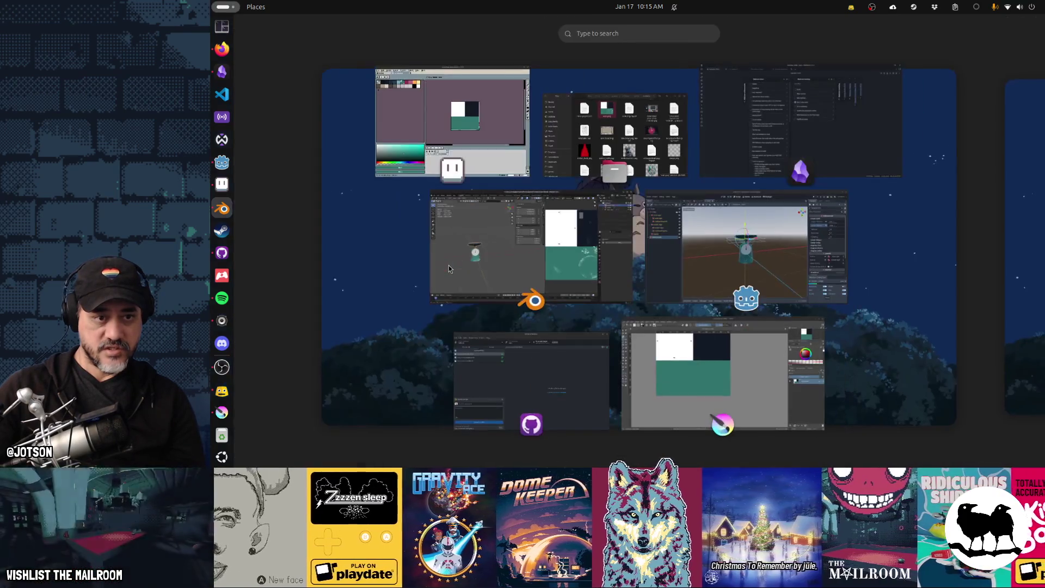
left_click(697, 283)
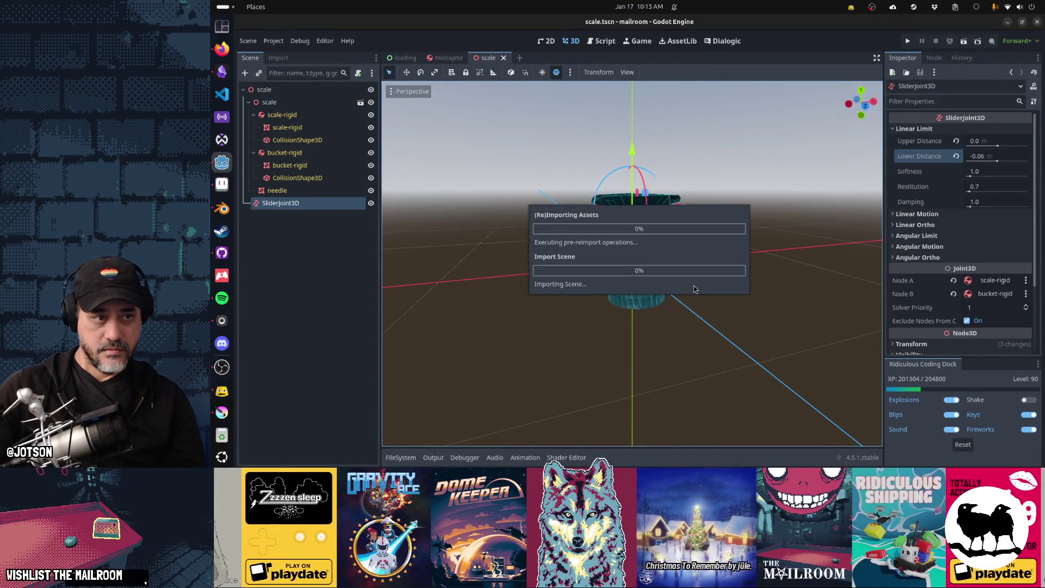
Attempt to reparent the needle node under scale-rigid, dismiss the foreign-scene alert, and glance at Blender
left_click(298, 191)
left_click(291, 125)
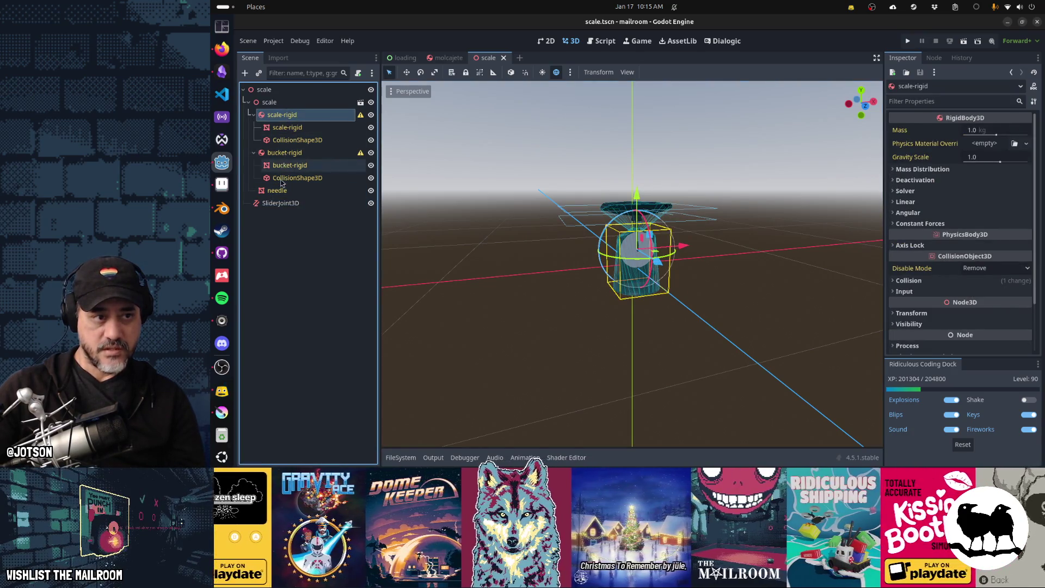
left_click(283, 190)
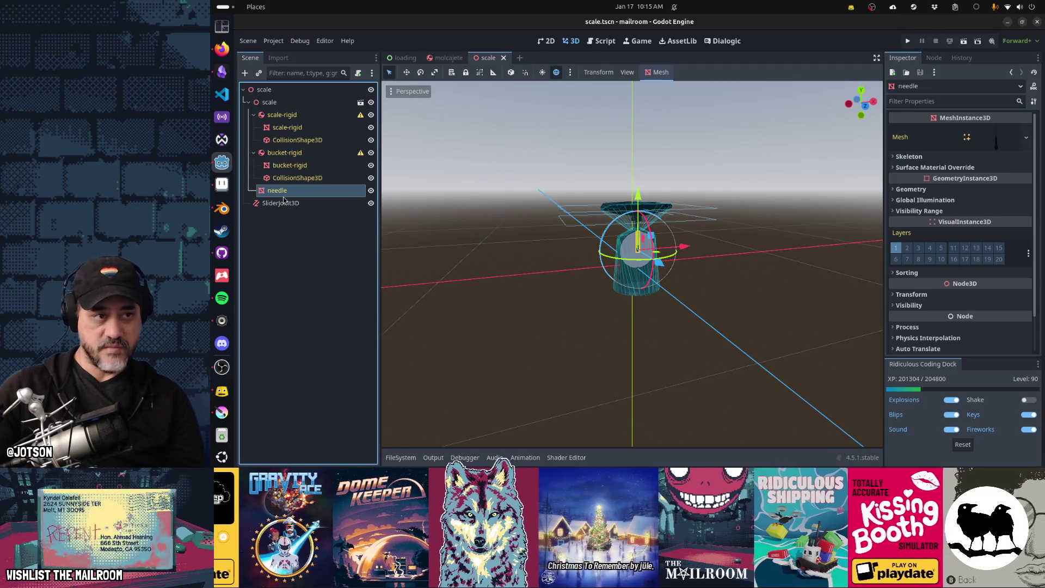
left_click_drag(285, 153, 285, 121)
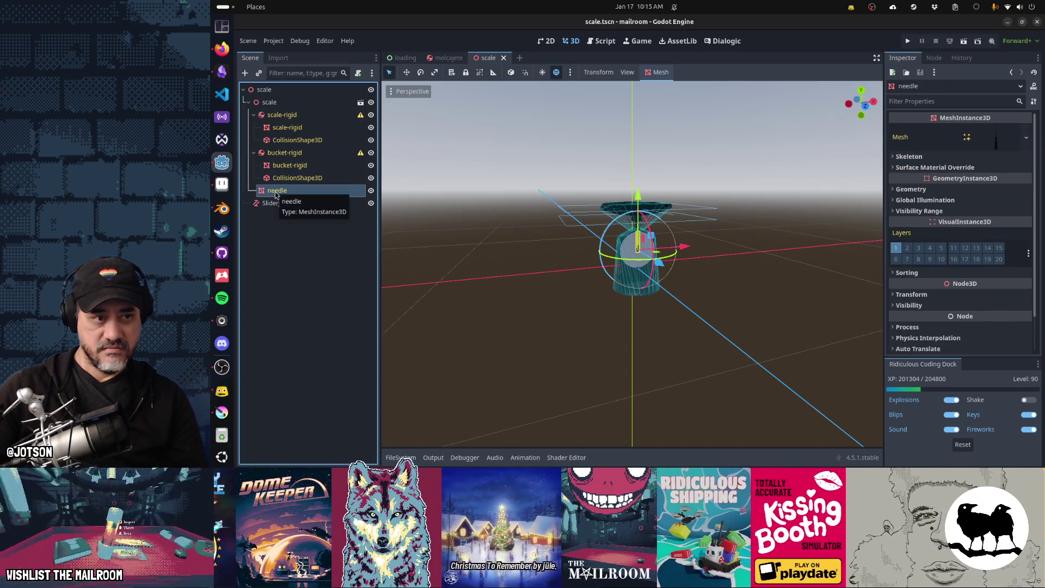
left_click_drag(278, 190, 277, 195)
left_click(626, 245)
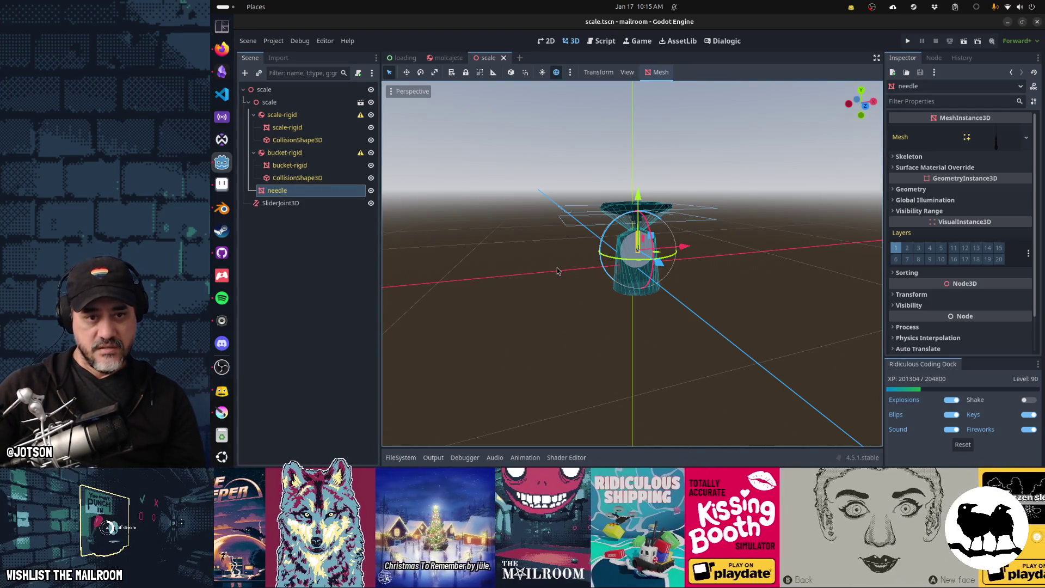
key("alt+Tab")
key("alt+Tab")
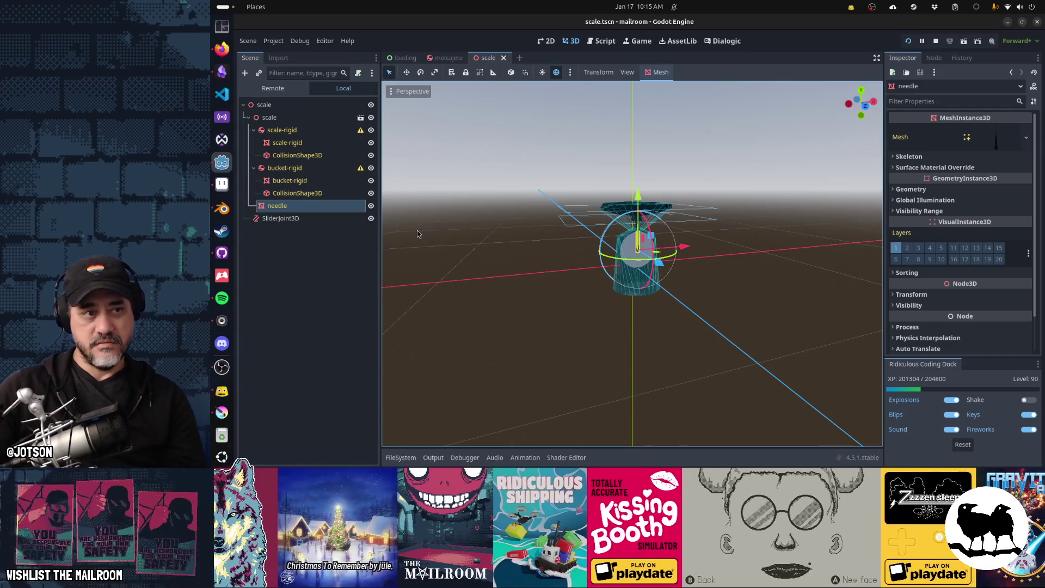
key("super")
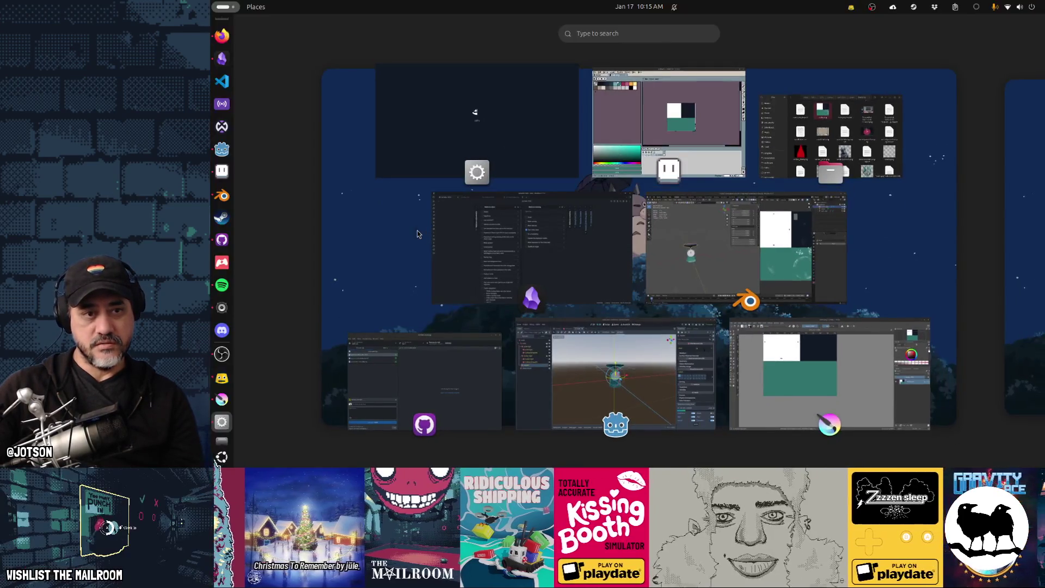
Switch between the editor and The Mailroom game window until its title menu is in front
left_click(418, 234)
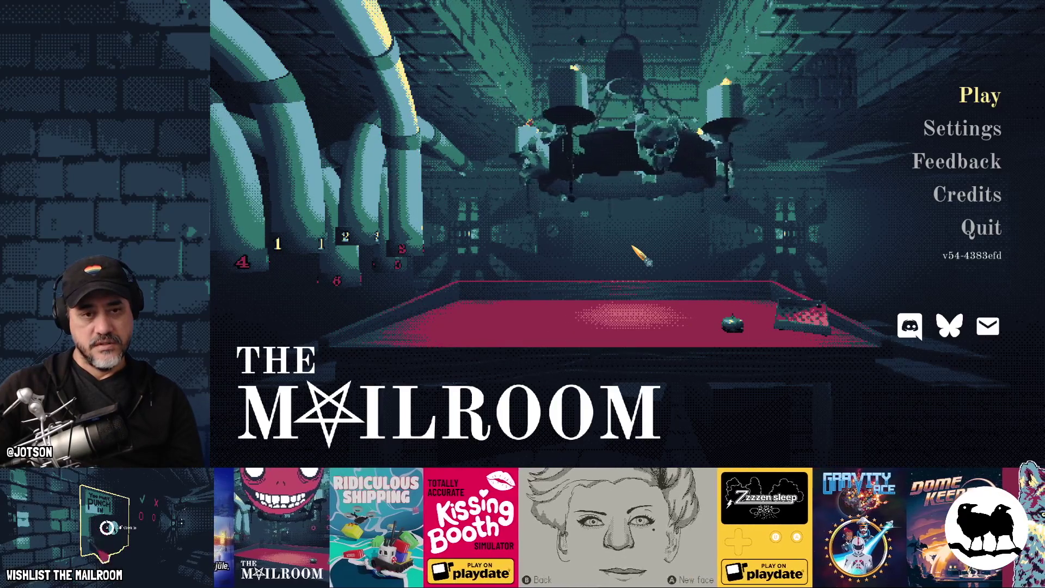
key("F8")
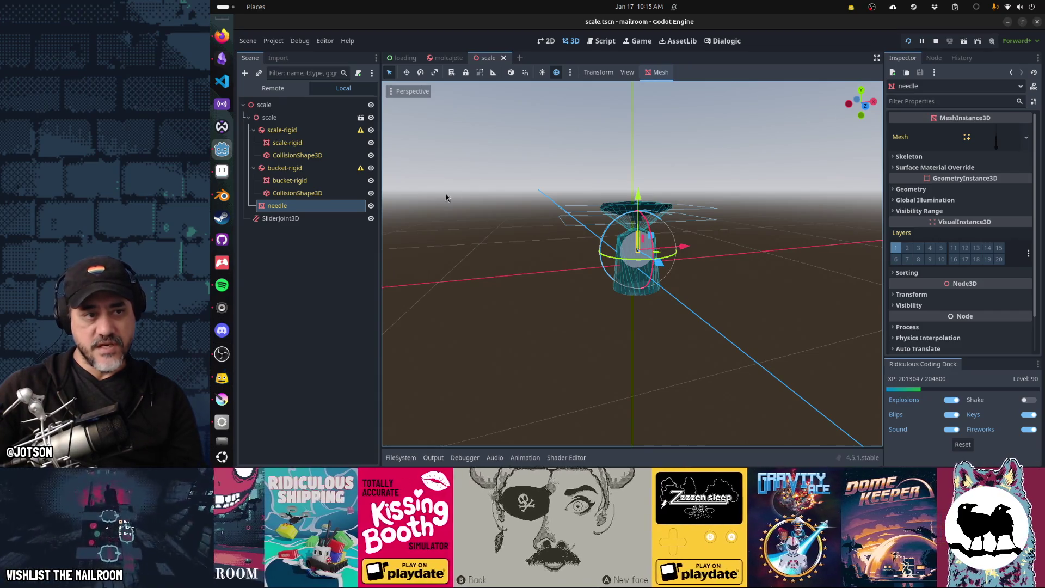
key("alt+Tab")
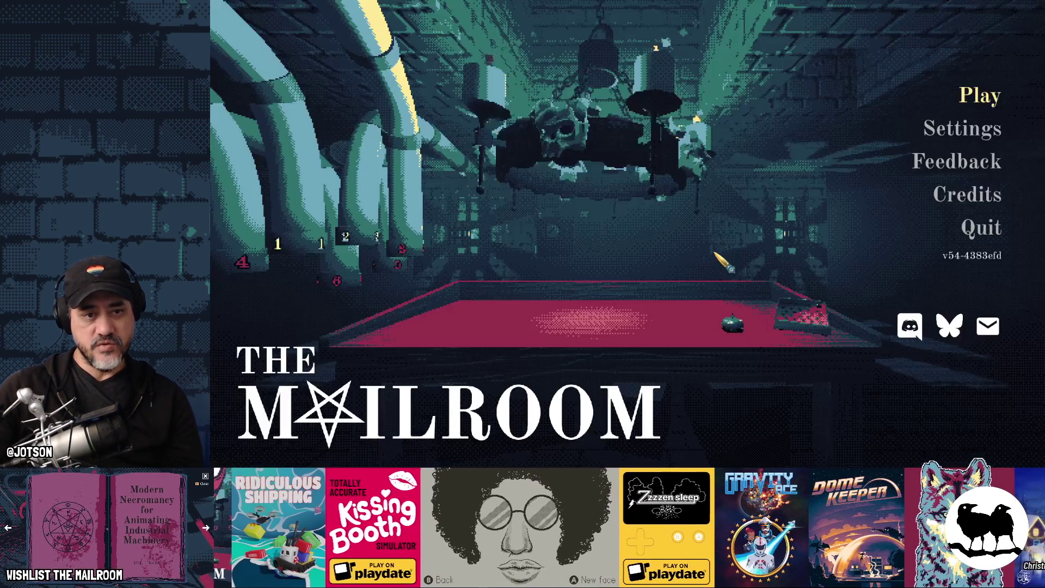